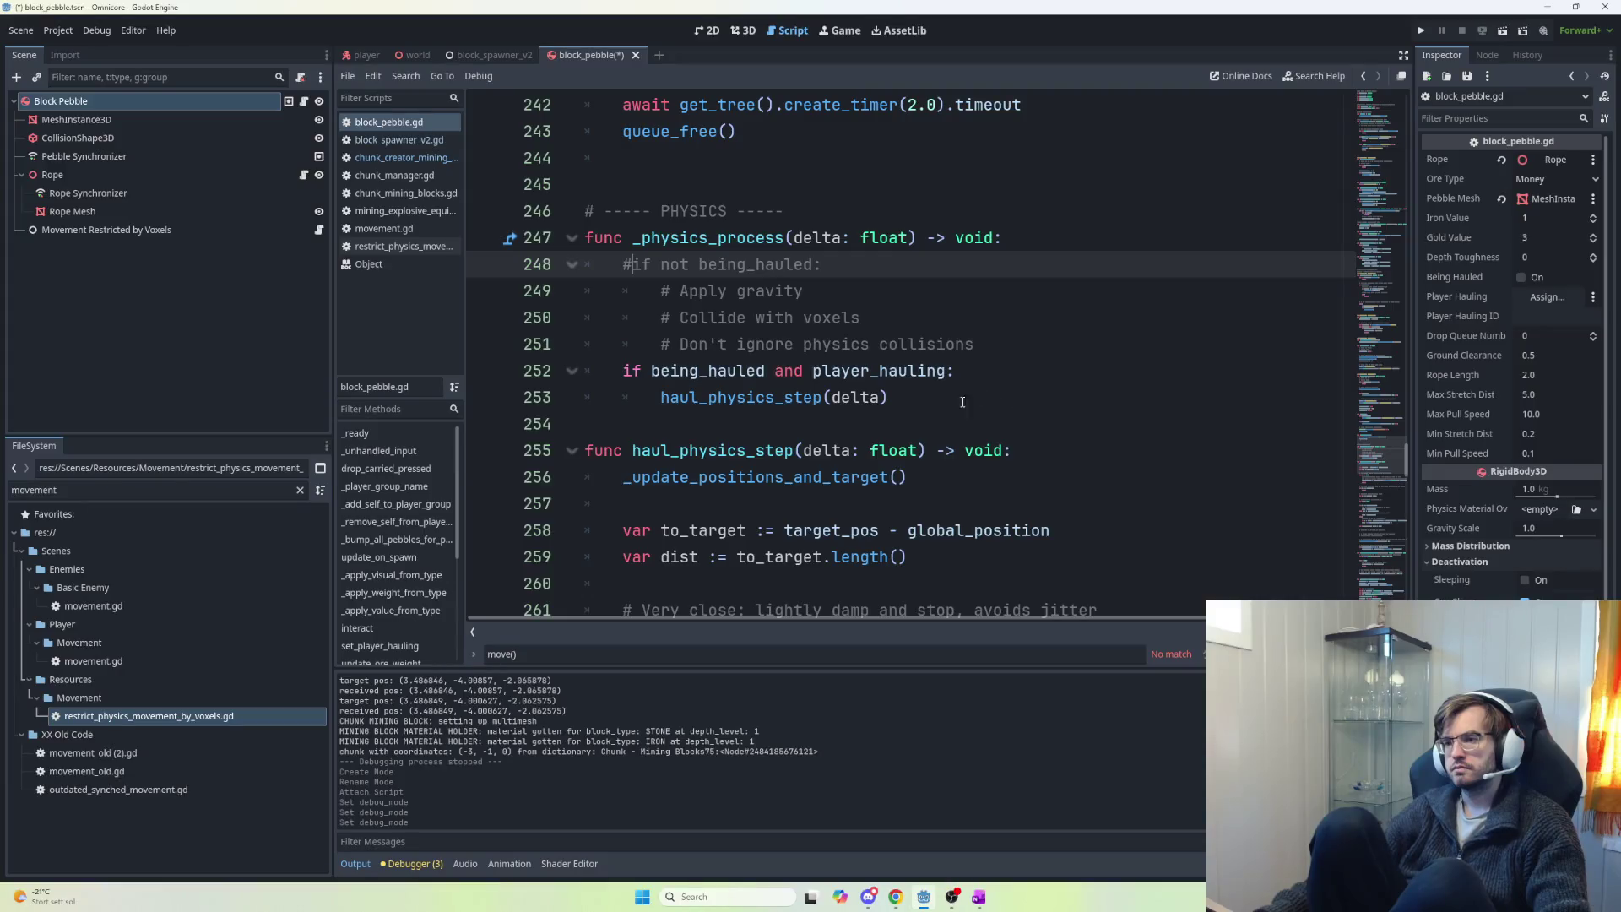
# Add an overwrite_movement_by_voxels() call after haul_physics_step(delta), with blank lines below it
pyautogui.click(931, 396)
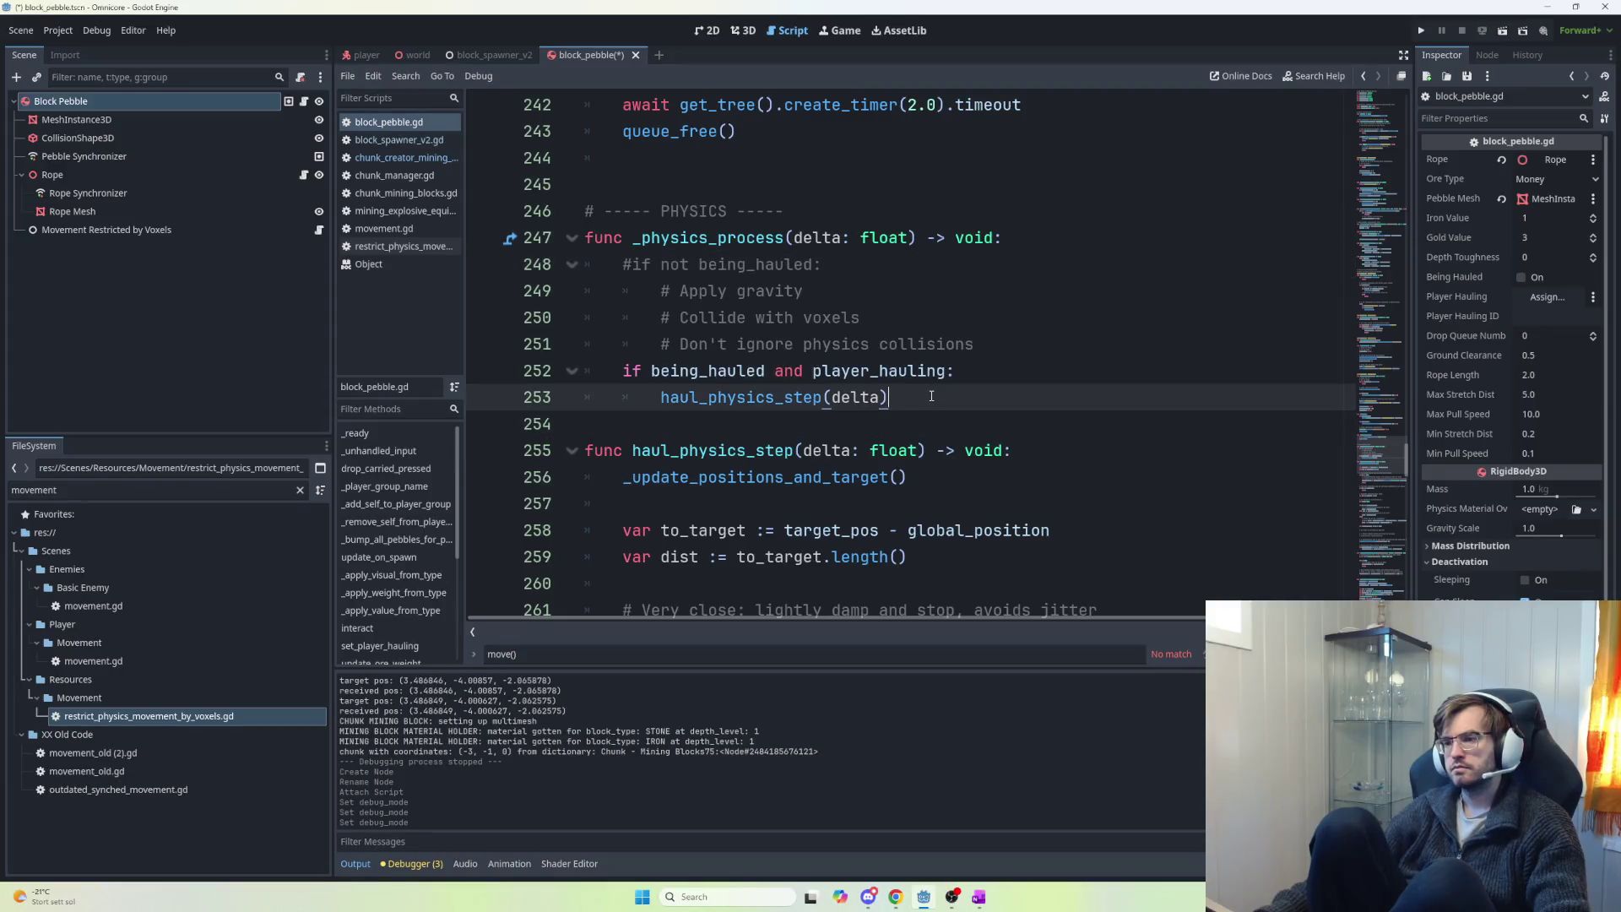
pyautogui.press('Return')
pyautogui.press('Return')
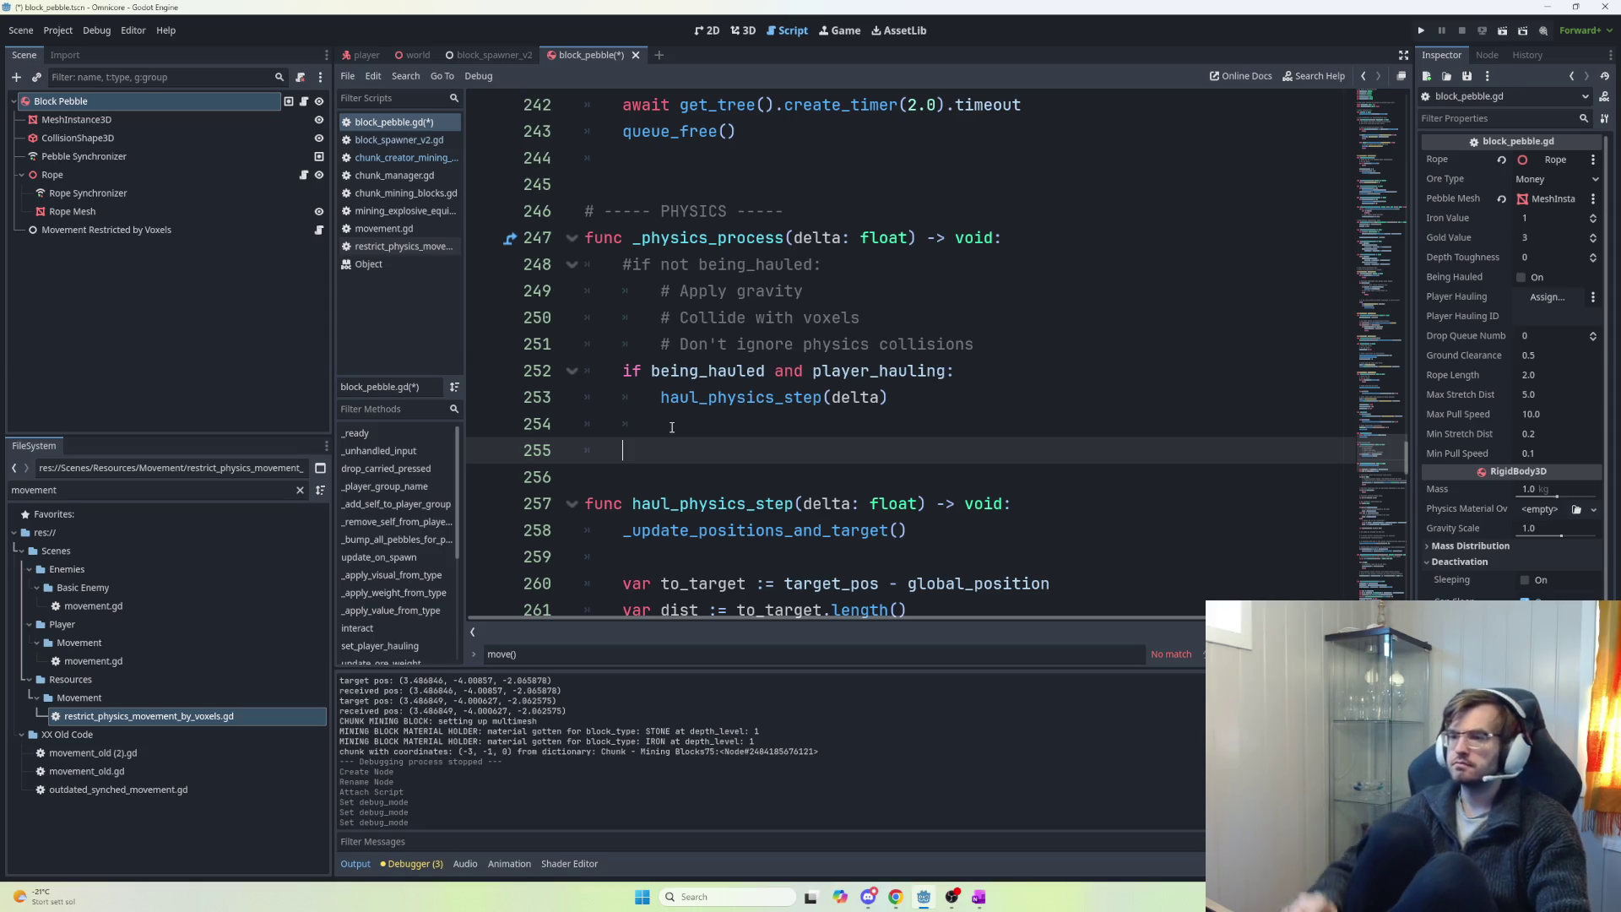
pyautogui.write('over')
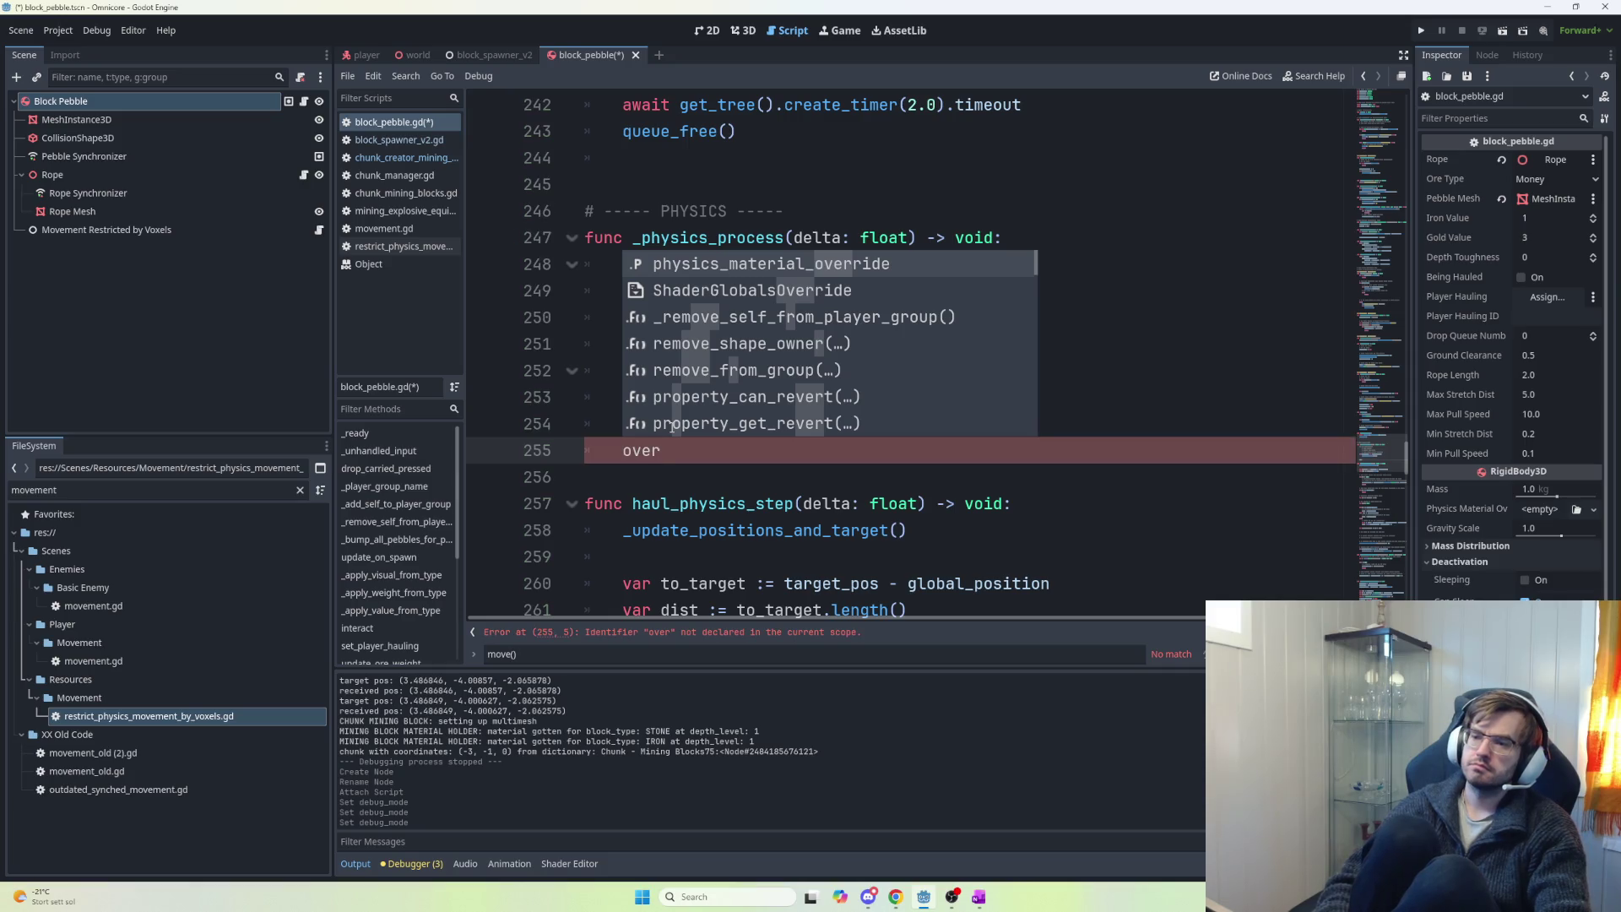
pyautogui.write('wri')
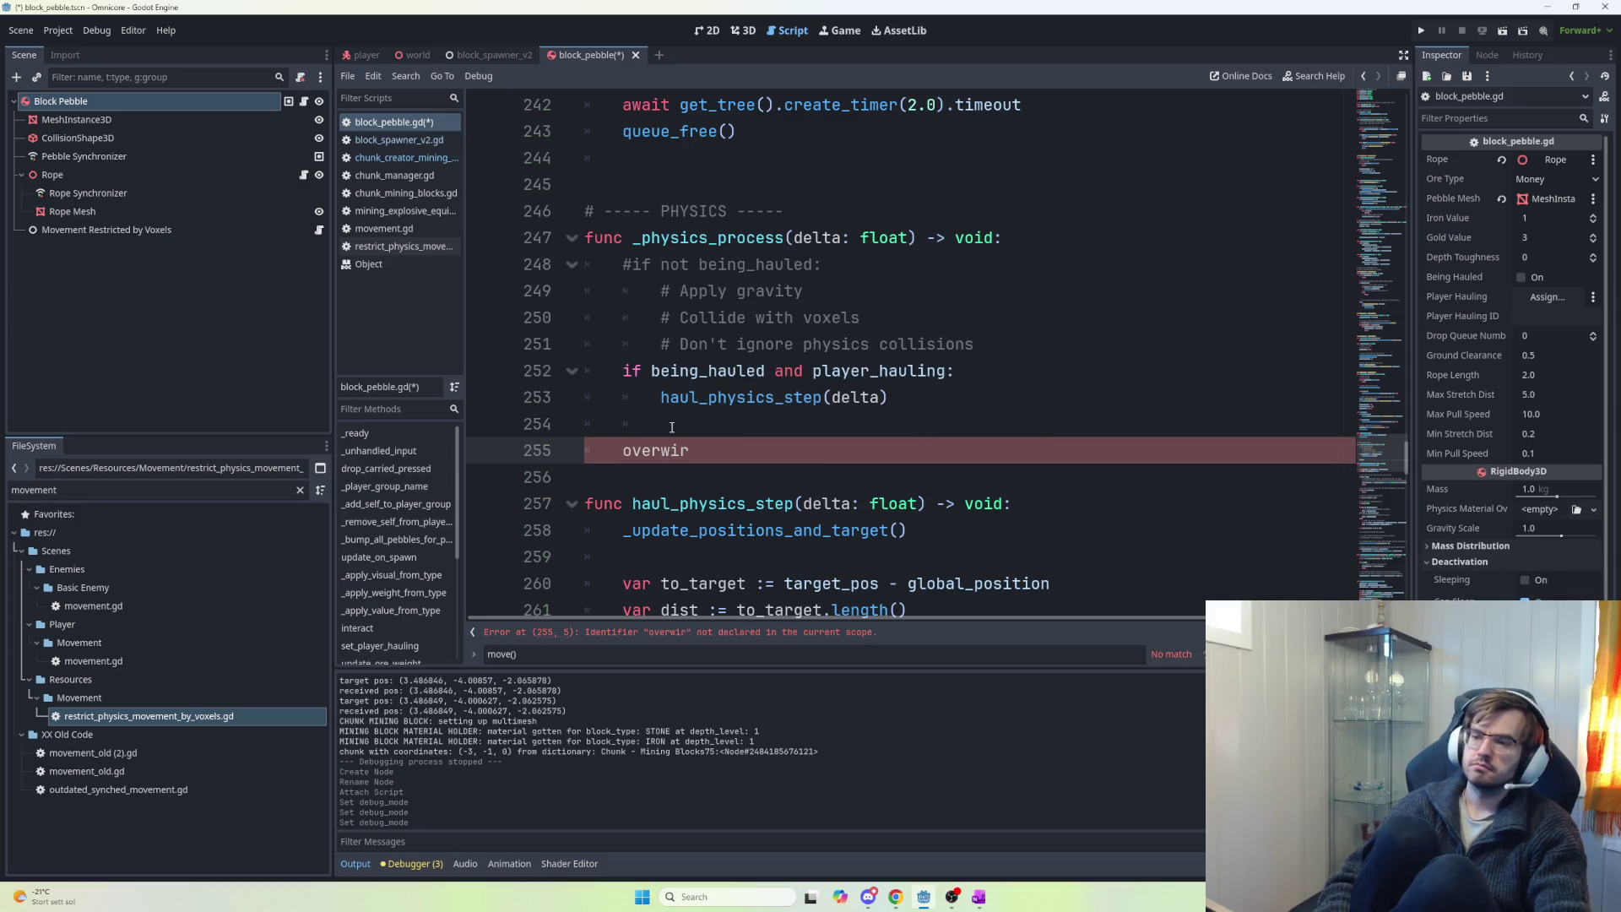
pyautogui.write('te_')
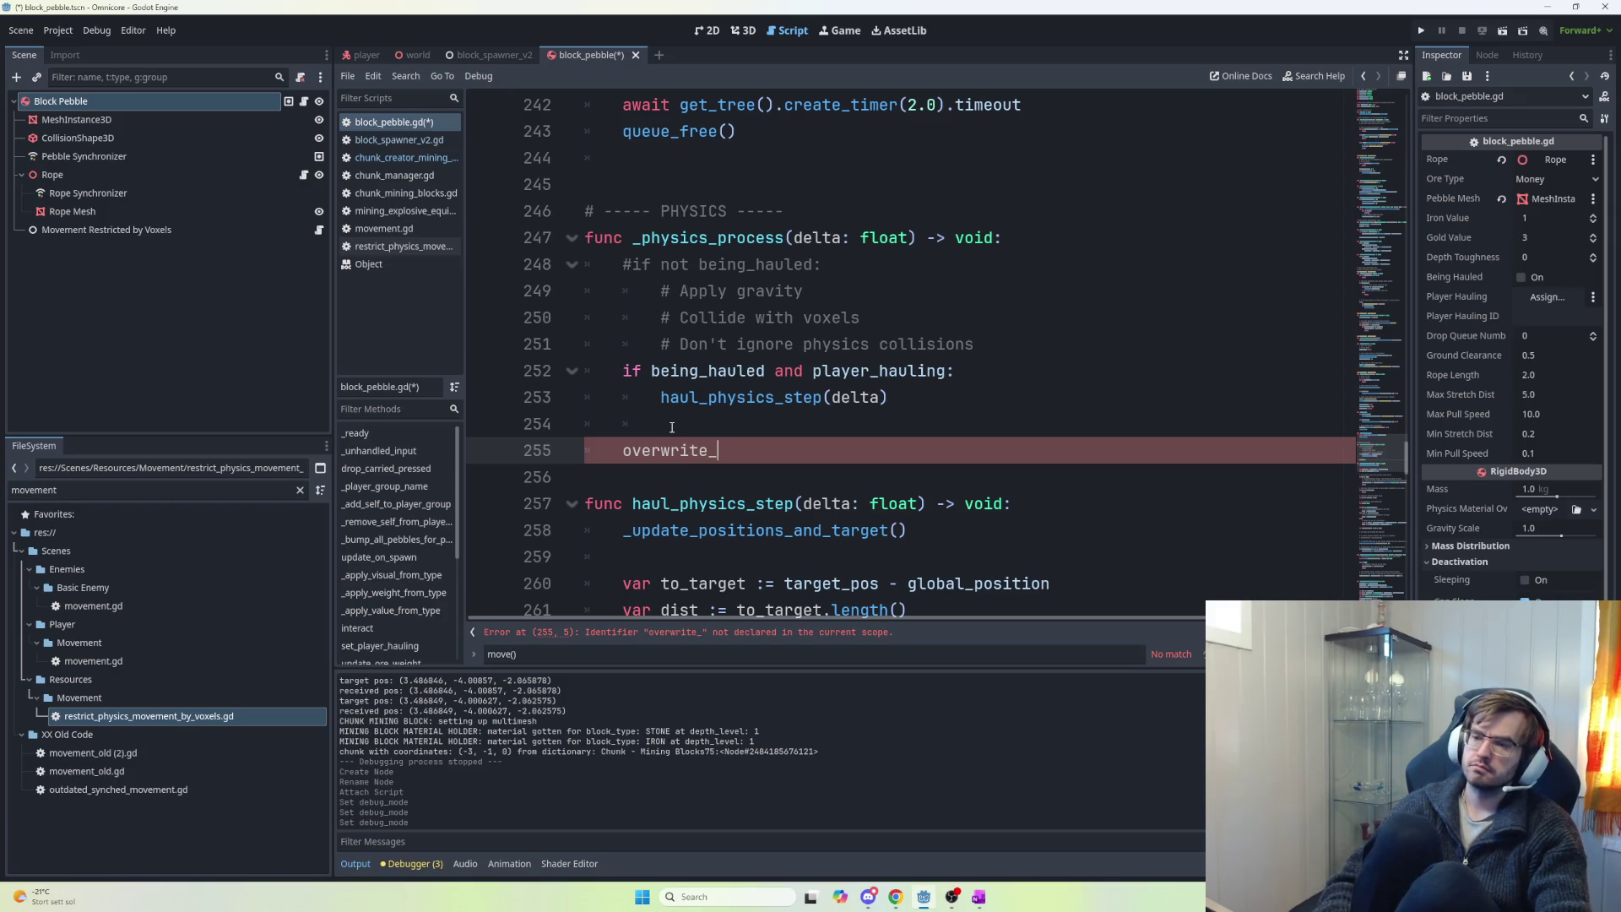
pyautogui.write('movement_bhy')
pyautogui.press('BackSpace')
pyautogui.press('BackSpace')
pyautogui.press('BackSpace')
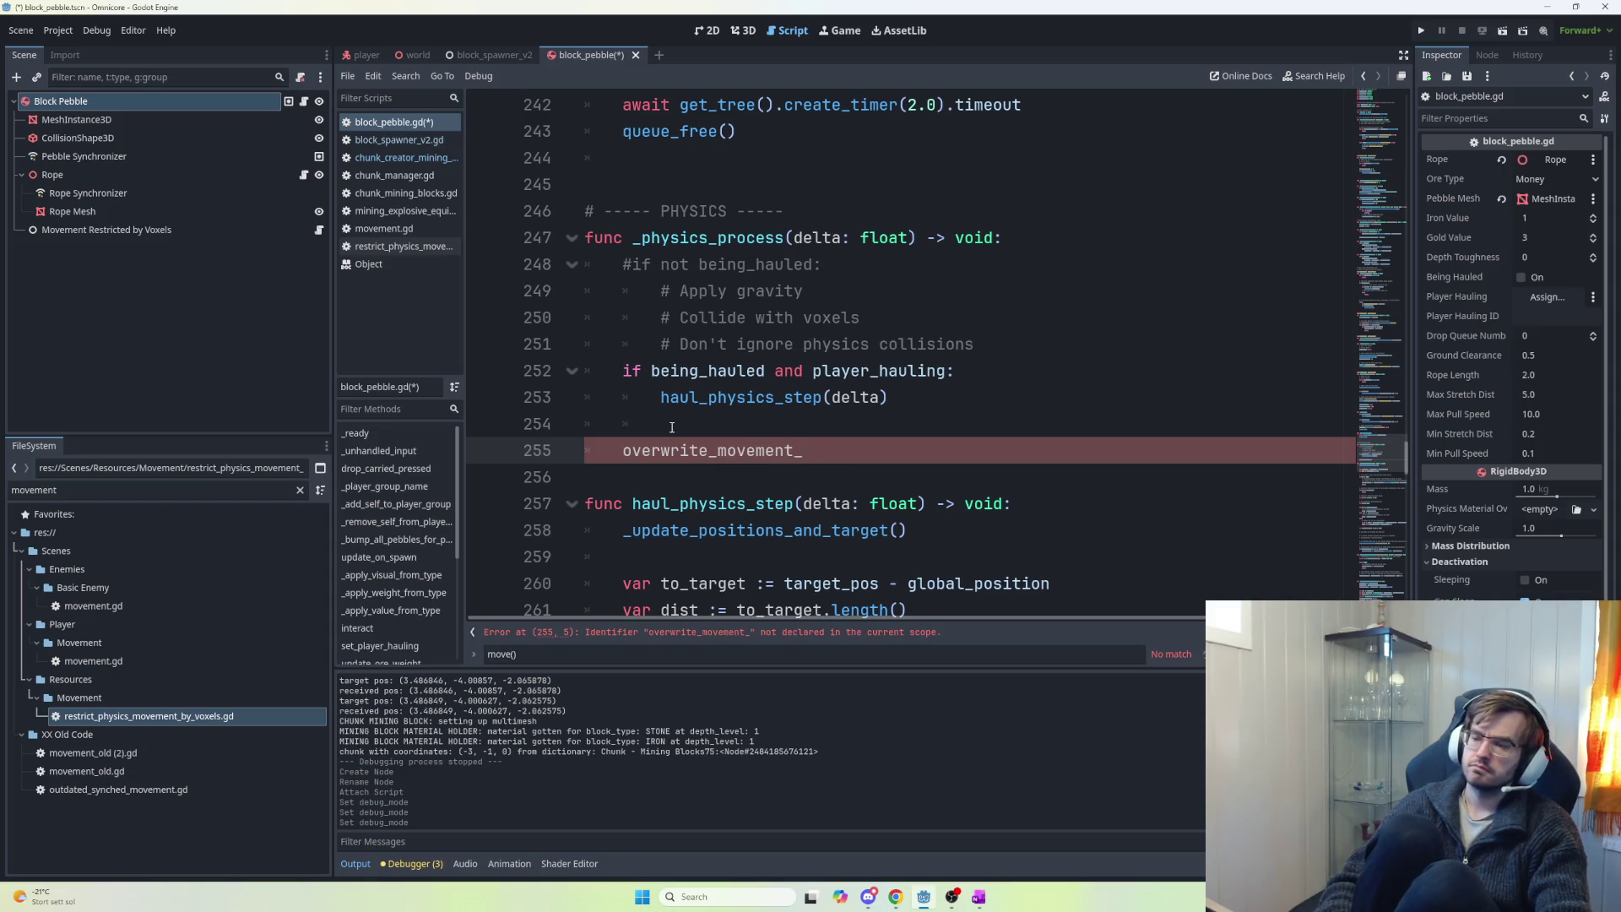
pyautogui.write('after_voxel')
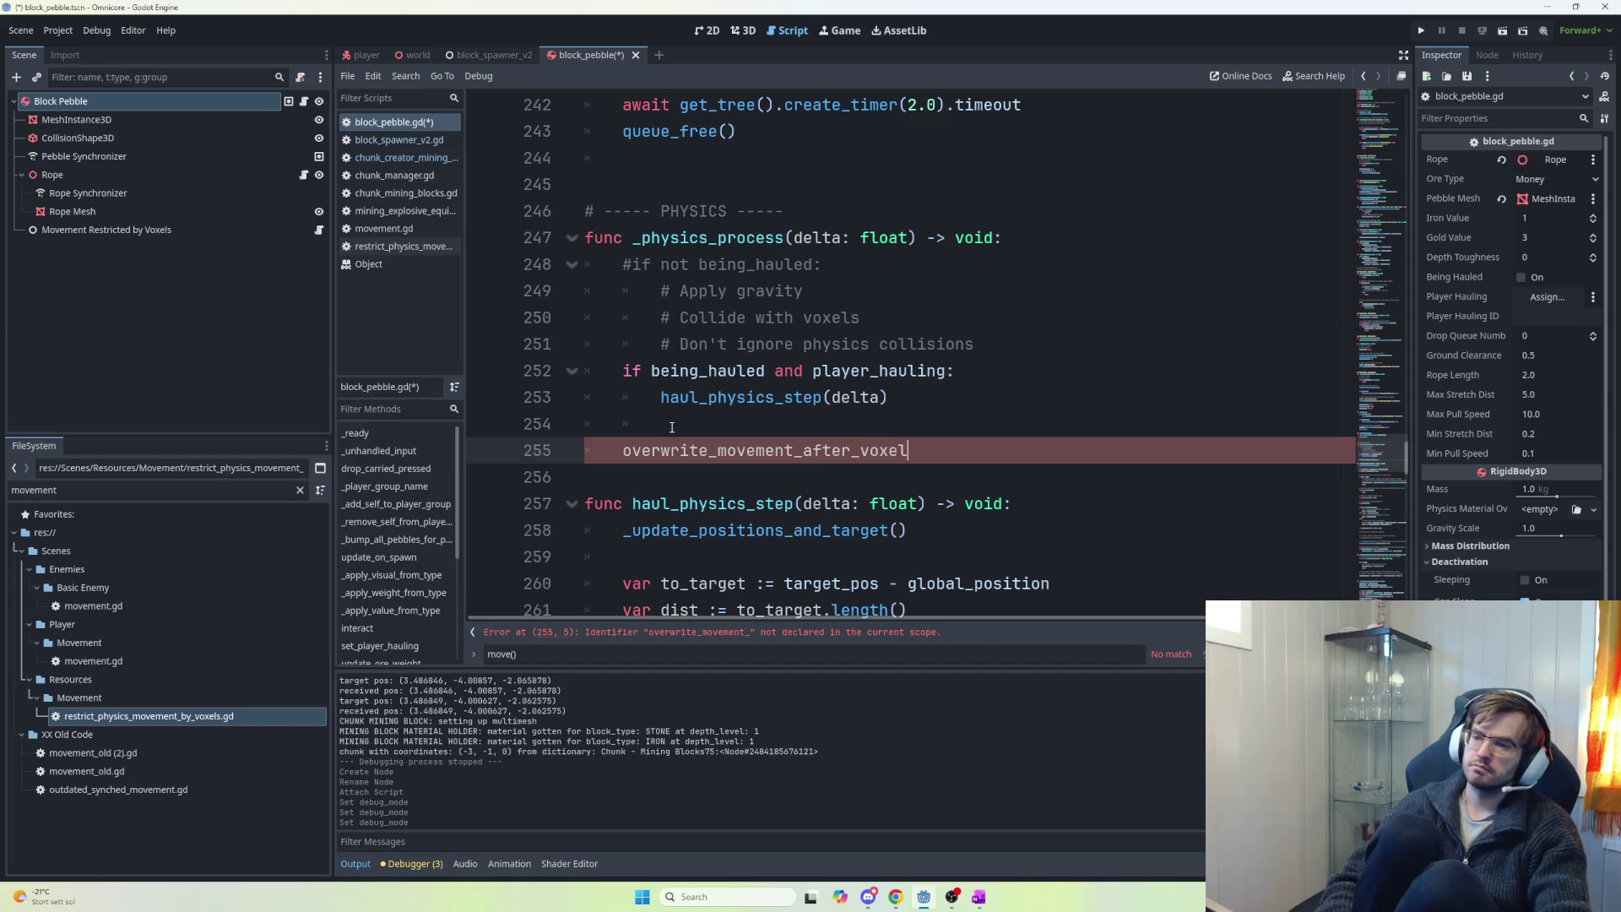
pyautogui.press('BackSpace')
pyautogui.press('BackSpace')
pyautogui.press('BackSpace')
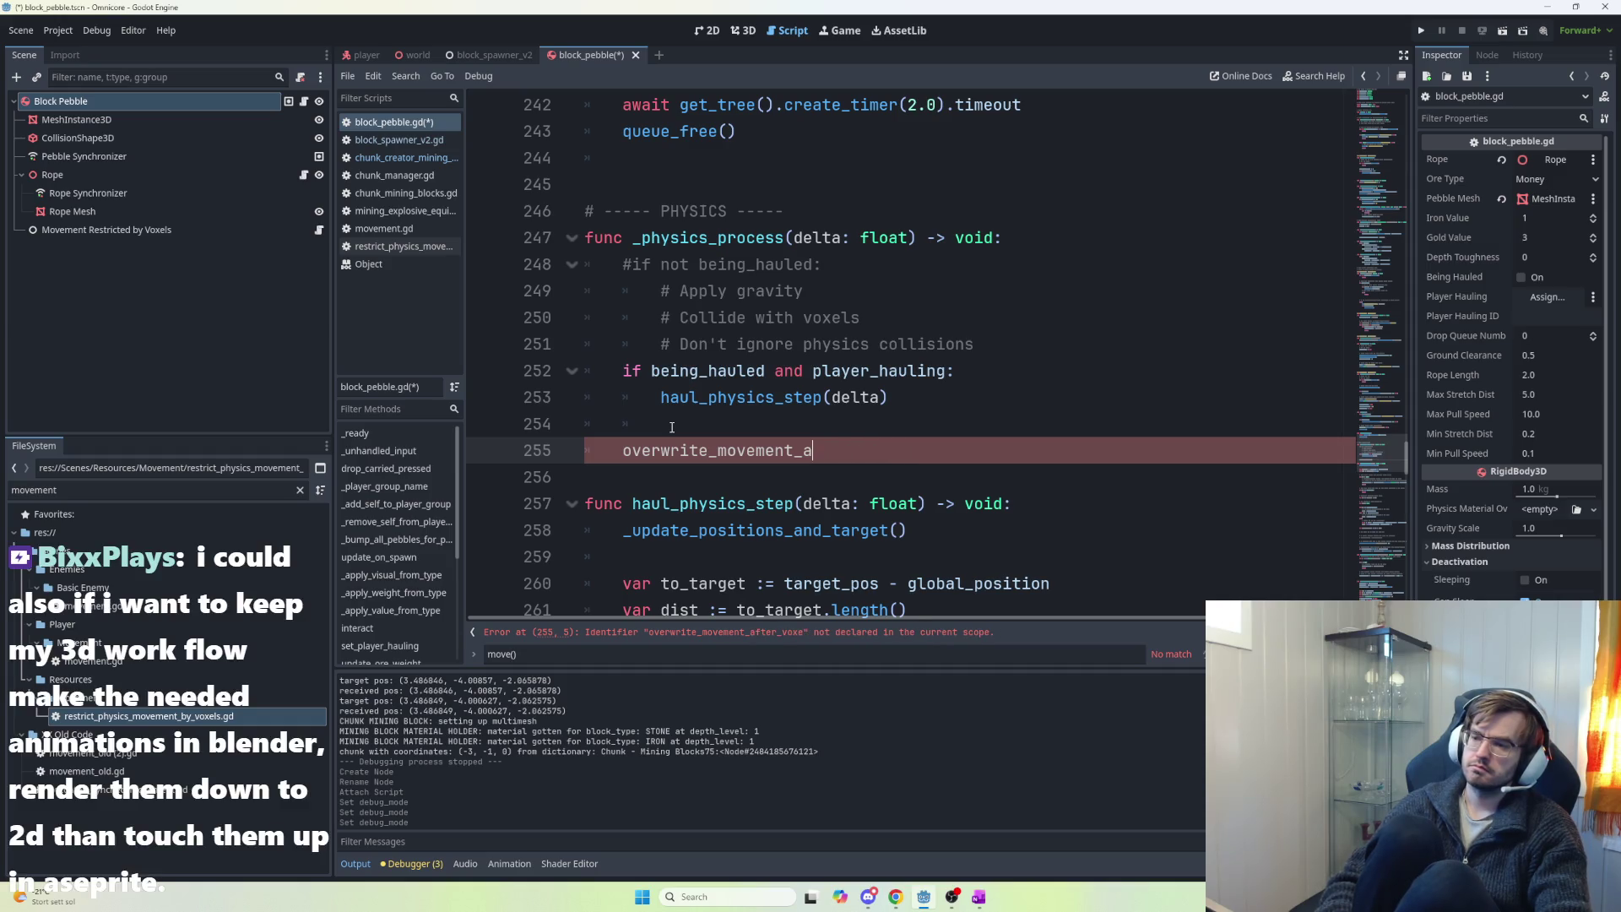
pyautogui.write('by_voxels')
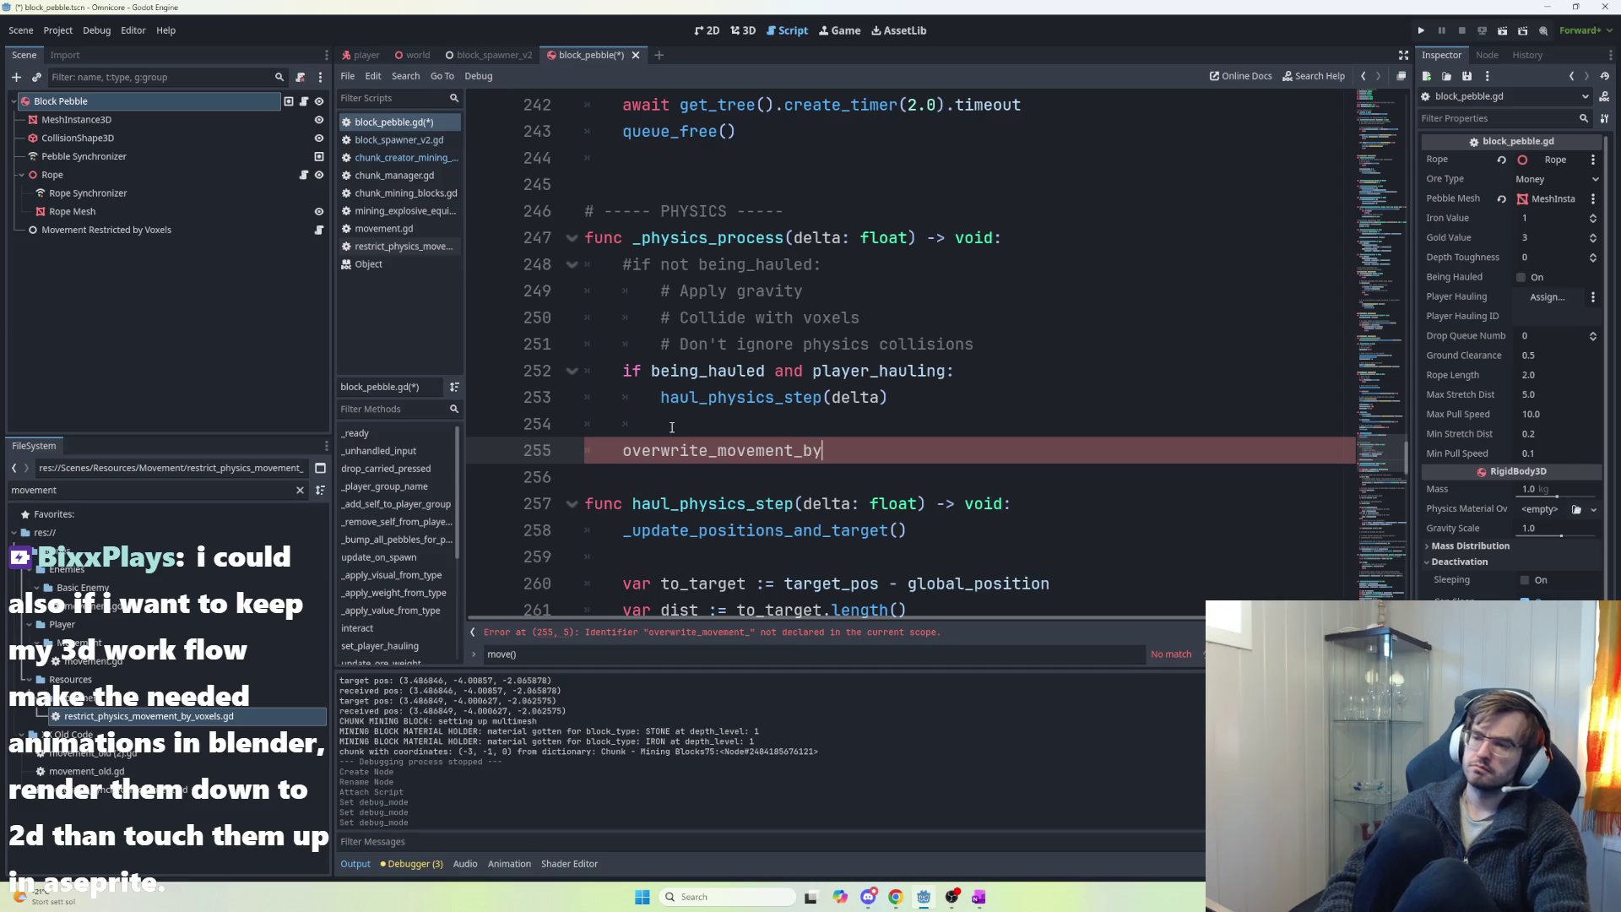
pyautogui.write('()')
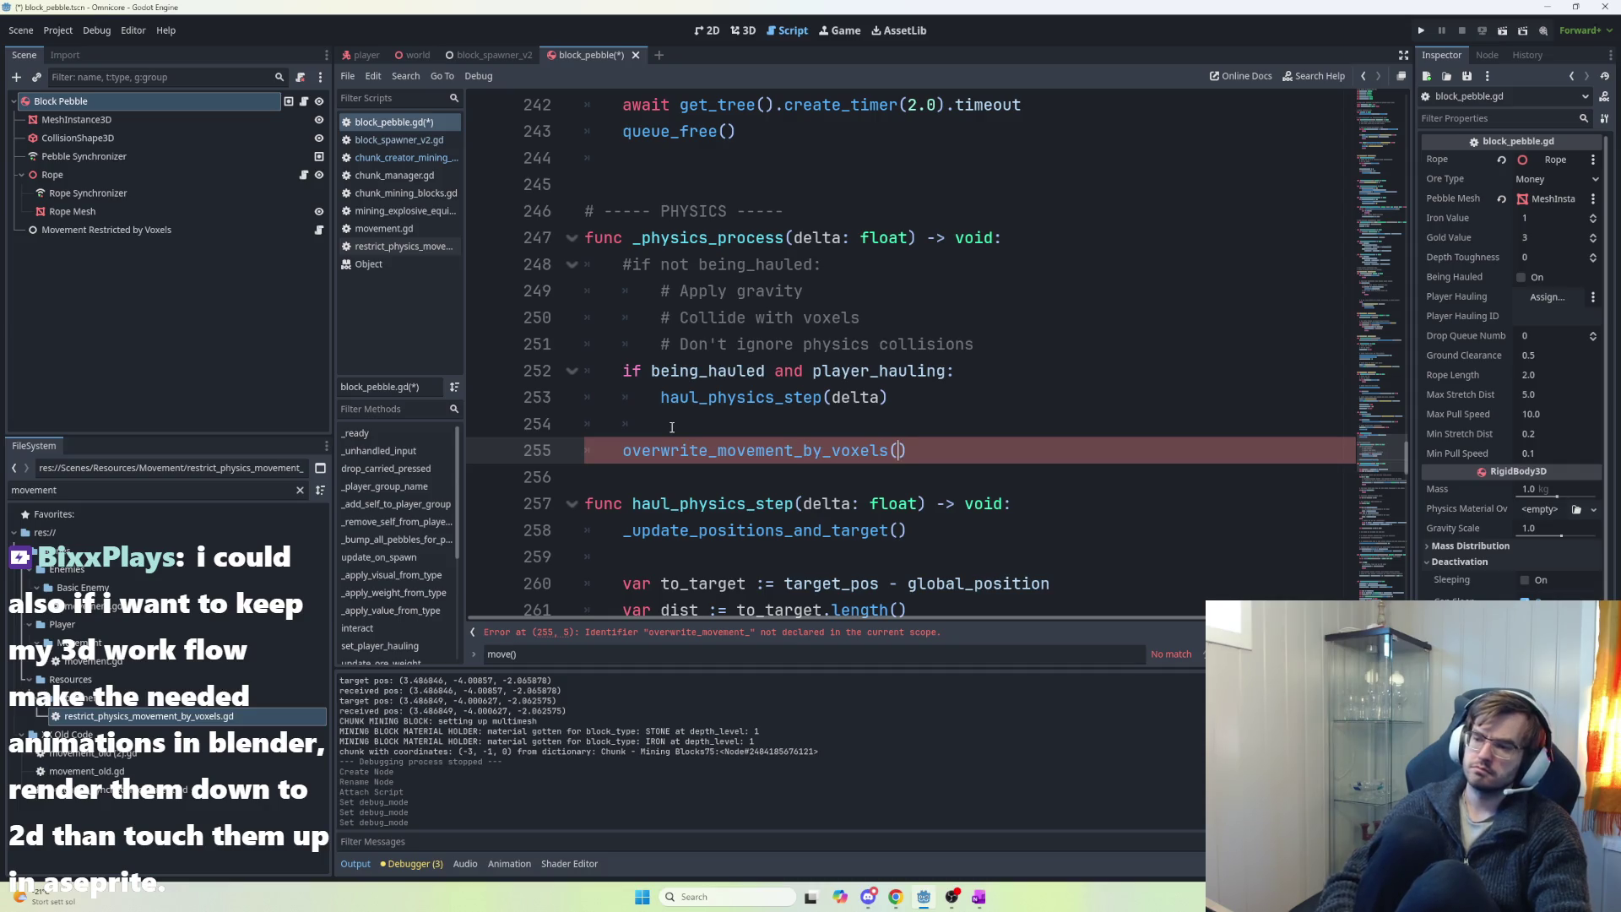
pyautogui.hotkey('shift', 'Home')
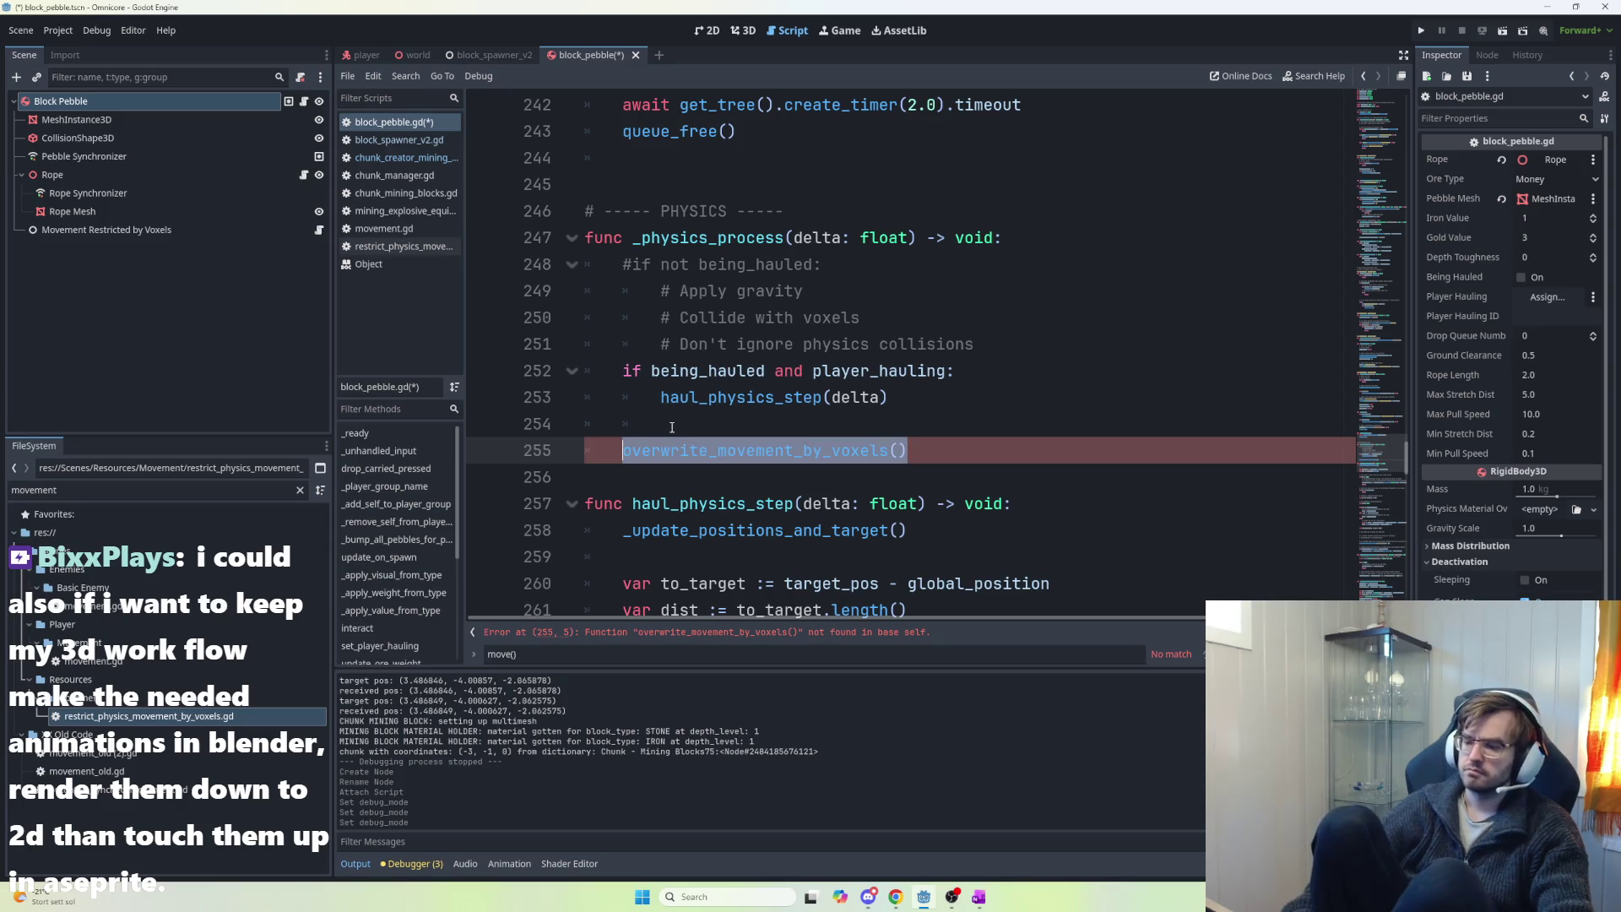
pyautogui.press('End')
pyautogui.press('Return')
pyautogui.press('Return')
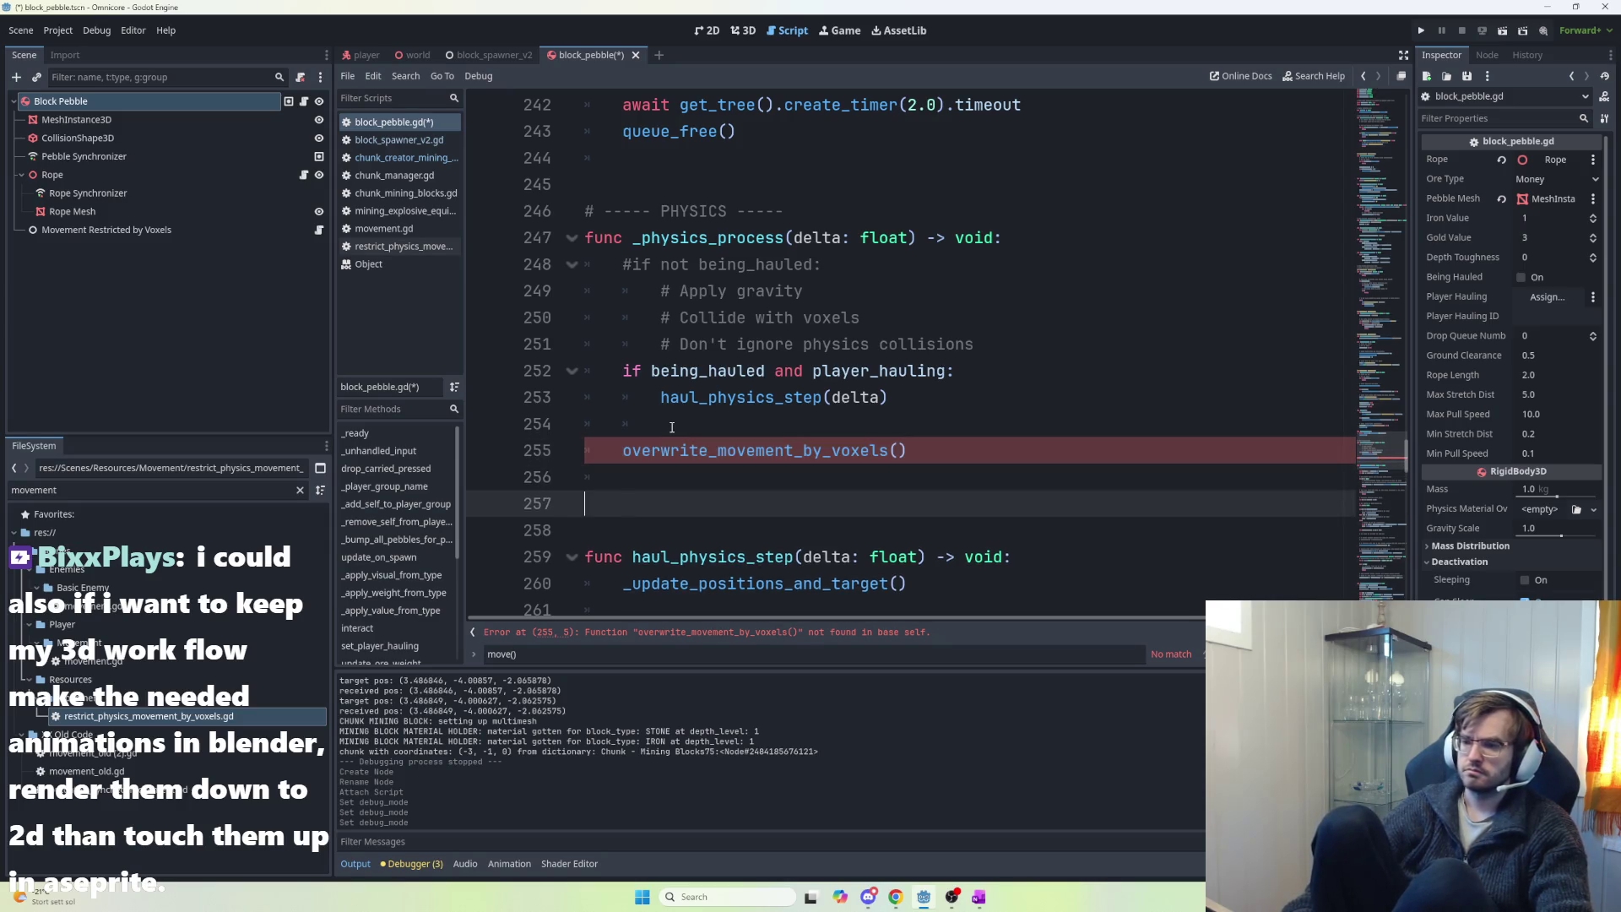
# Declare func overwrite_movement_by_voxels(): below the call, starting an indented body
pyautogui.write('func overwrite_movement_by_voxels()')
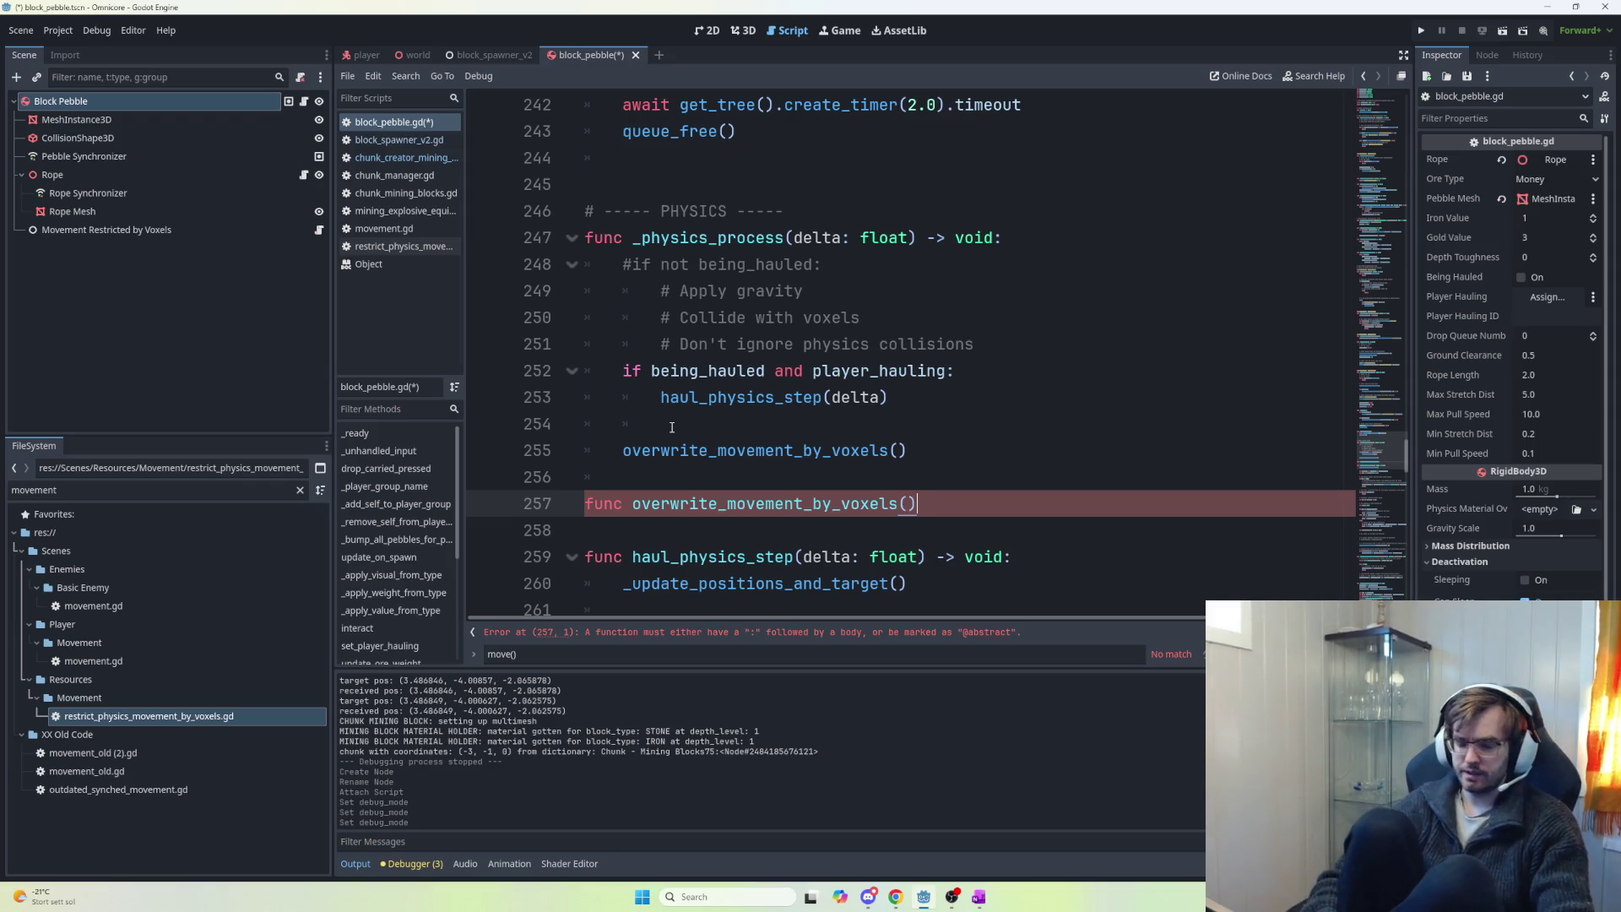
pyautogui.write(':')
pyautogui.press('Return')
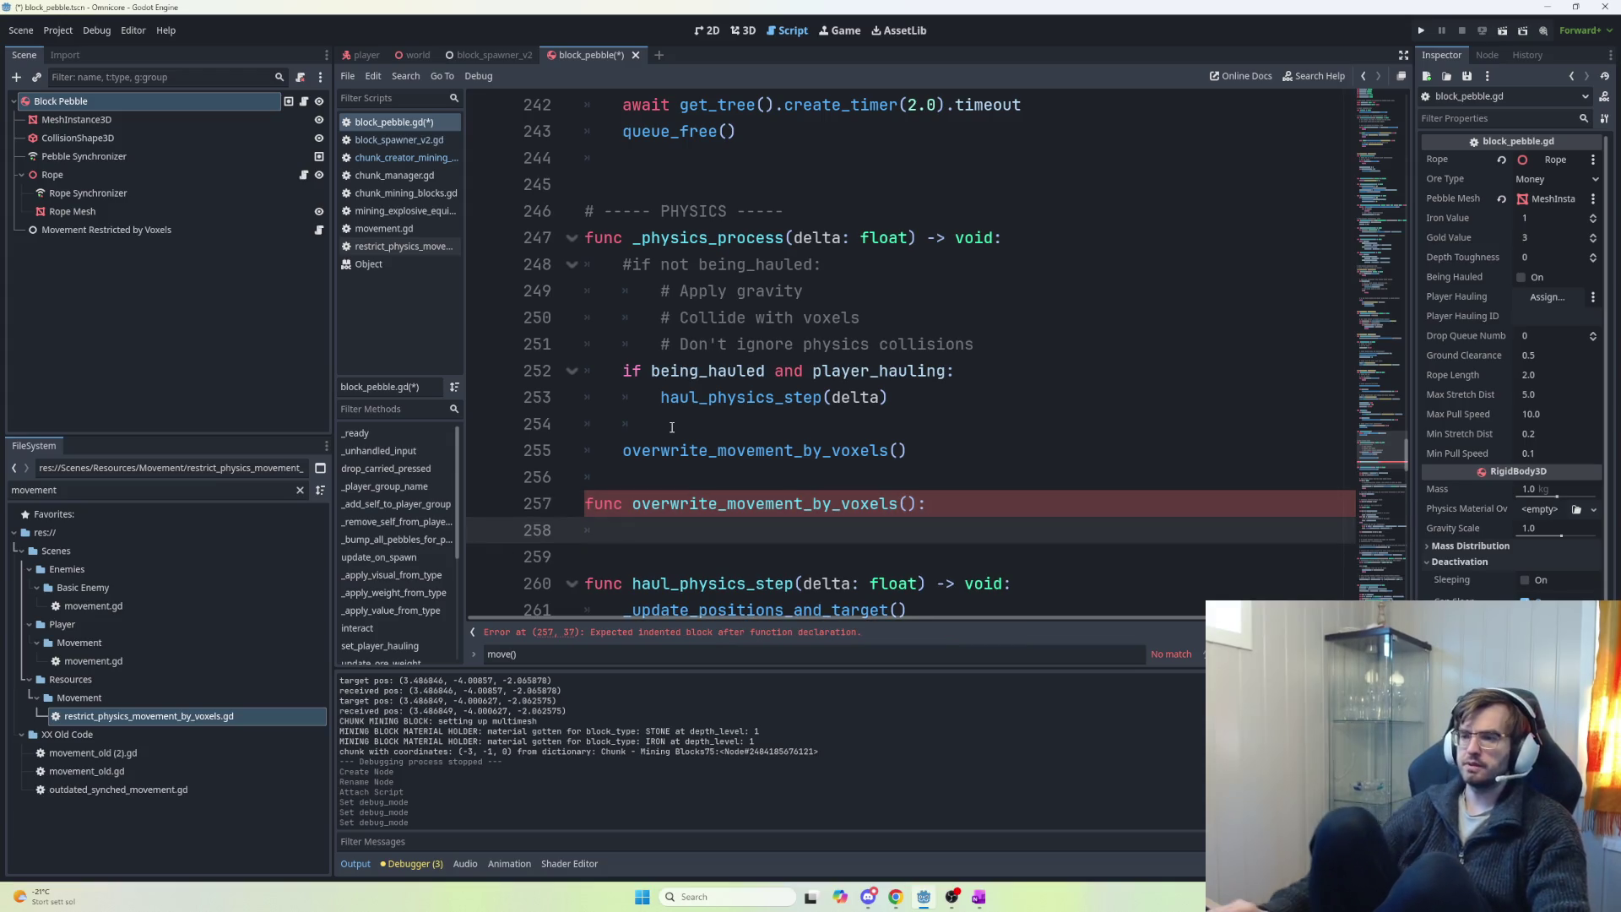
# Compare the call's parentheses with the declaration and select haul_physics_step's delta argument
pyautogui.click(914, 461)
pyautogui.click(904, 499)
pyautogui.click(891, 460)
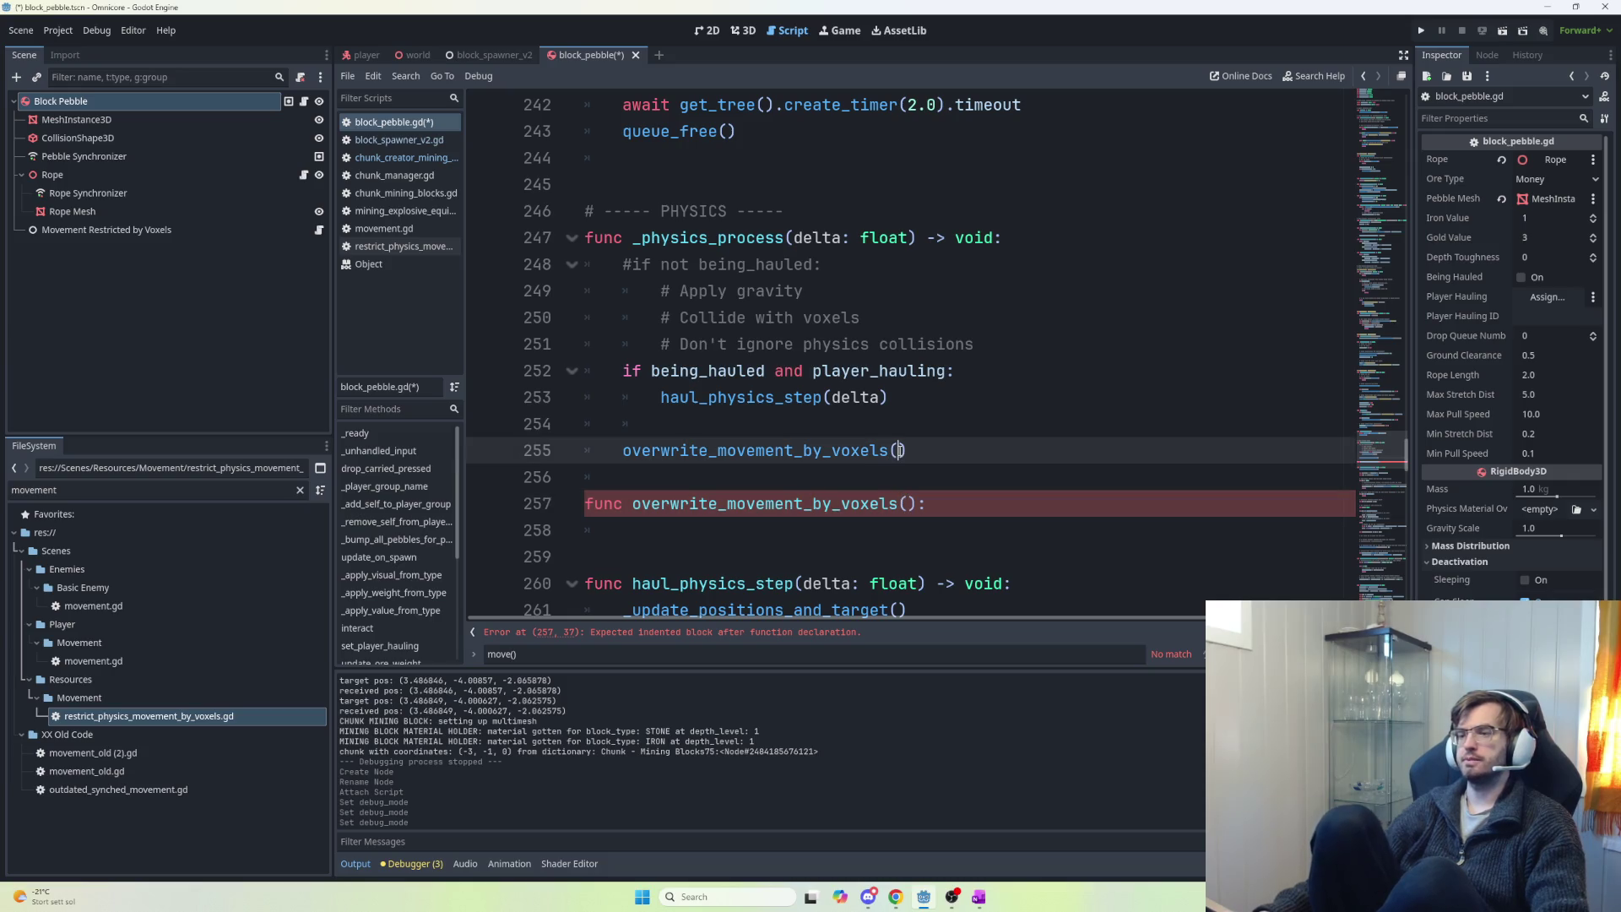
pyautogui.click(910, 507)
pyautogui.click(895, 461)
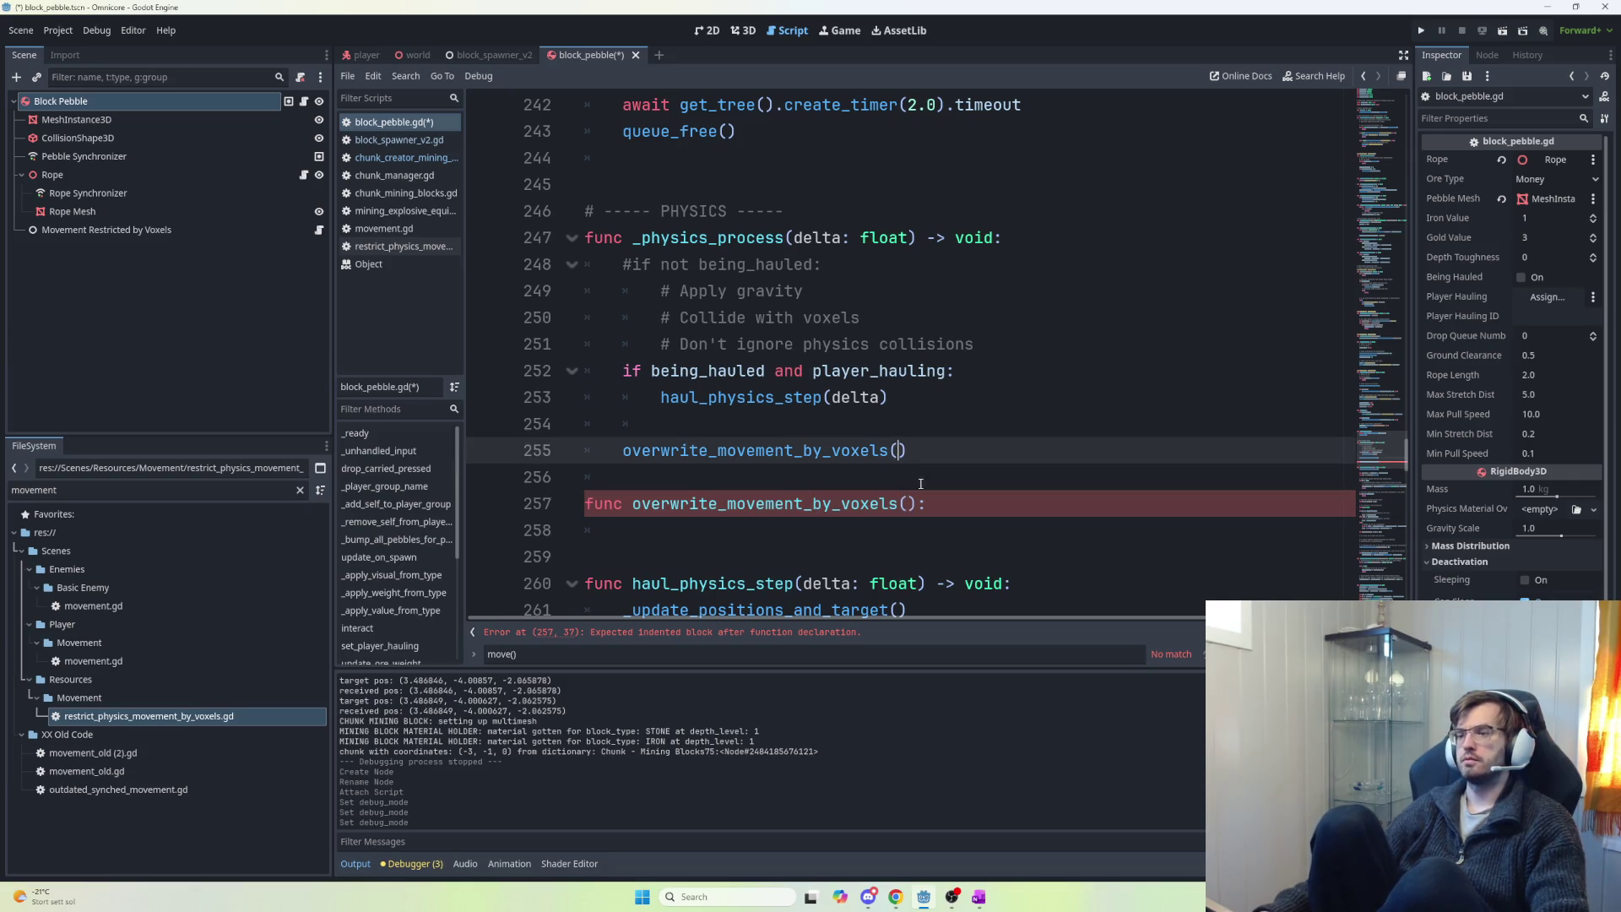
pyautogui.doubleClick(862, 395)
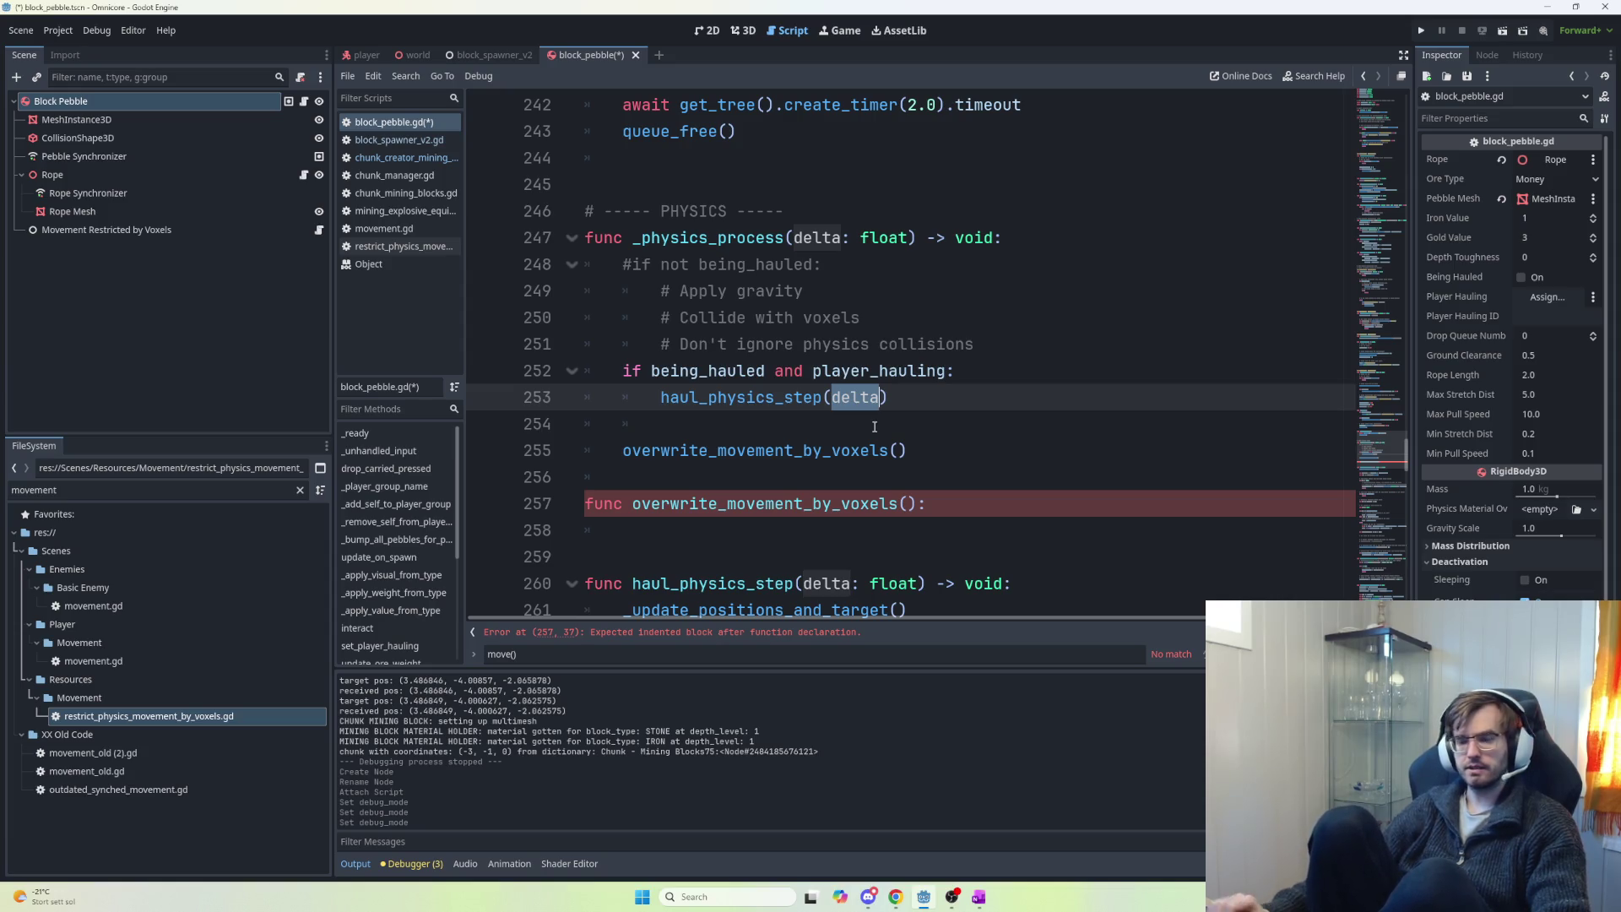
# Select the new function's name and parentheses on line 257, then move into its empty body line
pyautogui.click(910, 508)
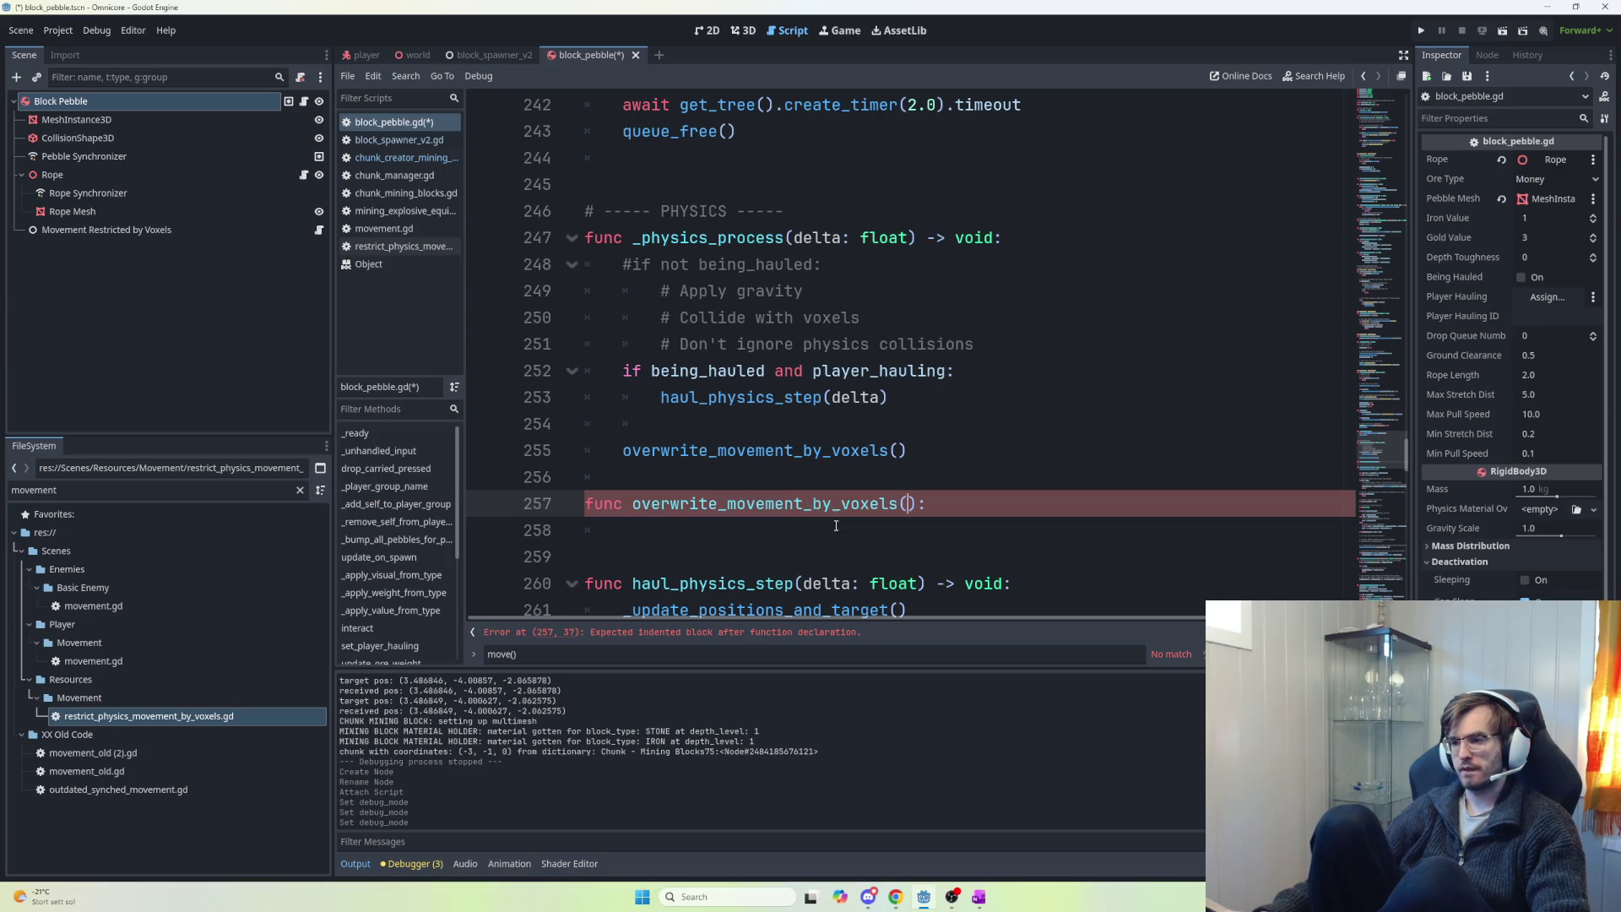
pyautogui.moveTo(923, 517); pyautogui.dragTo(633, 505)
pyautogui.doubleClick(692, 505)
pyautogui.hotkey('shift', 'Right')
pyautogui.hotkey('shift', 'Right')
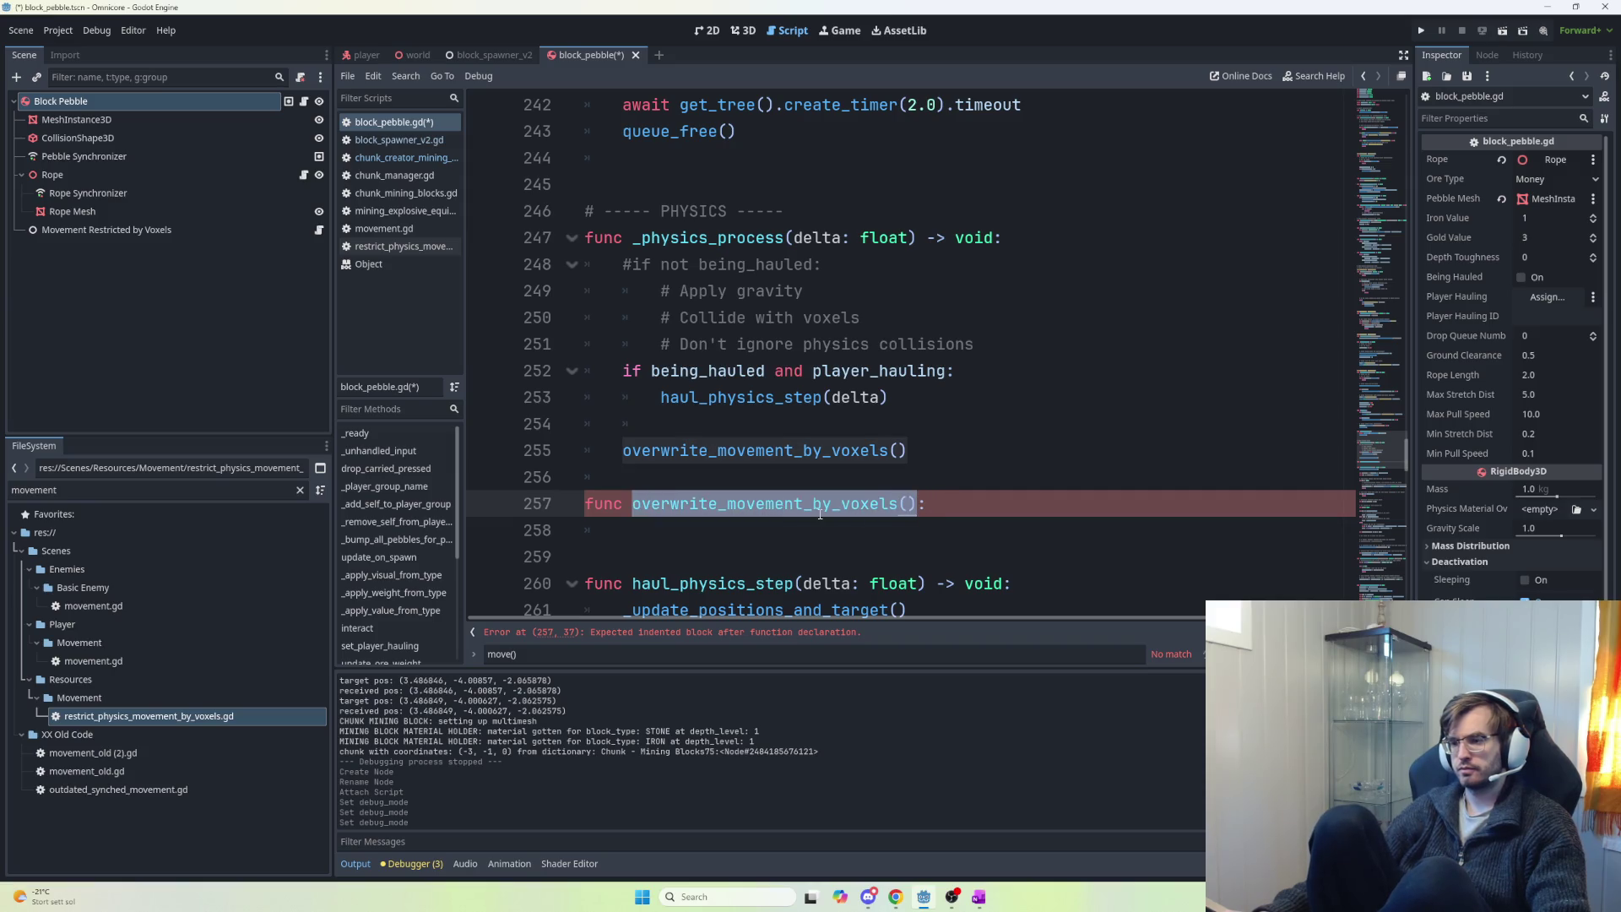
pyautogui.click(813, 524)
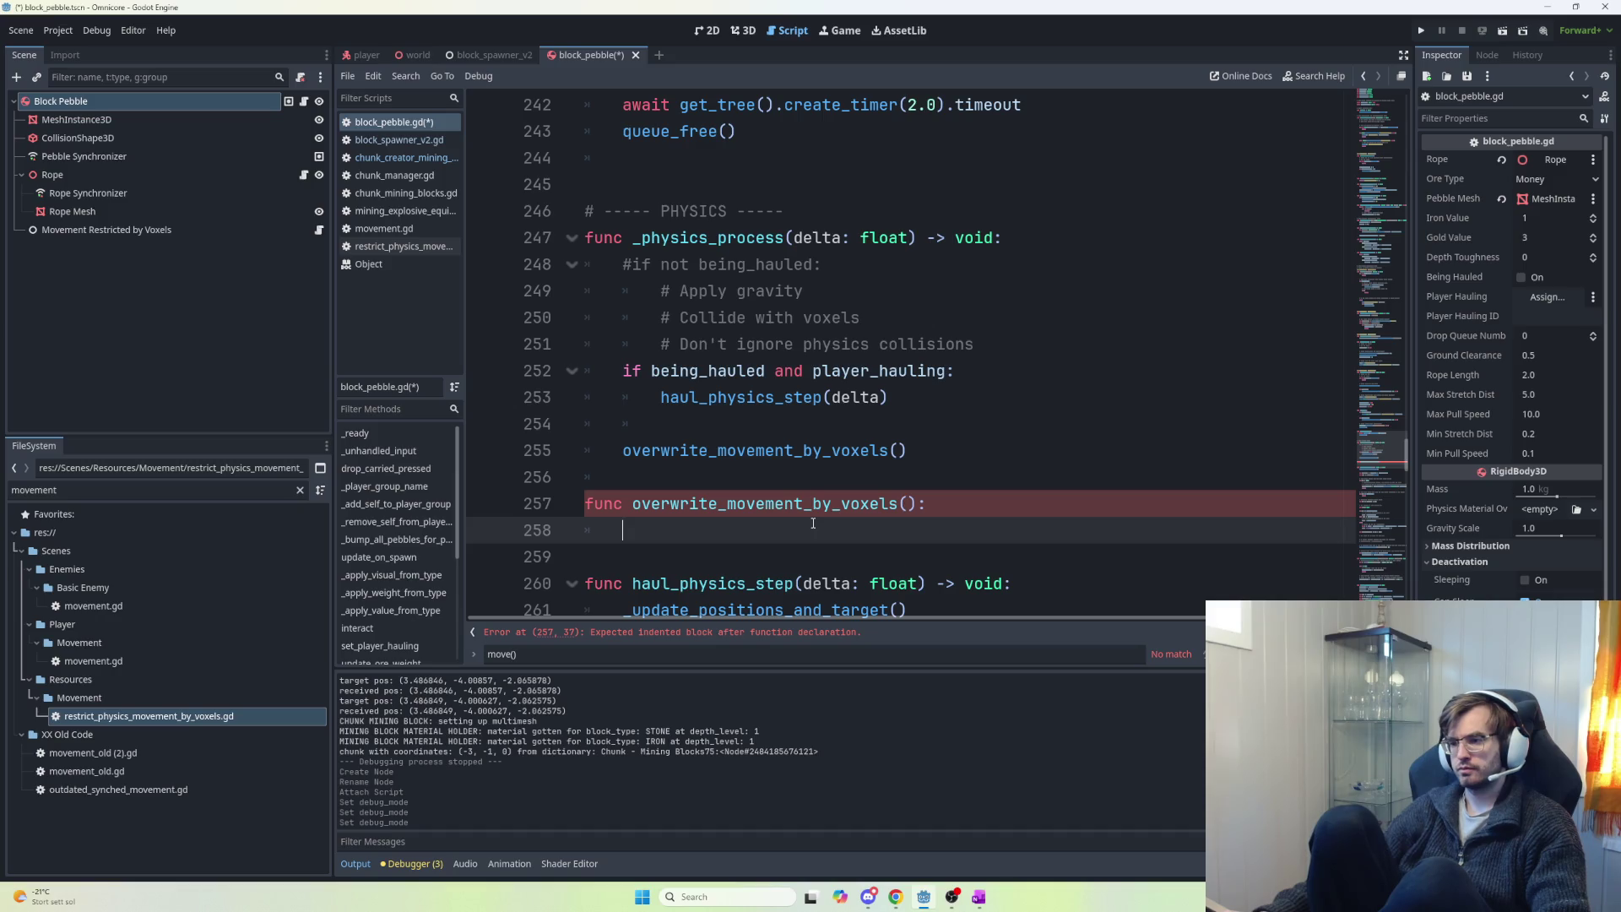
pyautogui.scroll(7, 813, 524)
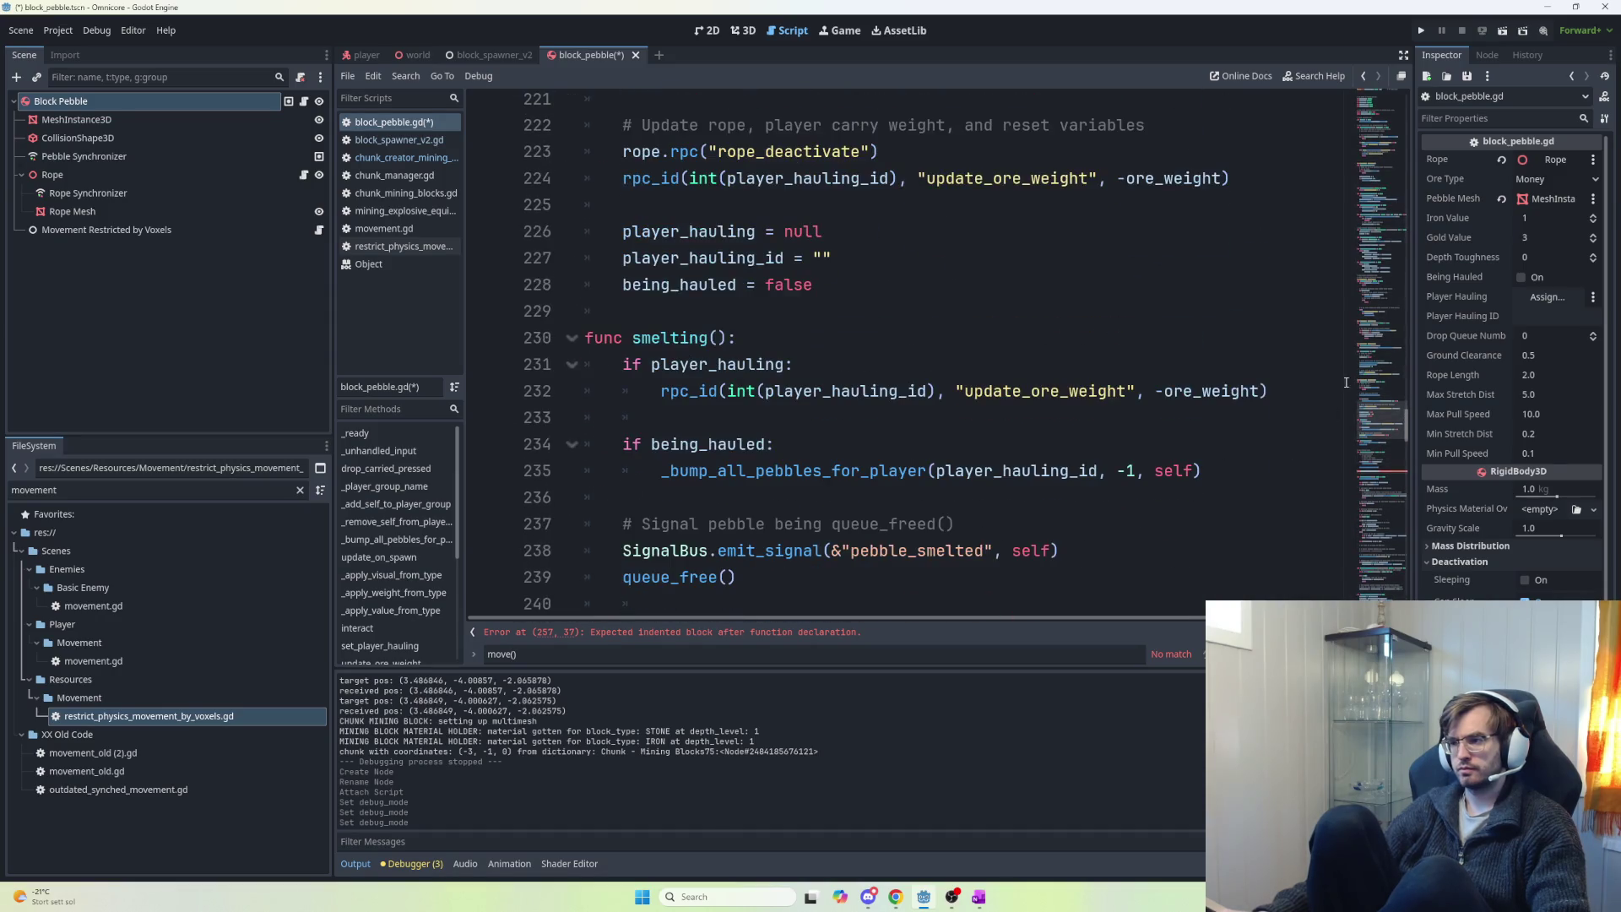
# Insert a new unindented line after the rope export at the top of block_pebble.gd
pyautogui.moveTo(1406, 425); pyautogui.dragTo(1416, 95)
pyautogui.click(940, 242)
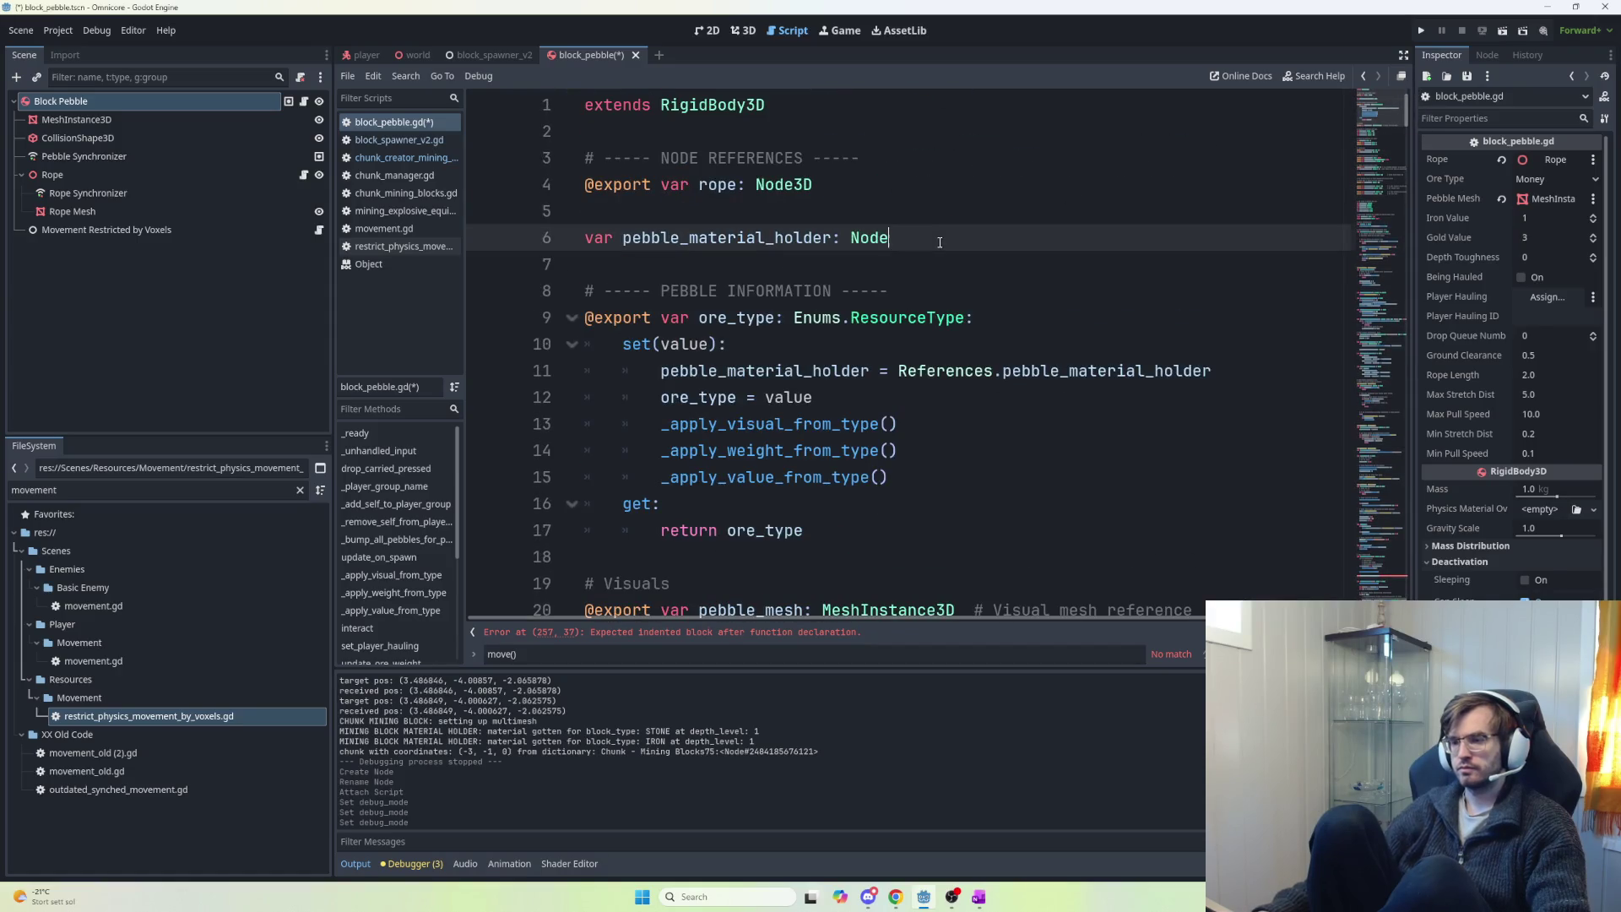
pyautogui.click(893, 192)
pyautogui.press('Return')
pyautogui.press('BackSpace')
pyautogui.write('@export var')
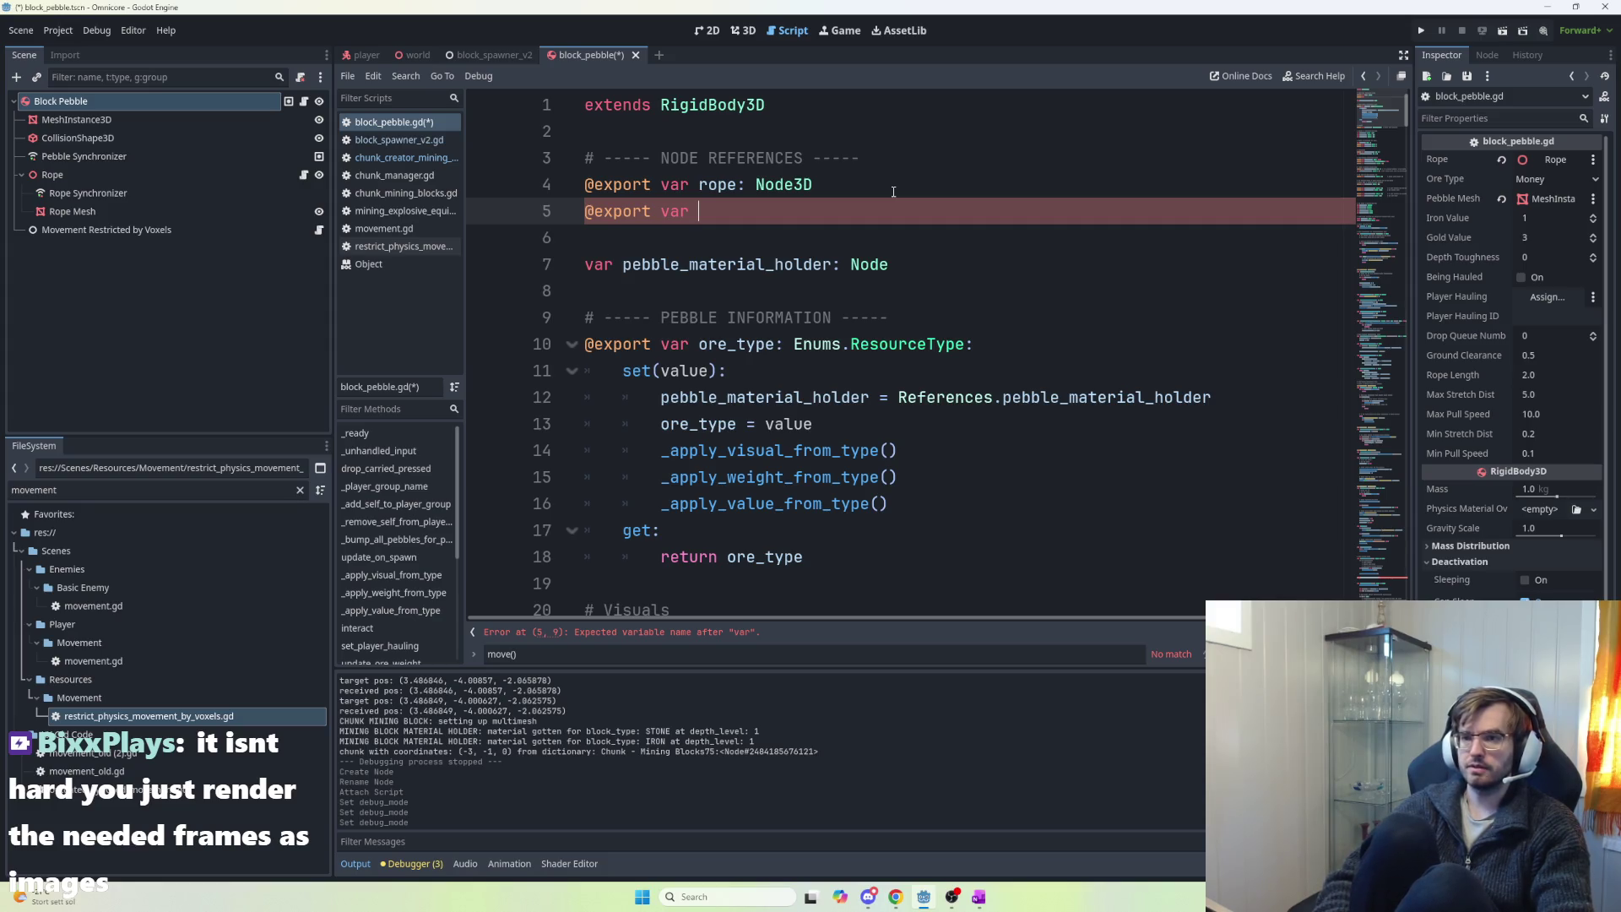
pyautogui.write('movement_')
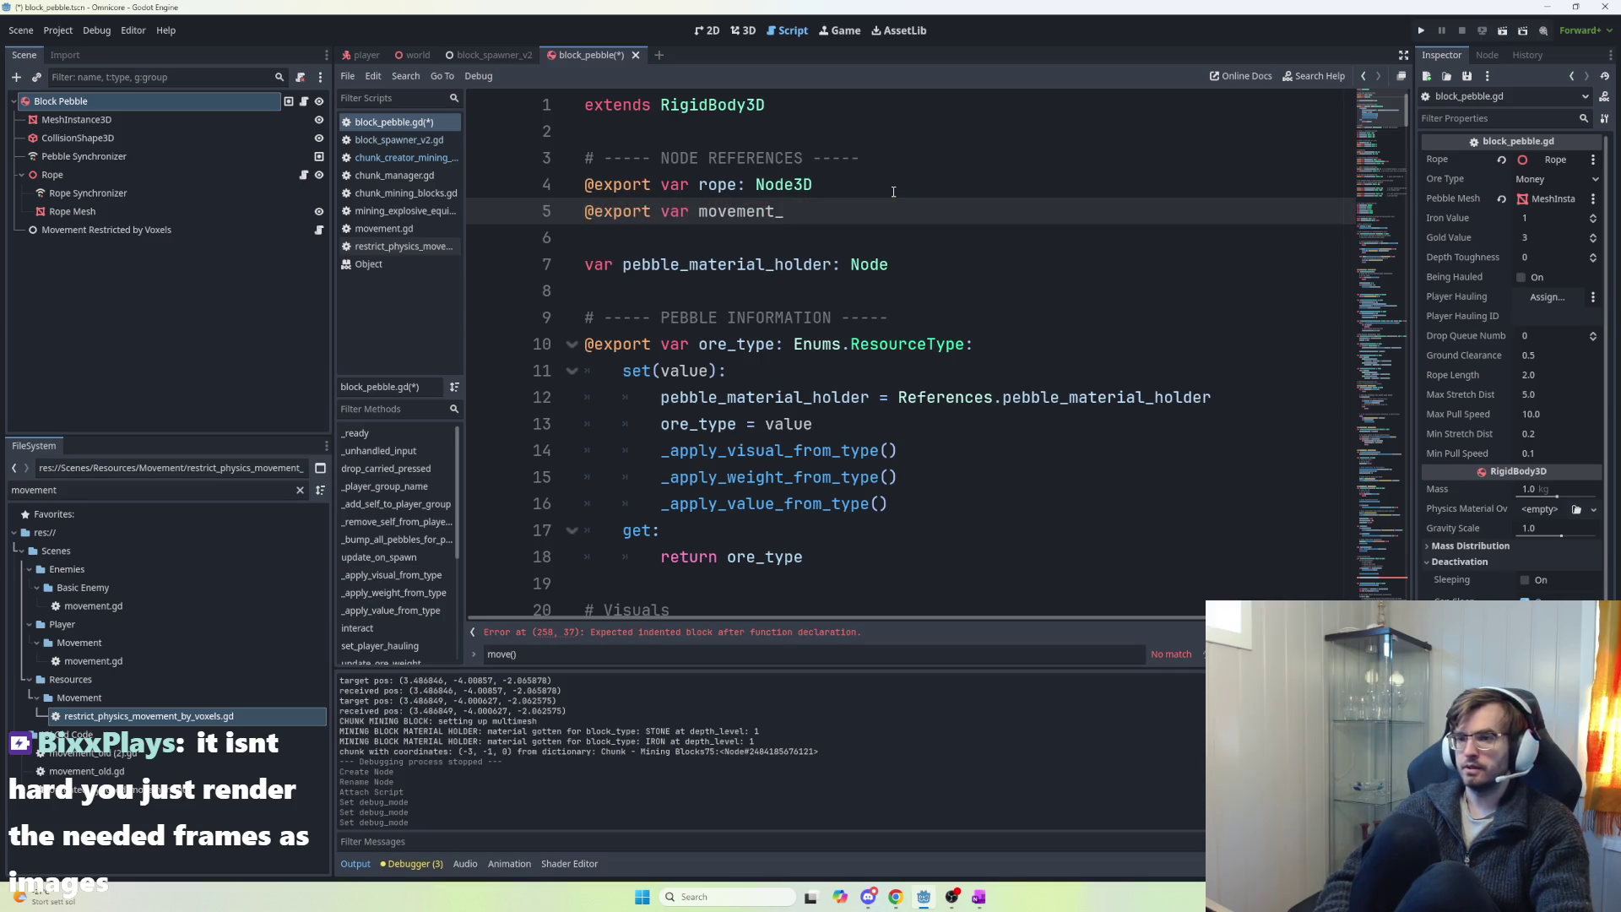
pyautogui.write('rest')
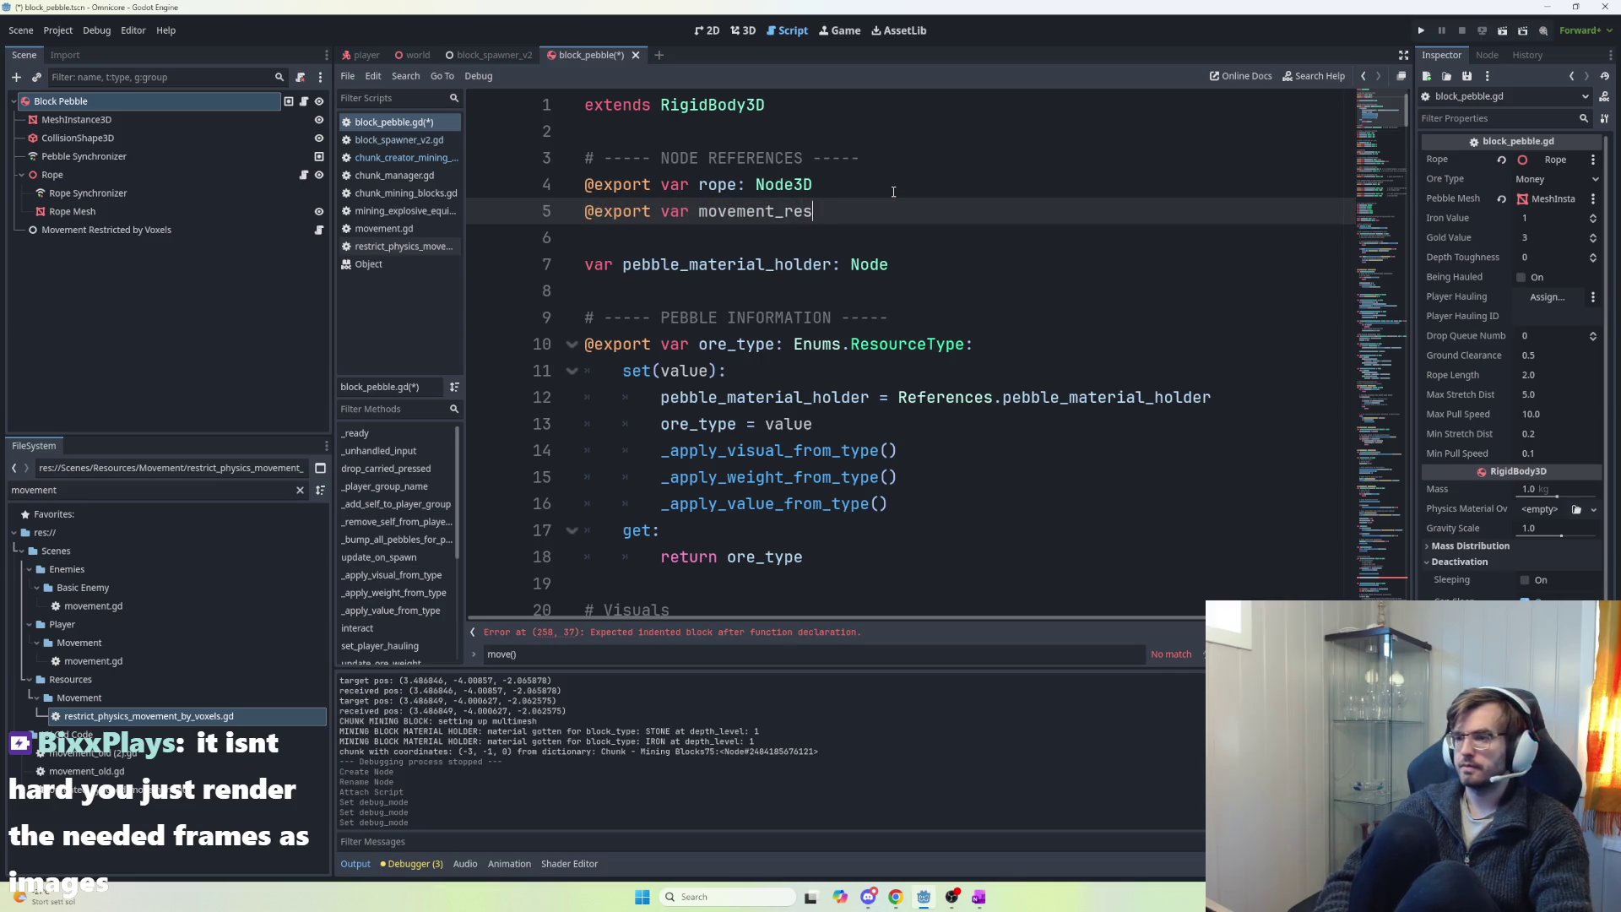
pyautogui.press('BackSpace')
pyautogui.press('BackSpace')
pyautogui.press('BackSpace')
pyautogui.write('movement_restrict')
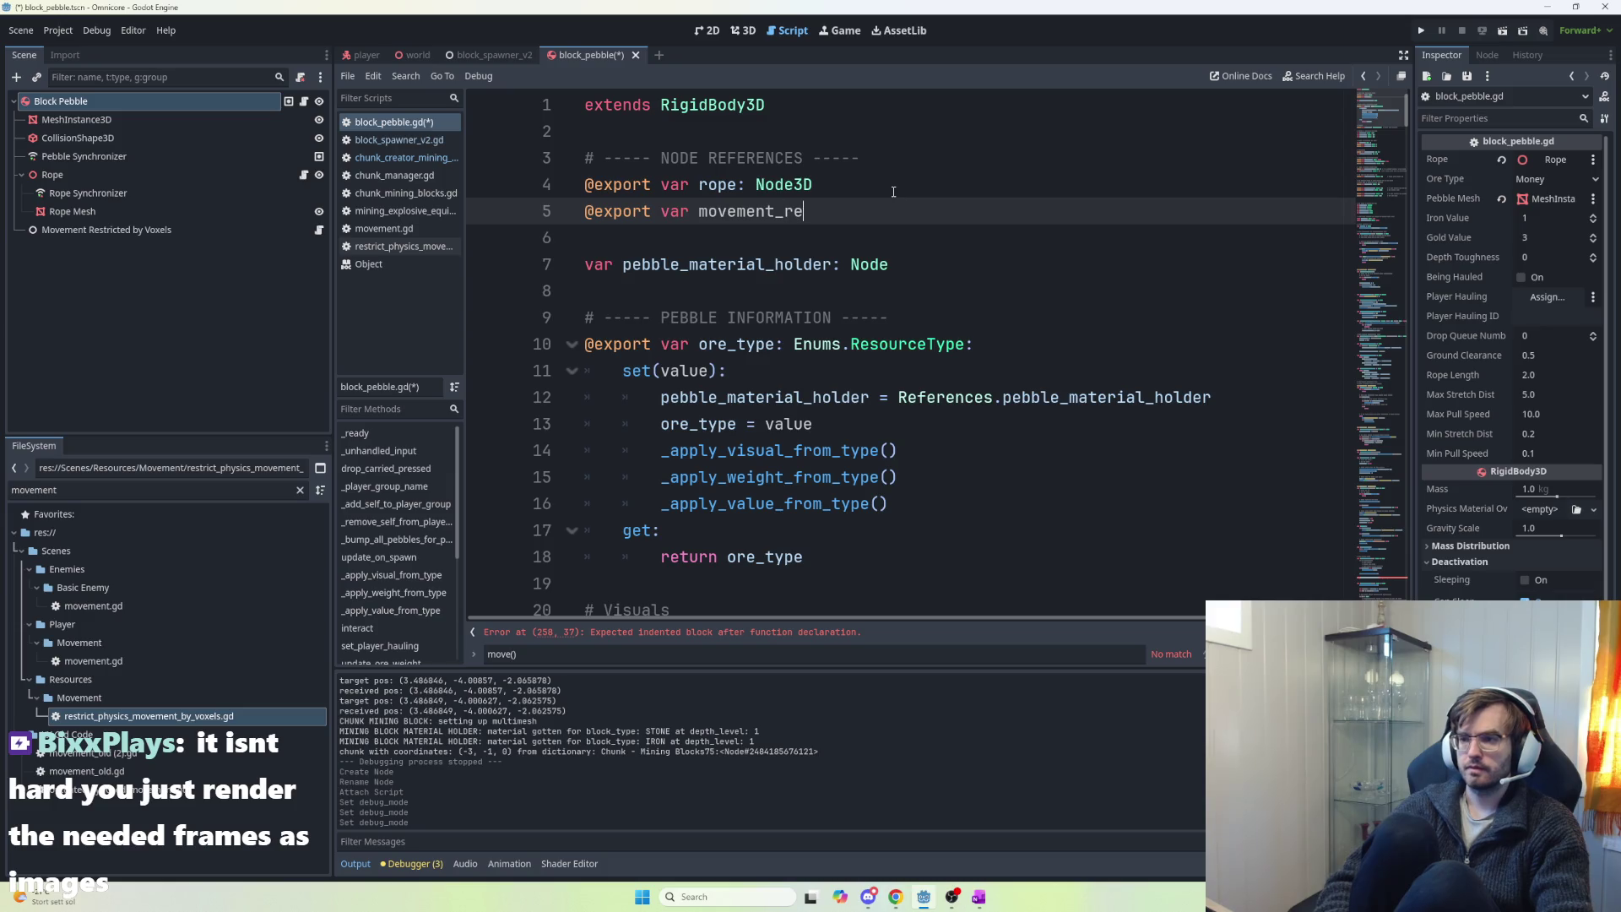
pyautogui.write('or')
pyautogui.press('BackSpace')
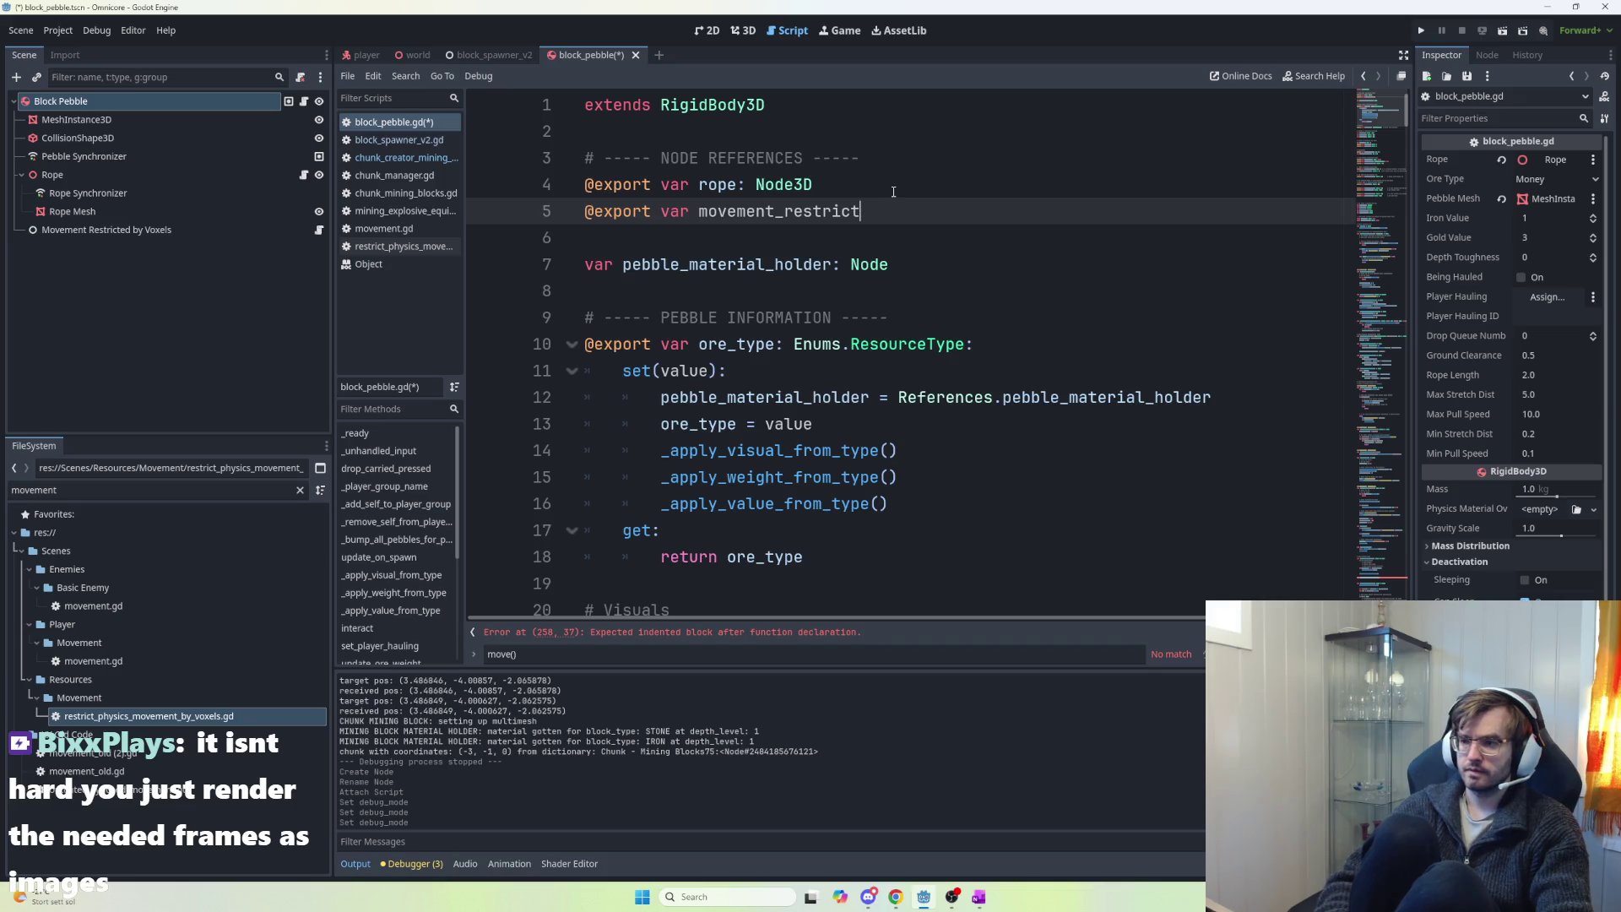
pyautogui.write('ion_node:')
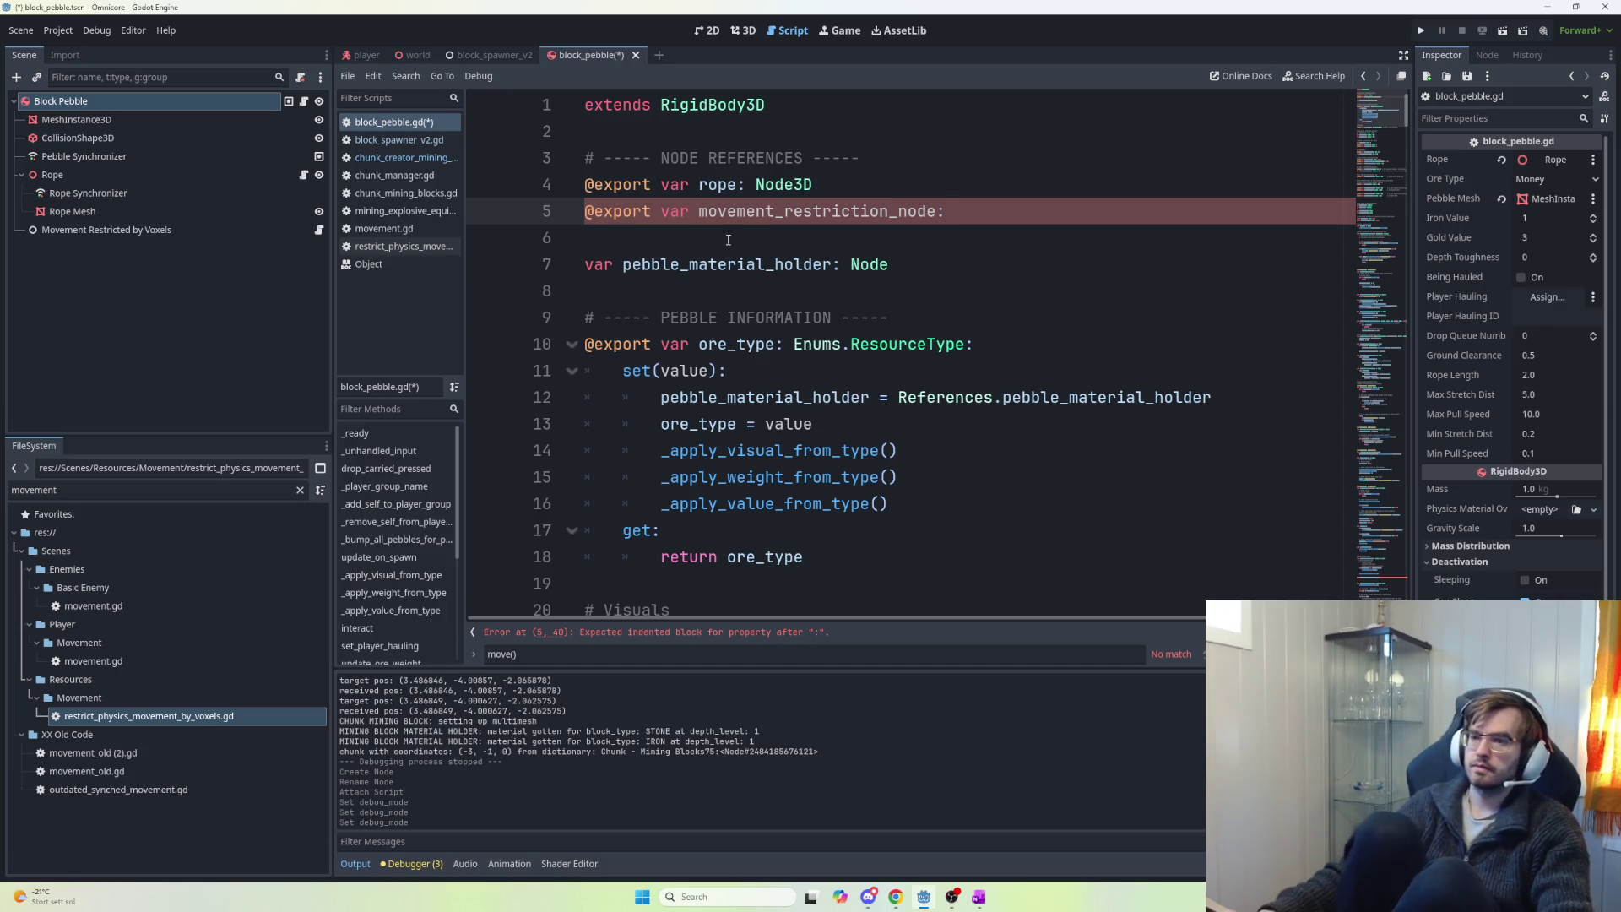
pyautogui.click(318, 229)
# Paste the RestrictPhysicsMovementByVoxels class name as movement_restriction_node's type and save
pyautogui.click(844, 218)
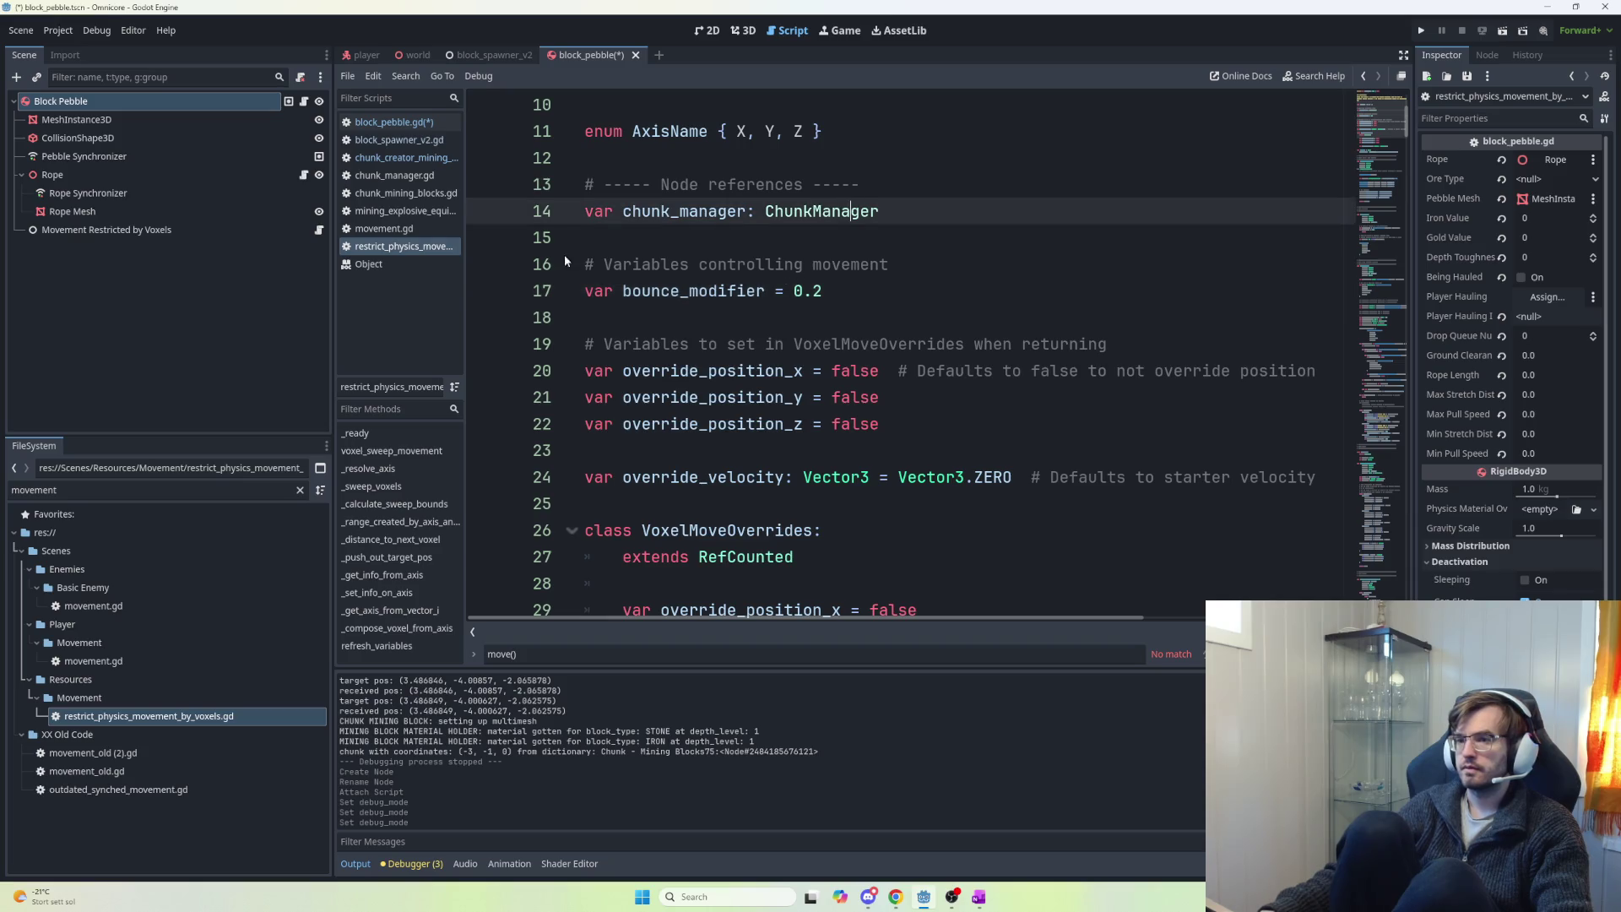
pyautogui.click(327, 229)
pyautogui.click(327, 230)
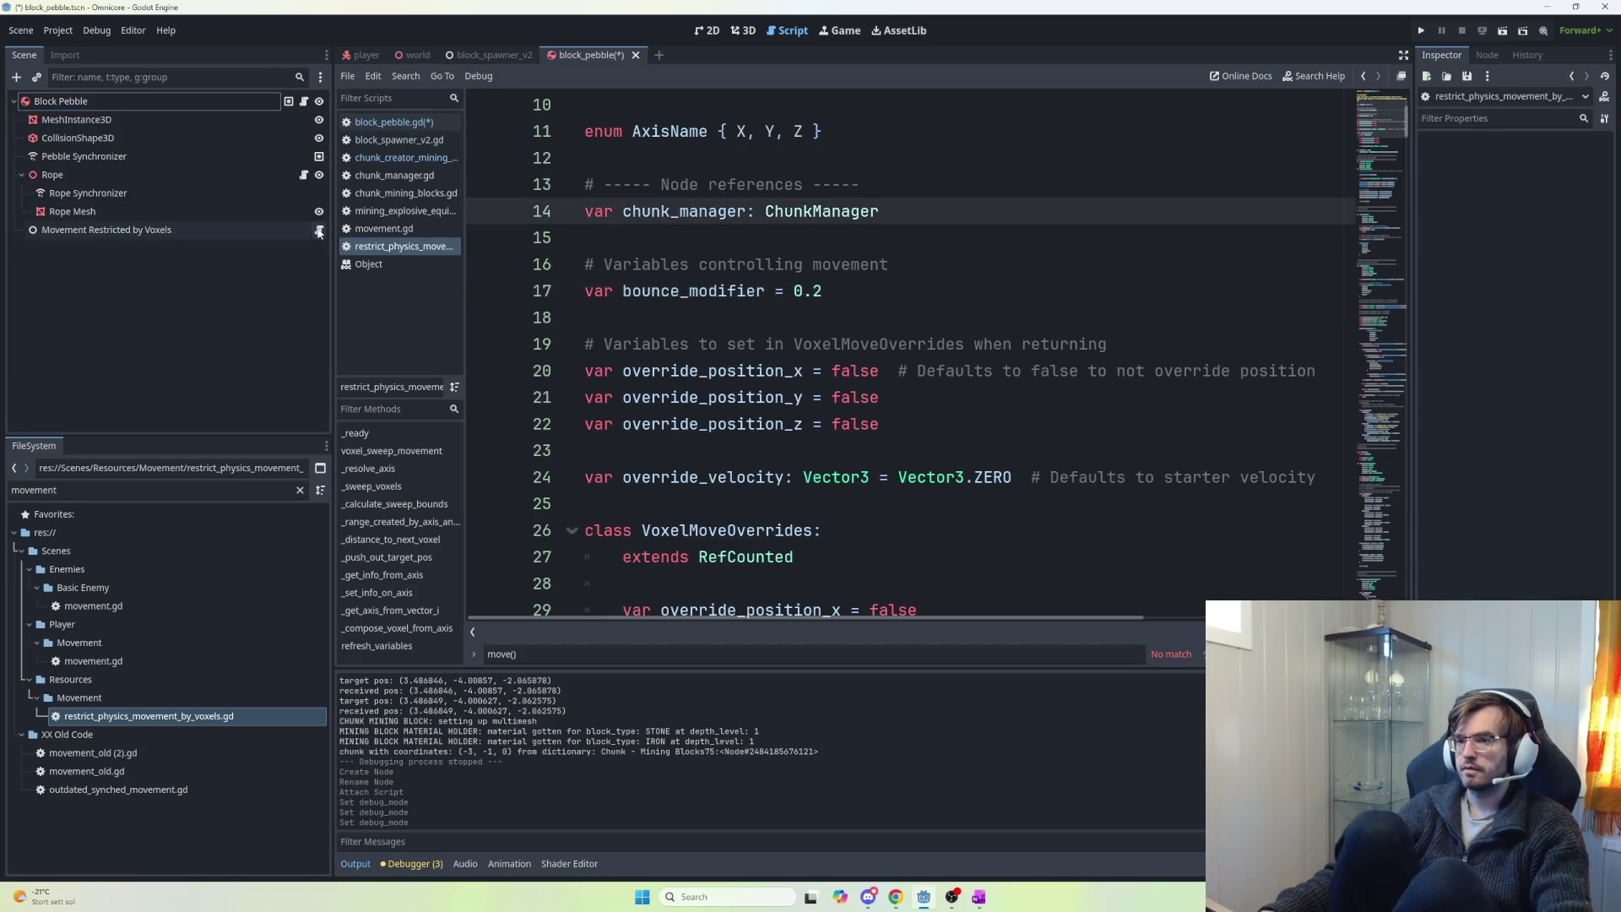
pyautogui.scroll(3, 995, 343)
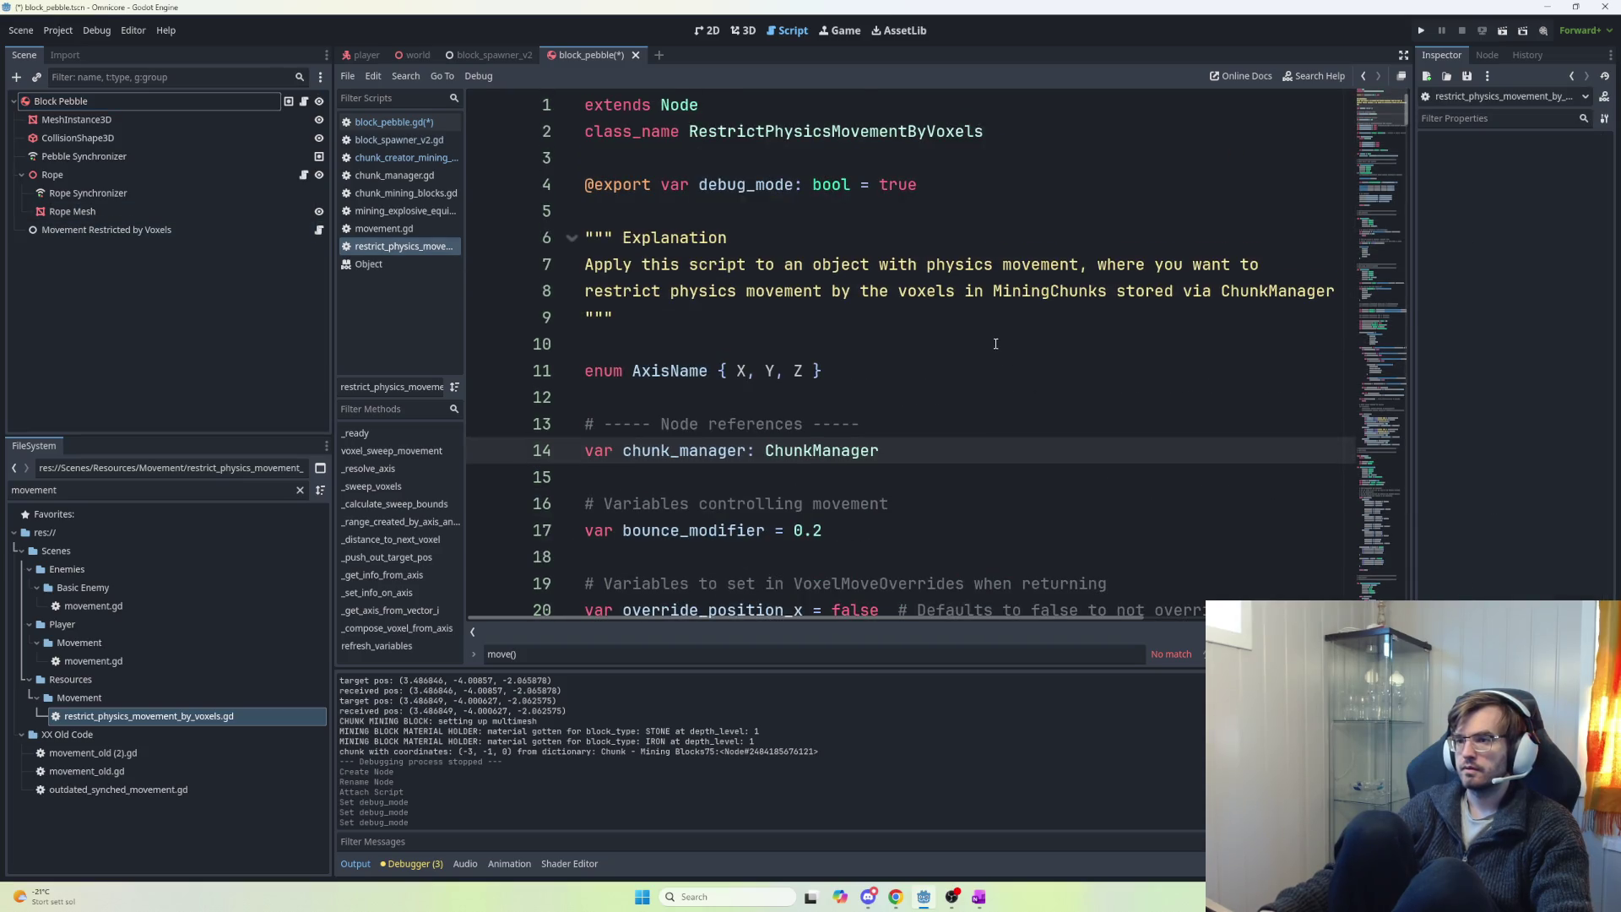
pyautogui.doubleClick(777, 131)
pyautogui.hotkey('ctrl', 'c')
pyautogui.click(307, 101)
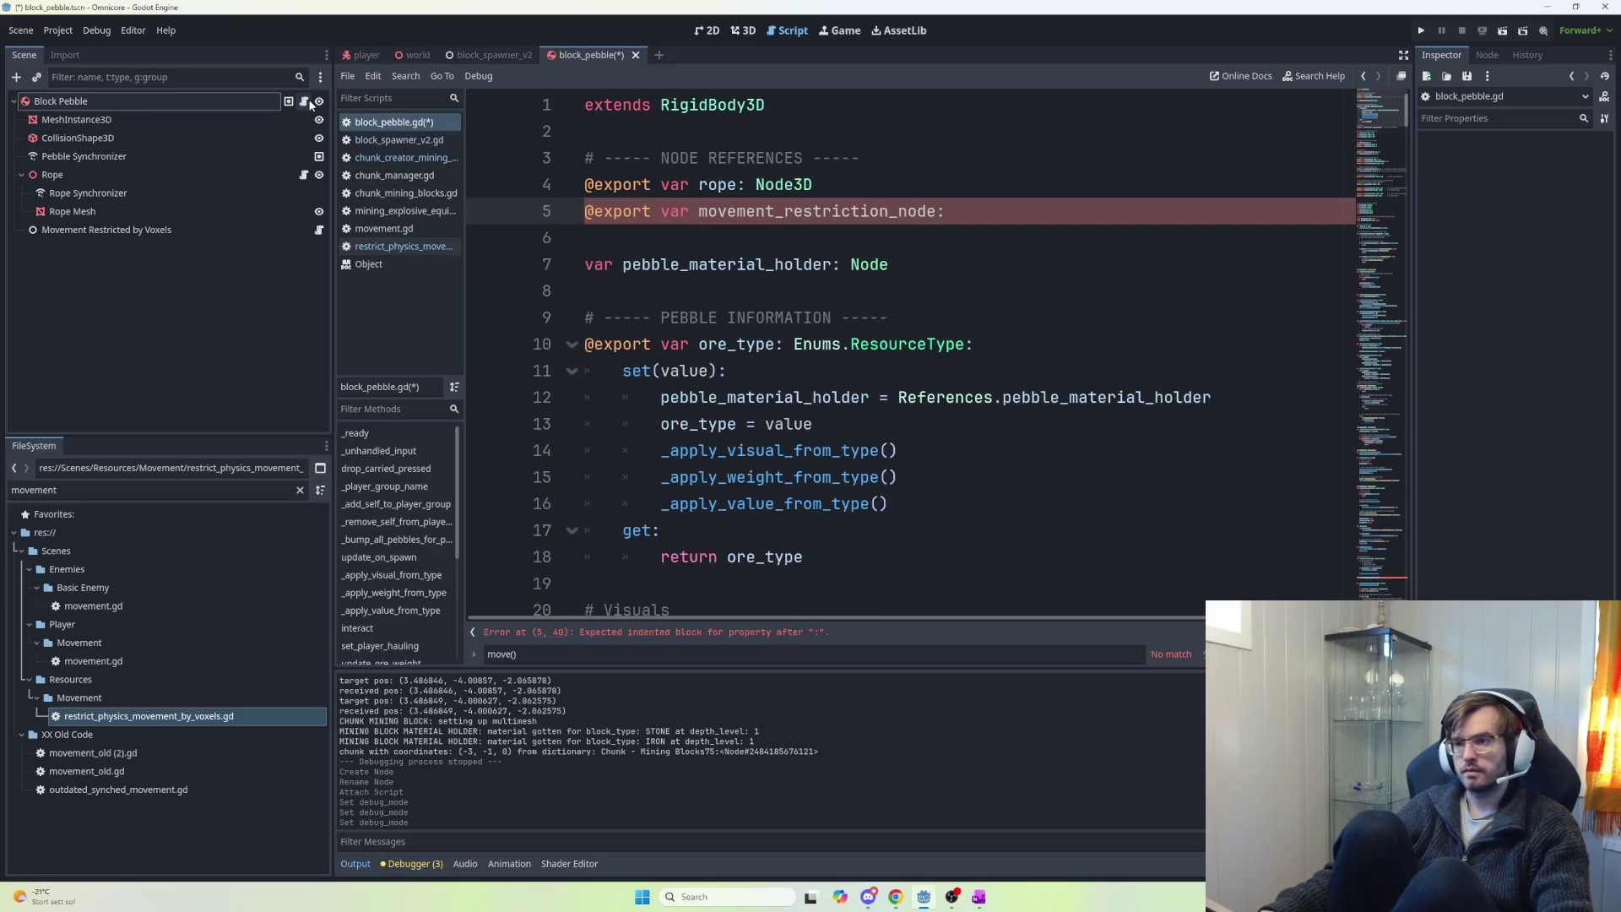
pyautogui.hotkey('ctrl', 'v')
pyautogui.hotkey('ctrl', 's')
# Try assigning the restriction node to Block Pebble, then go to the line 258 error in the empty body
pyautogui.click(132, 100)
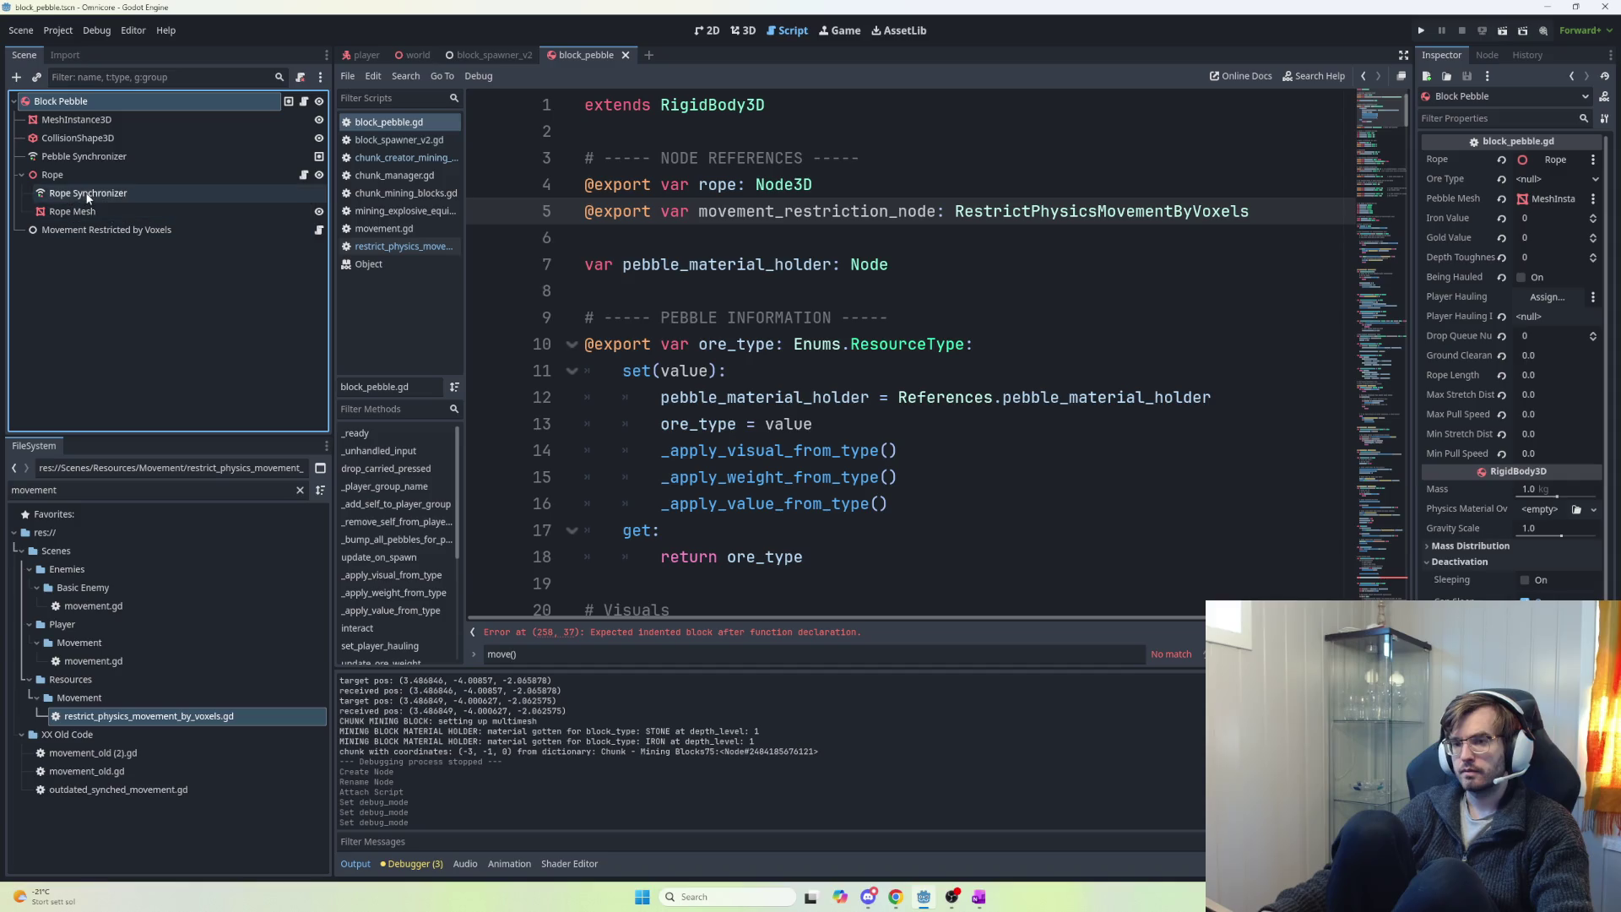
pyautogui.moveTo(91, 230)
pyautogui.mouseDown()
pyautogui.moveTo(1536, 295)
pyautogui.moveTo(1537, 463)
pyautogui.moveTo(1530, 188)
pyautogui.moveTo(155, 276)
pyautogui.mouseUp()
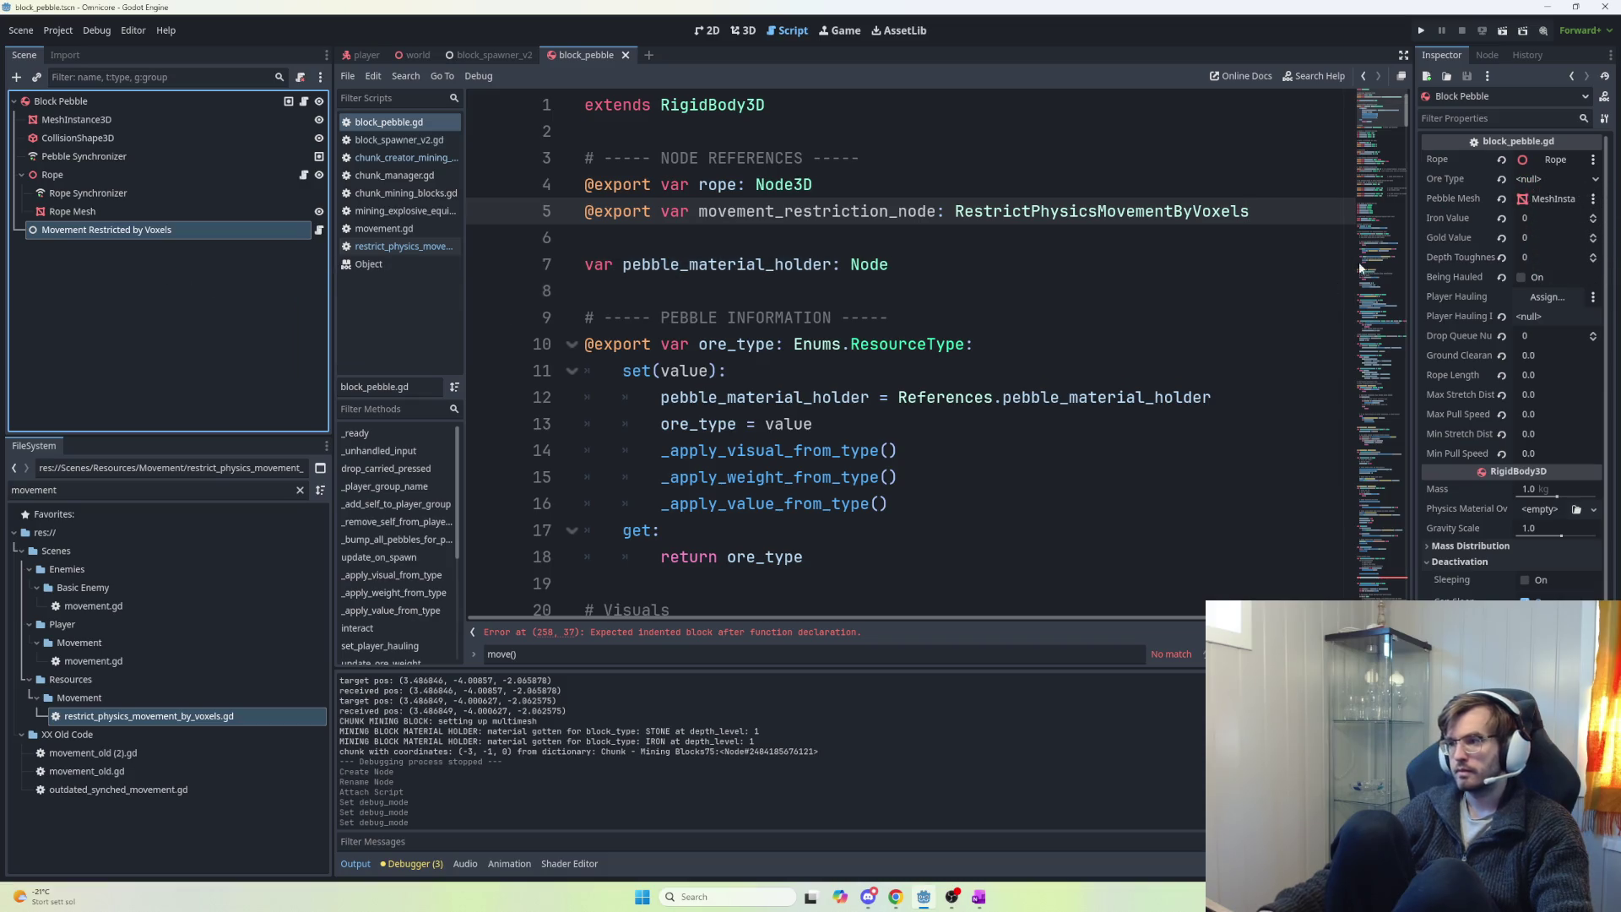
pyautogui.moveTo(1389, 407); pyautogui.dragTo(1384, 464)
pyautogui.click(760, 379)
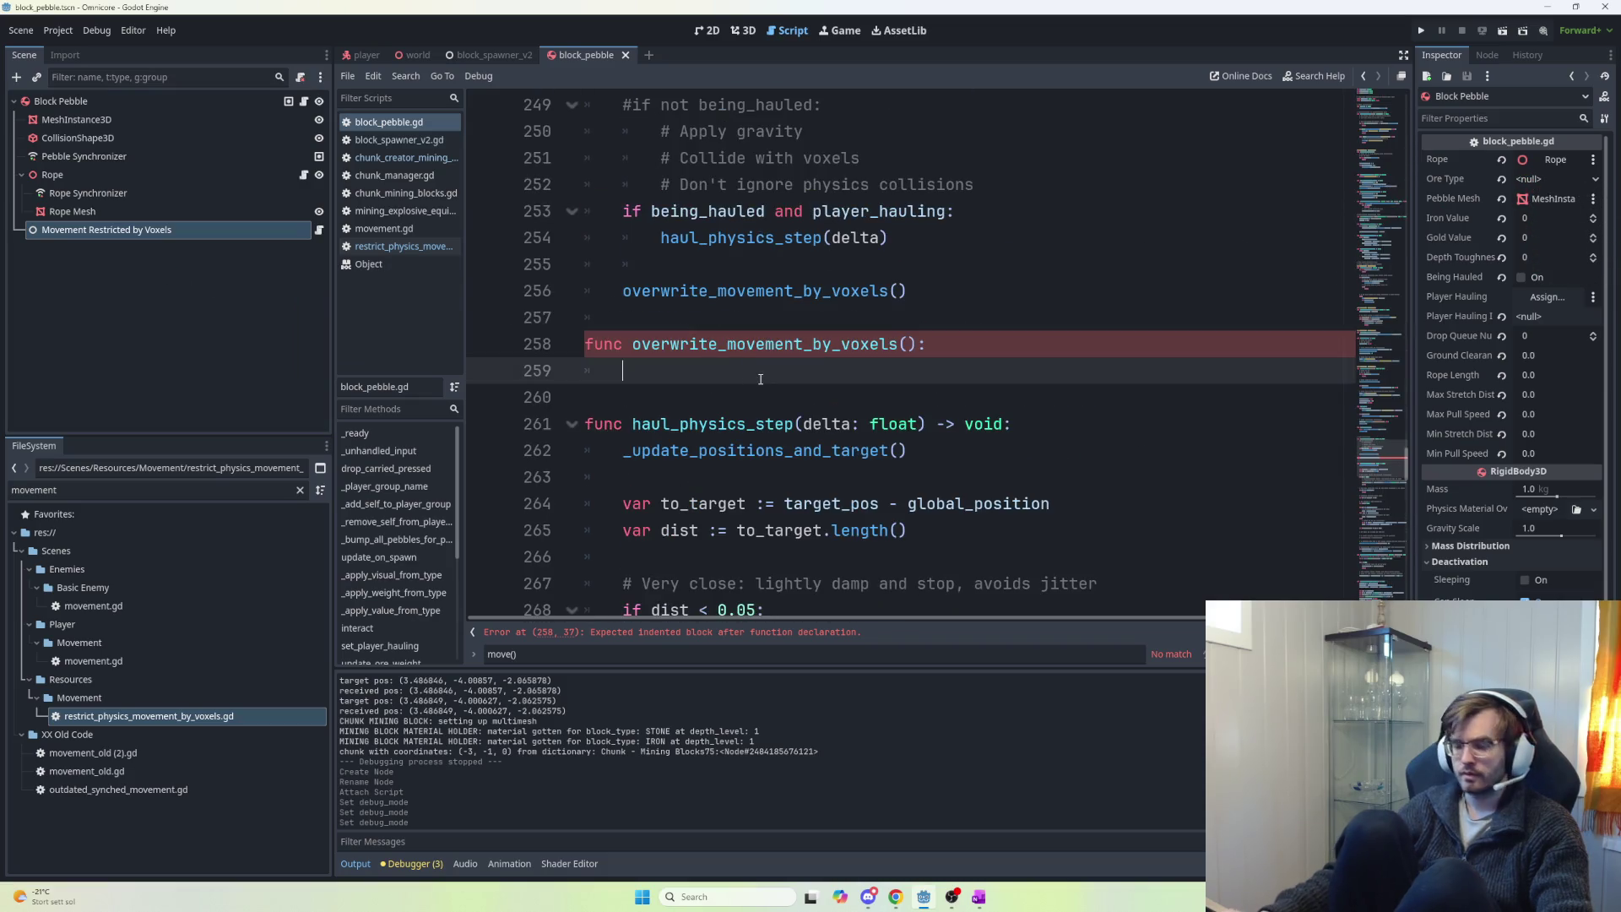
# Assign Movement Restricted by Voxels to Movement Restriction and replace pass with movement_restriction_node
pyautogui.write('pass')
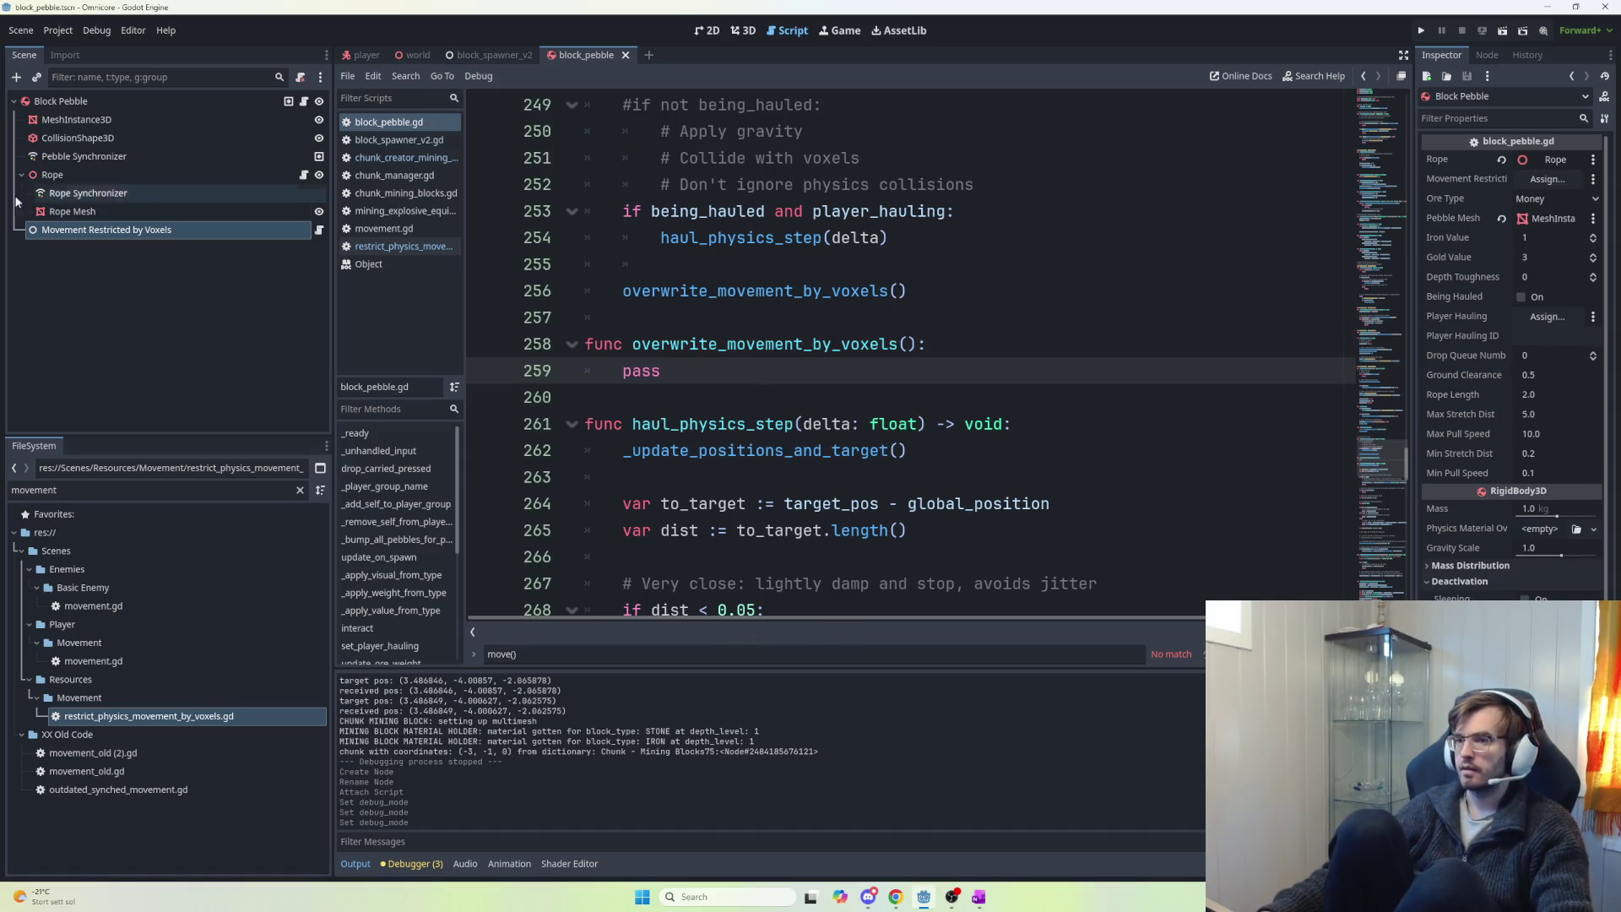
pyautogui.moveTo(86, 232)
pyautogui.mouseDown()
pyautogui.moveTo(667, 229)
pyautogui.moveTo(1536, 180)
pyautogui.mouseUp()
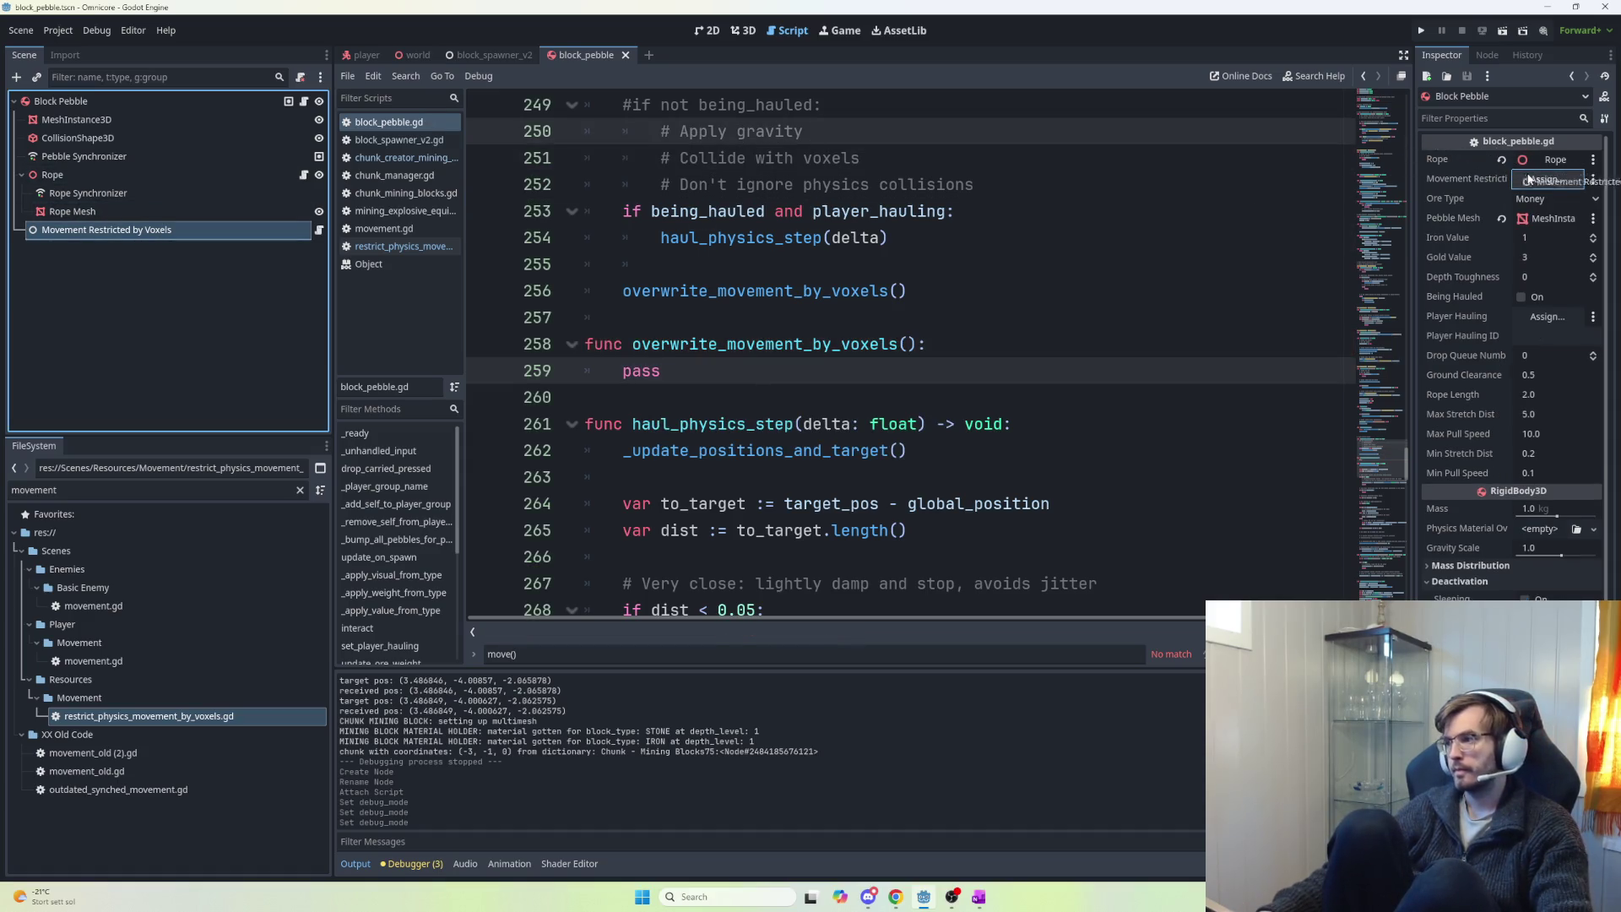
pyautogui.doubleClick(650, 376)
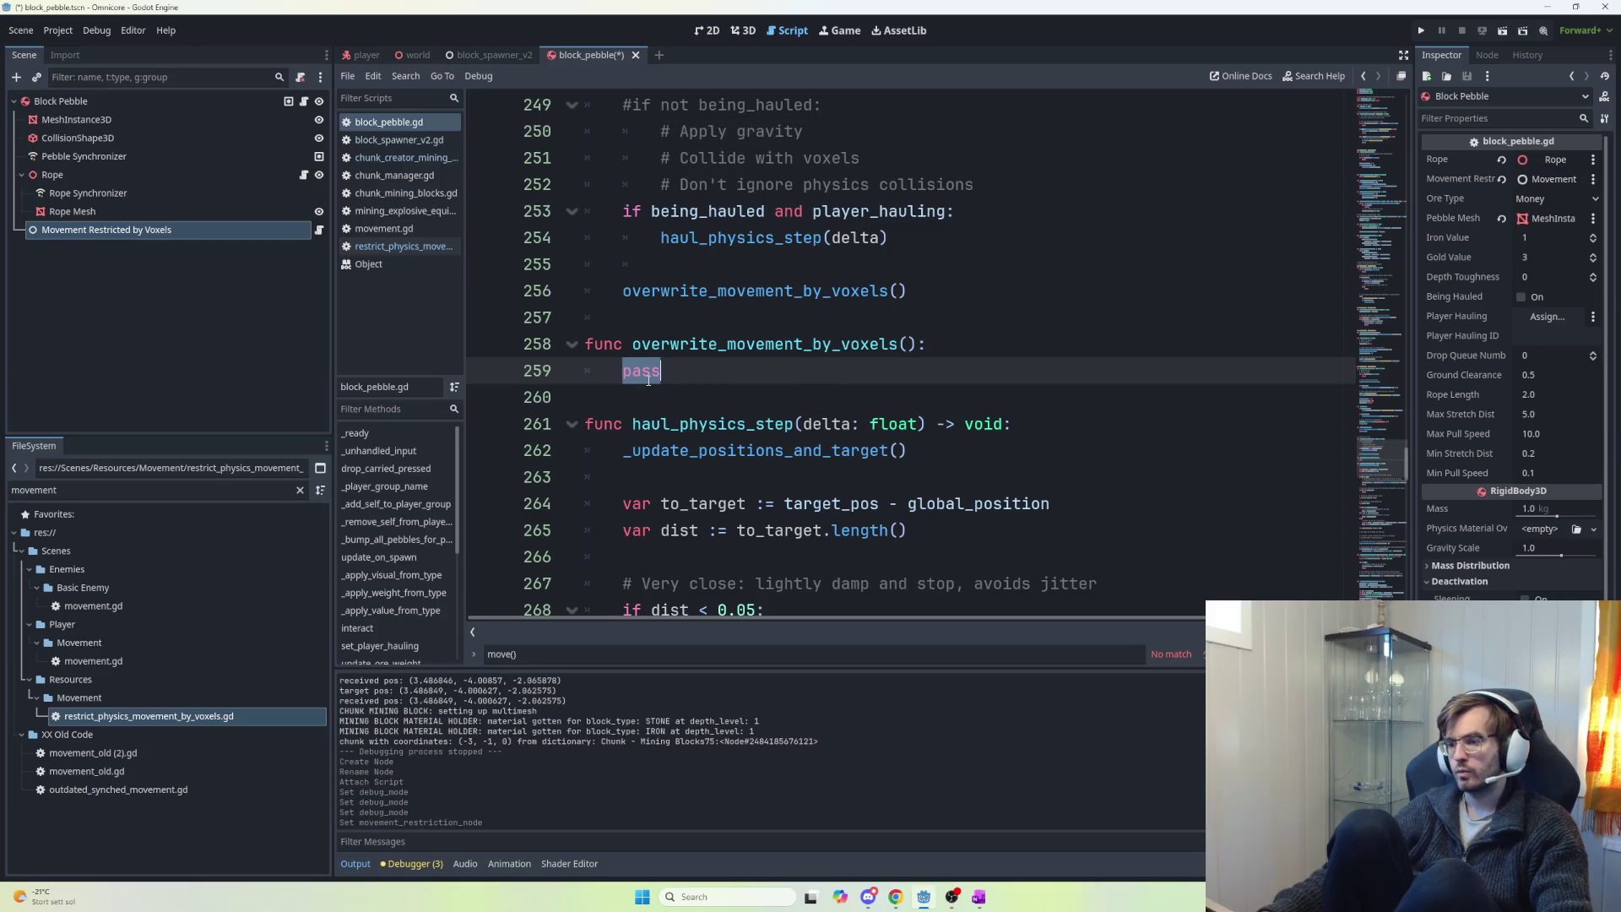
pyautogui.write('movemen')
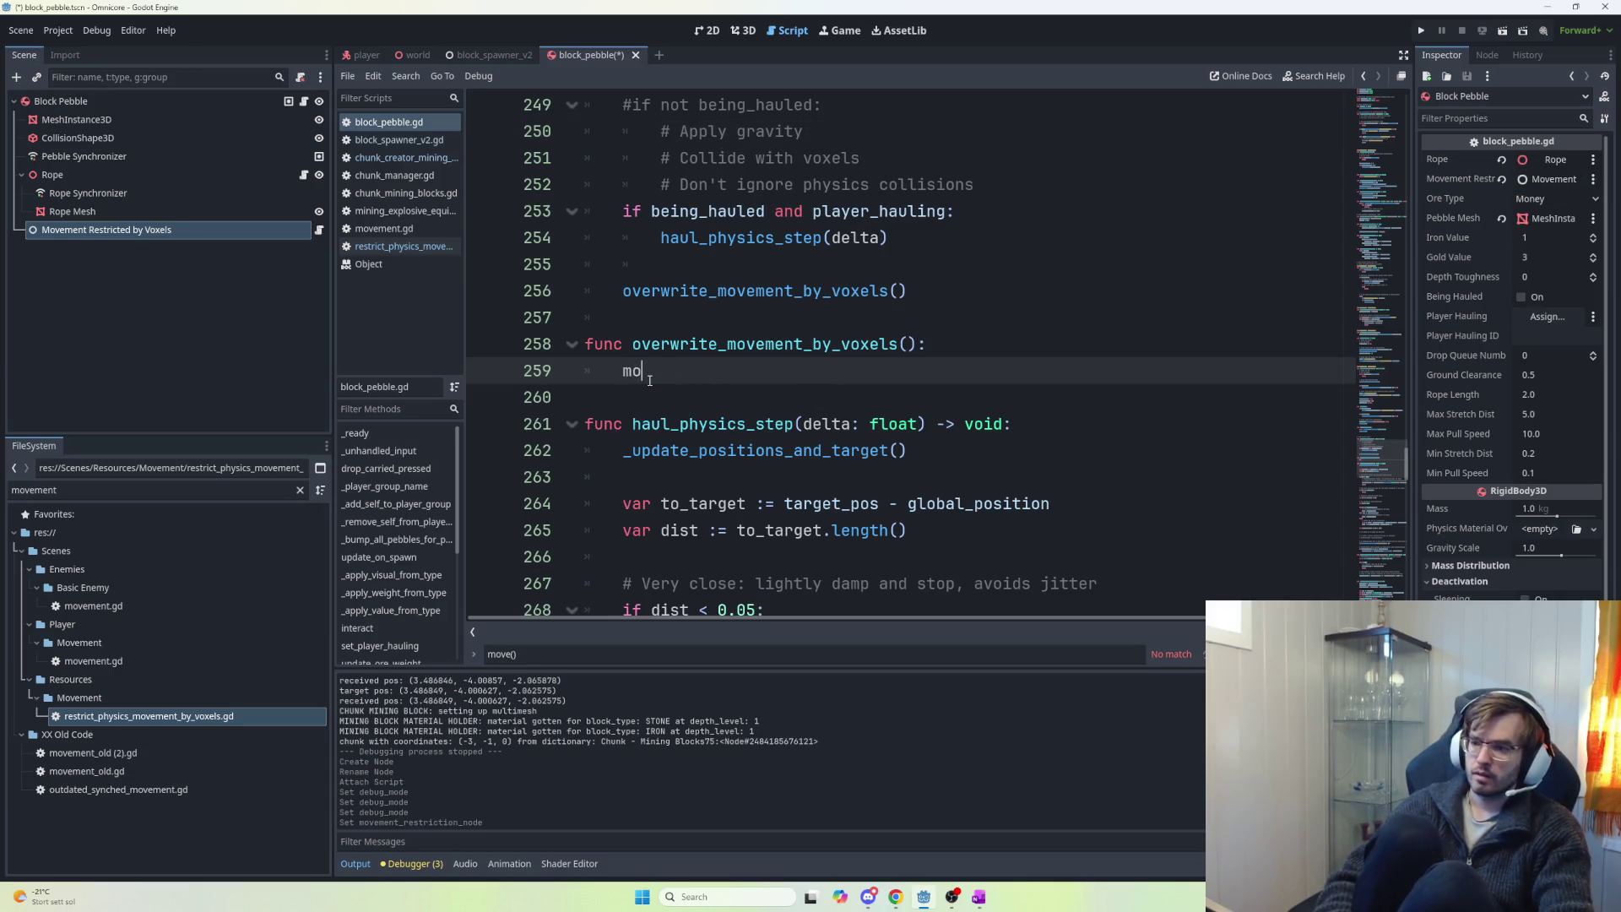
pyautogui.press('Return')
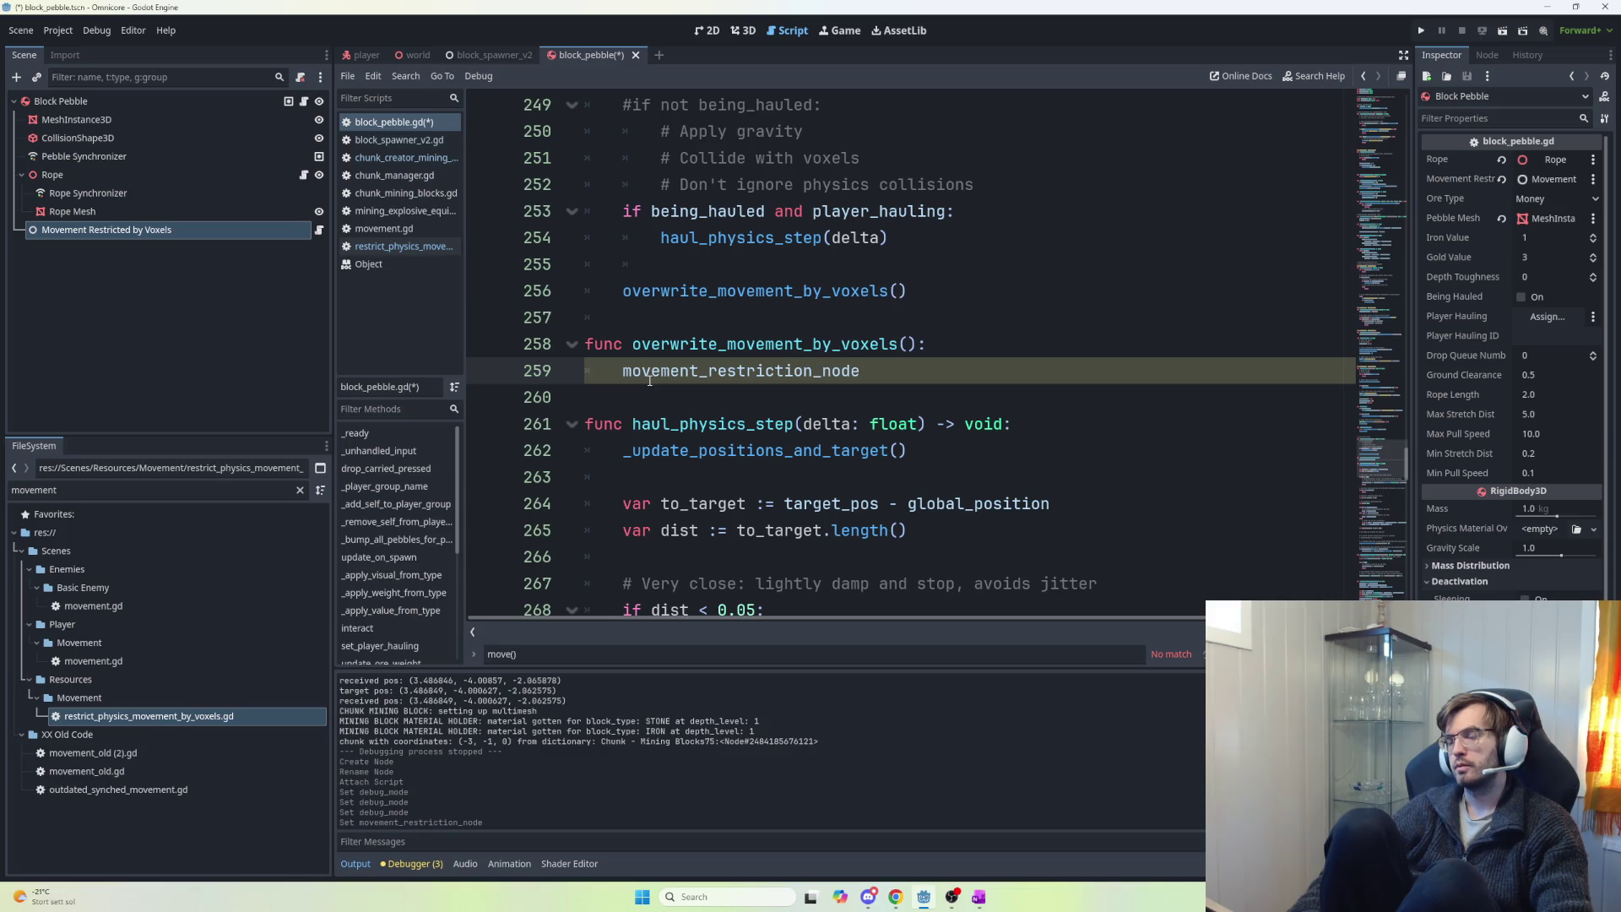
pyautogui.click(419, 249)
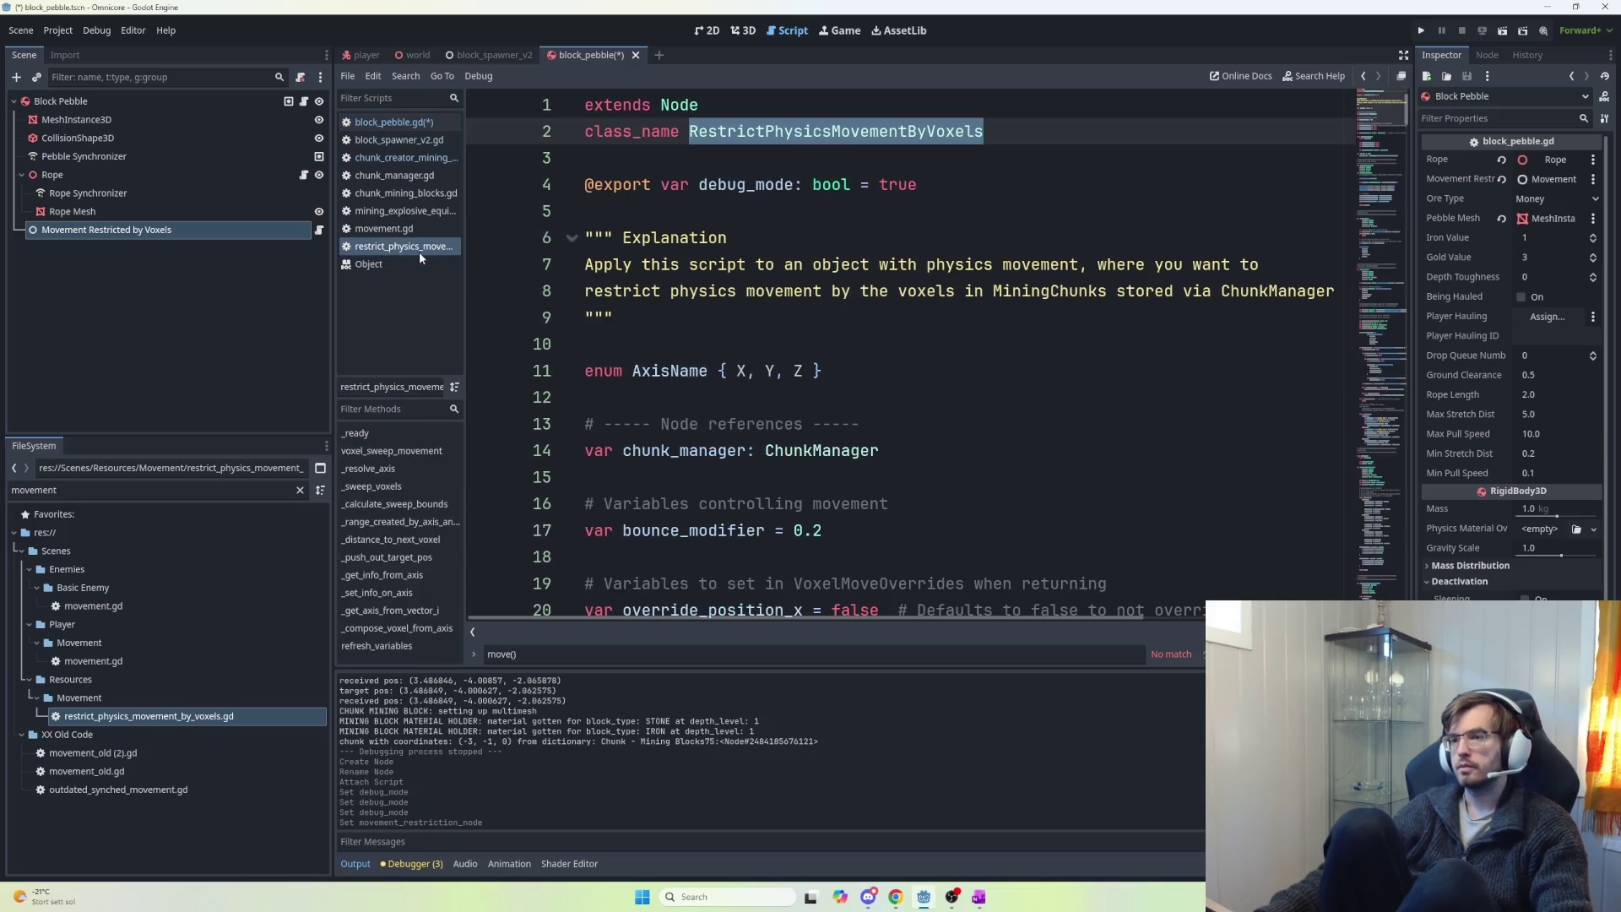
pyautogui.scroll(-12, 975, 467)
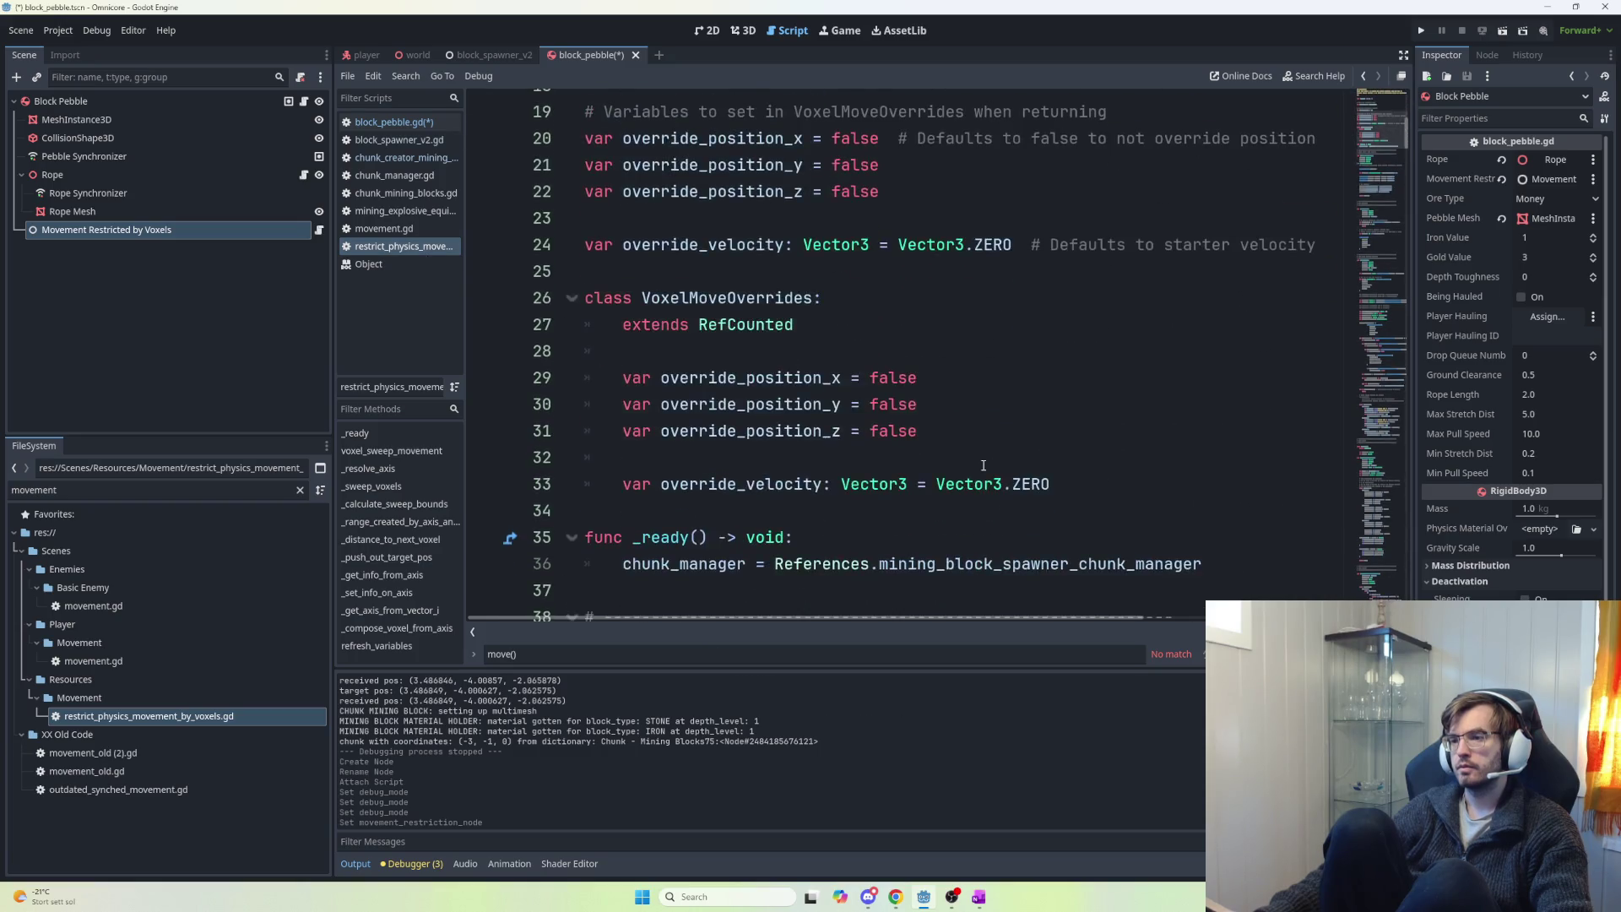
# Copy voxel_sweep_movement's position, velocity and box_half parameters into overwrite_movement_by_voxels in block_pebble.gd
pyautogui.moveTo(622, 244)
pyautogui.mouseDown()
pyautogui.moveTo(896, 351)
pyautogui.moveTo(896, 337)
pyautogui.mouseUp()
pyautogui.keyDown('shift'); pyautogui.click(716, 298); pyautogui.keyUp('shift')
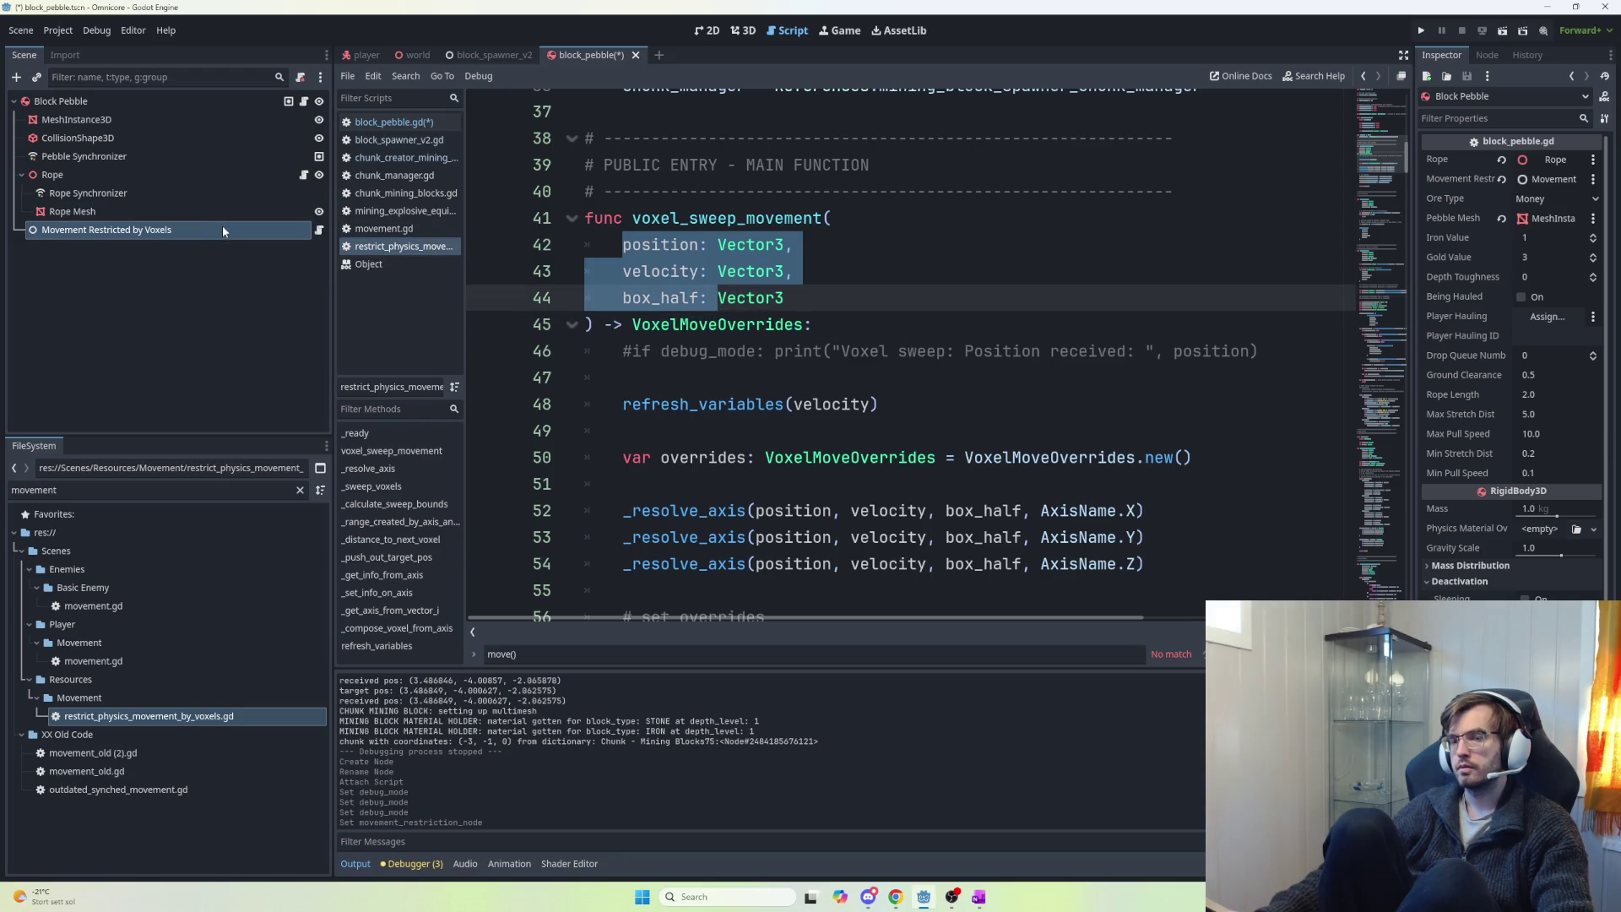
pyautogui.click(289, 101)
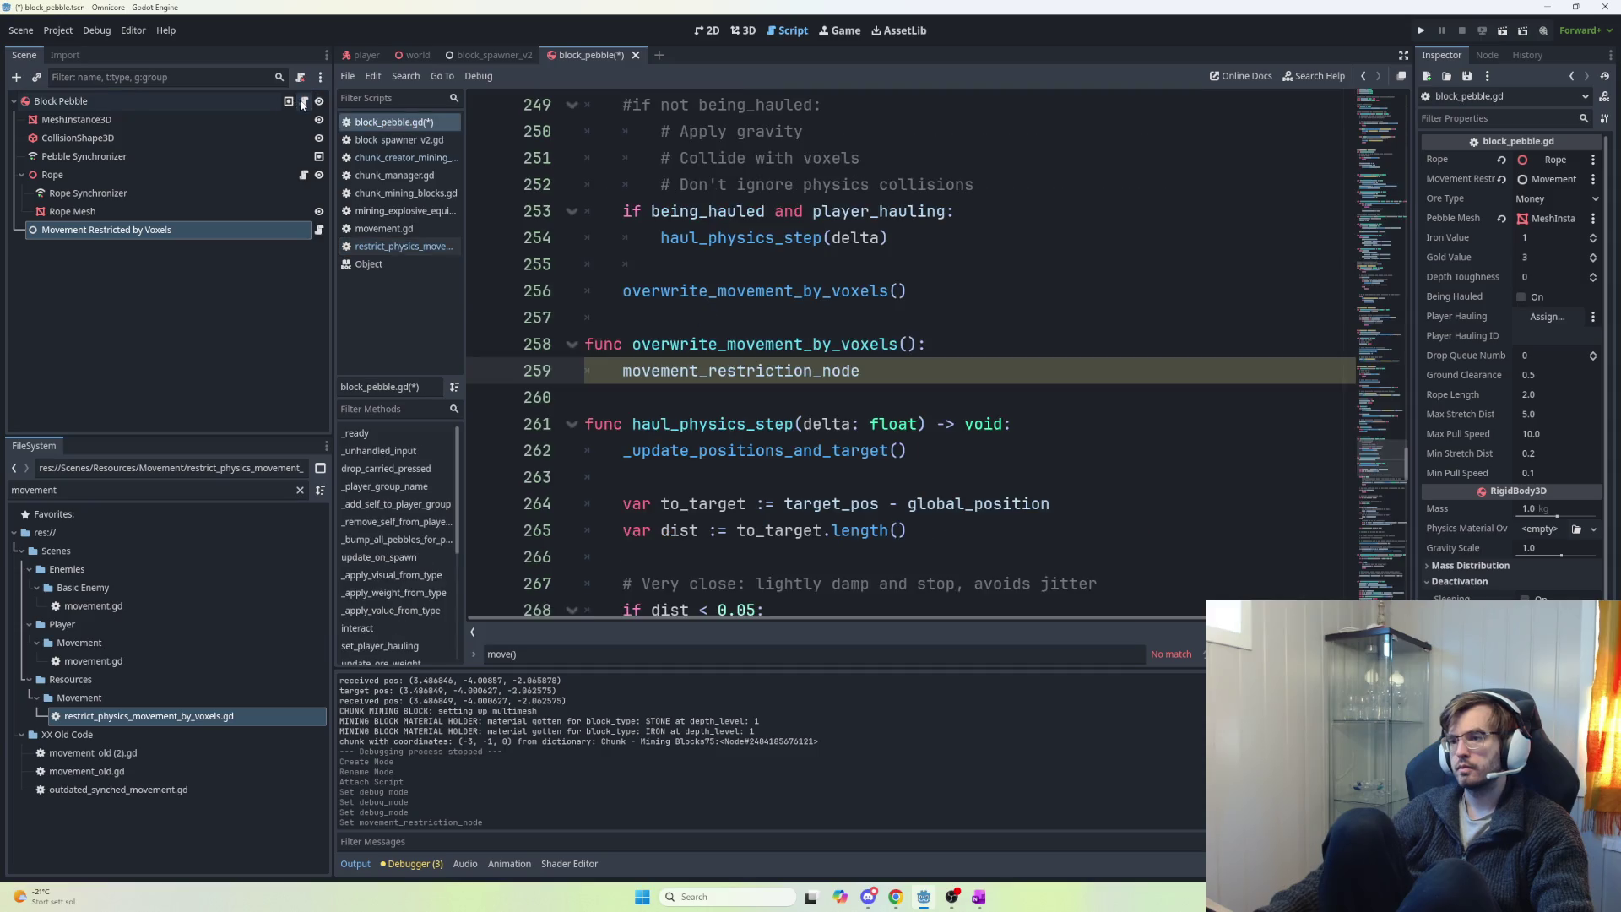
pyautogui.write('position: Vector3, \tvelocity: Vector3, \tbox_half:')
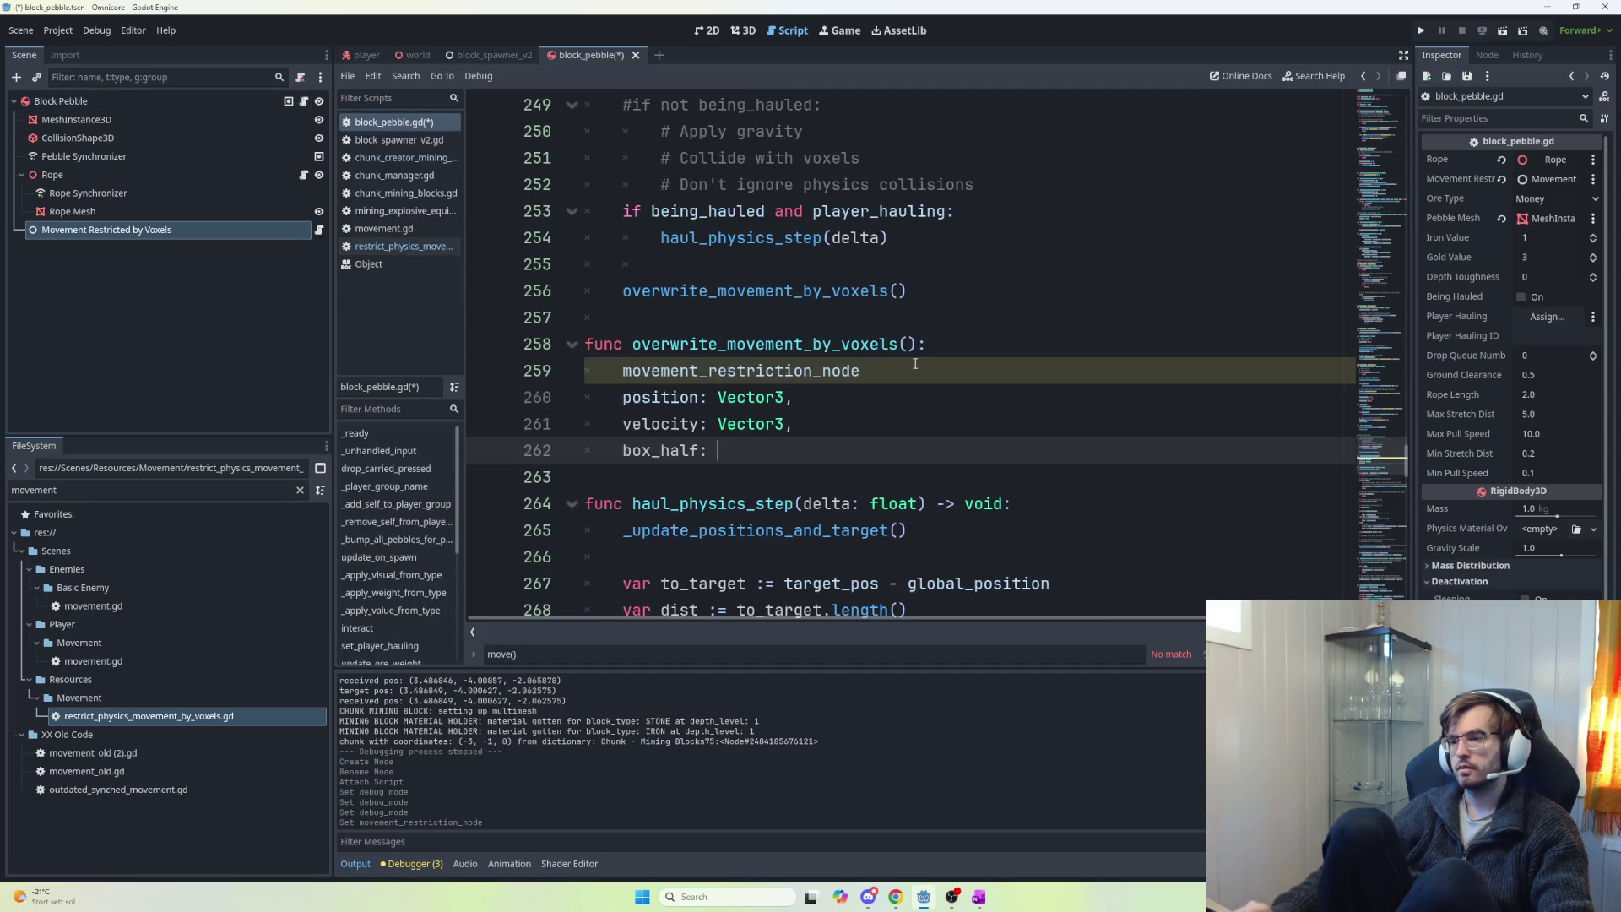
pyautogui.click(772, 465)
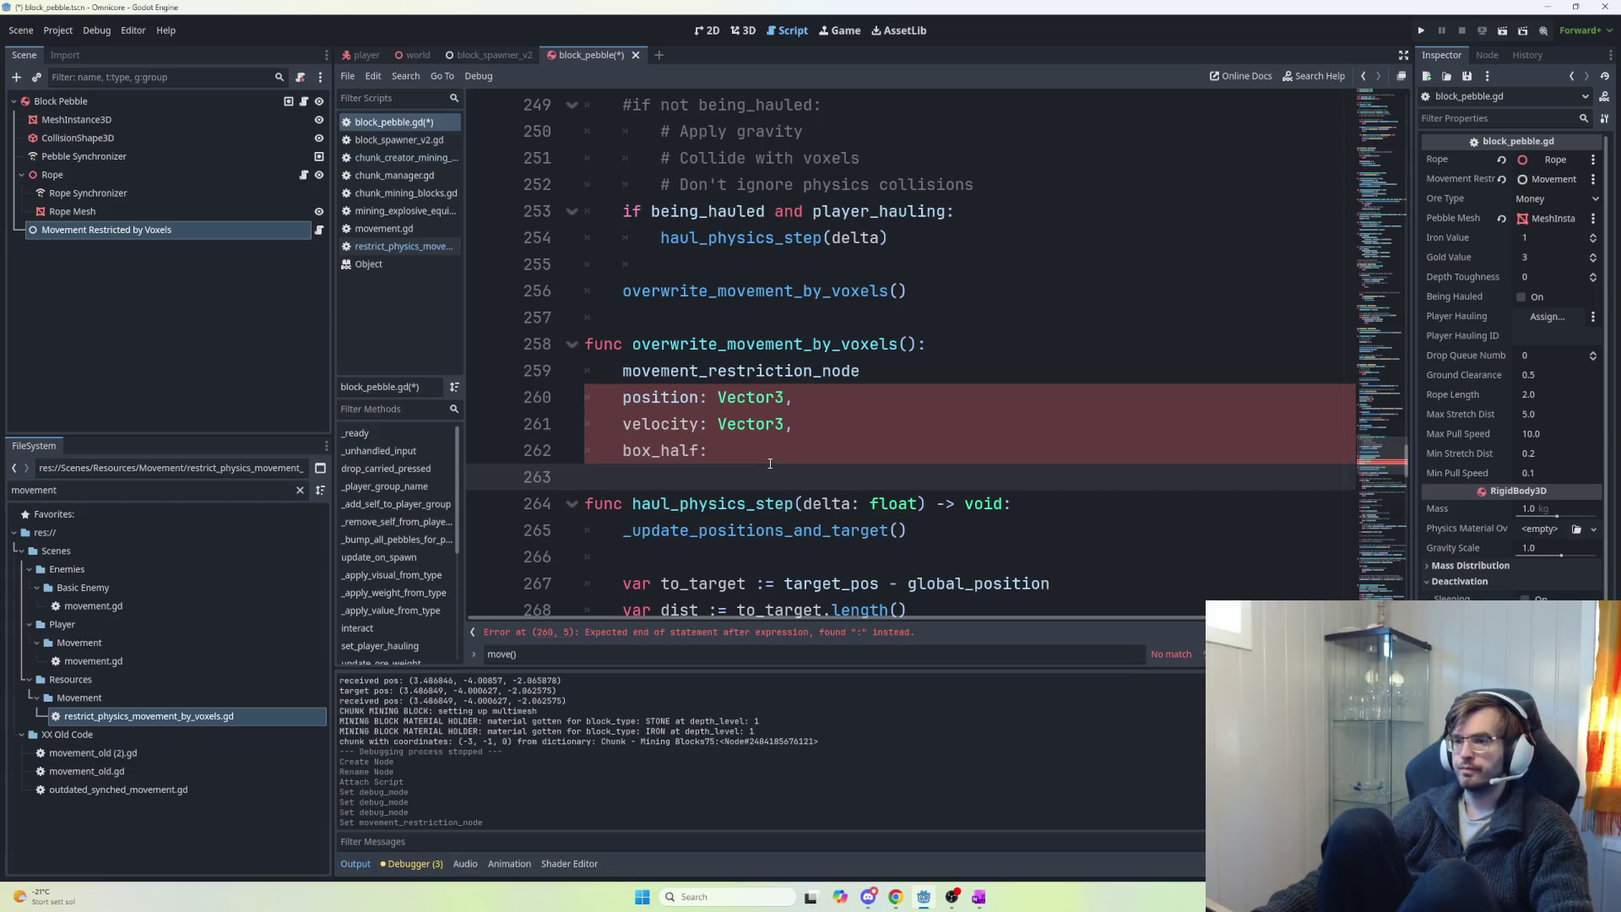
pyautogui.click(764, 458)
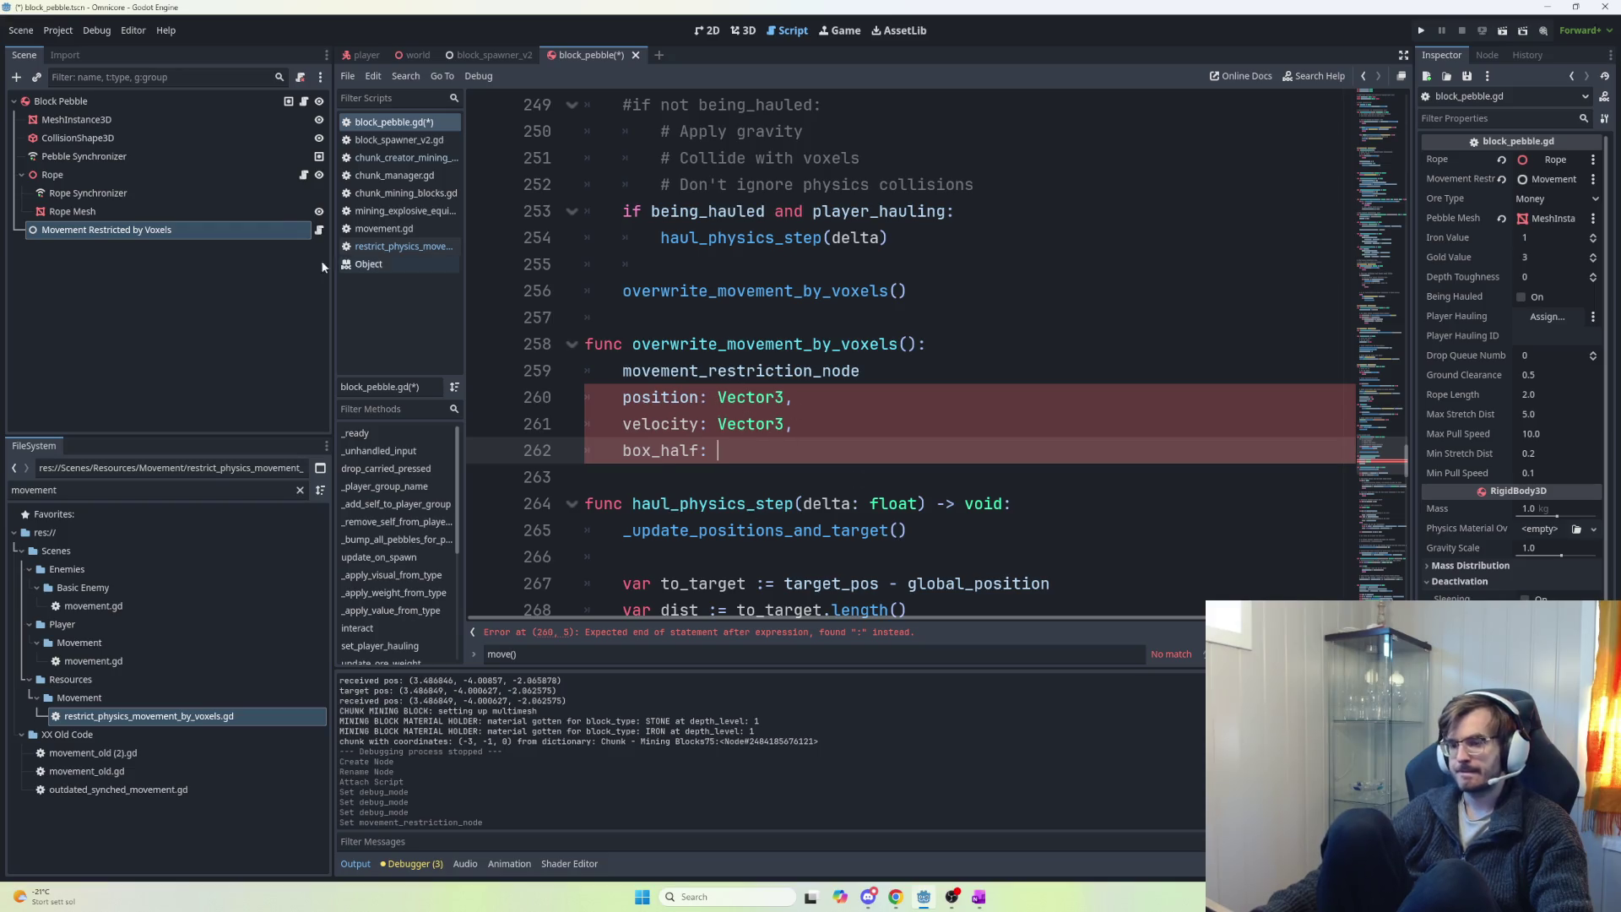
pyautogui.click(186, 102)
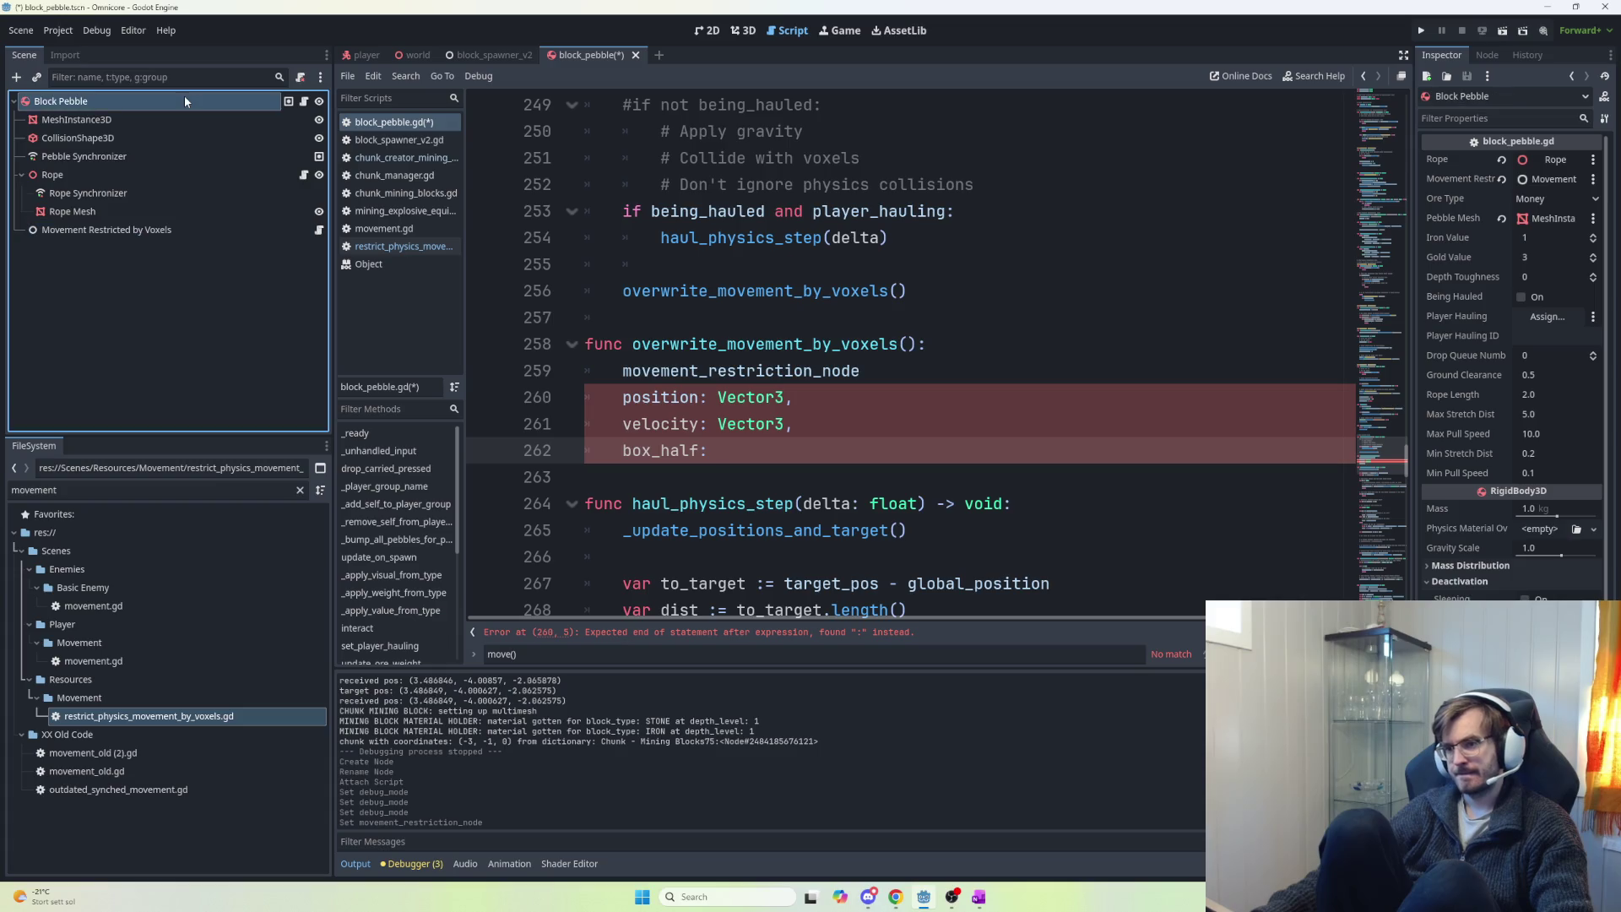
# Inspect the MeshInstance3D, then search 'mesh' in the Create New Node dialog and cancel it
pyautogui.click(167, 120)
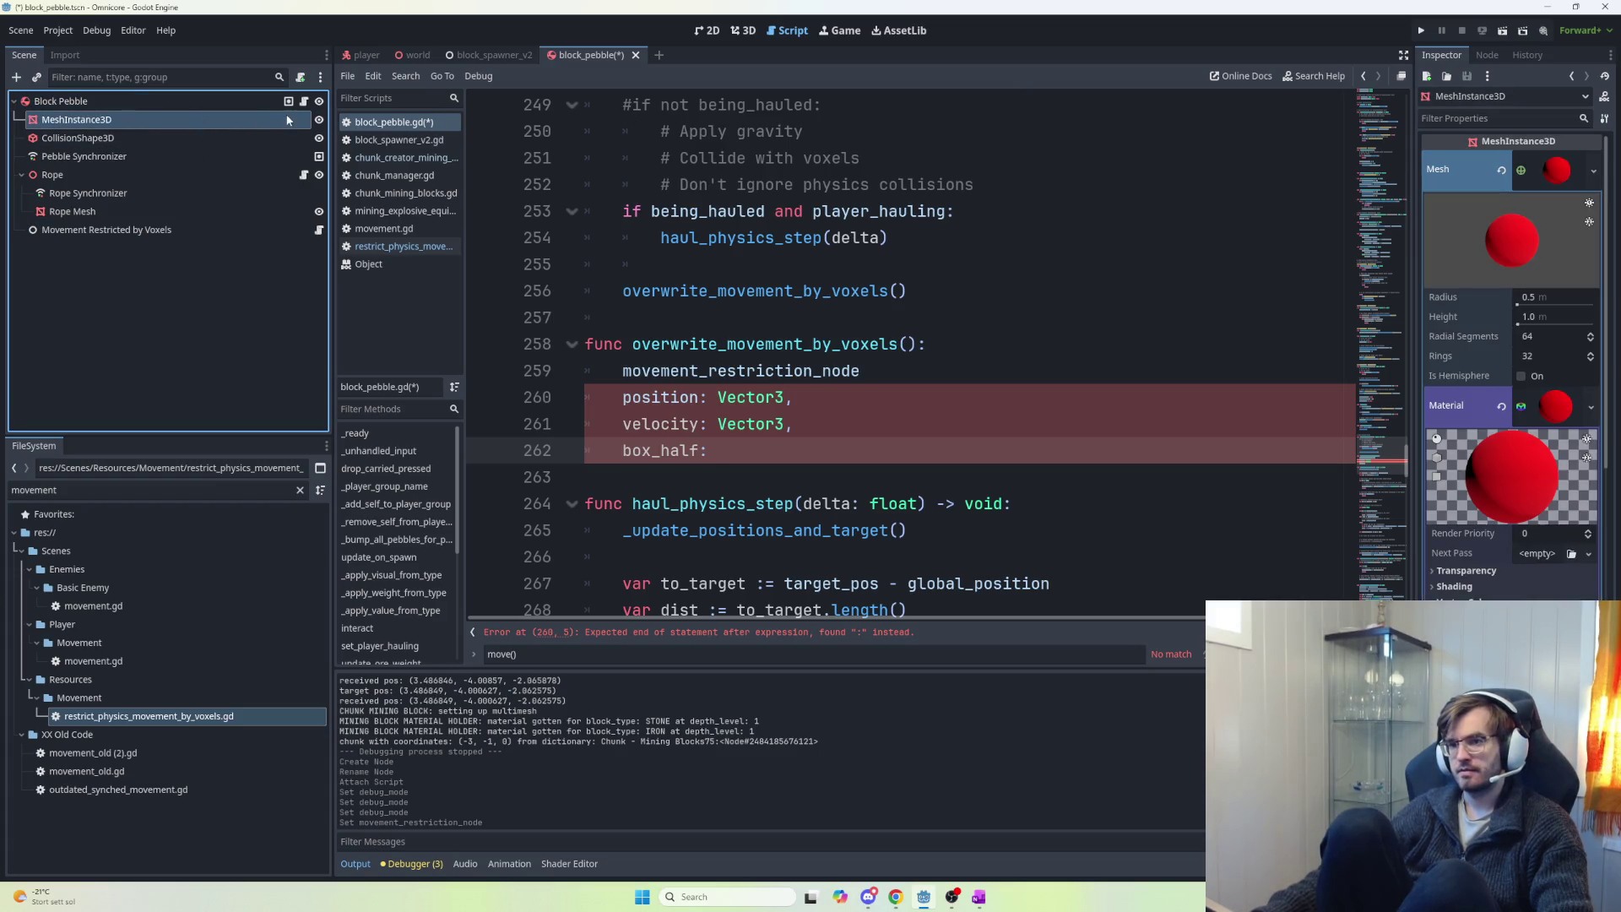
pyautogui.click(182, 100)
pyautogui.hotkey('ctrl', 'a')
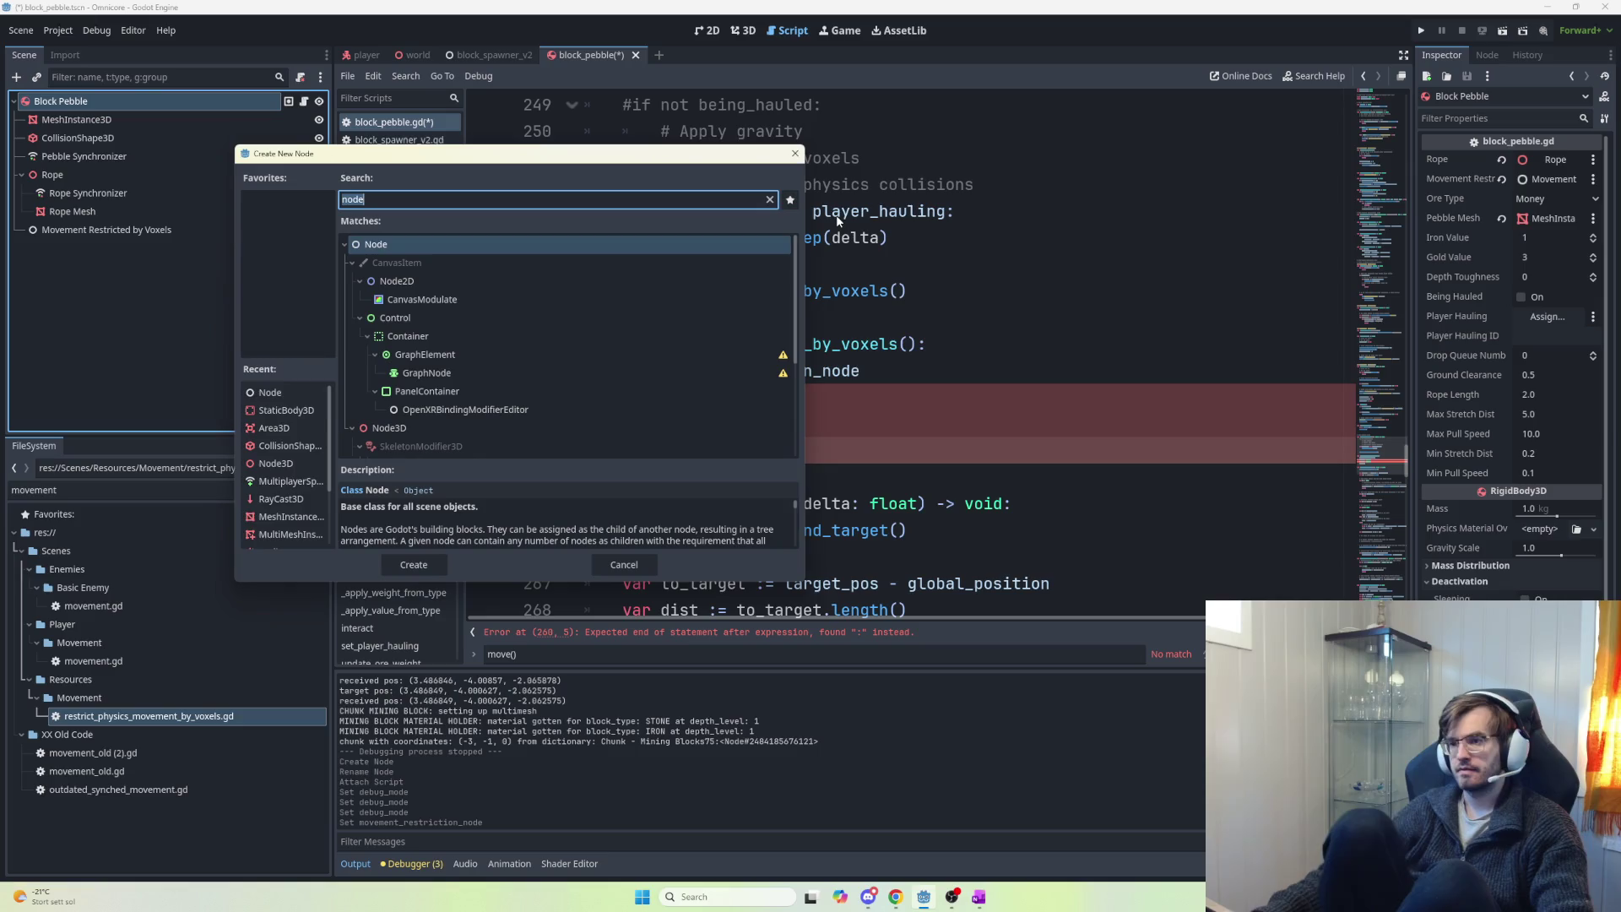
pyautogui.write('mesh')
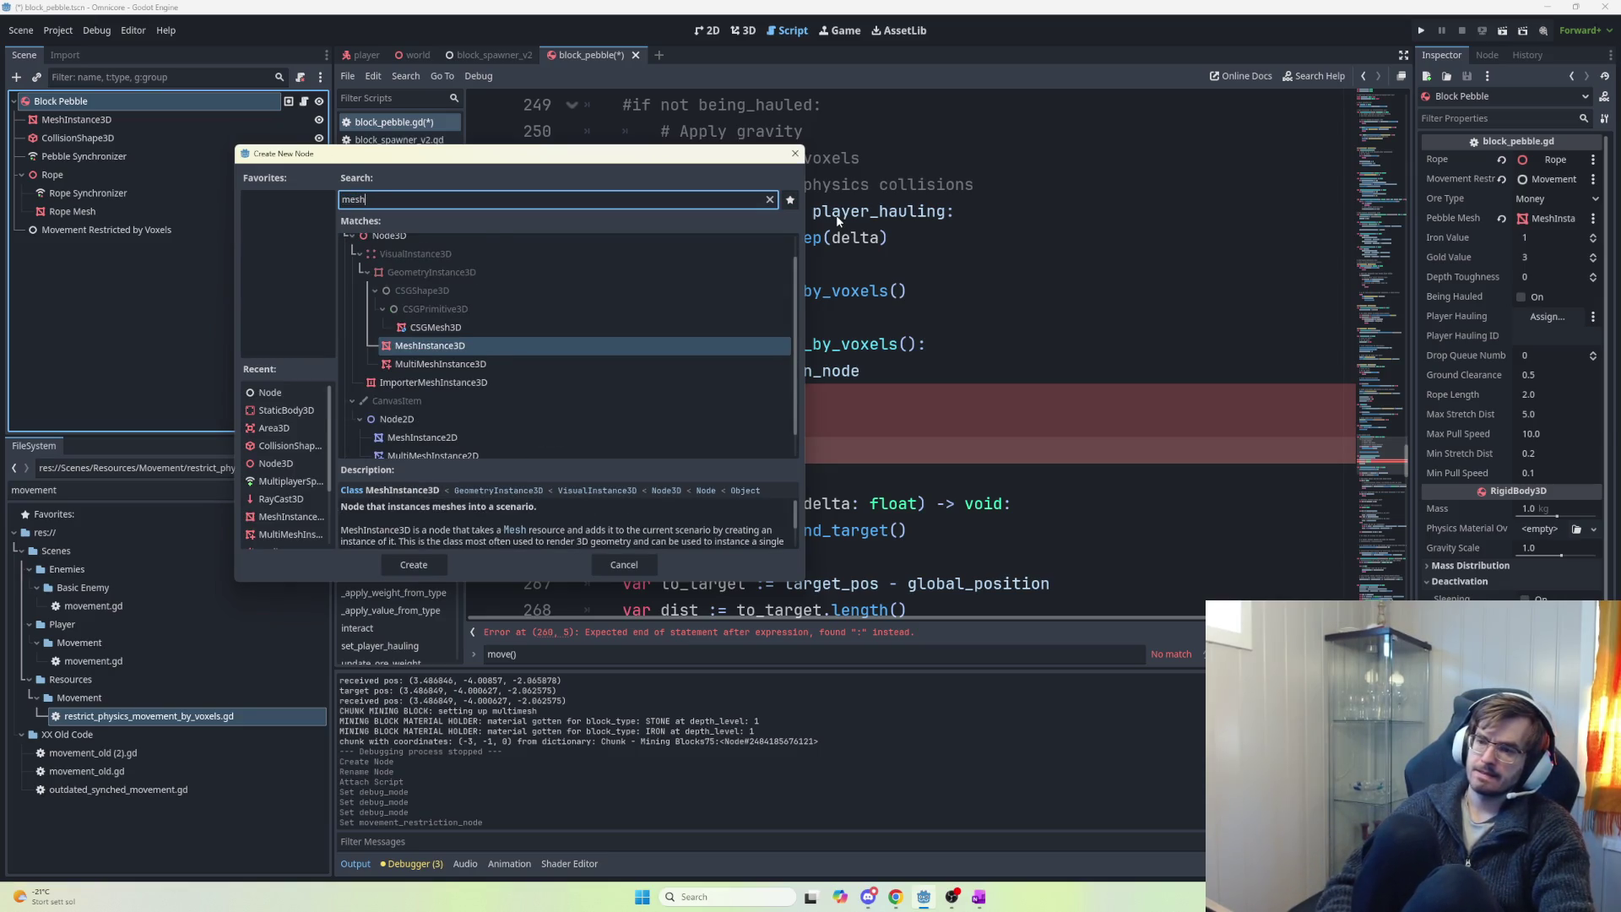
pyautogui.press('BackSpace')
pyautogui.press('BackSpace')
pyautogui.press('BackSpace')
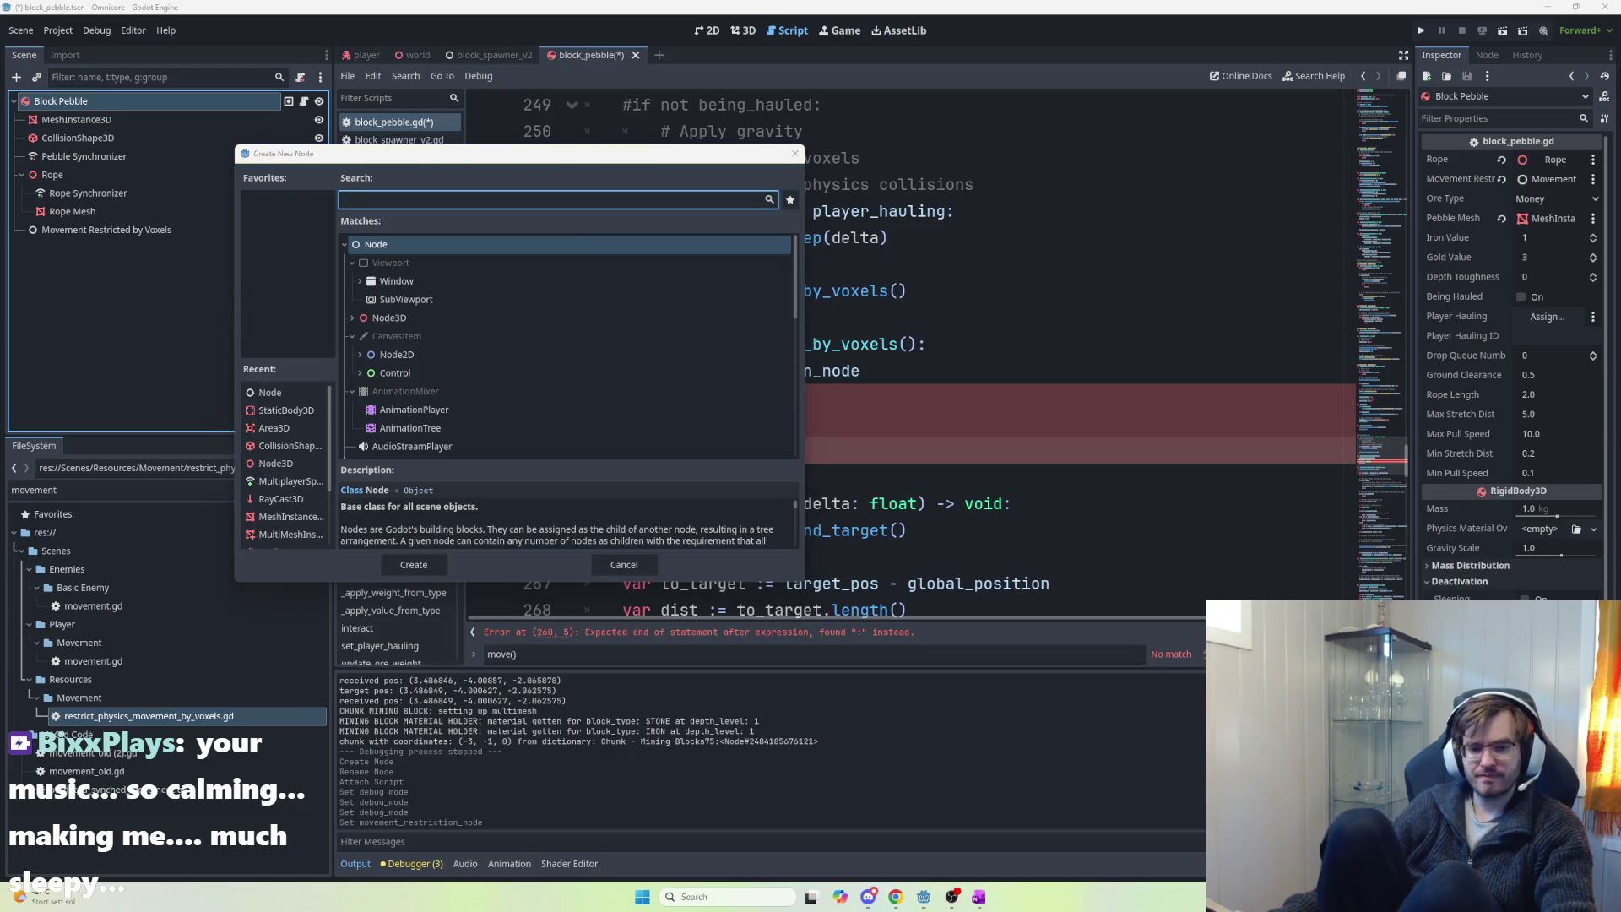
pyautogui.hotkey('alt', 'Tab')
pyautogui.press('super+d')
pyautogui.hotkey('alt', 'Tab')
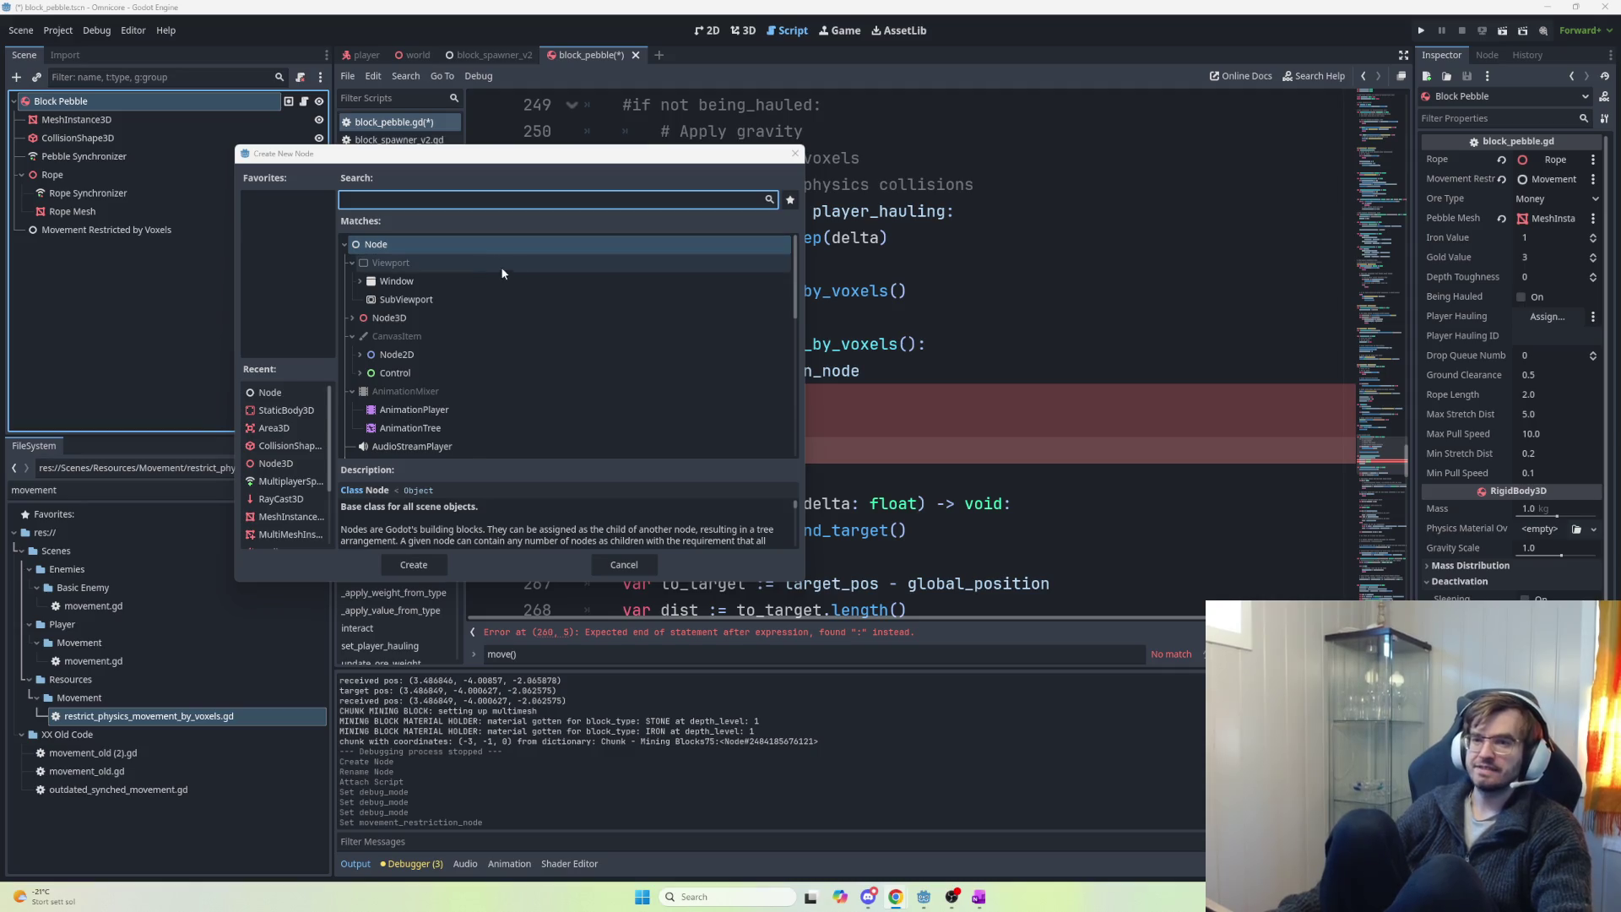
pyautogui.click(623, 565)
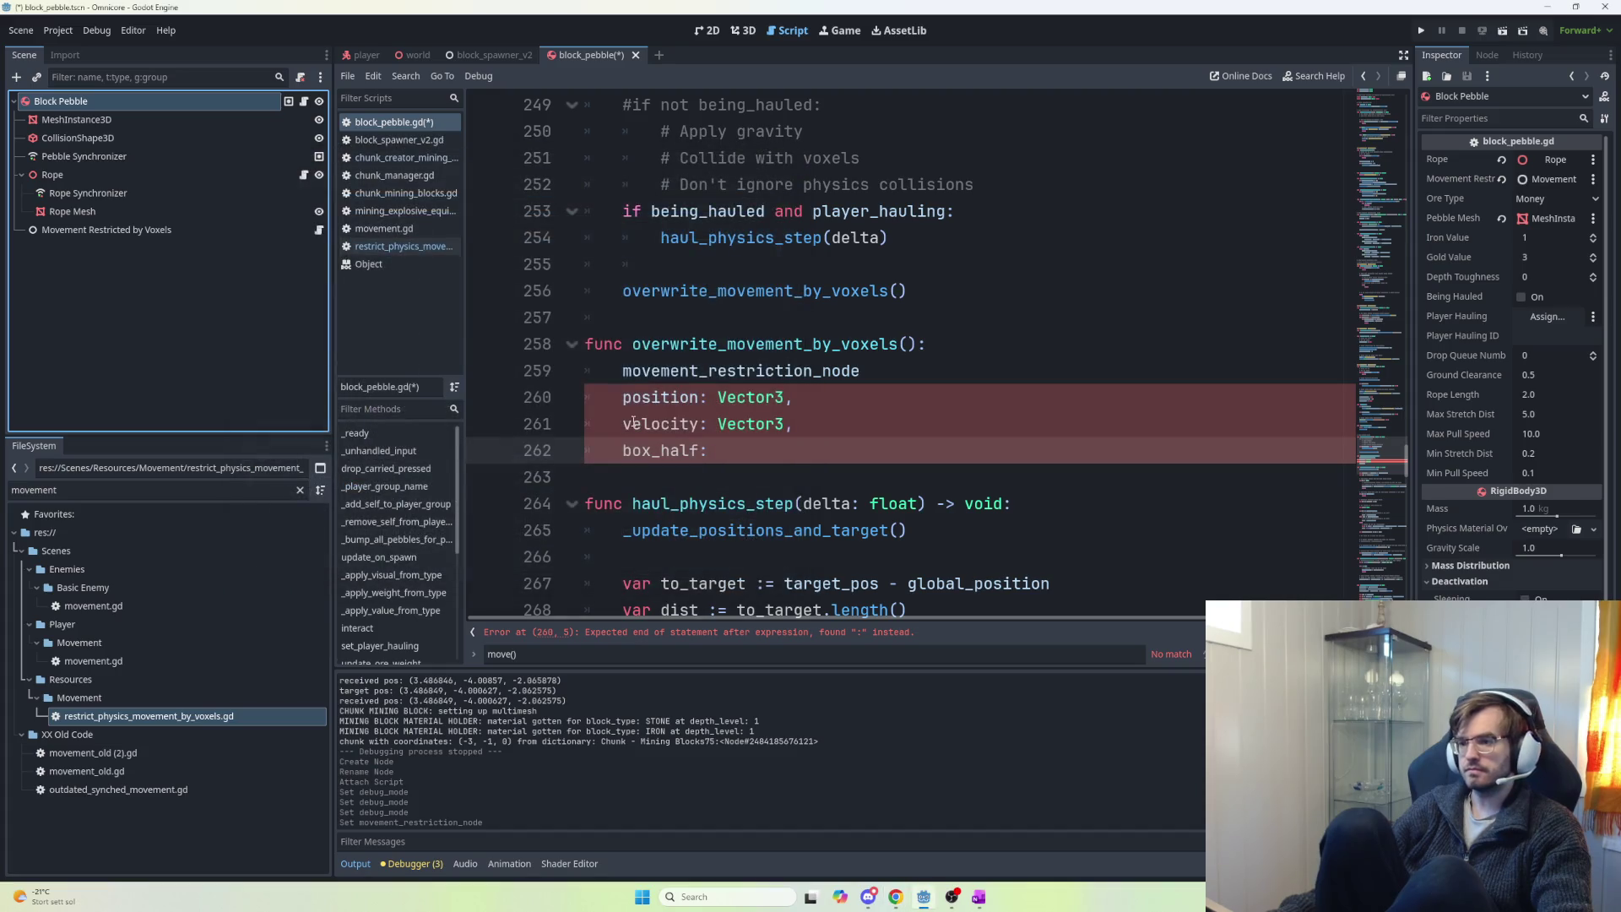
# Select box_half on line 262, reopen and close the Create New Node dialog, and switch to the player scene
pyautogui.moveTo(730, 455); pyautogui.dragTo(623, 451)
pyautogui.click(148, 102)
pyautogui.hotkey('ctrl', 'a')
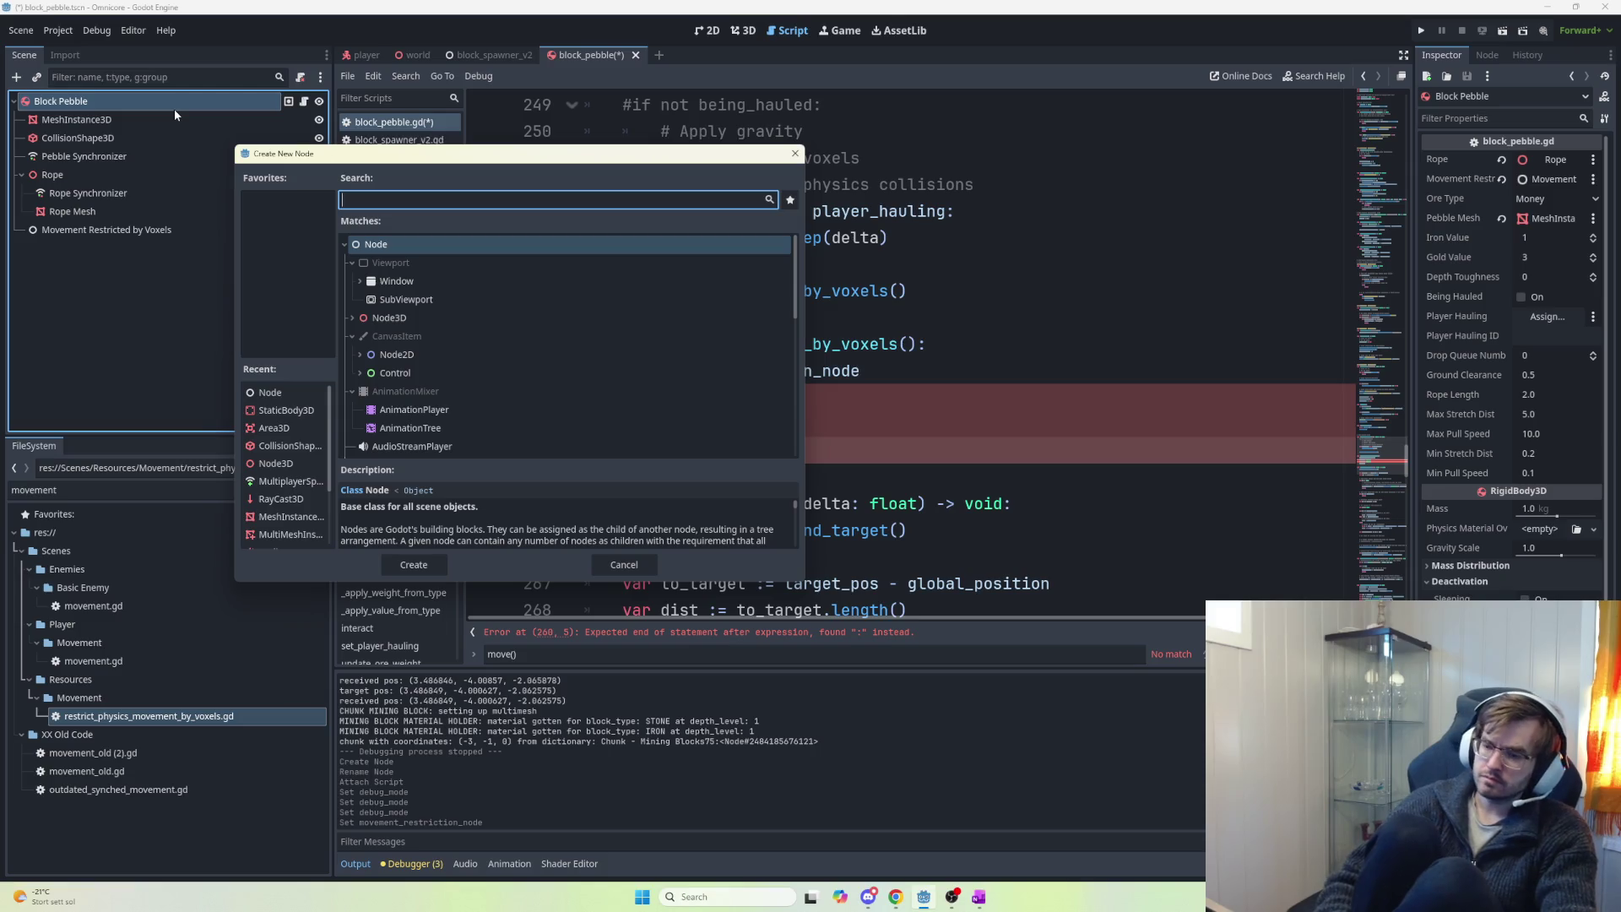
pyautogui.click(795, 153)
pyautogui.click(366, 54)
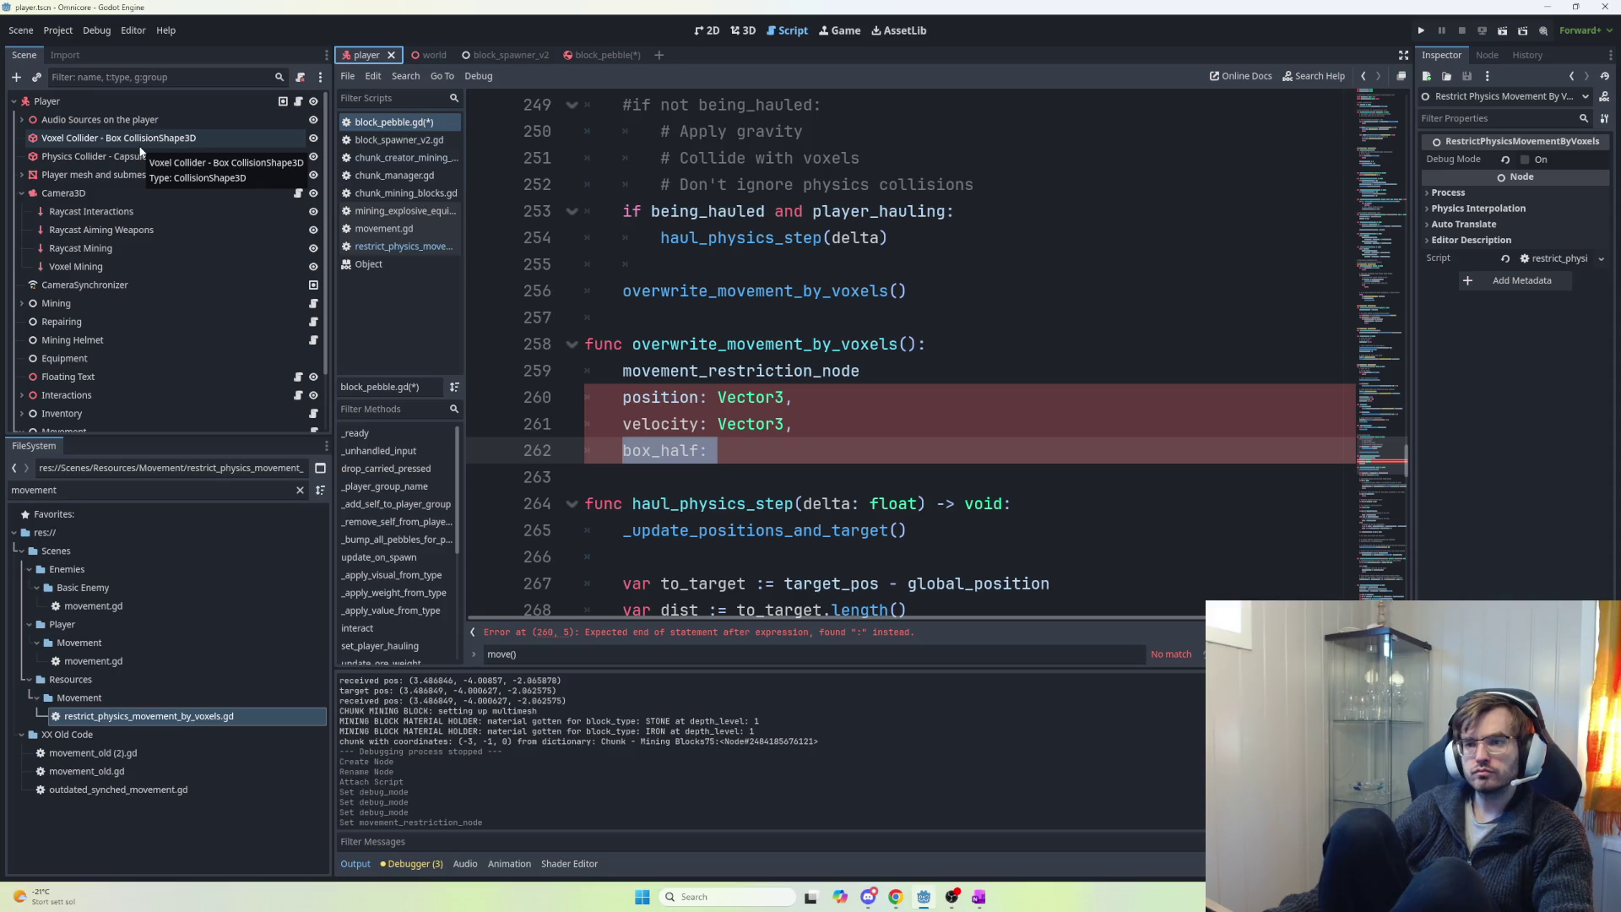
# Check the player's Voxel Collider, then add a CollisionShape3D child to Block Pebble
pyautogui.click(140, 143)
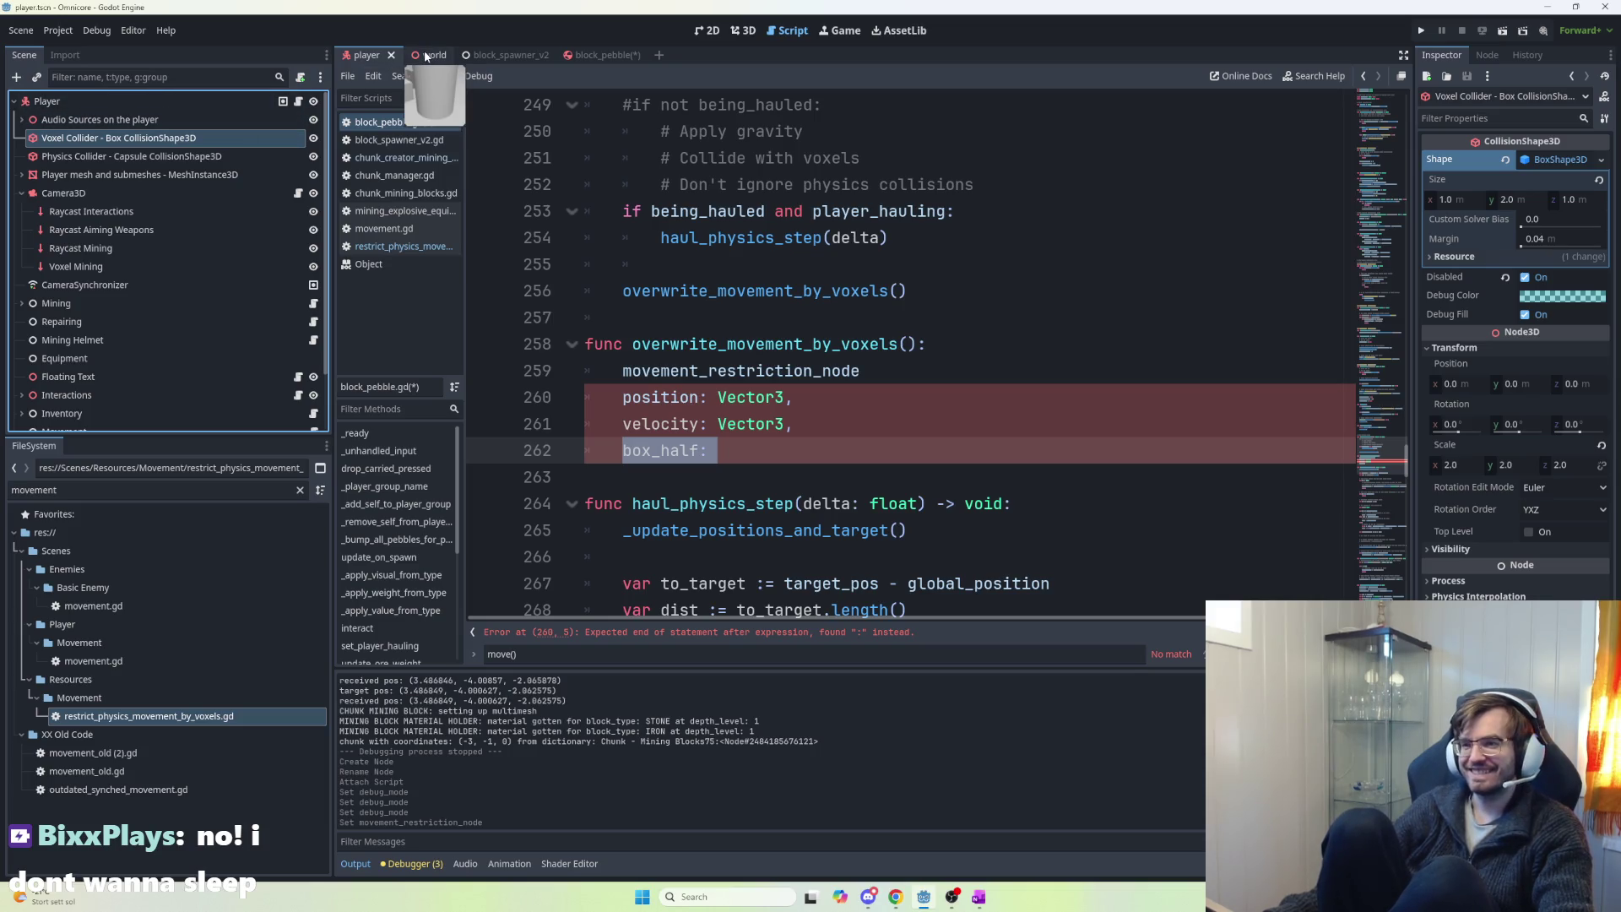
pyautogui.click(598, 58)
pyautogui.click(215, 99)
pyautogui.hotkey('ctrl', 'a')
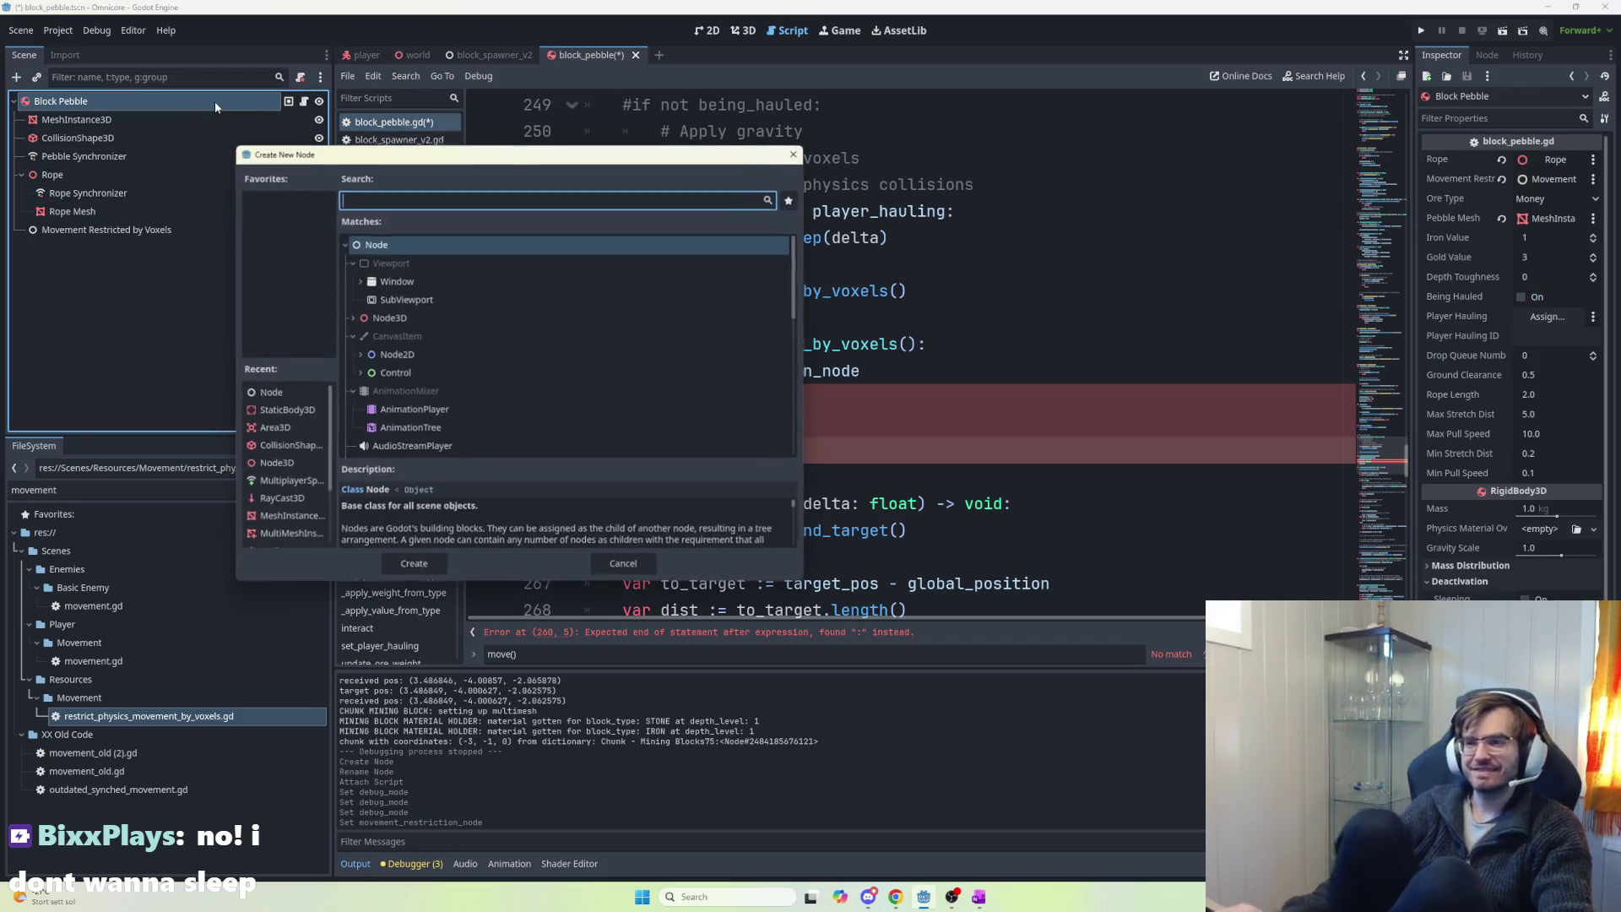
pyautogui.write('colli')
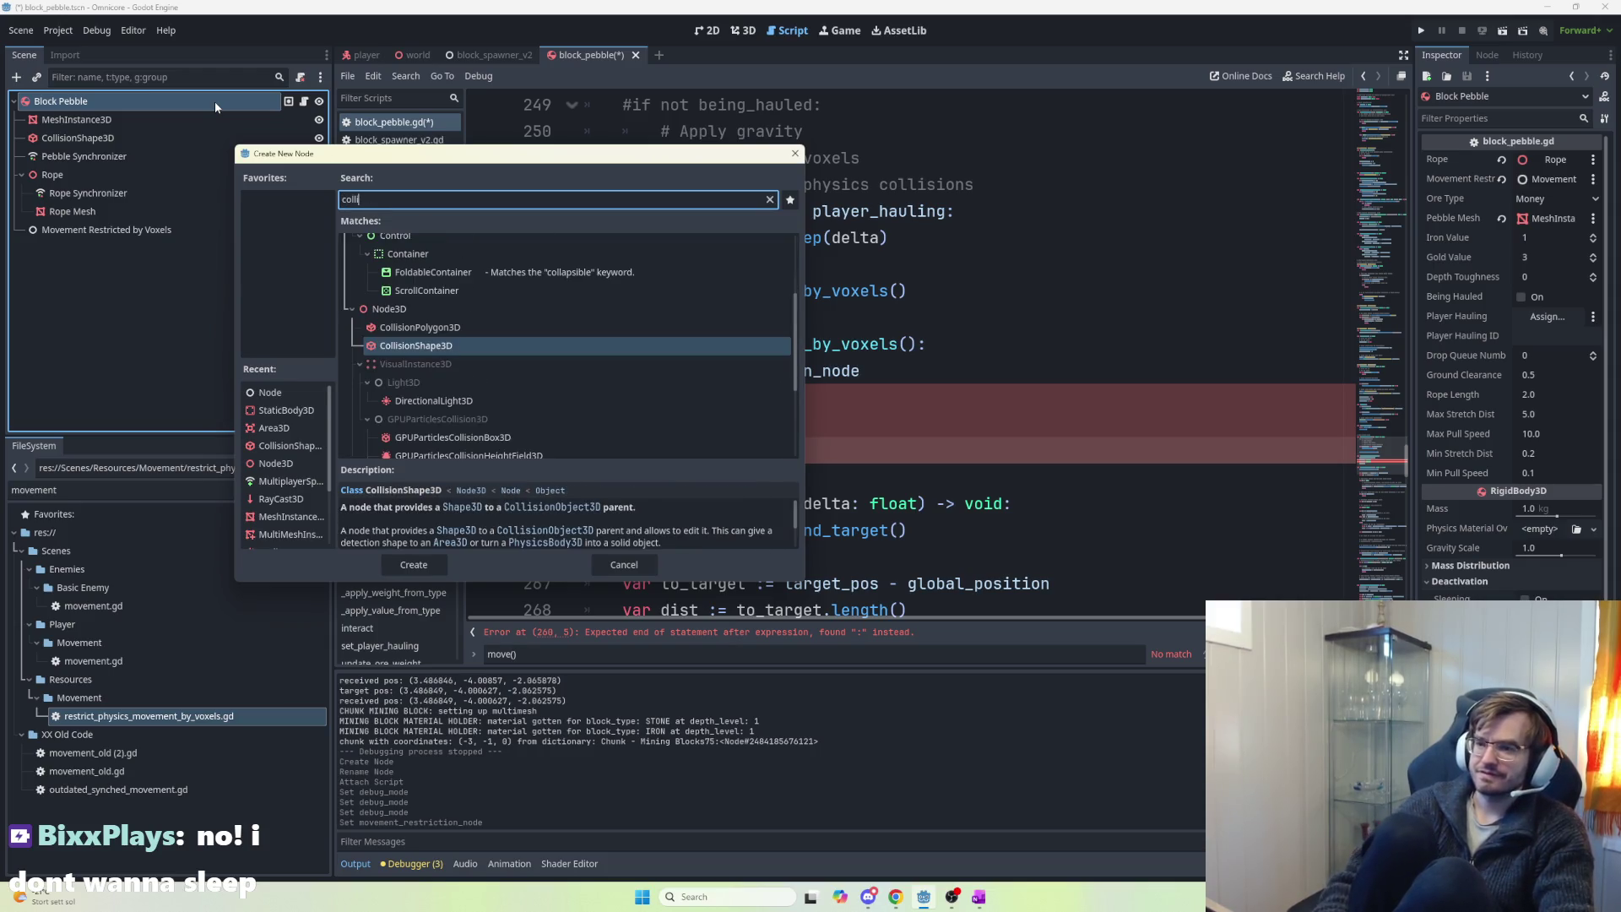
pyautogui.press('Return')
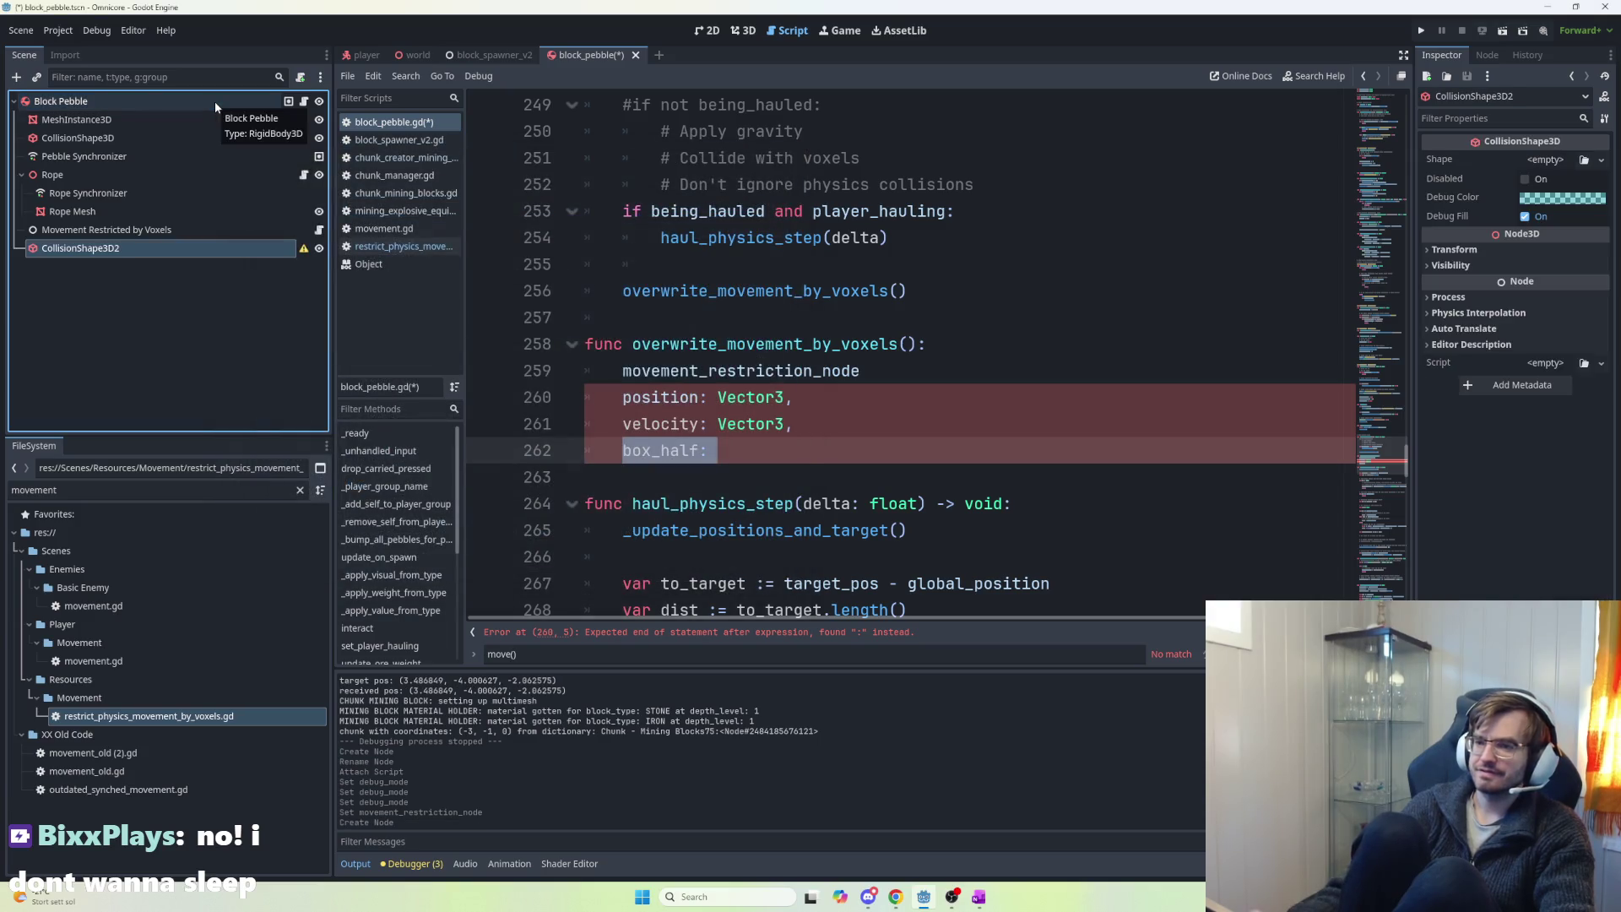
# Give CollisionShape3D2 a new 1×1×1 m BoxShape3D and expand its size properties
pyautogui.click(1585, 160)
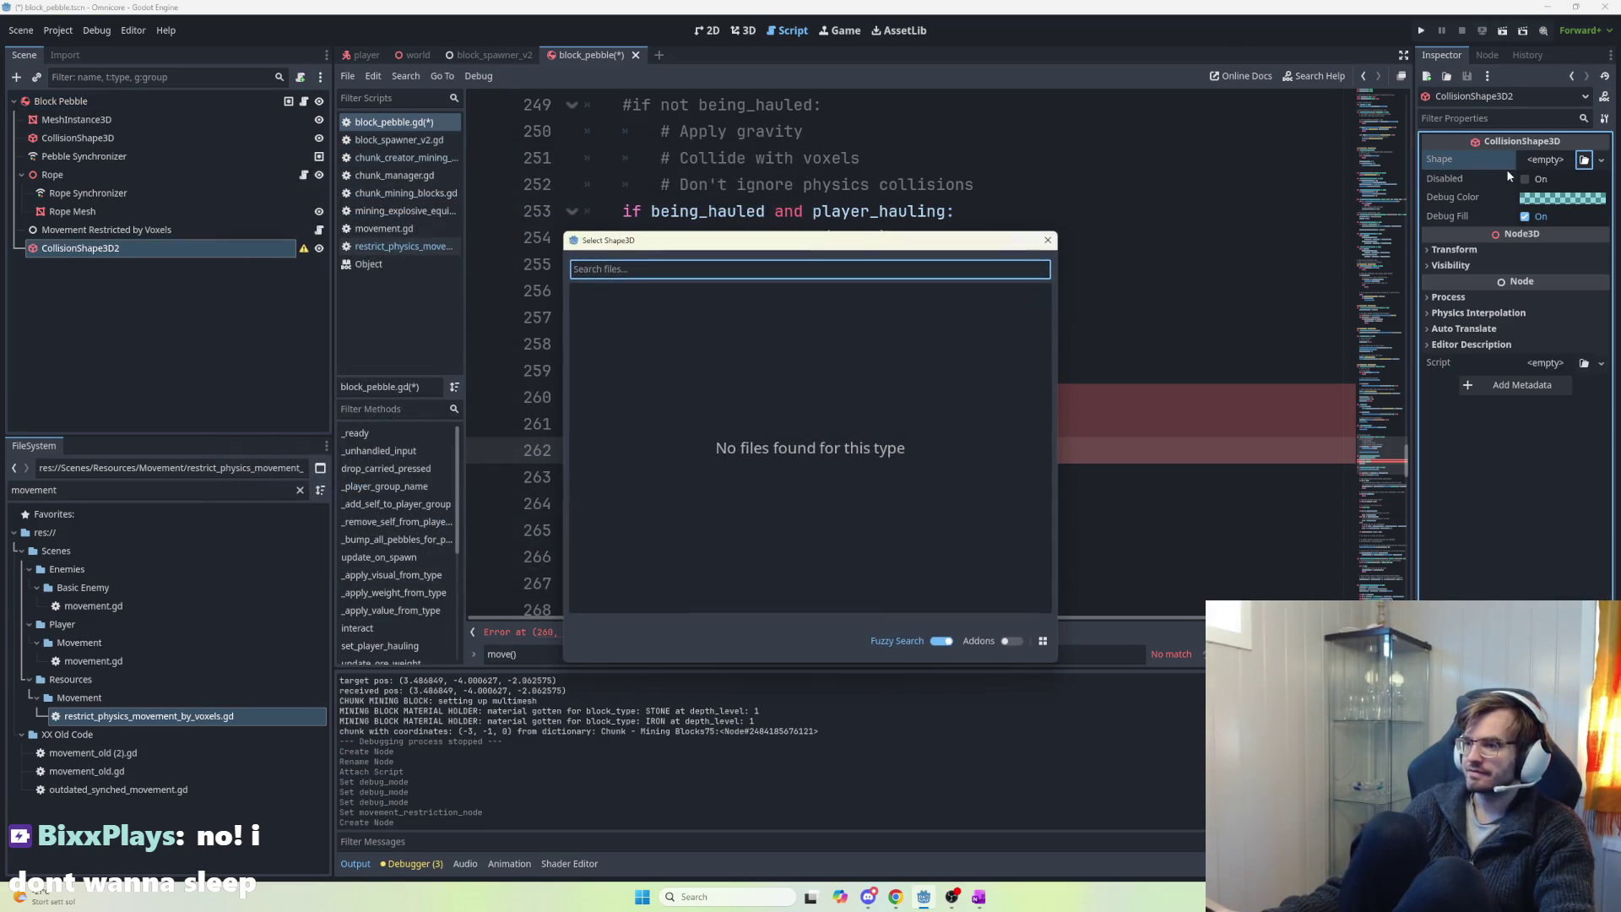
pyautogui.click(1542, 161)
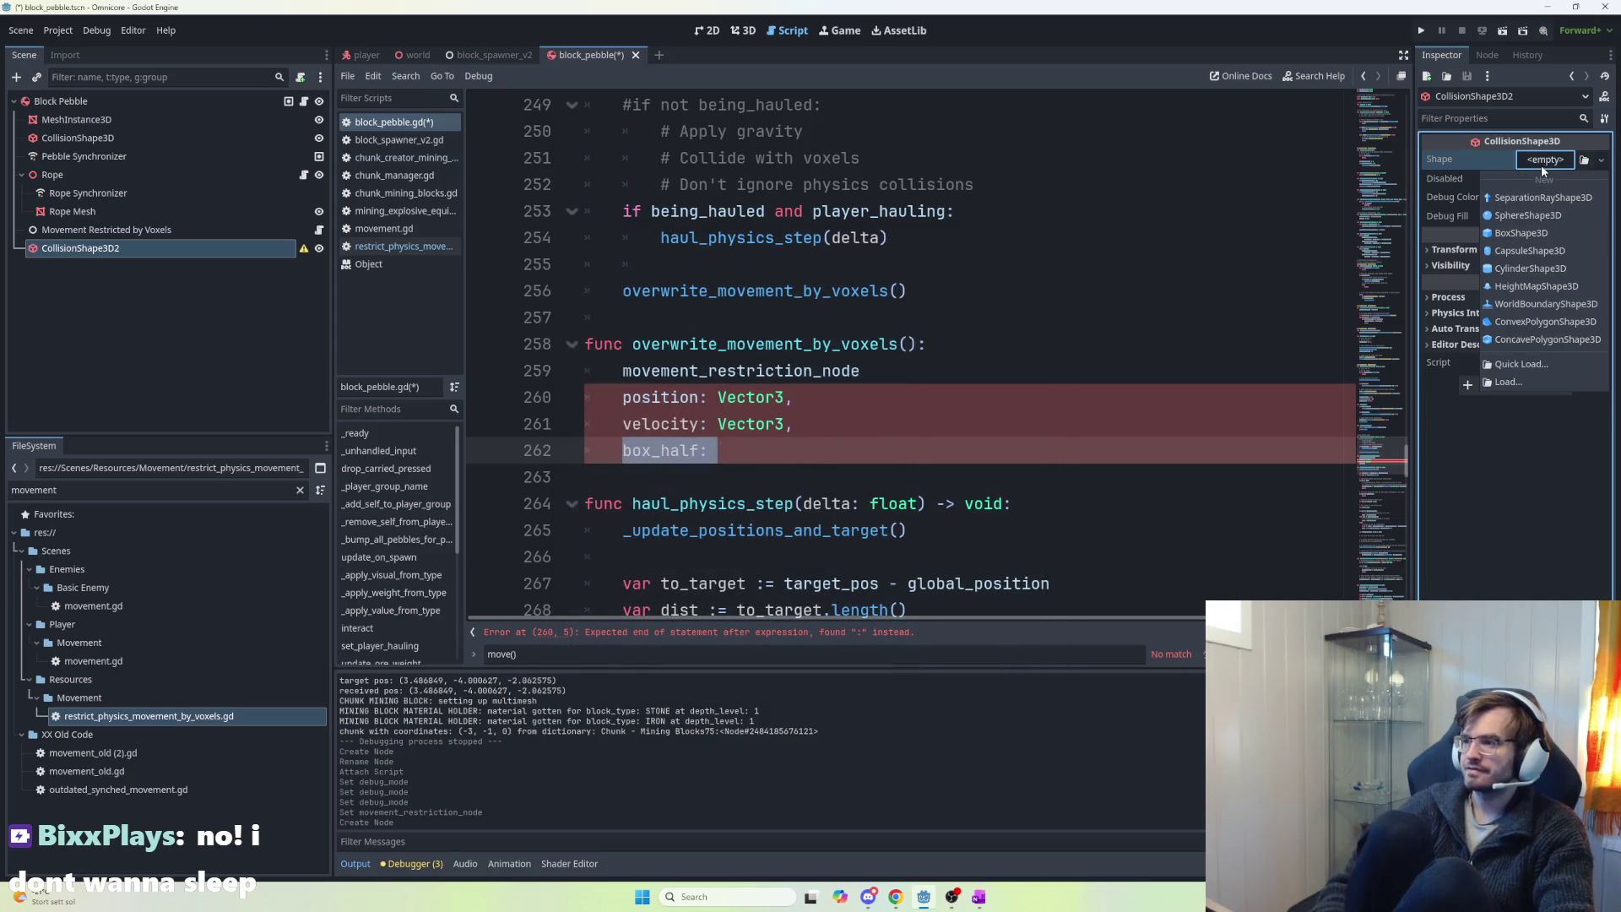
pyautogui.click(1524, 234)
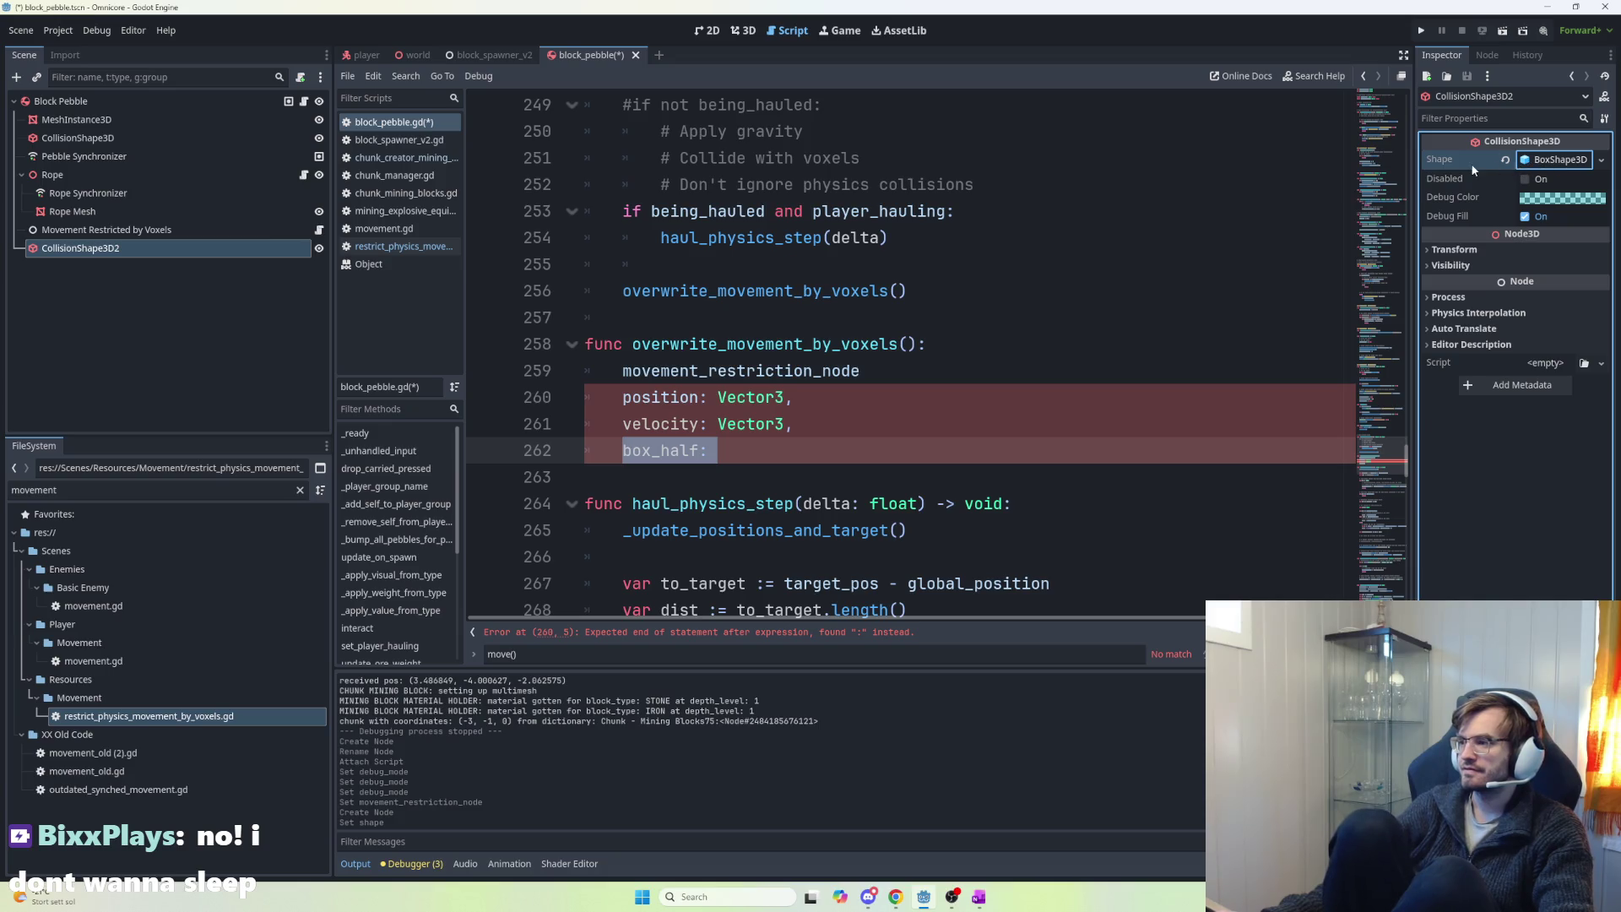
pyautogui.click(1556, 160)
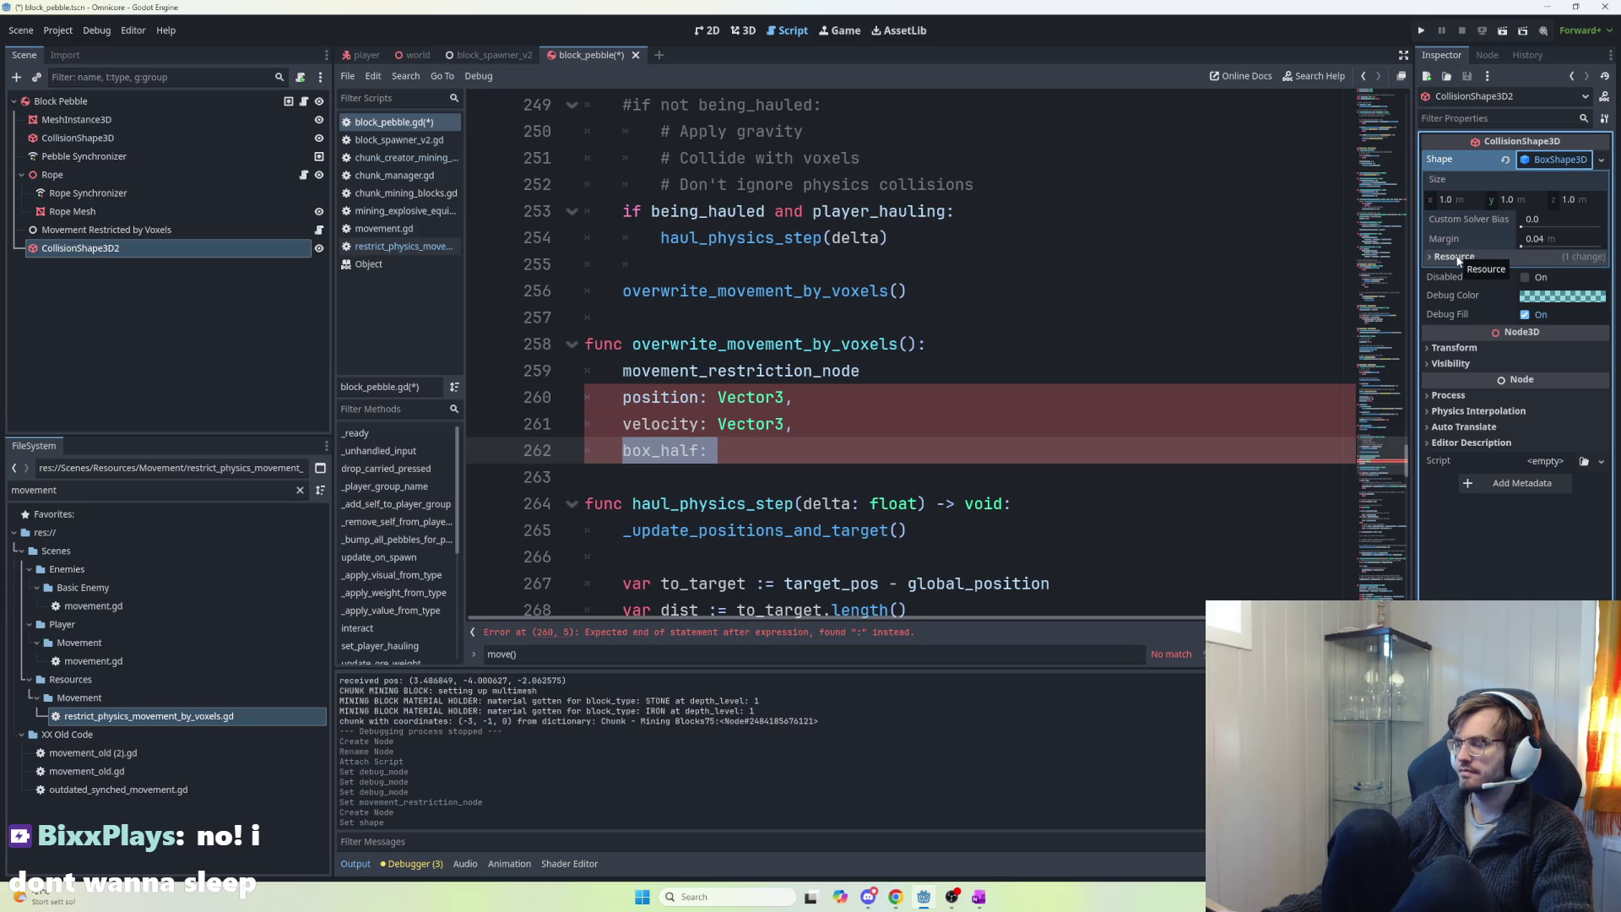
# In the 3D view, tick Disabled on the new box collision shape and compare with the player's collider
pyautogui.click(732, 36)
pyautogui.scroll(3, 971, 368)
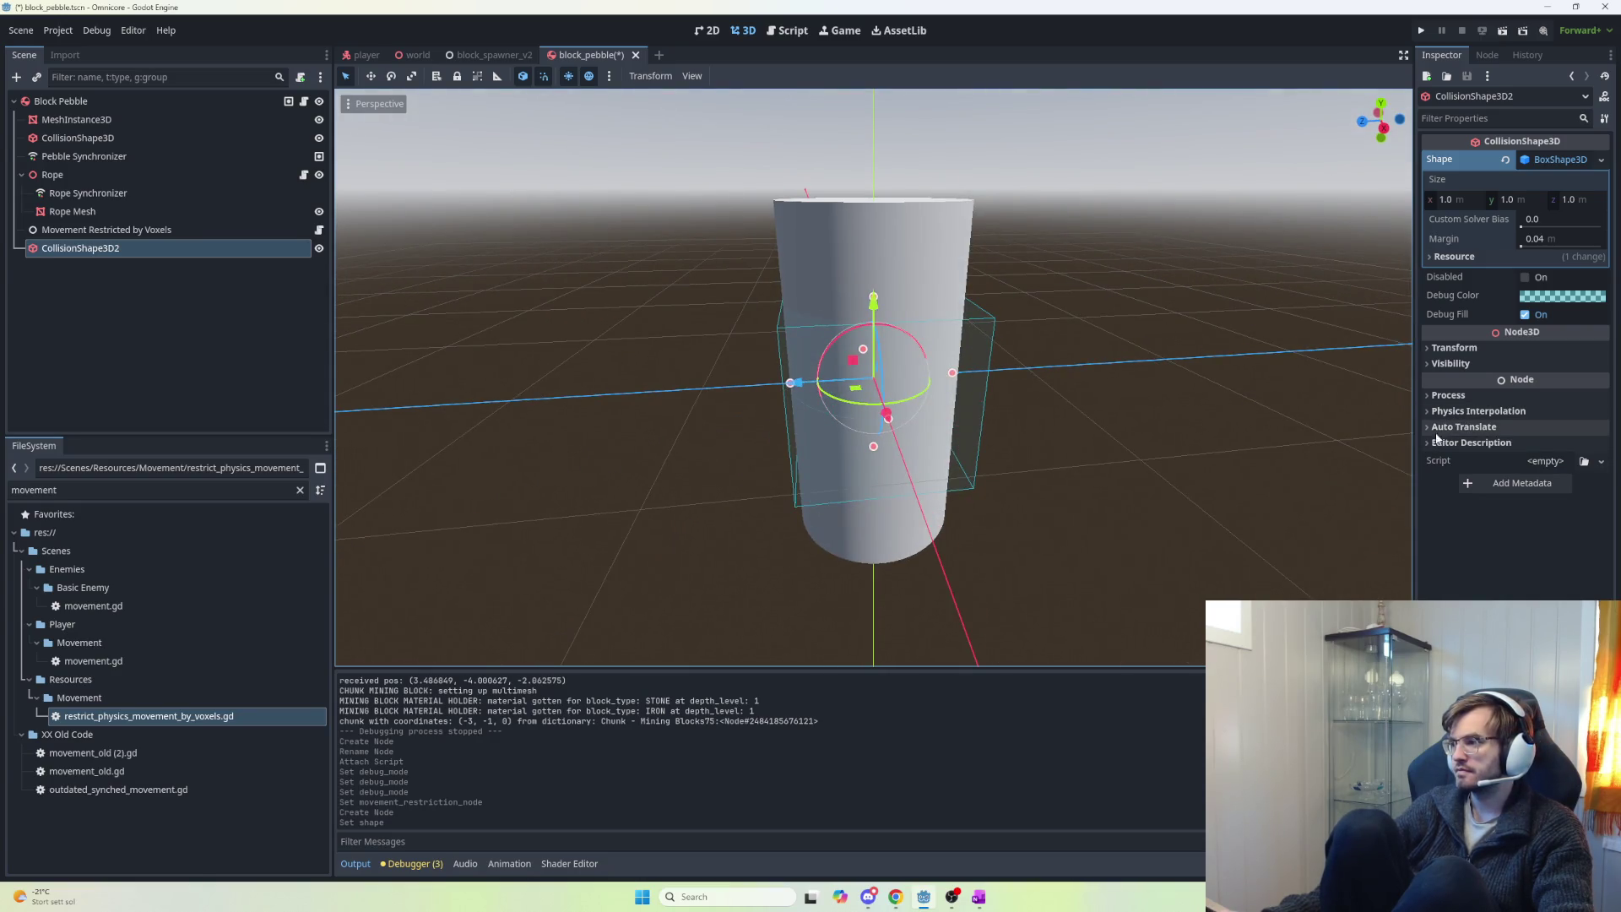
pyautogui.click(1531, 279)
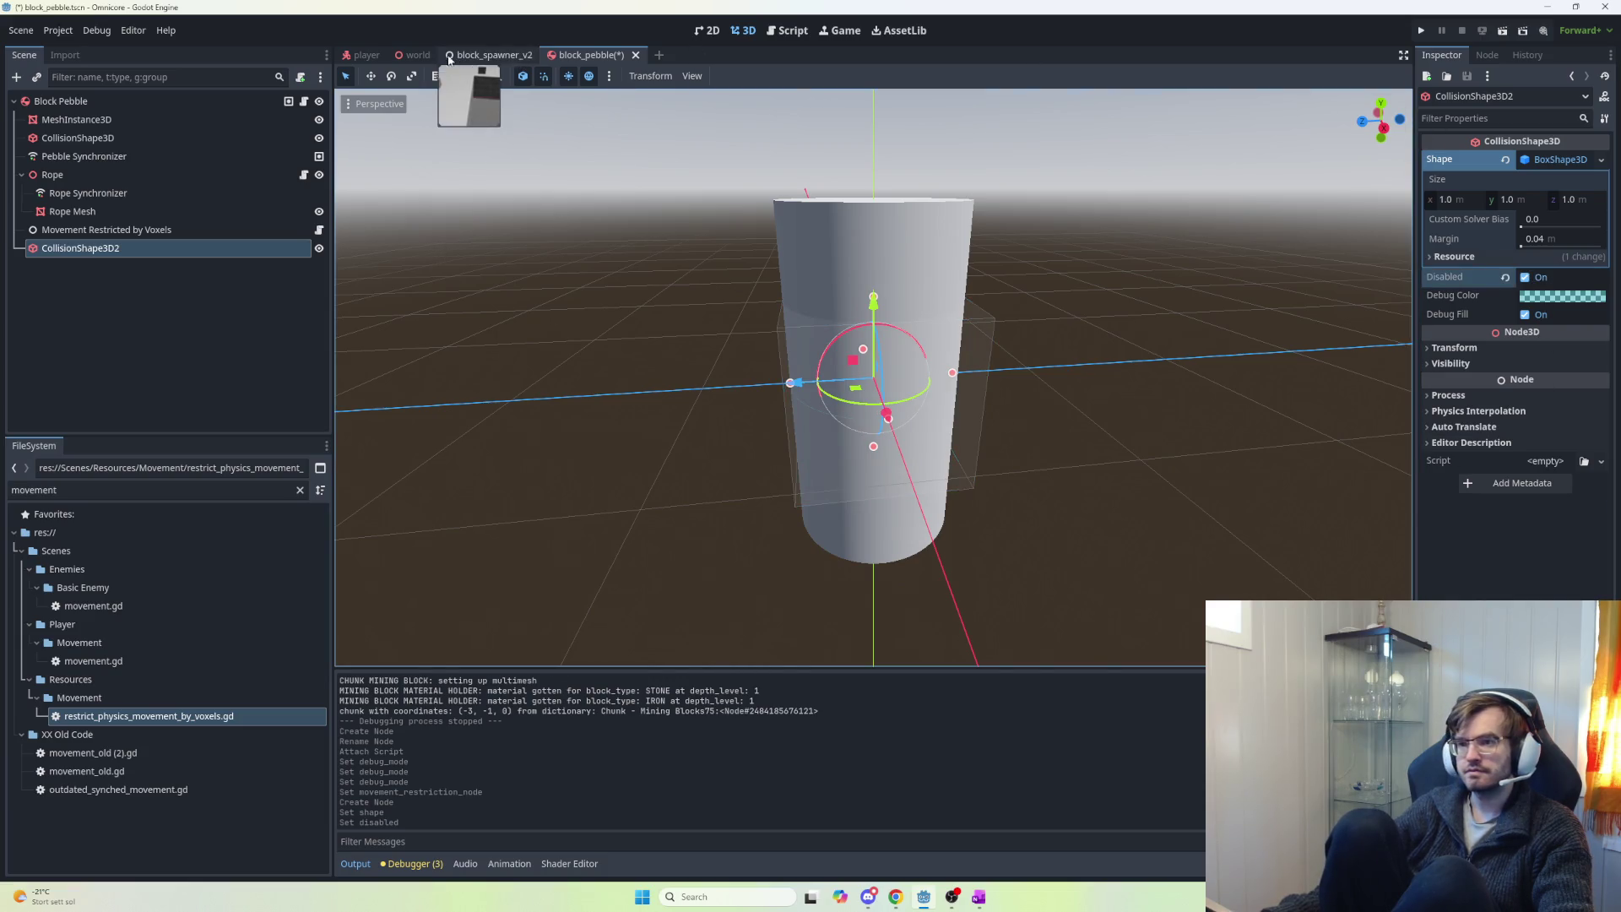
pyautogui.click(365, 55)
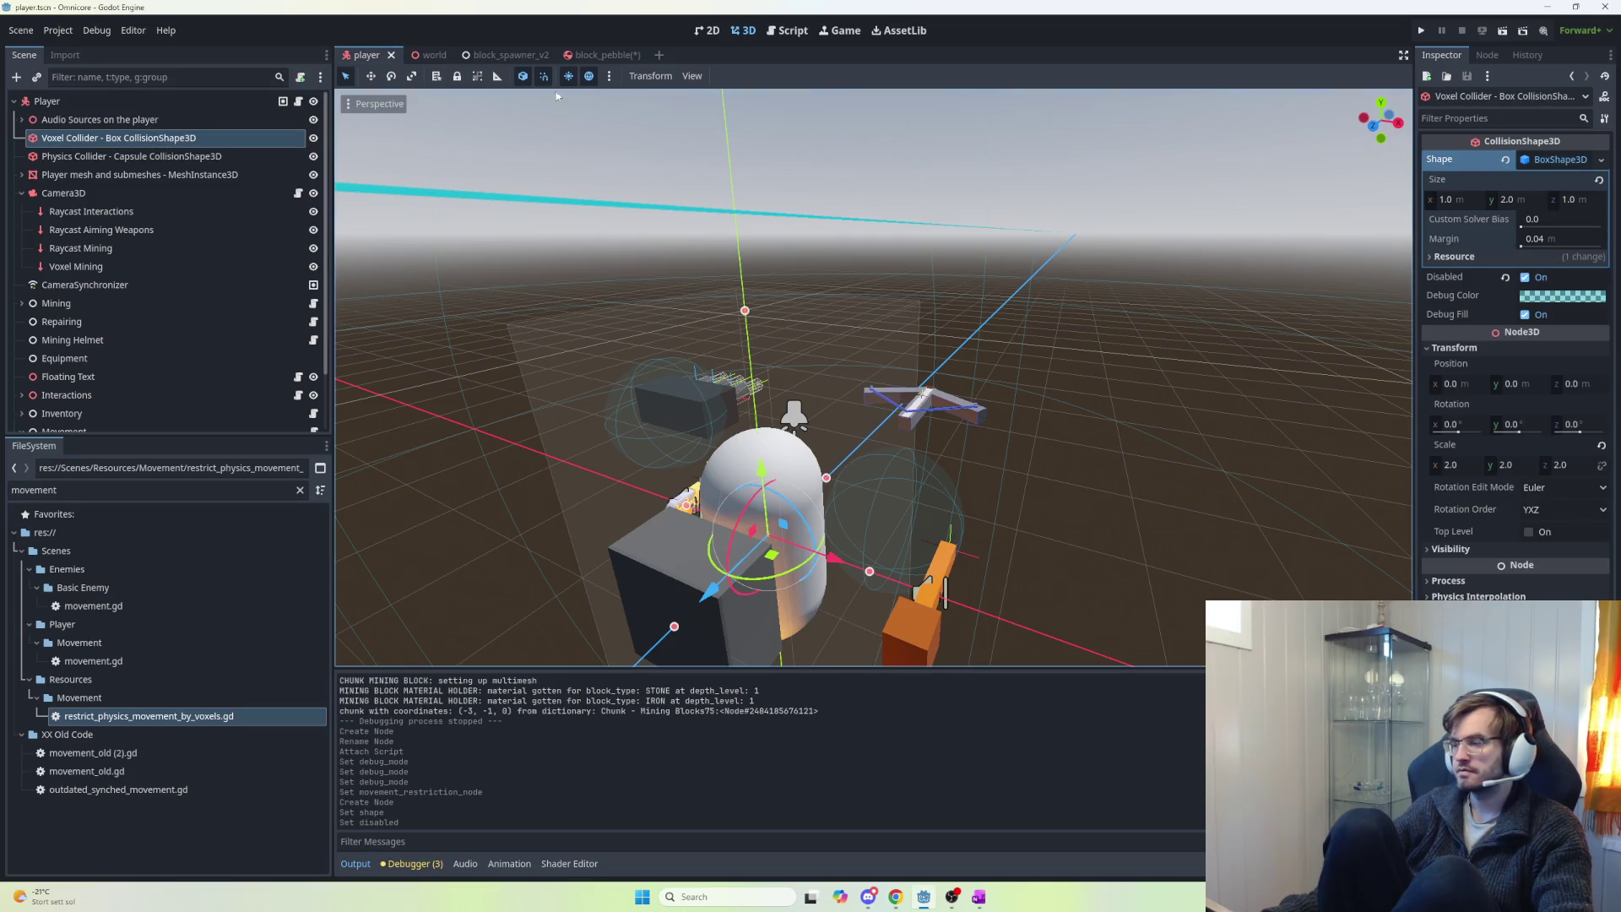
pyautogui.click(601, 55)
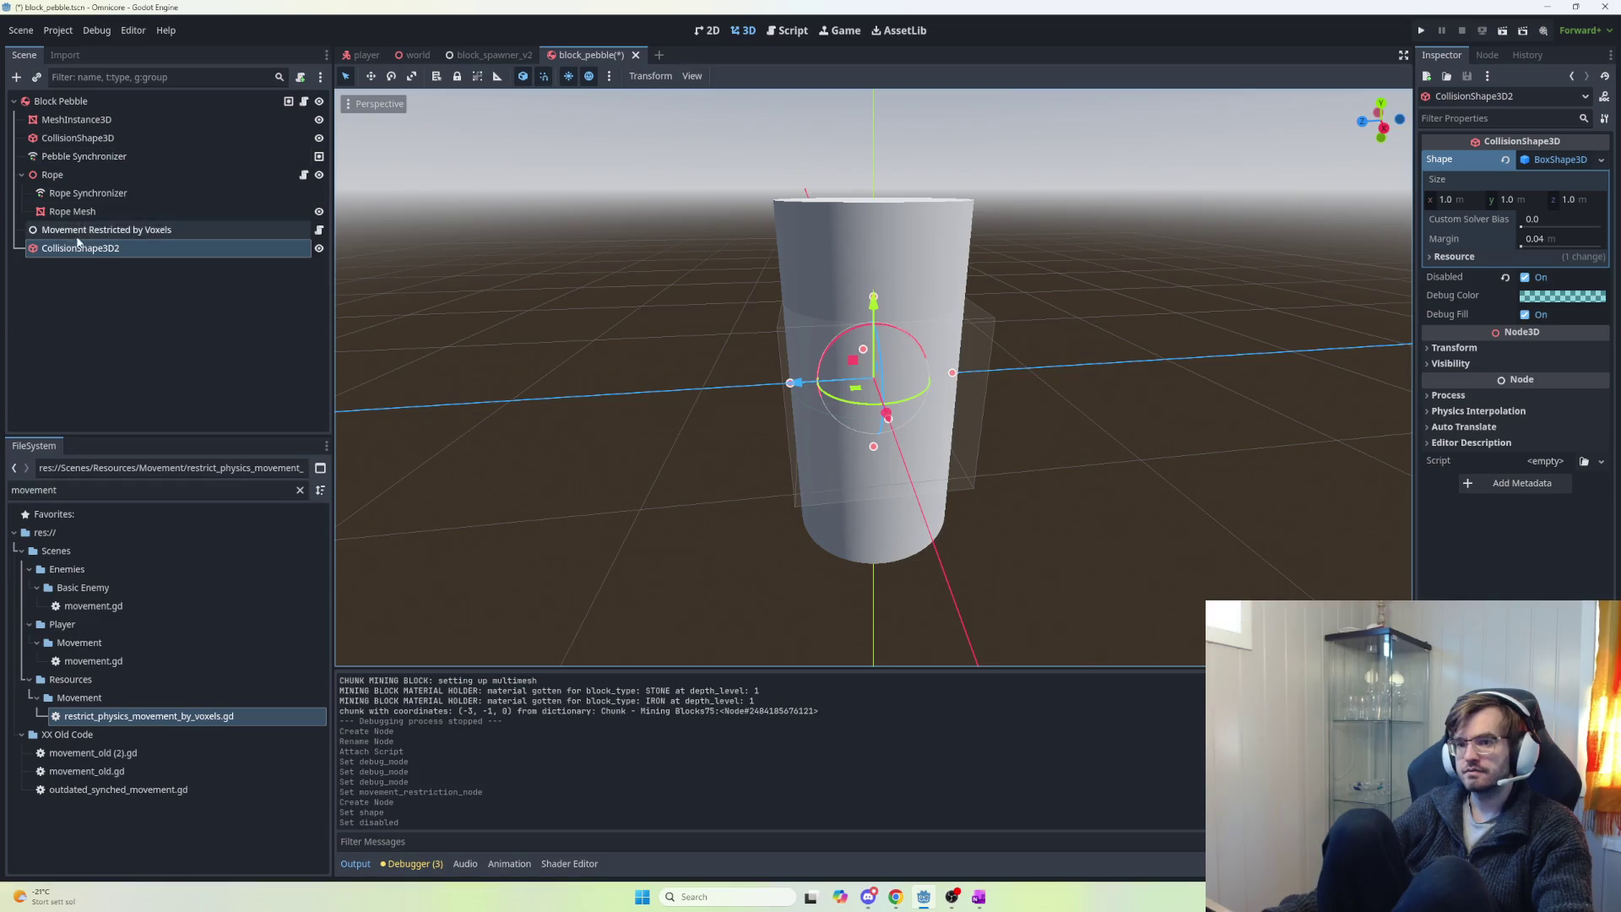
# Rename the node 'Voxel Collider AABB - CollisionShape3D2' and orbit around the pebble
pyautogui.doubleClick(127, 248)
pyautogui.write('oxel Colli')
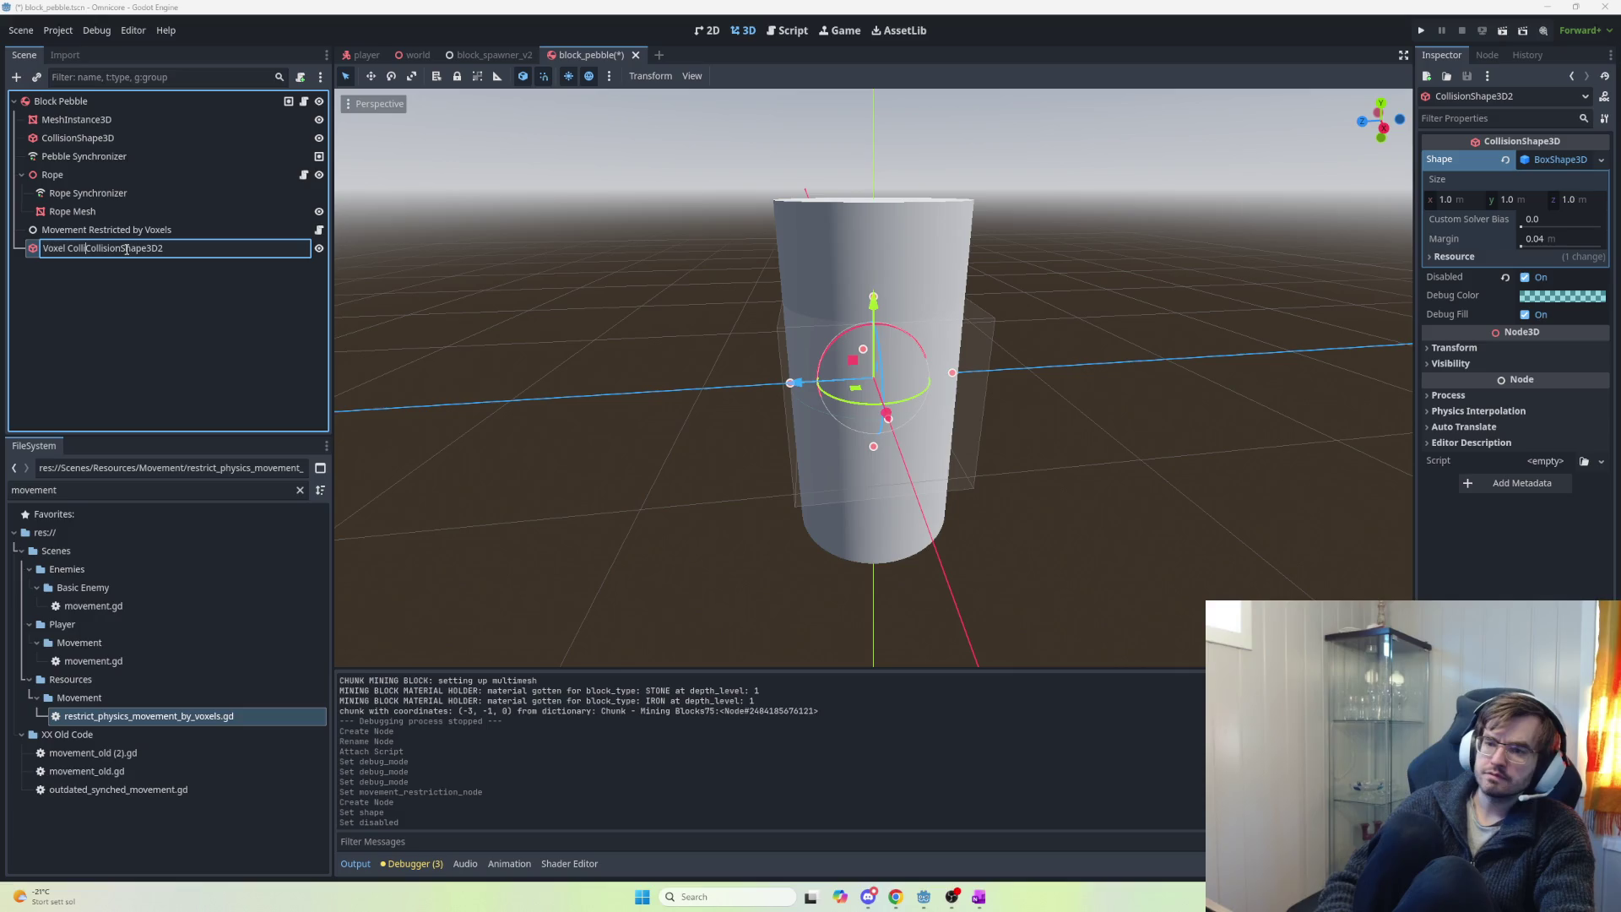
pyautogui.write('der AABB ')
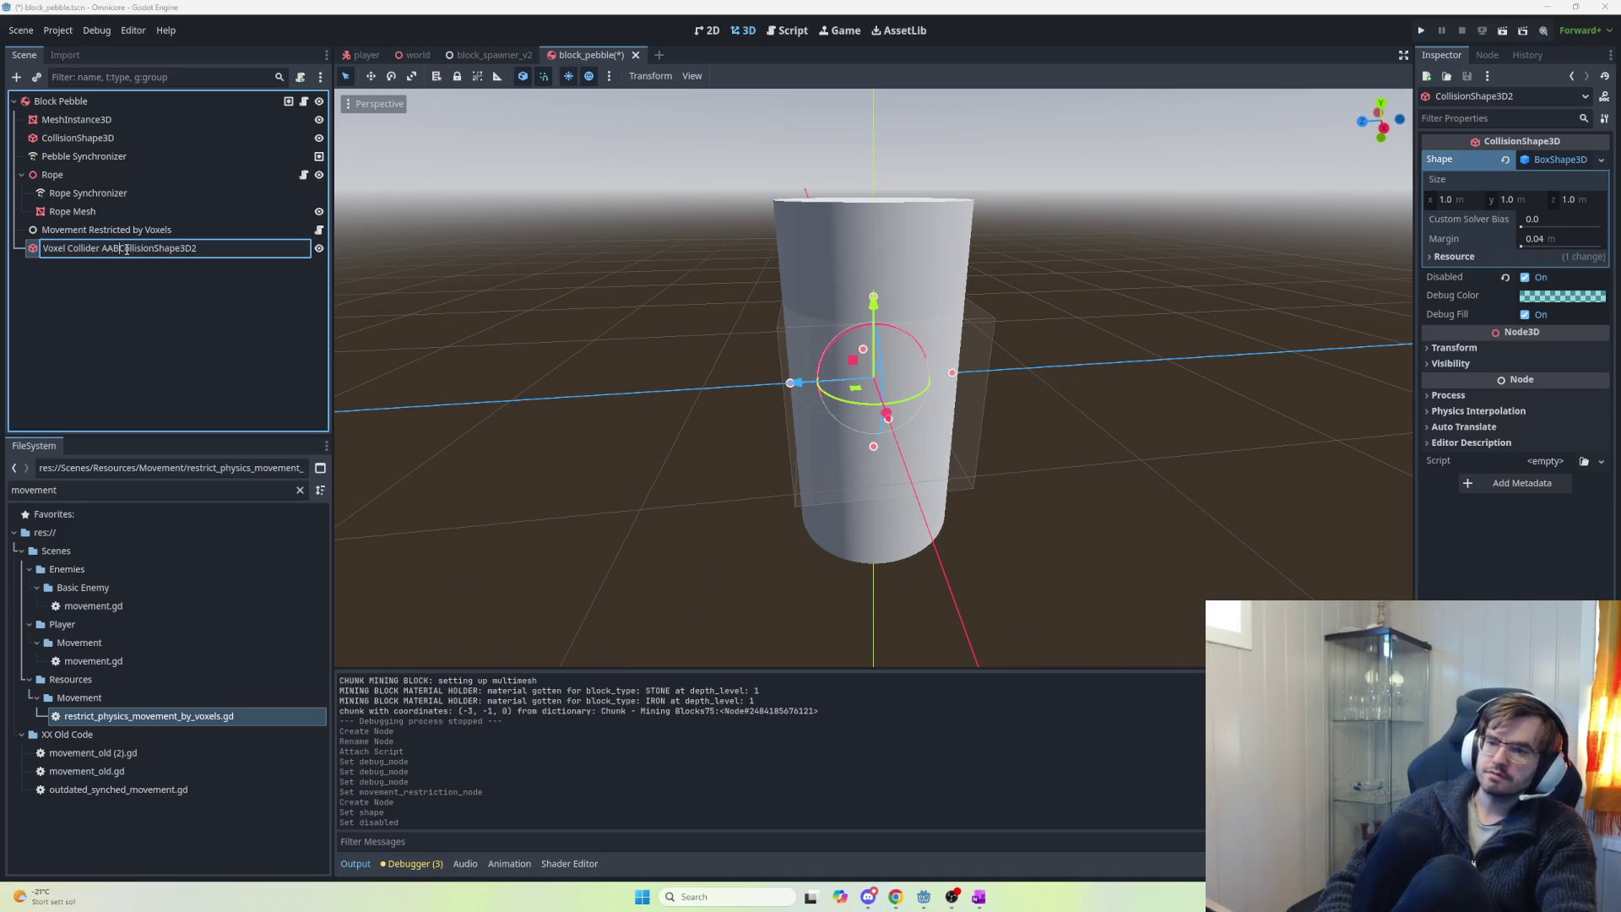
pyautogui.write('-')
pyautogui.press('Return')
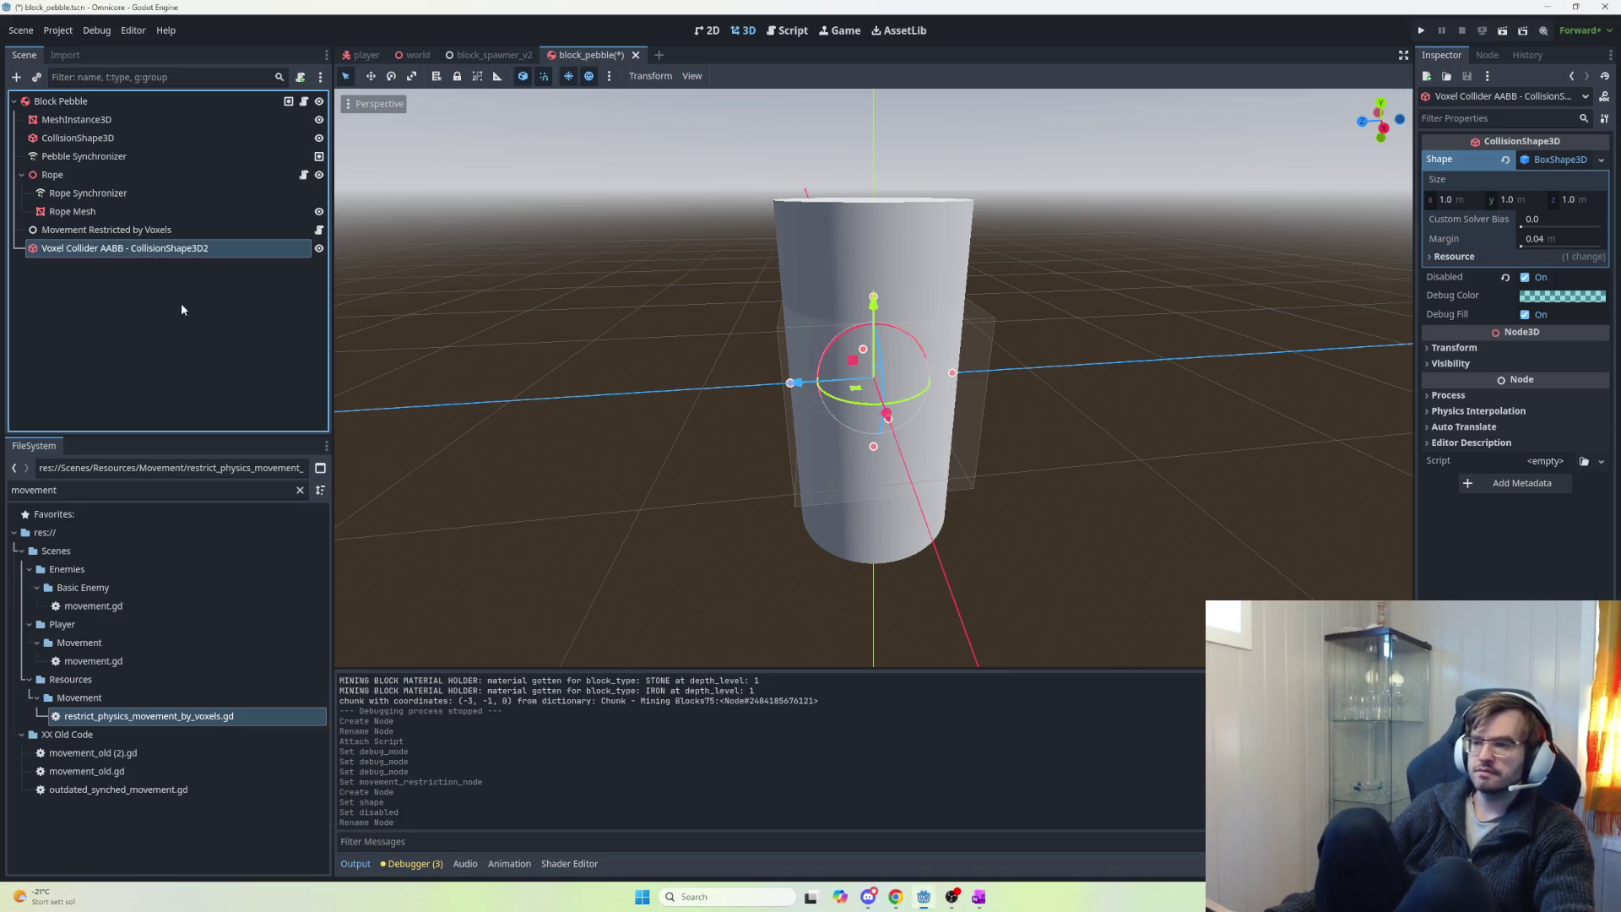
pyautogui.moveTo(1079, 404); pyautogui.dragTo(785, 427)
pyautogui.scroll(-3, 787, 430)
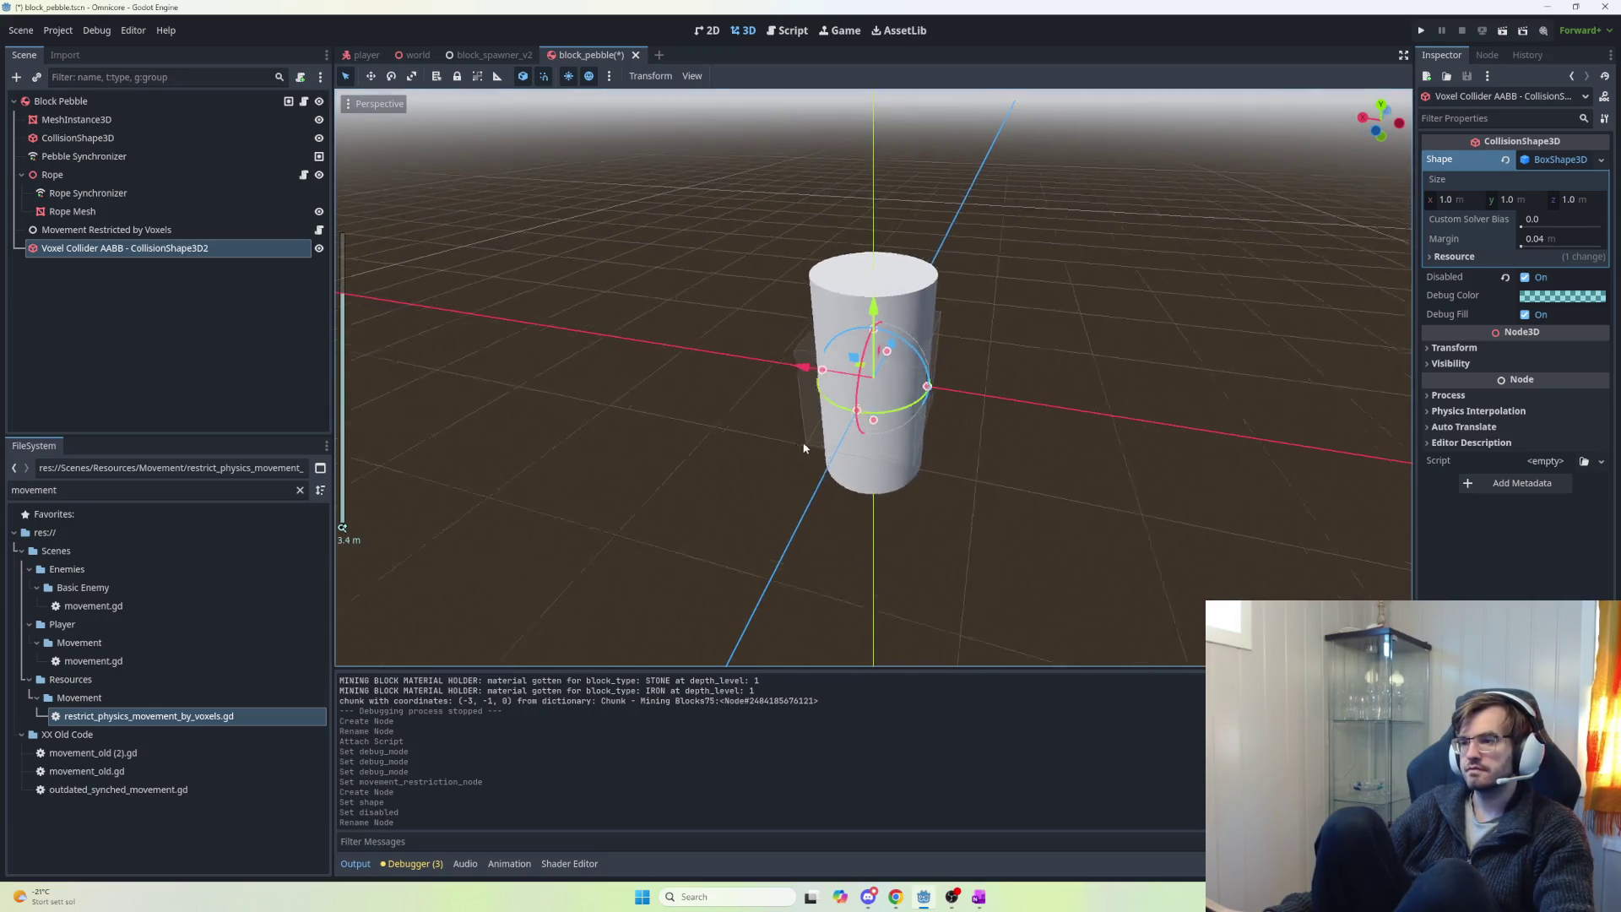
# Inspect the CollisionShape3D, MeshInstance3D, Rope Mesh and Rope nodes, orbiting to a level view
pyautogui.scroll(4, 760, 436)
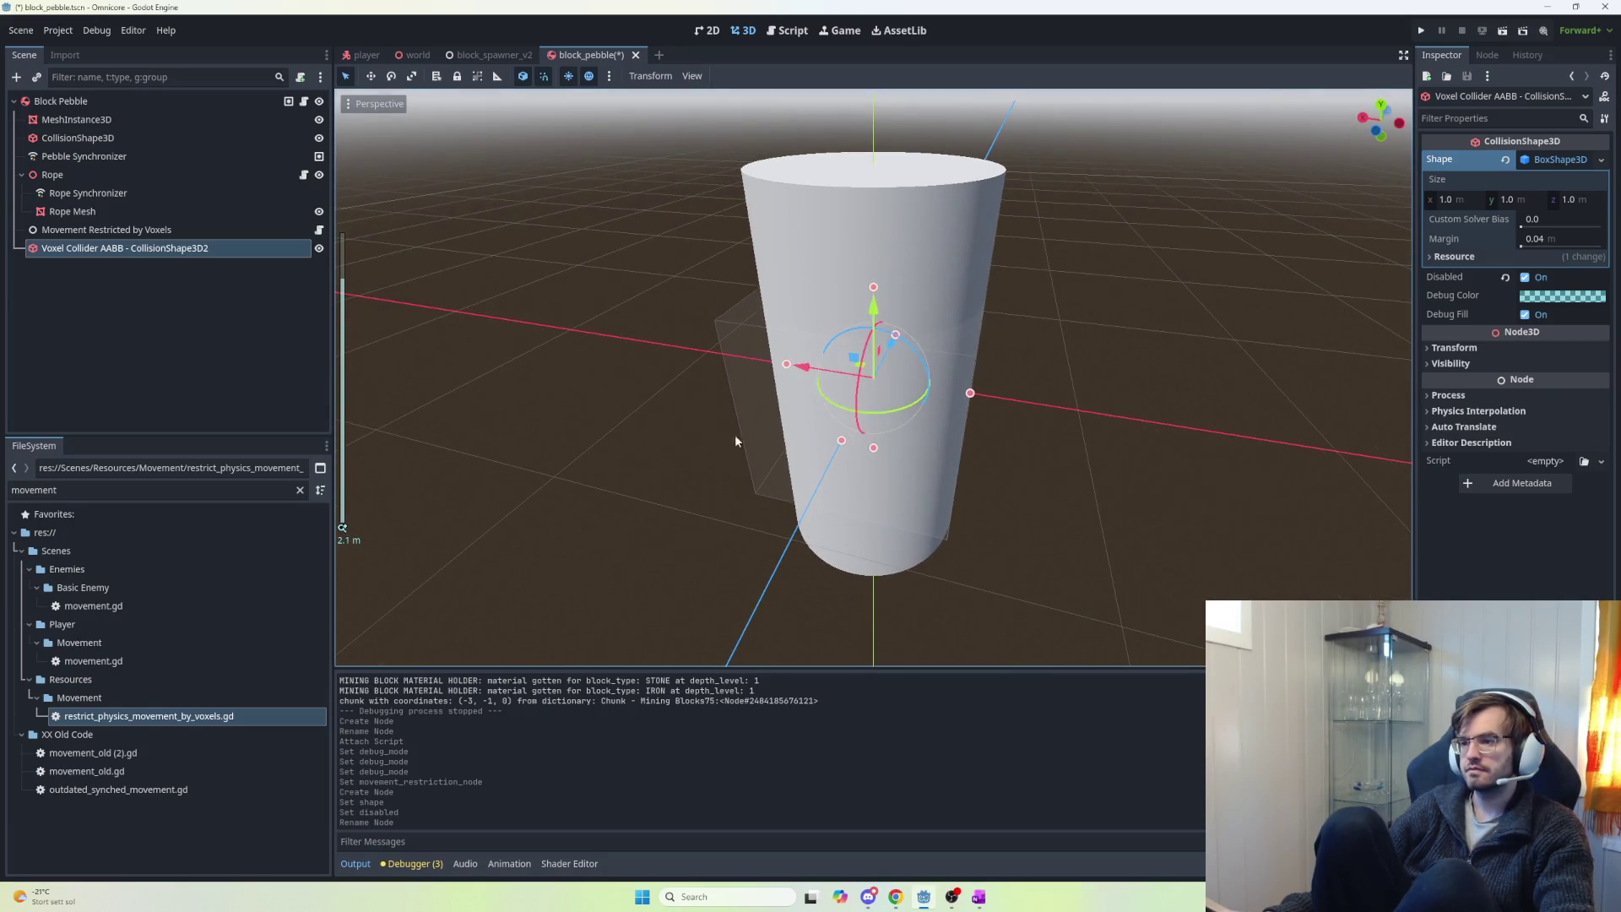
pyautogui.click(100, 138)
pyautogui.click(104, 122)
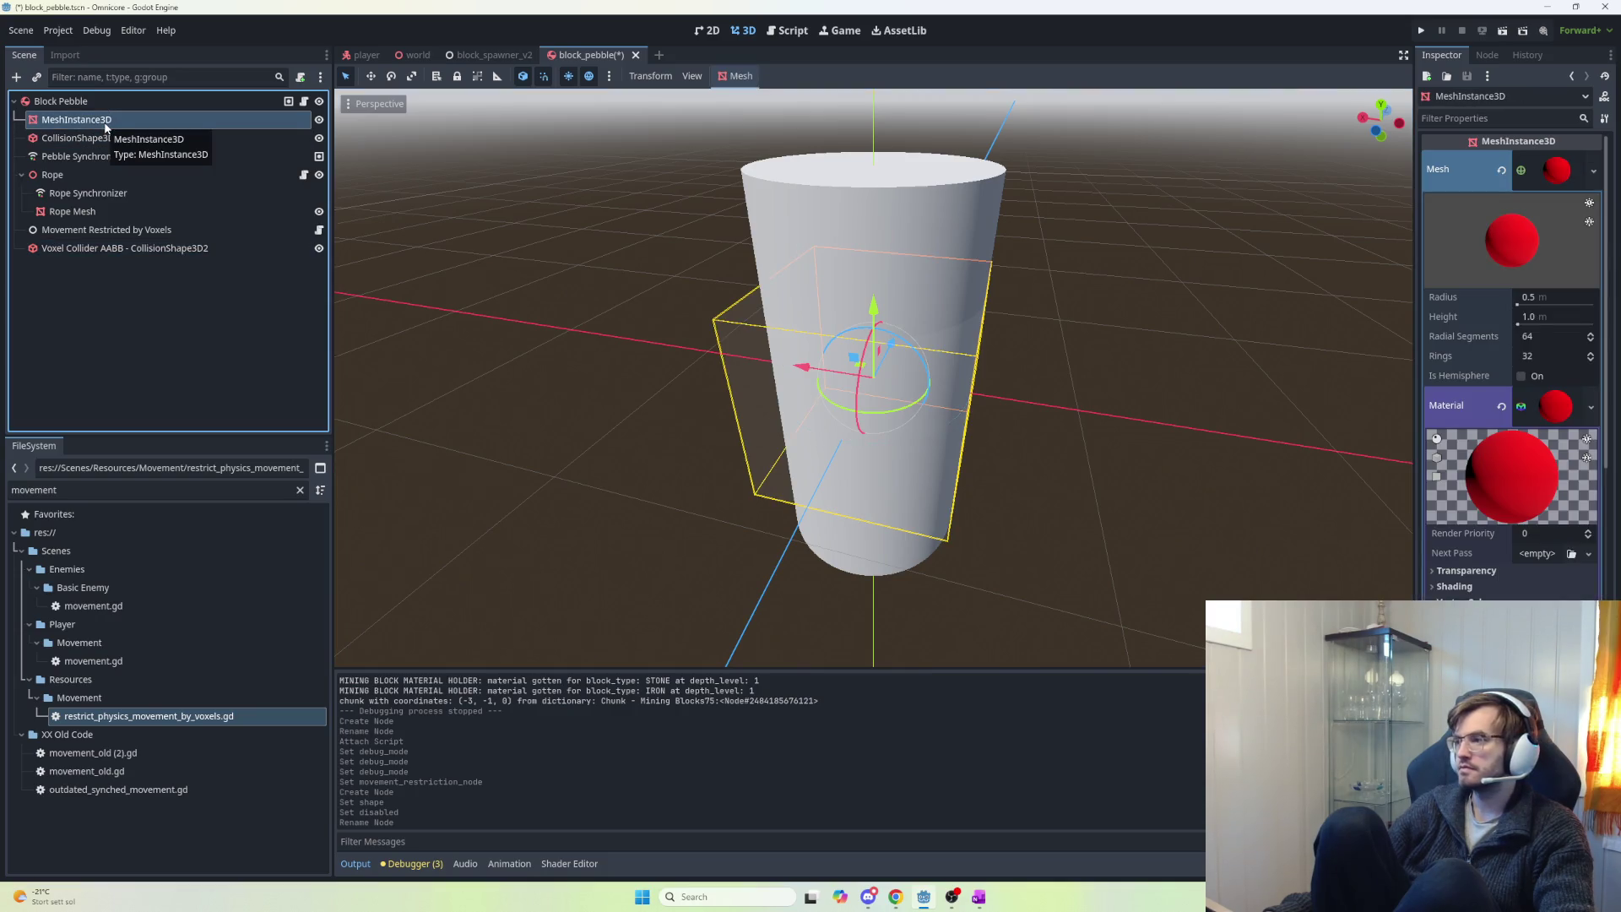
pyautogui.click(103, 139)
pyautogui.click(101, 120)
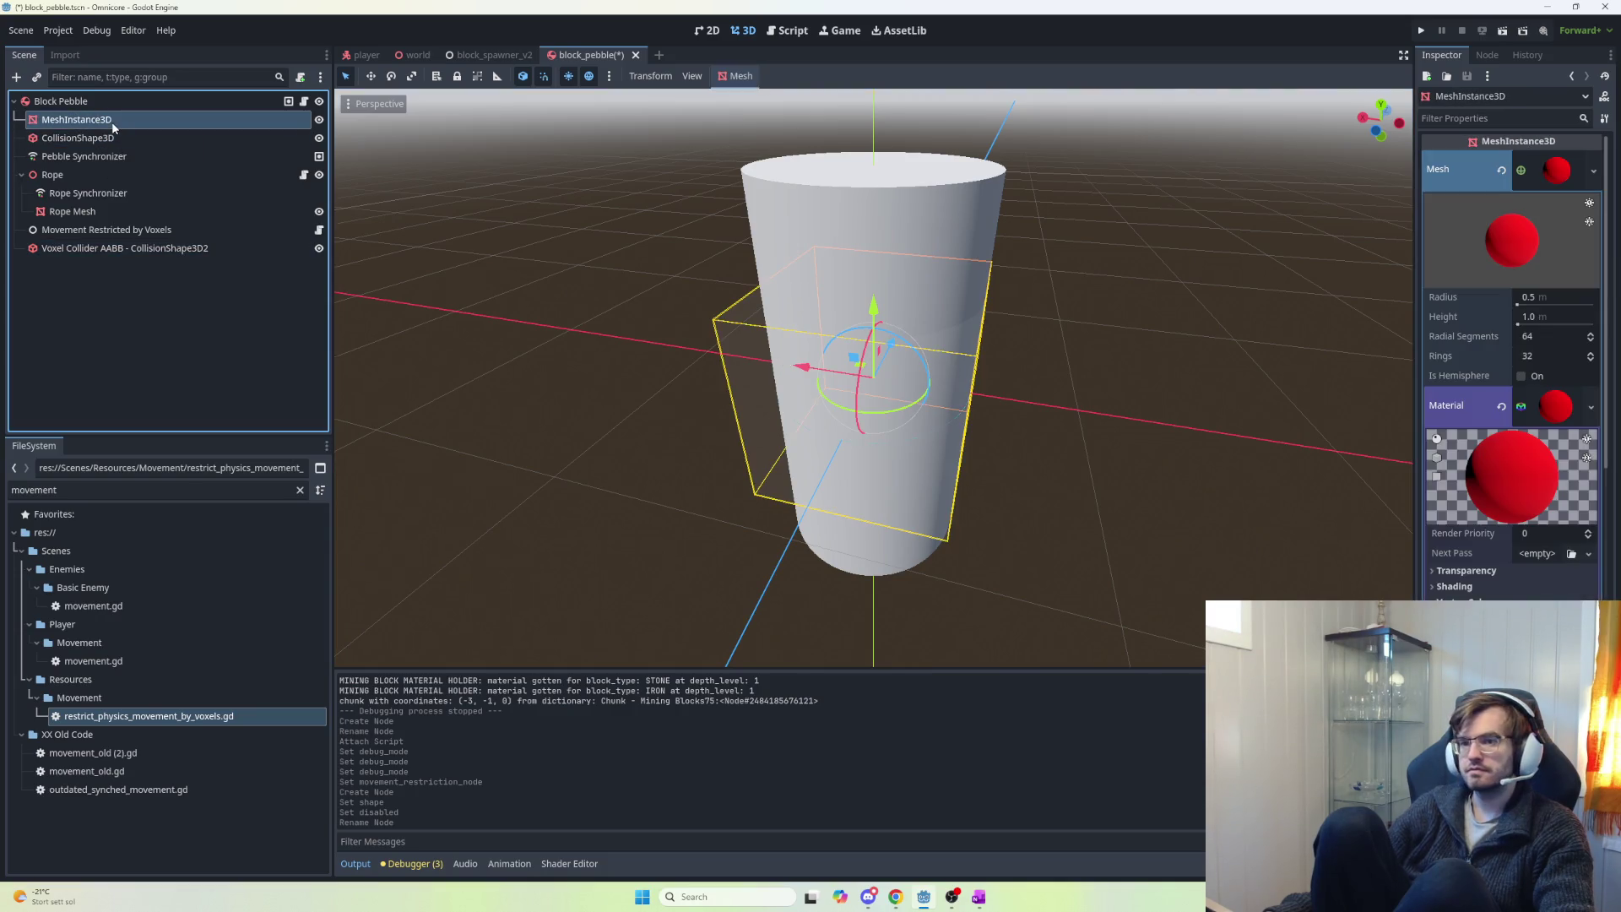
pyautogui.click(96, 211)
pyautogui.click(78, 174)
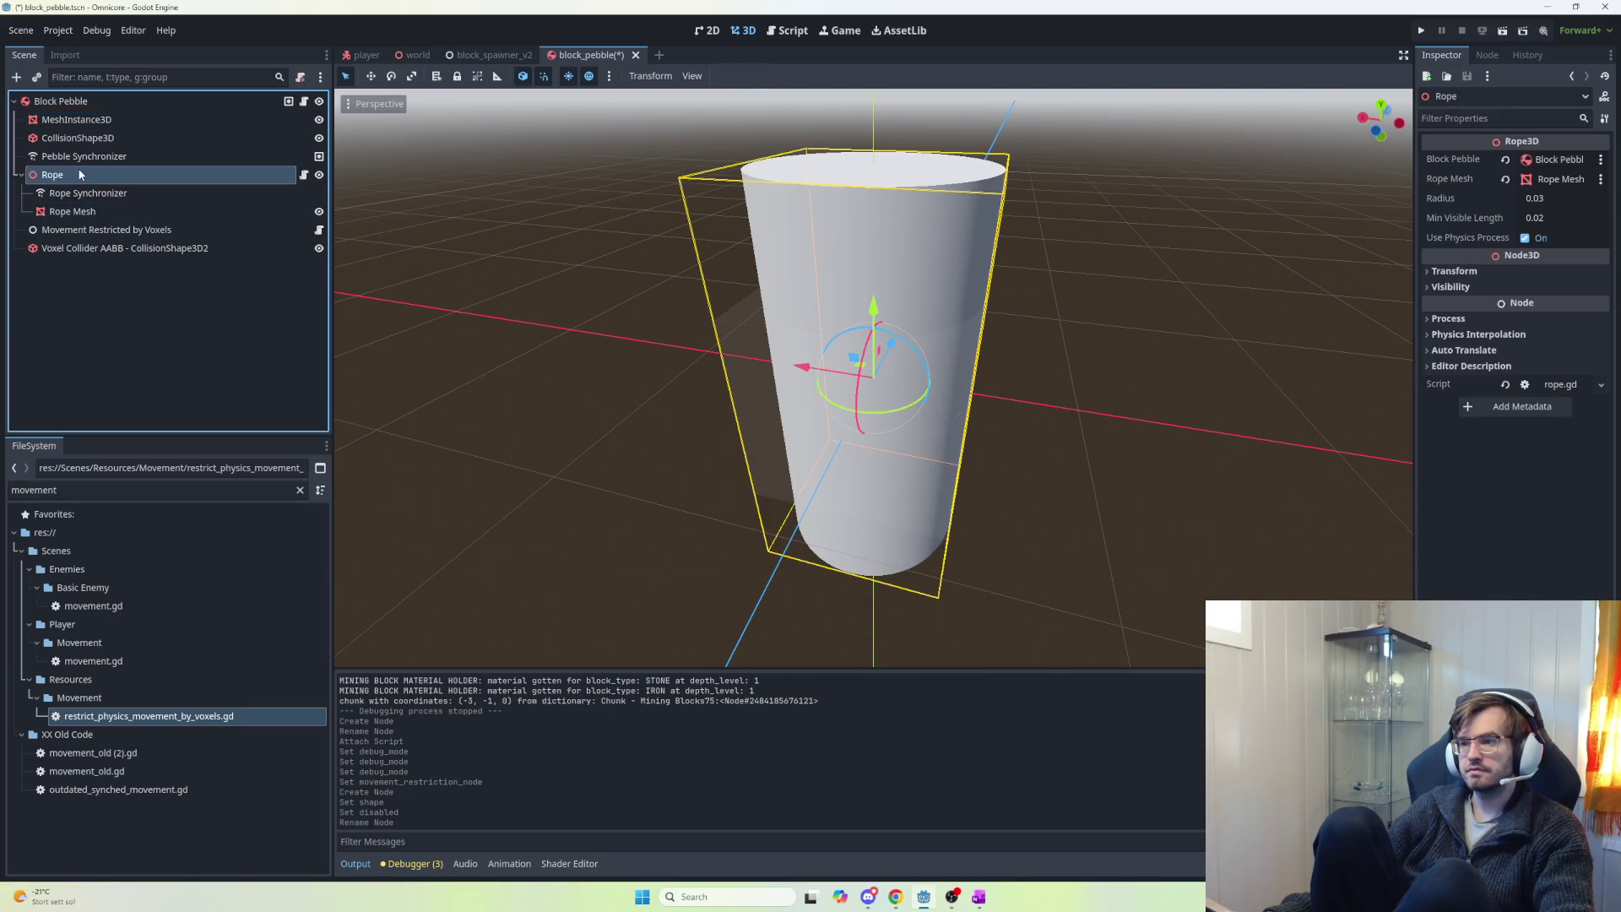
pyautogui.moveTo(997, 299); pyautogui.dragTo(591, 249)
pyautogui.scroll(-3, 745, 125)
pyautogui.scroll(4, 674, 255)
pyautogui.scroll(-2, 591, 228)
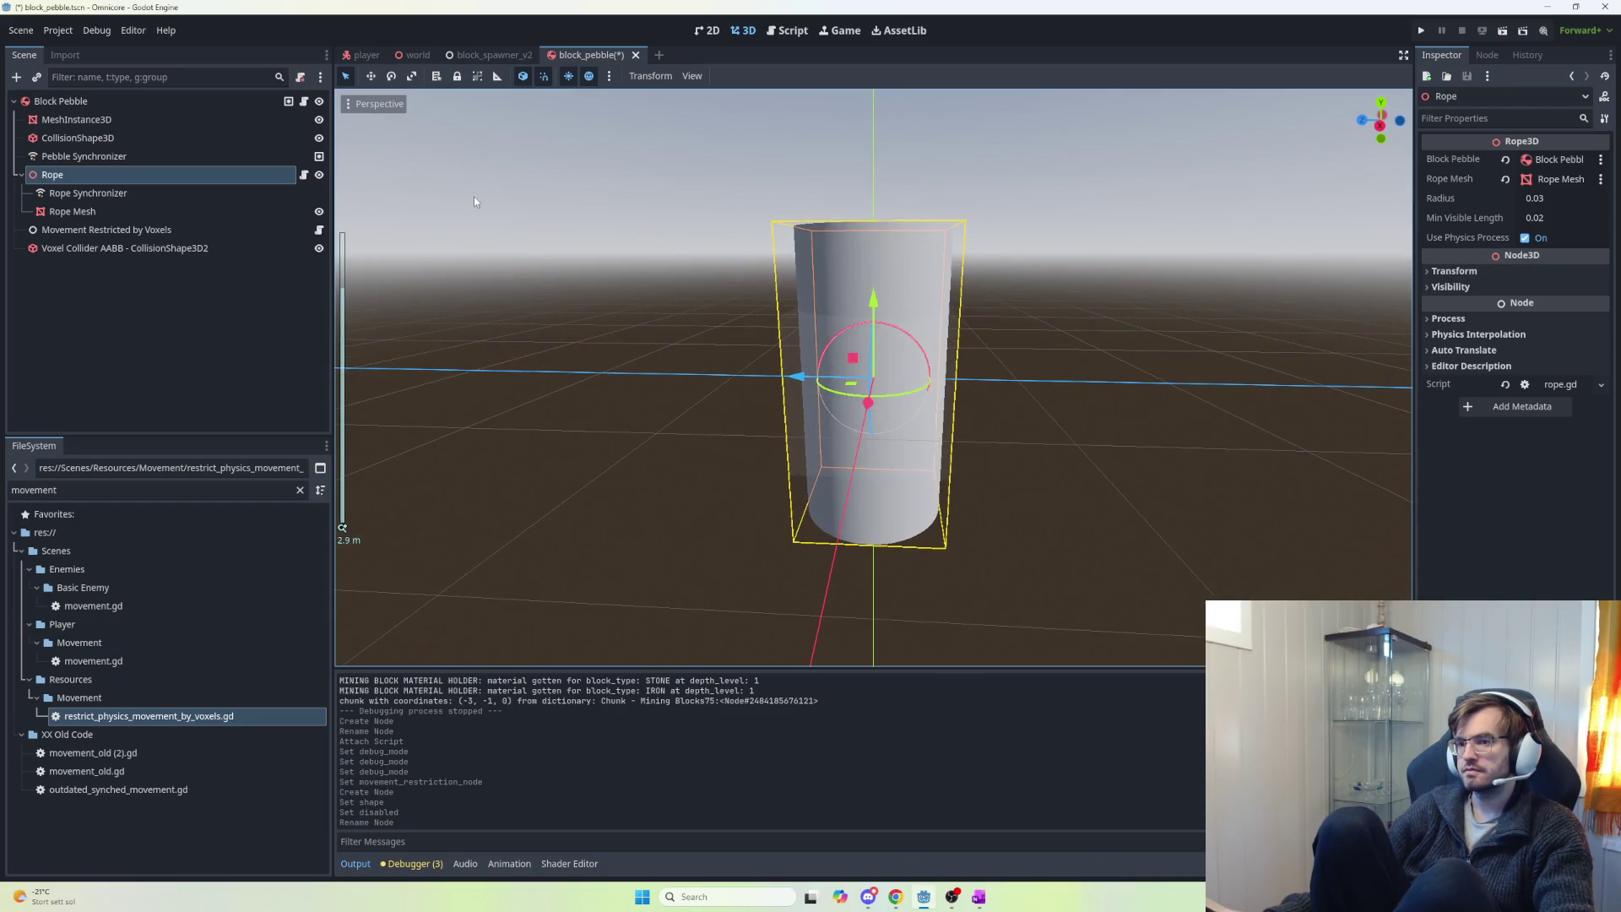
# Check the Voxel Collider AABB and Movement Restricted by Voxels nodes, then open block_pebble.gd from Block Pebble
pyautogui.click(193, 249)
pyautogui.click(169, 230)
pyautogui.click(166, 248)
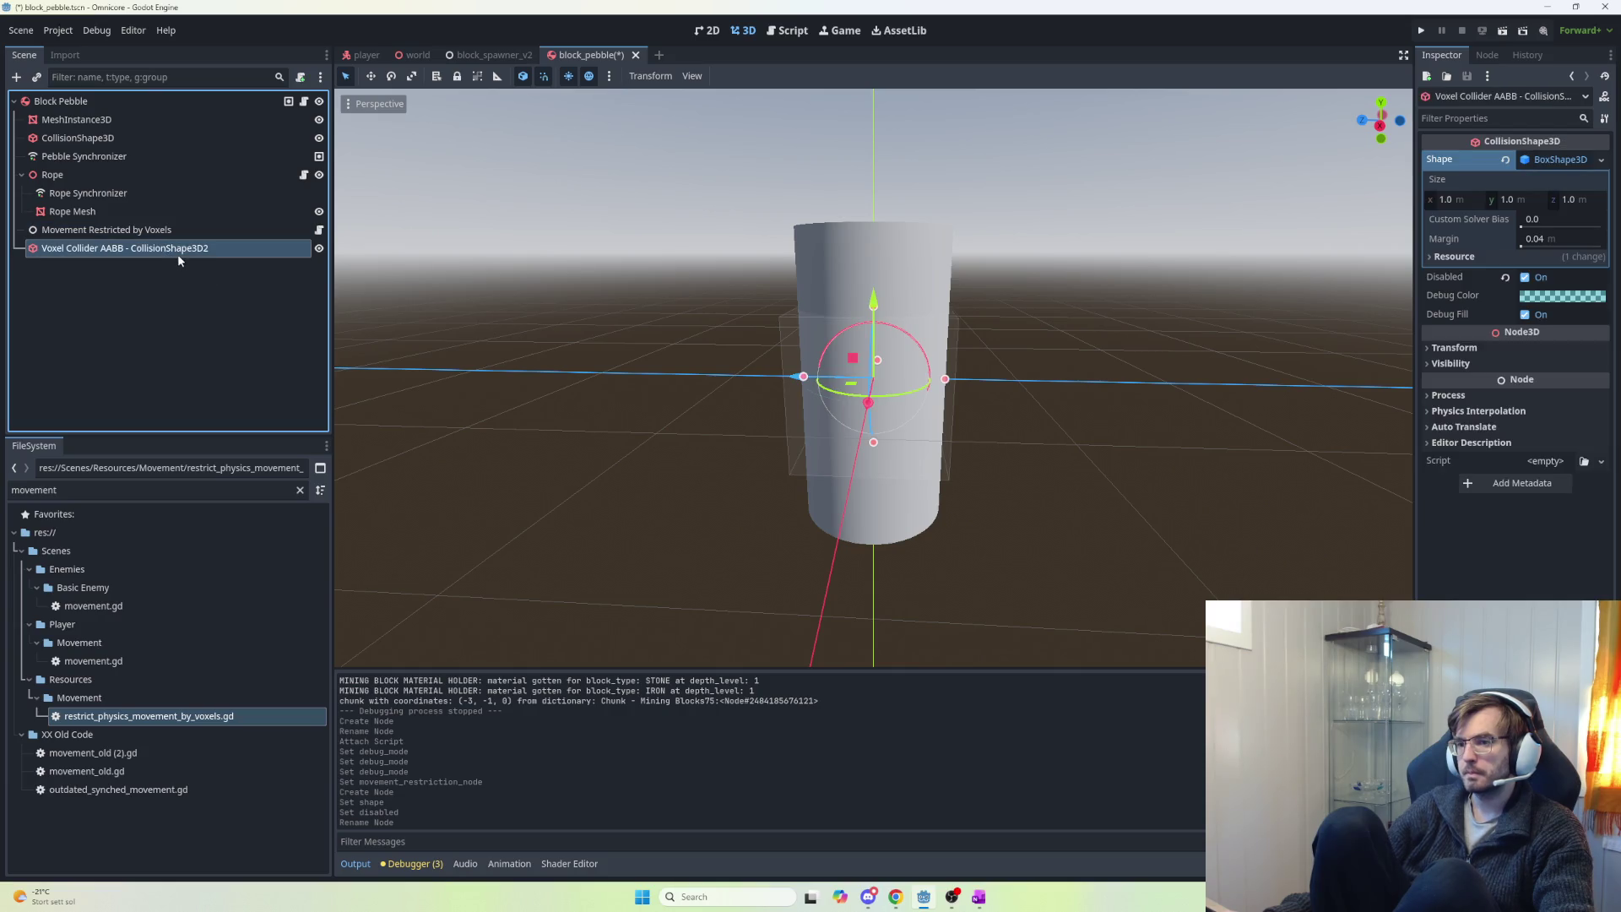
pyautogui.click(118, 229)
pyautogui.moveTo(118, 249); pyautogui.dragTo(93, 236)
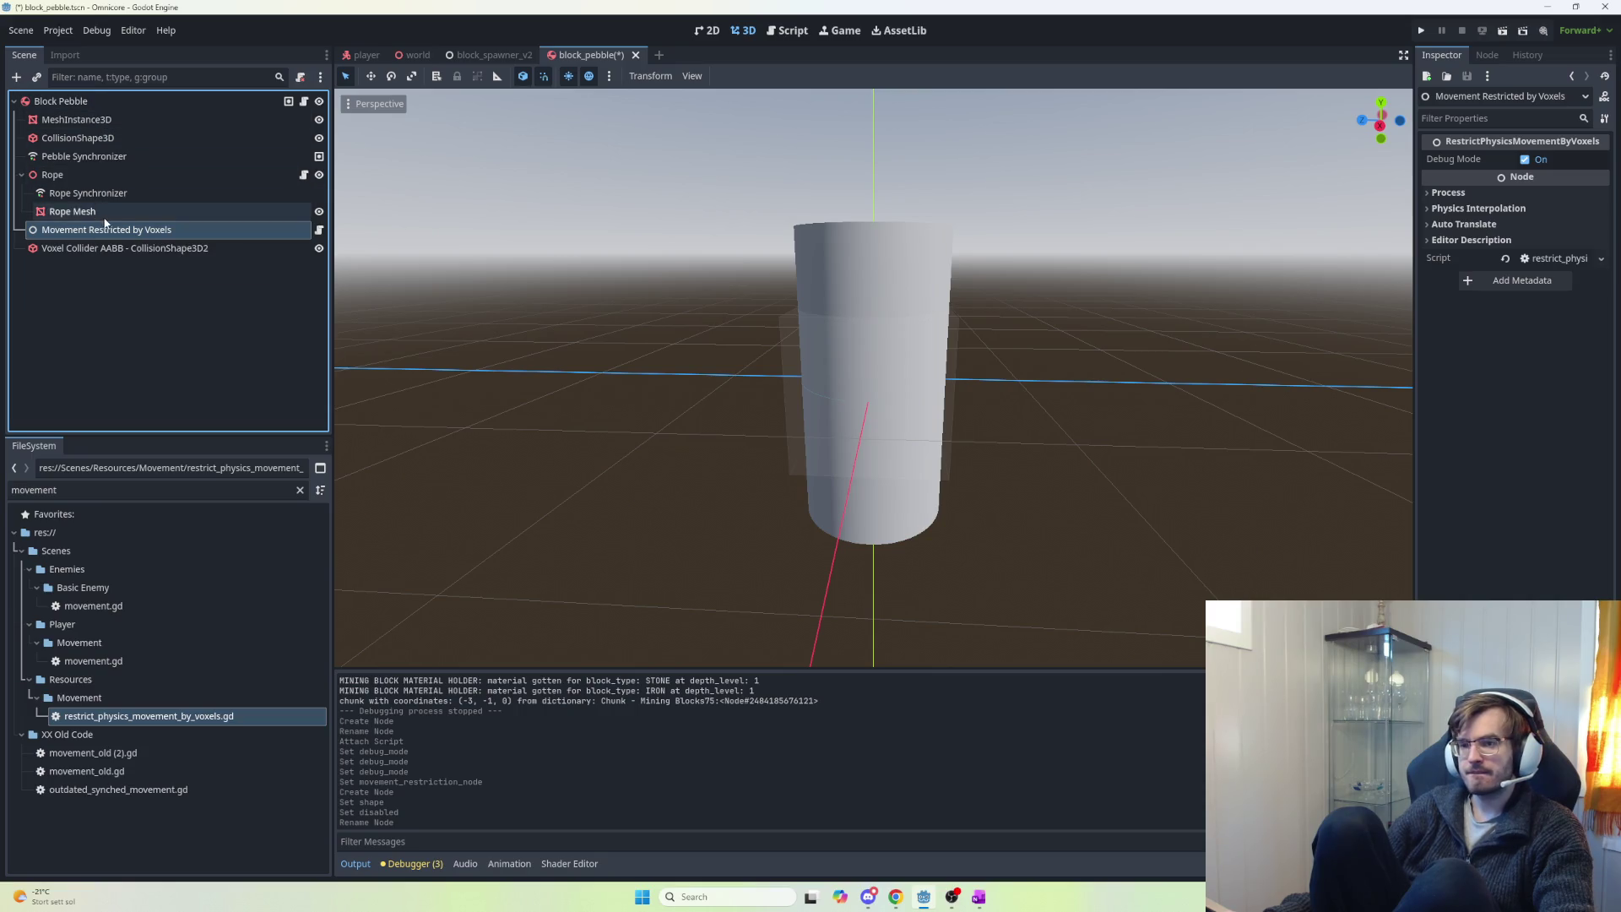
pyautogui.click(124, 103)
pyautogui.click(289, 102)
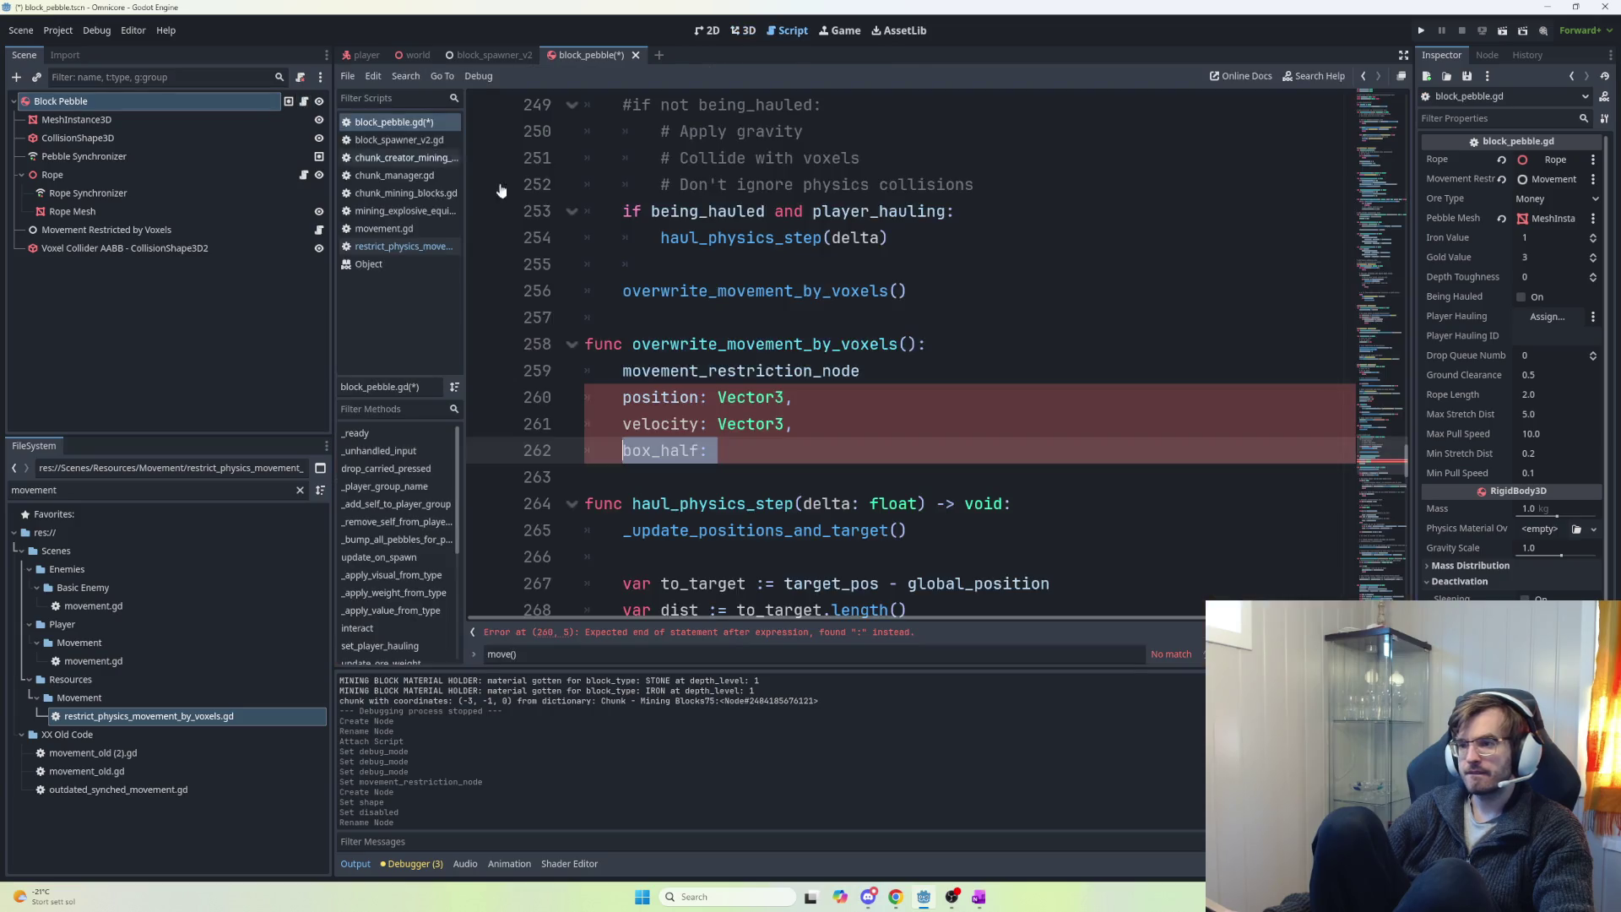
# Switch to movement.gd in the script editor and search it for box_half
pyautogui.hotkey('alt', 'Tab')
pyautogui.press('Tab')
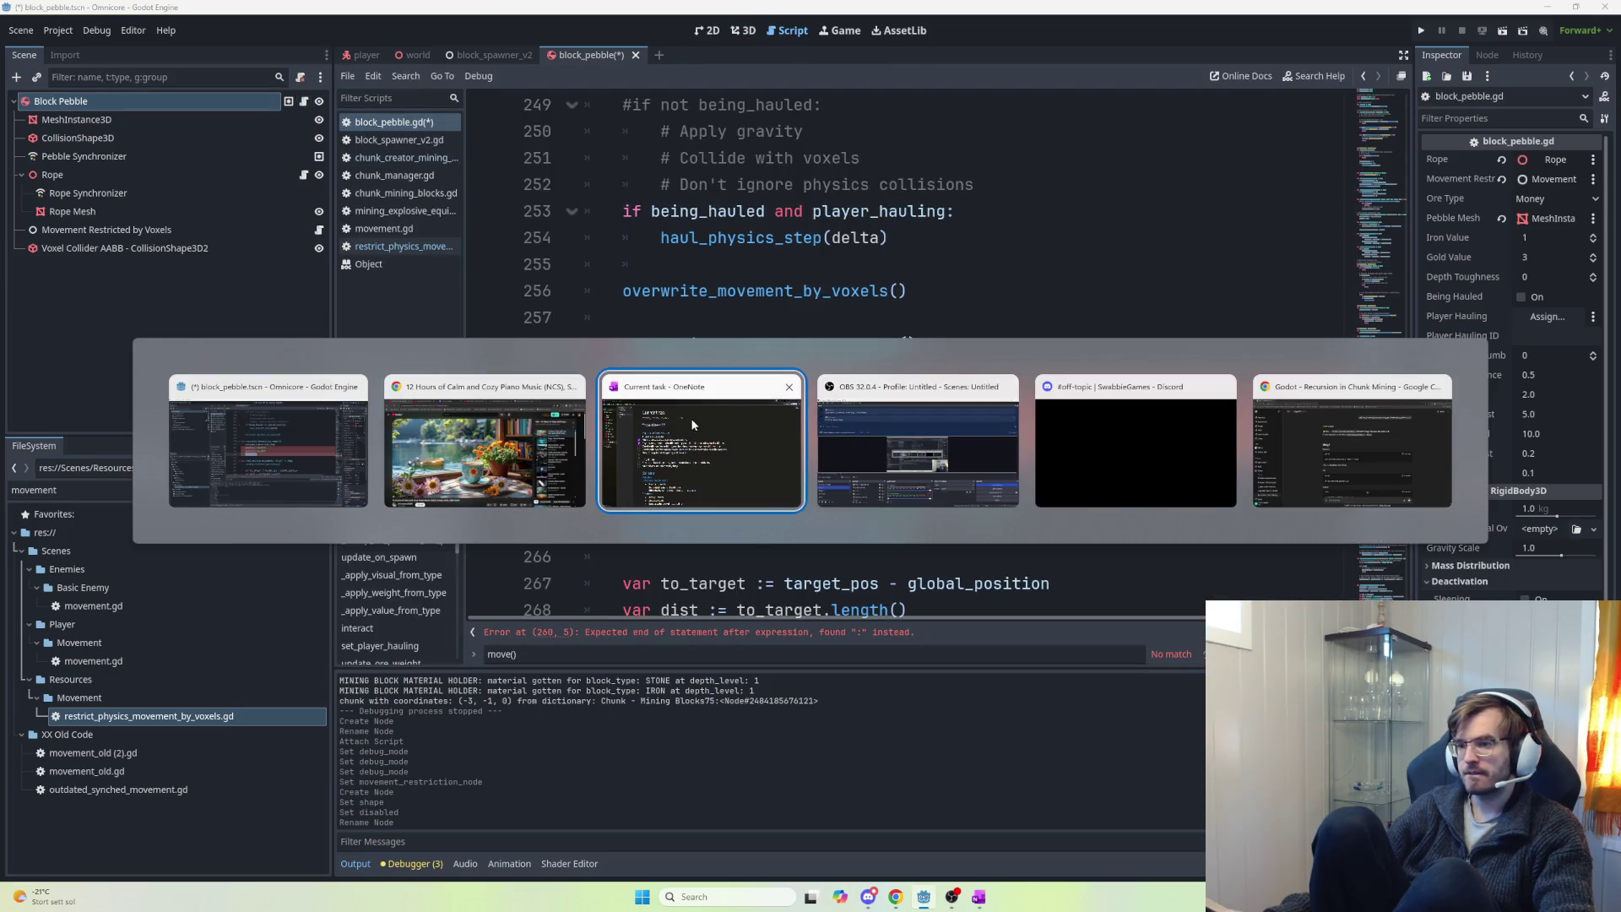
pyautogui.hotkey('alt', 'shift', 'Tab')
pyautogui.hotkey('alt', 'shift', 'Tab')
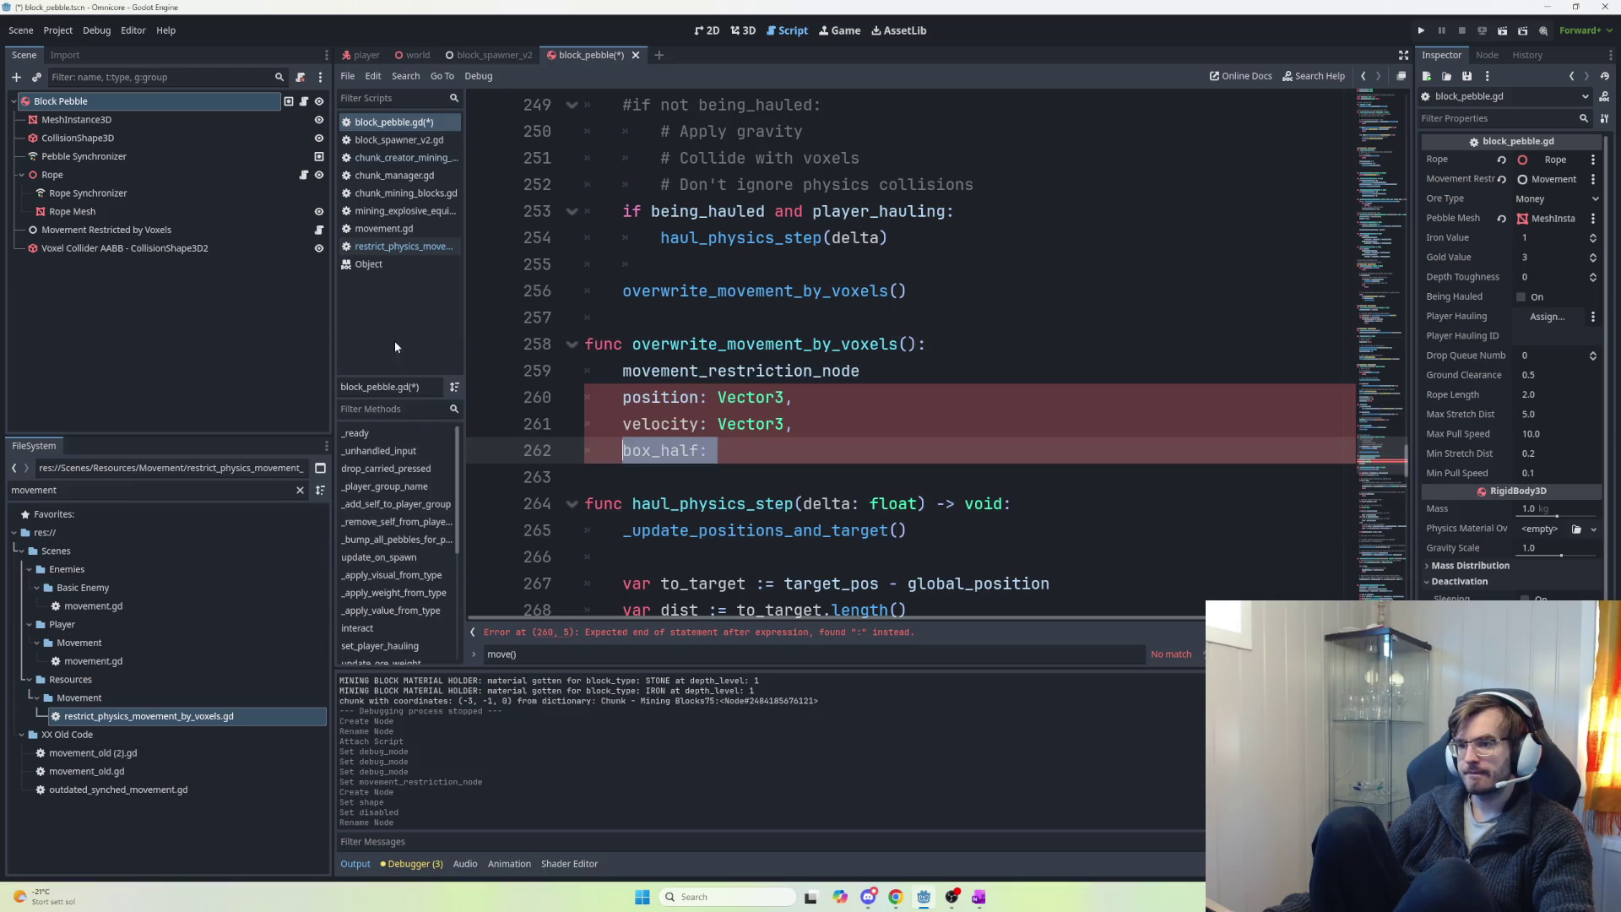
pyautogui.click(383, 228)
pyautogui.click(884, 379)
pyautogui.hotkey('ctrl', 'f')
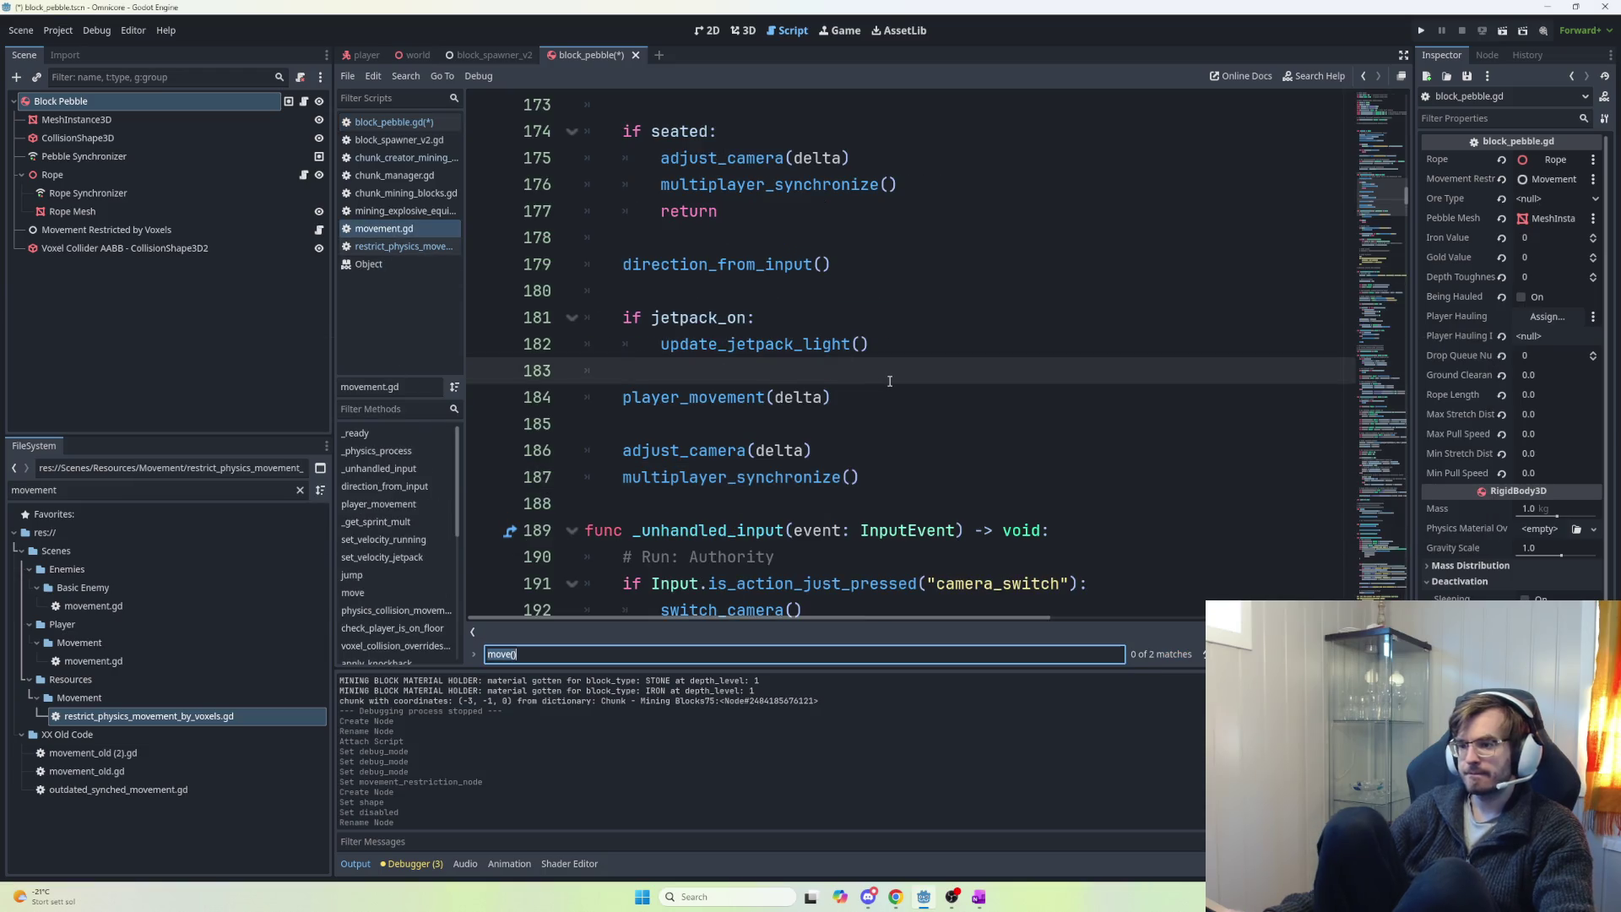
pyautogui.write('box_')
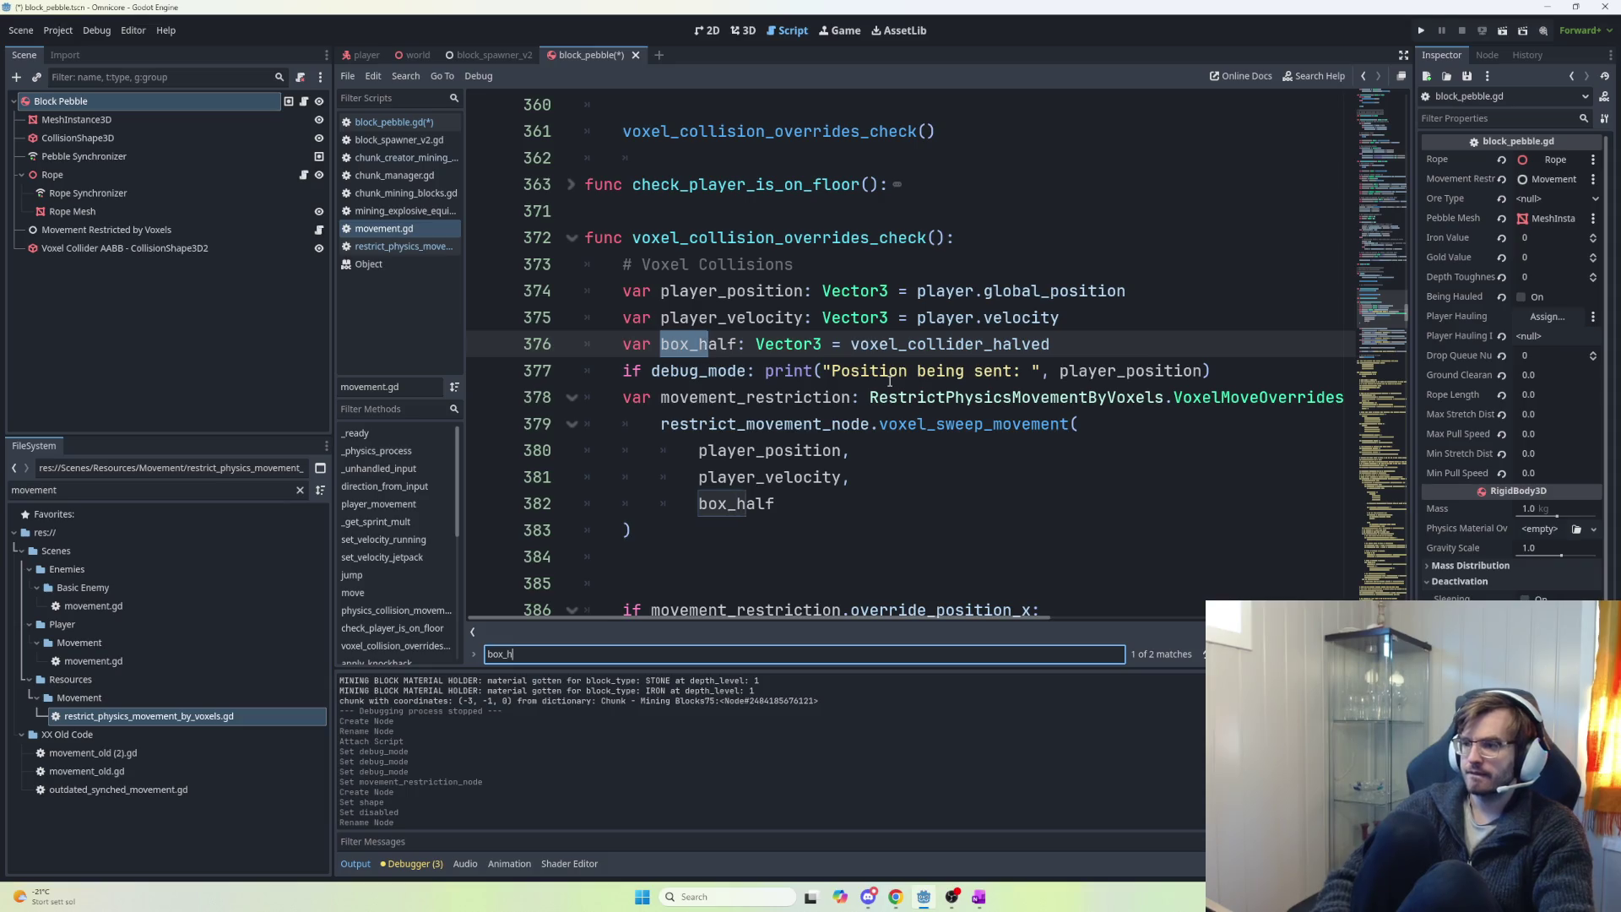
pyautogui.write('half')
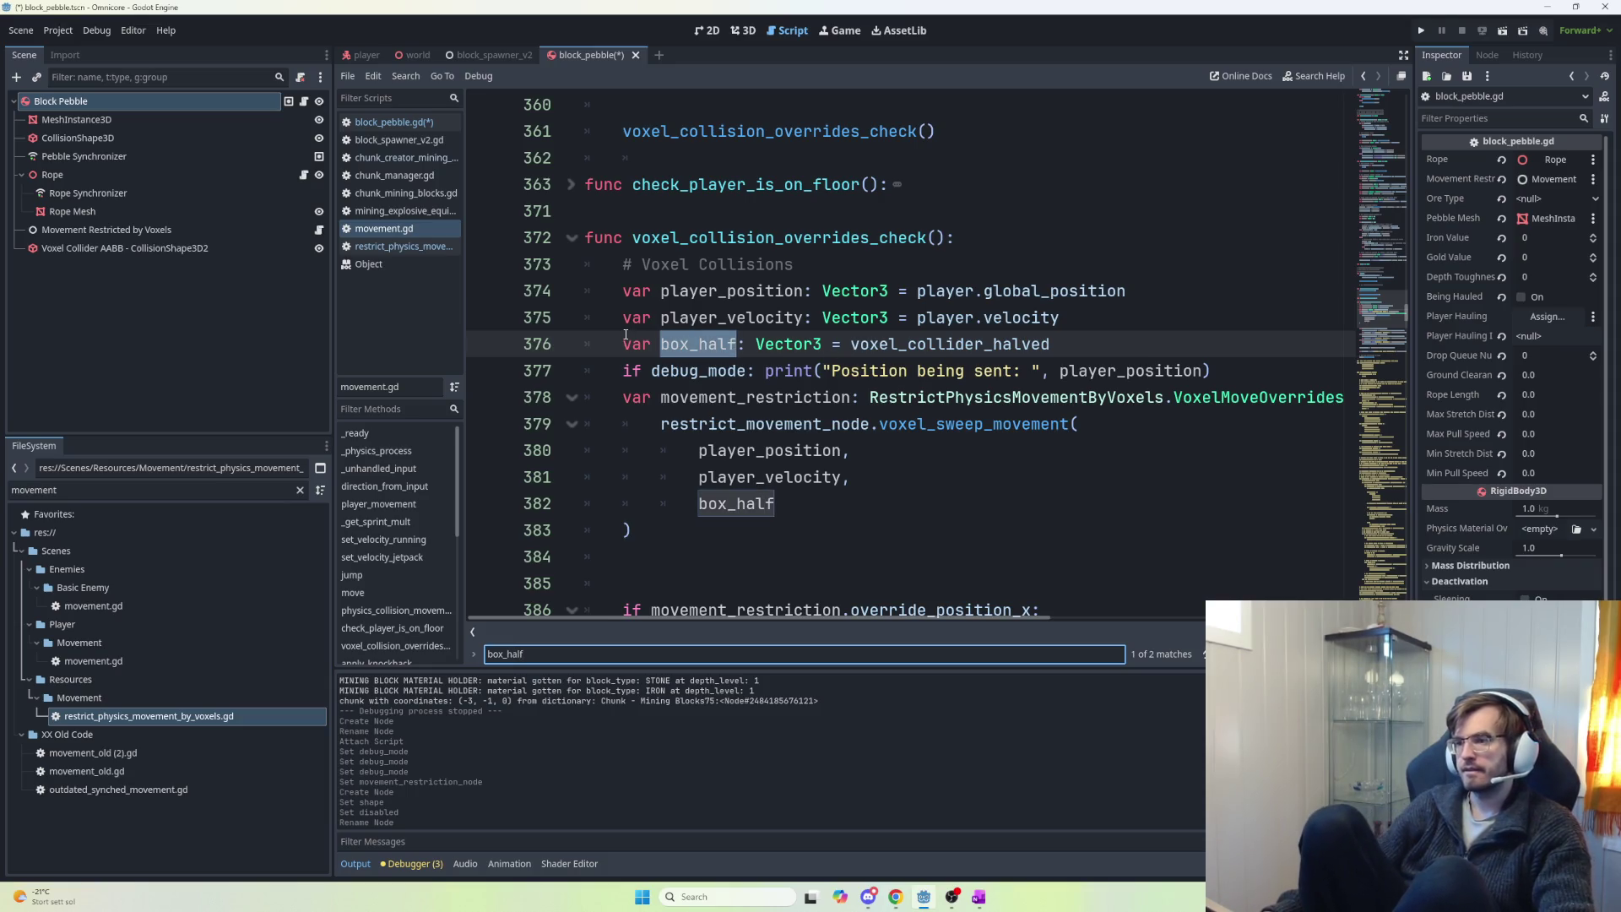
# Multi-select the voxel_collider_halved occurrences in movement.gd, ending on line 659
pyautogui.doubleClick(1011, 345)
pyautogui.write('position: Vector3,velocity: Vector3,box_half:')
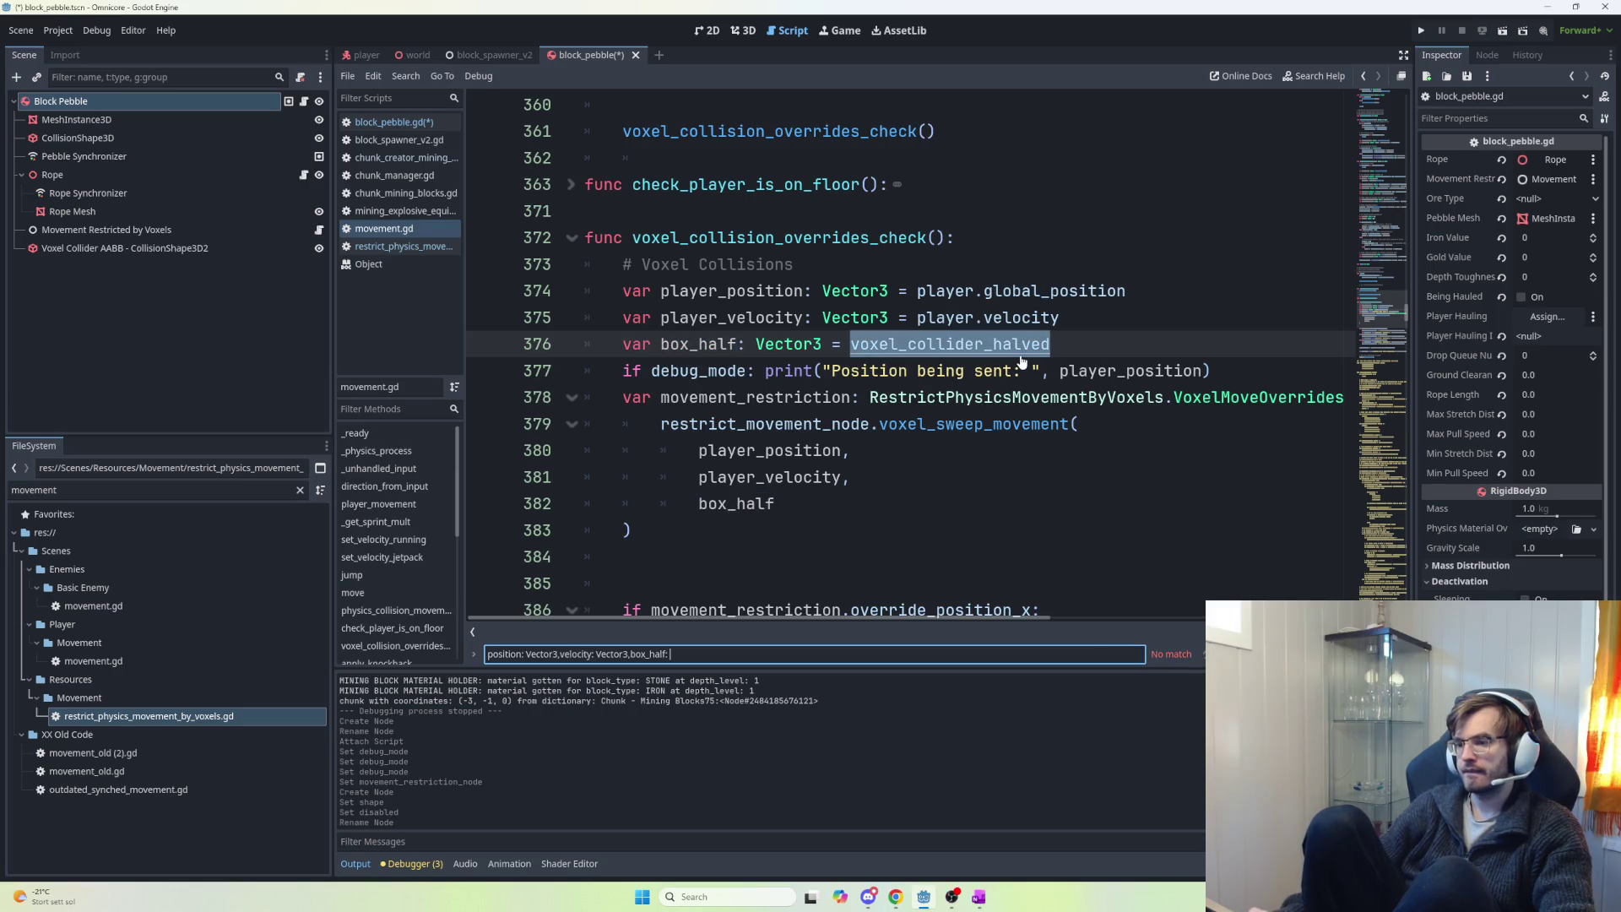
pyautogui.doubleClick(1020, 355)
pyautogui.hotkey('ctrl', 'd')
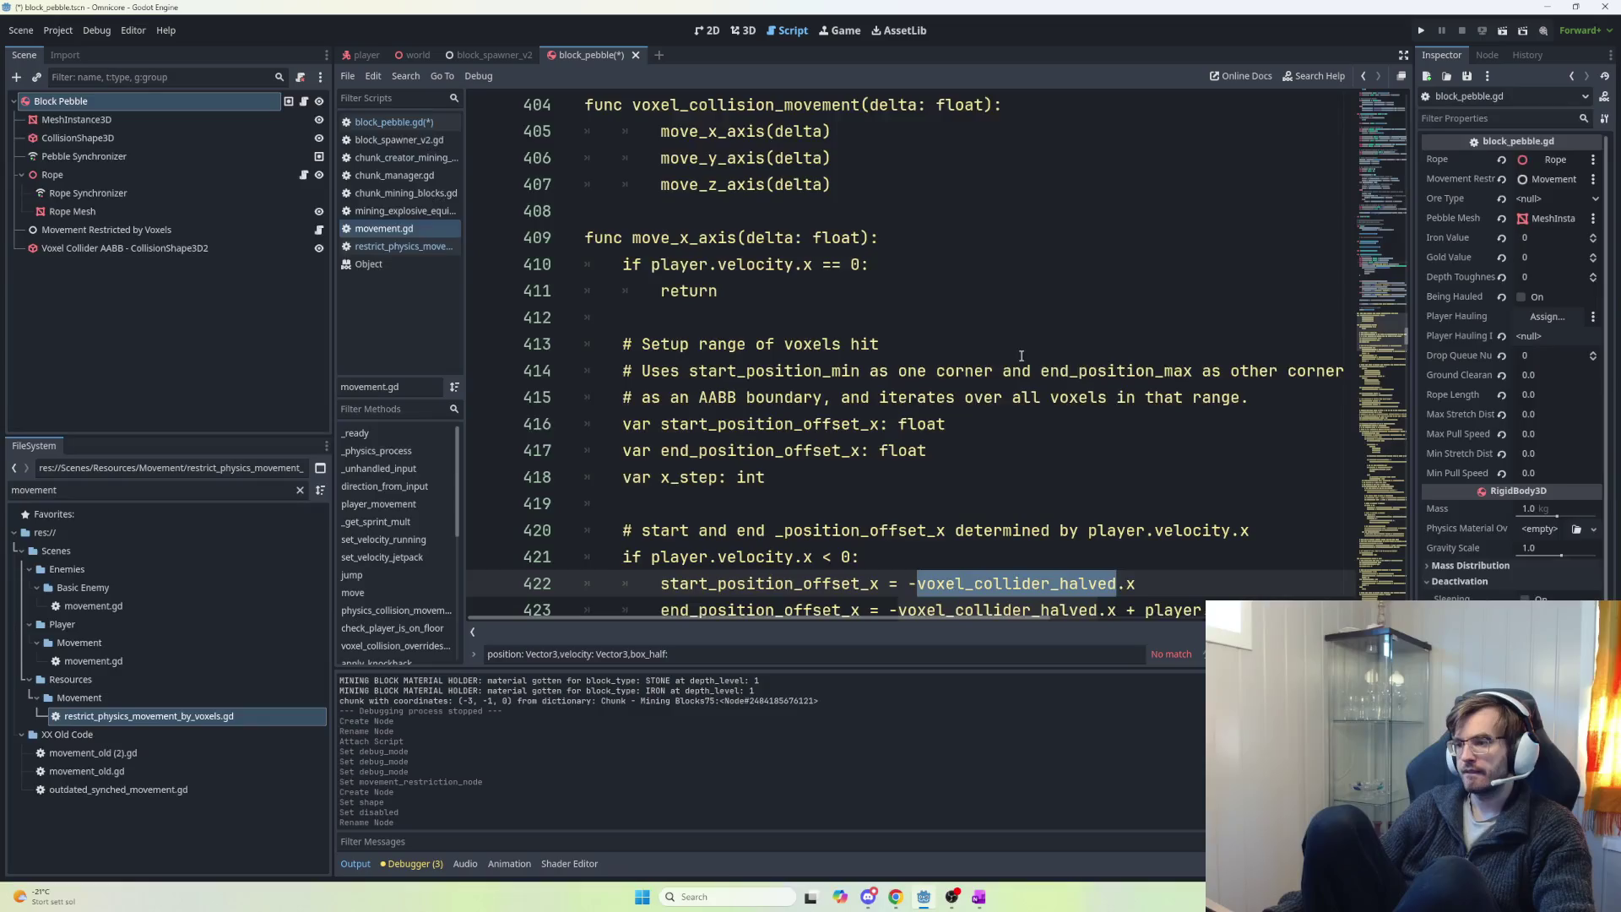
pyautogui.hotkey('ctrl', 'd')
pyautogui.hotkey('ctrl', 'd')
pyautogui.hotkey('ctrl', 'd')
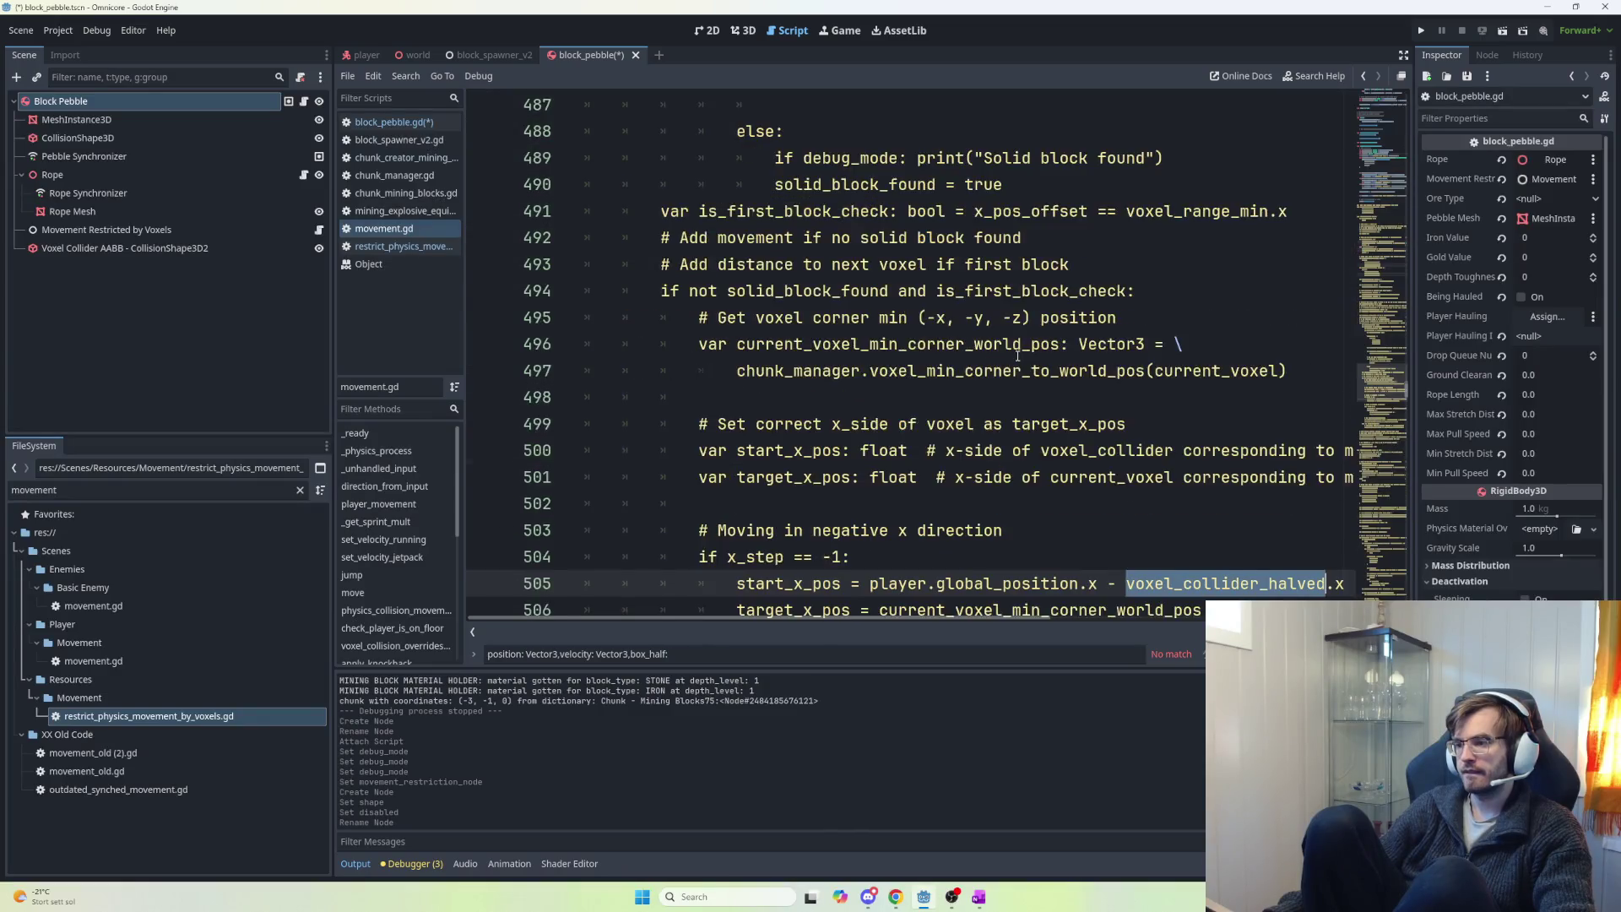
pyautogui.hotkey('ctrl', 'd')
pyautogui.hotkey('ctrl', 'd')
pyautogui.hotkey('ctrl', 'd')
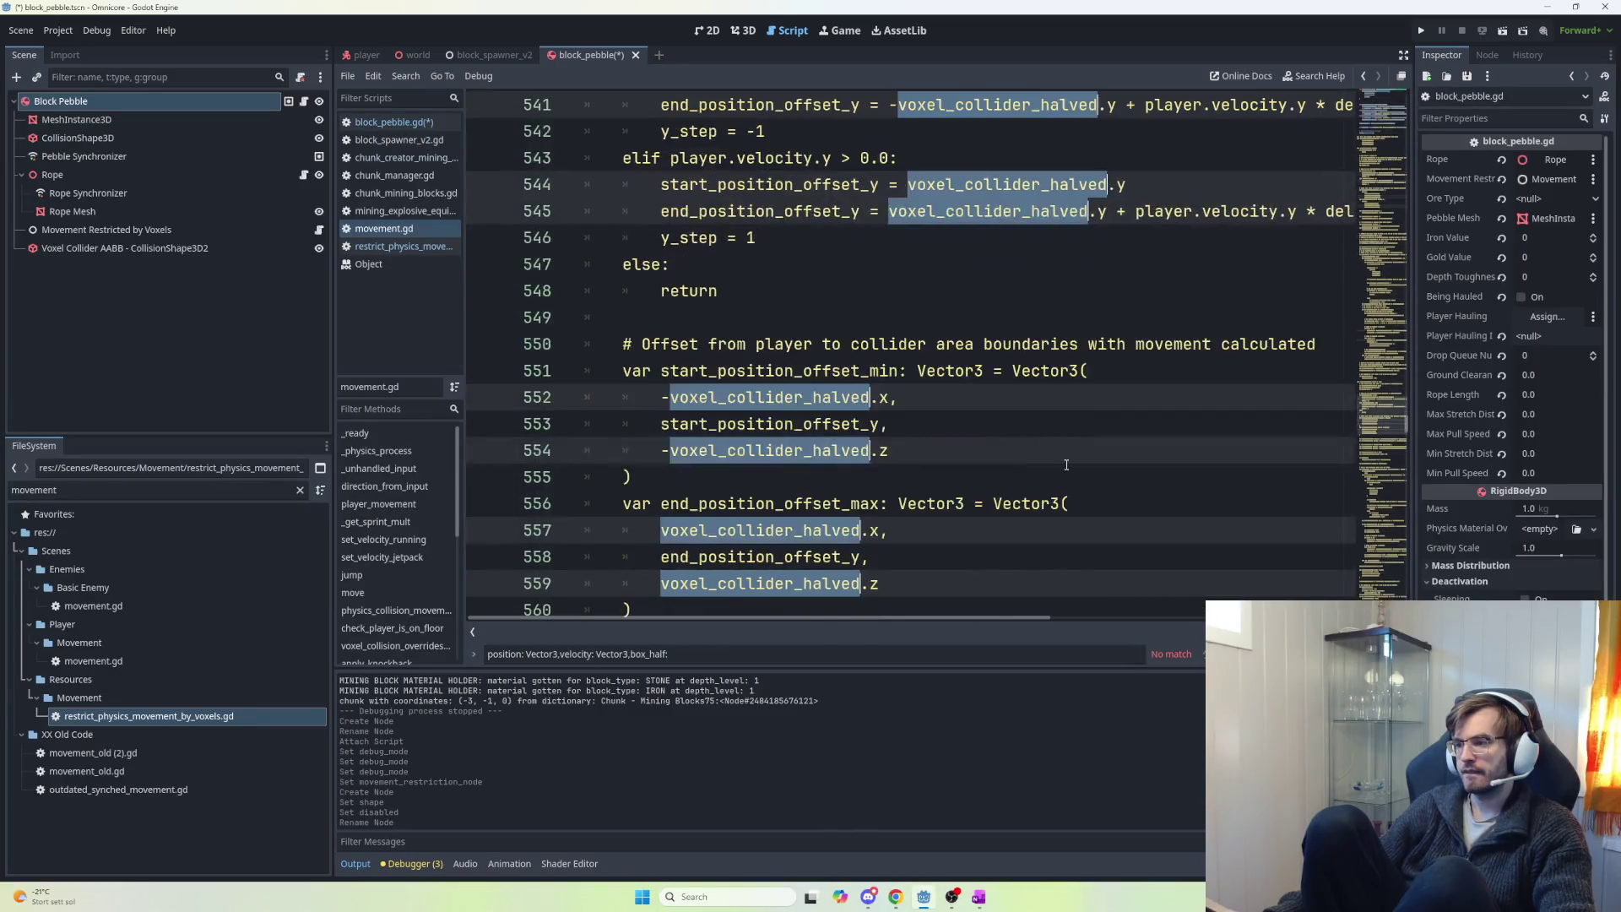
pyautogui.hotkey('ctrl', 'd')
pyautogui.hotkey('ctrl', 'd')
pyautogui.hotkey('ctrl', 'd')
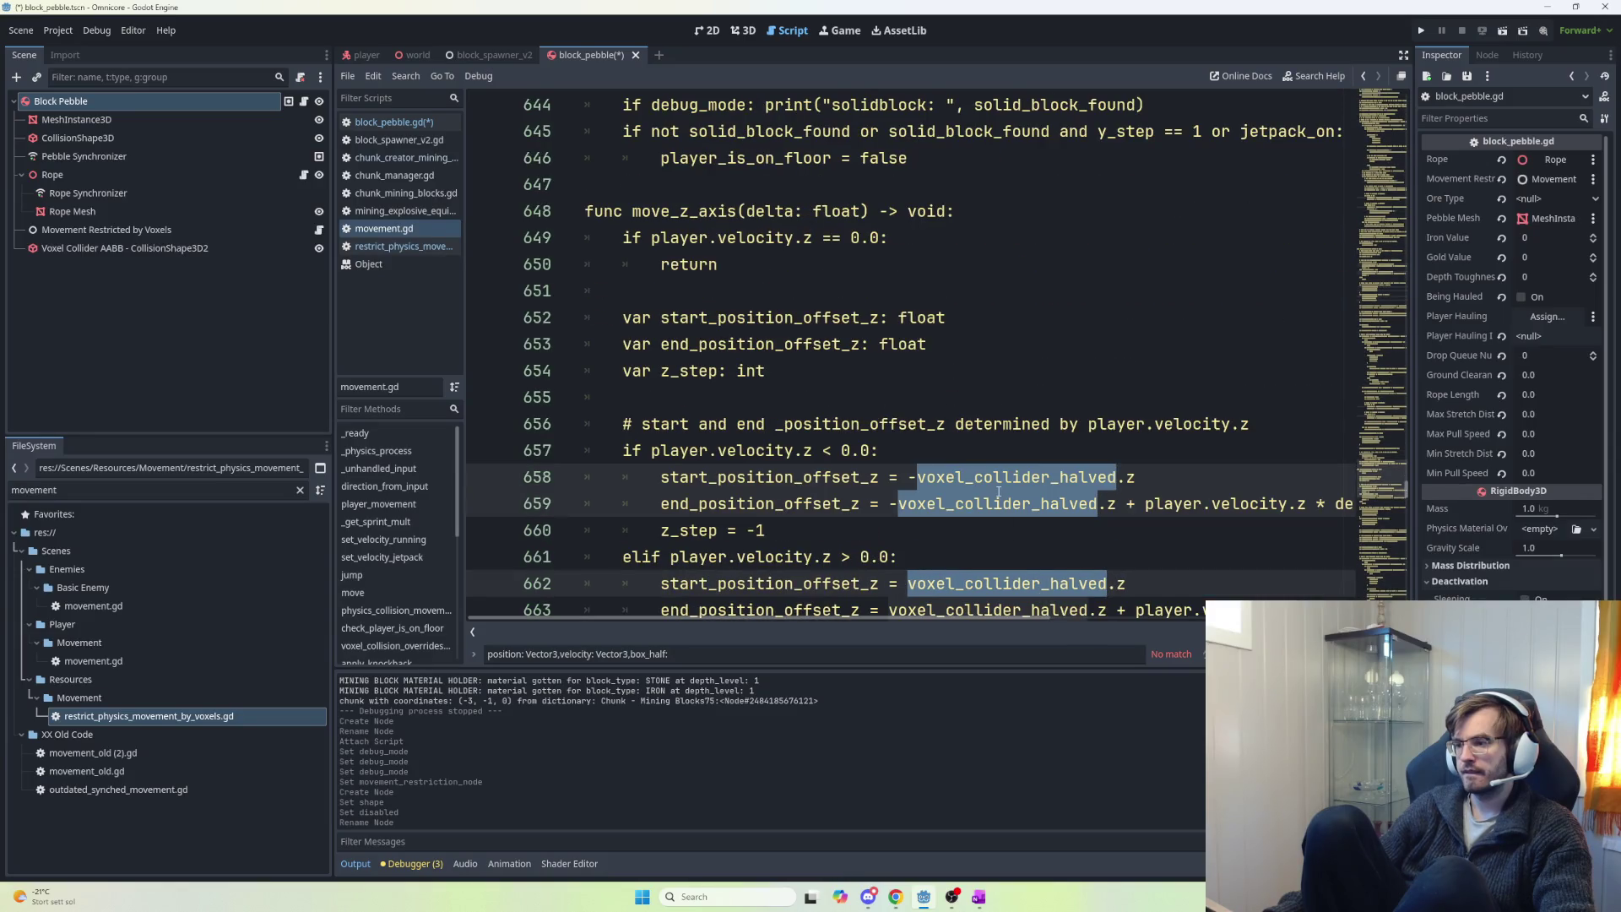
pyautogui.doubleClick(999, 491)
# Find the voxel_collider_halved Vector3 declaration on line 72 and open the Movement Restricted by Voxels script
pyautogui.hotkey('ctrl', 'f')
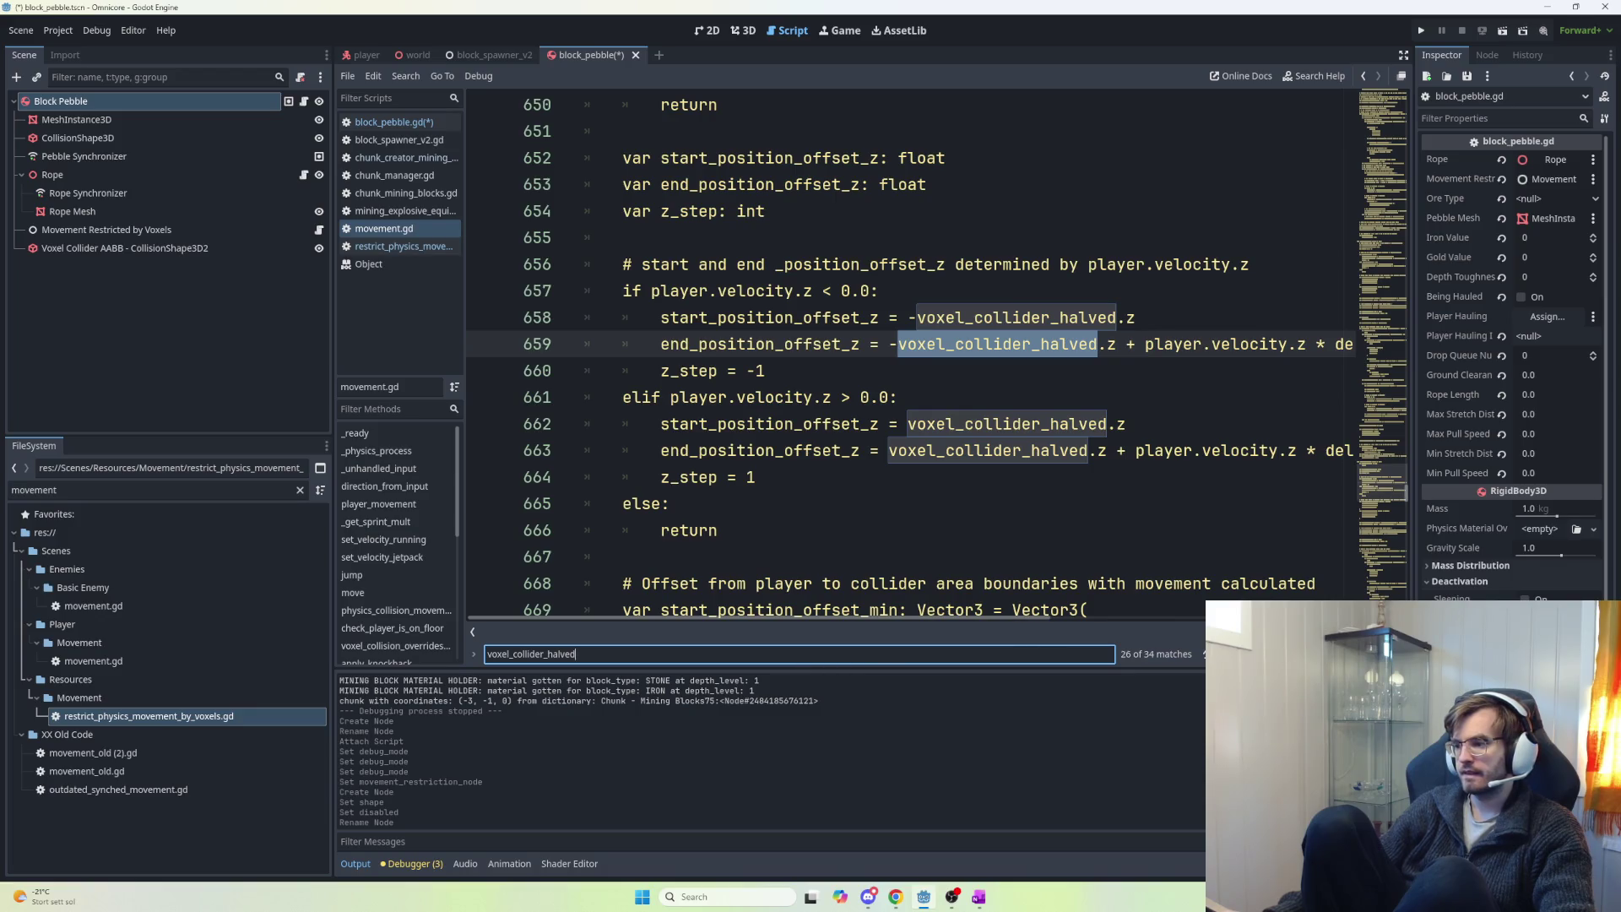
pyautogui.press('Return')
pyautogui.press('Return')
pyautogui.press('Return')
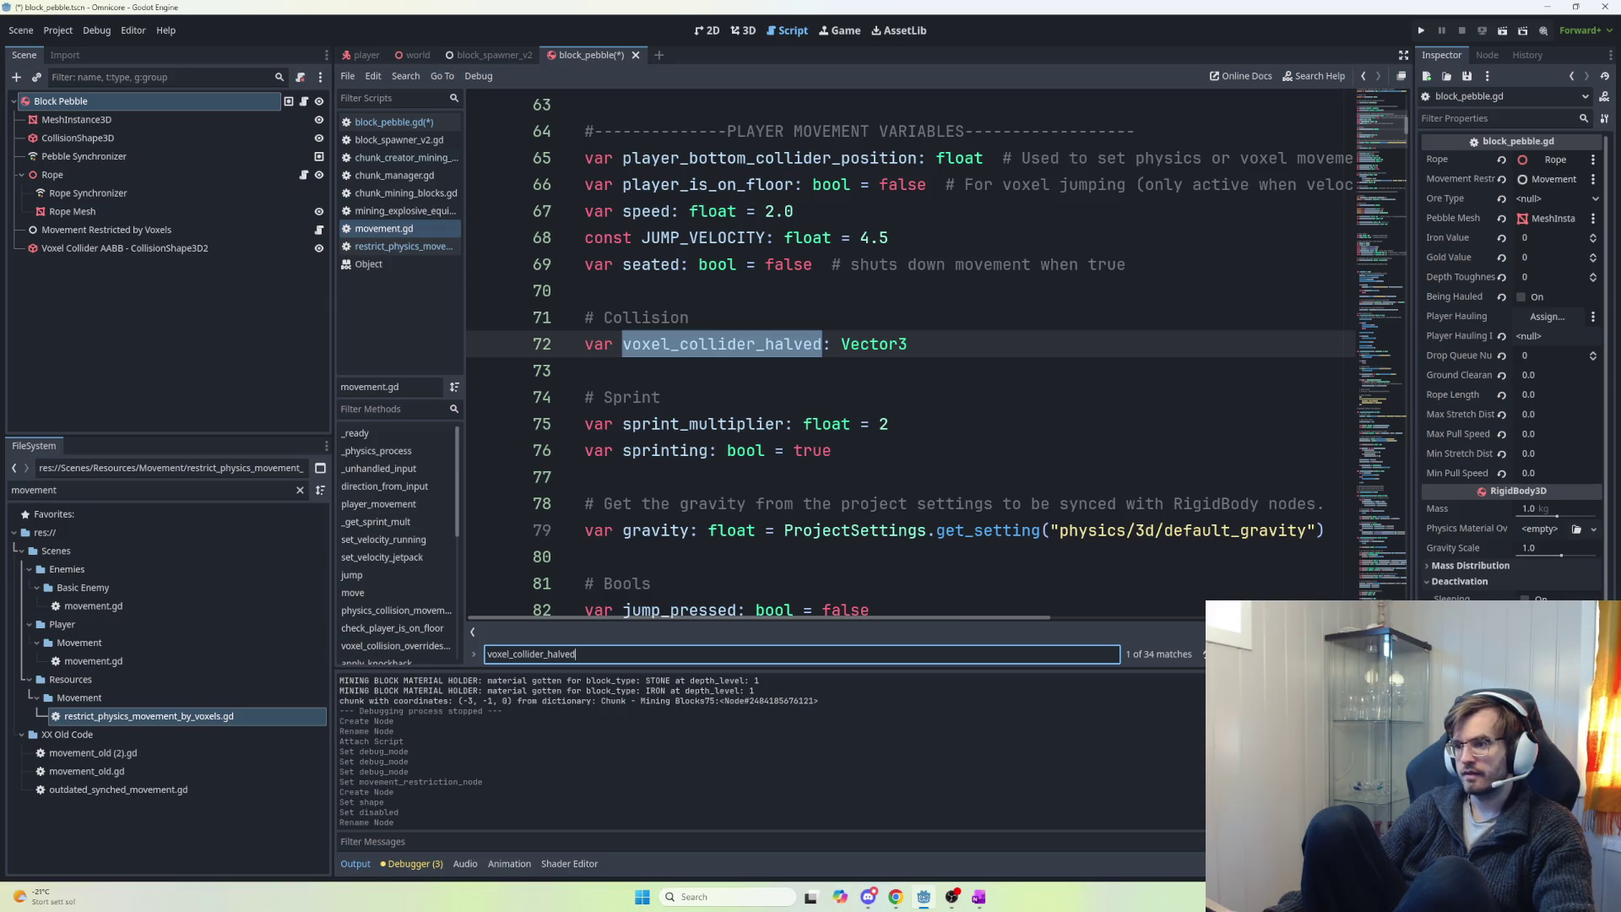
pyautogui.moveTo(931, 347); pyautogui.dragTo(559, 341)
pyautogui.hotkey('ctrl', 'c')
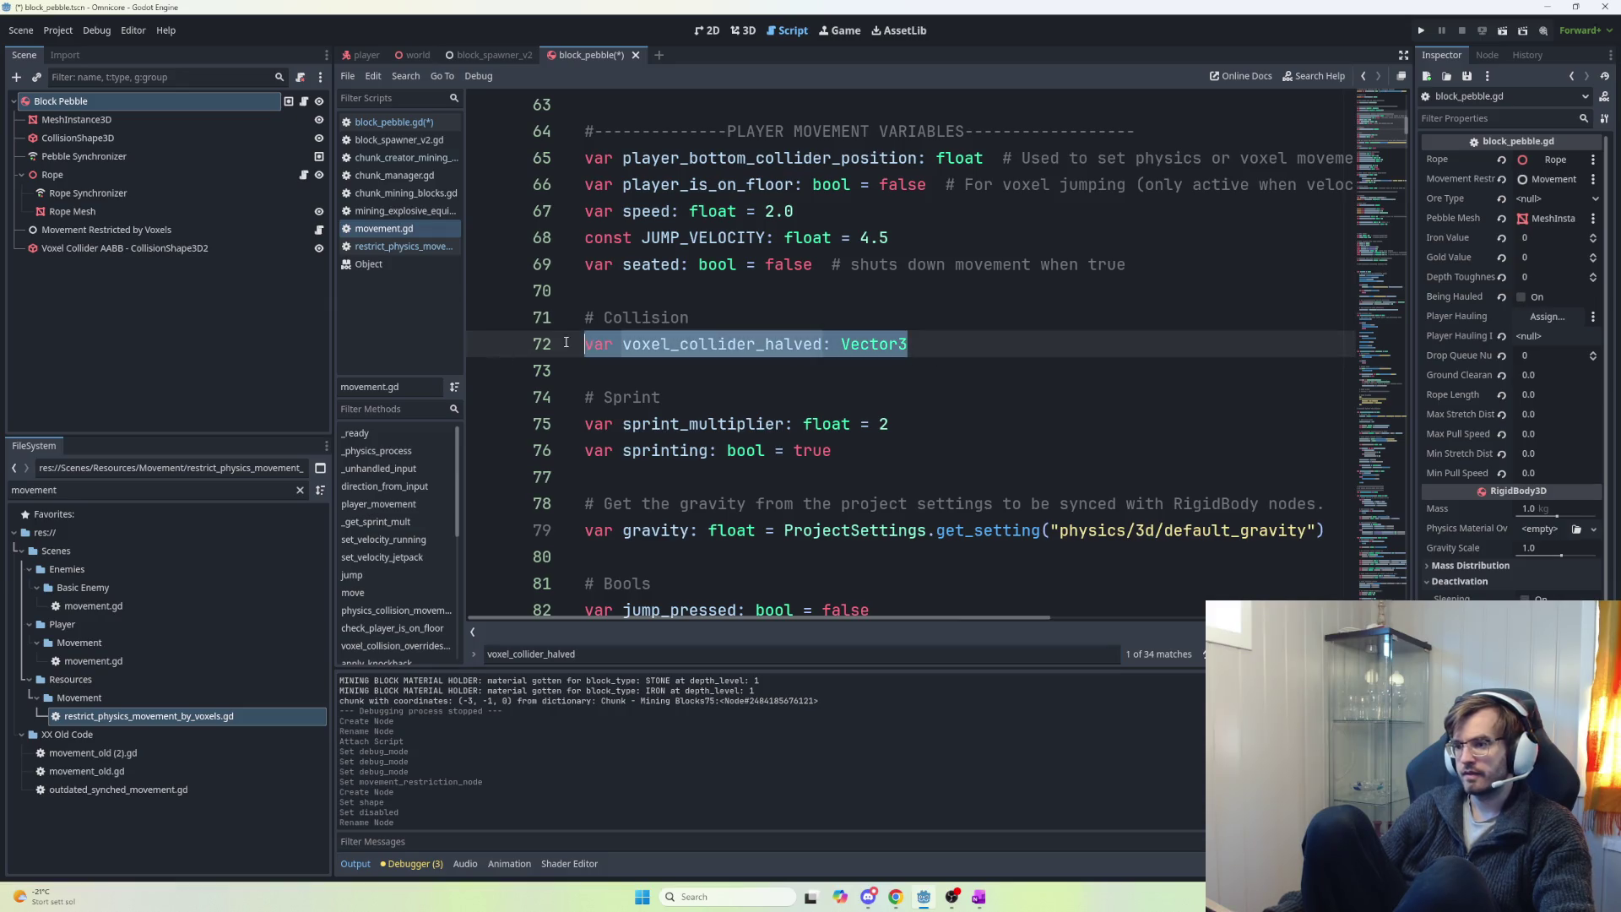
pyautogui.click(322, 238)
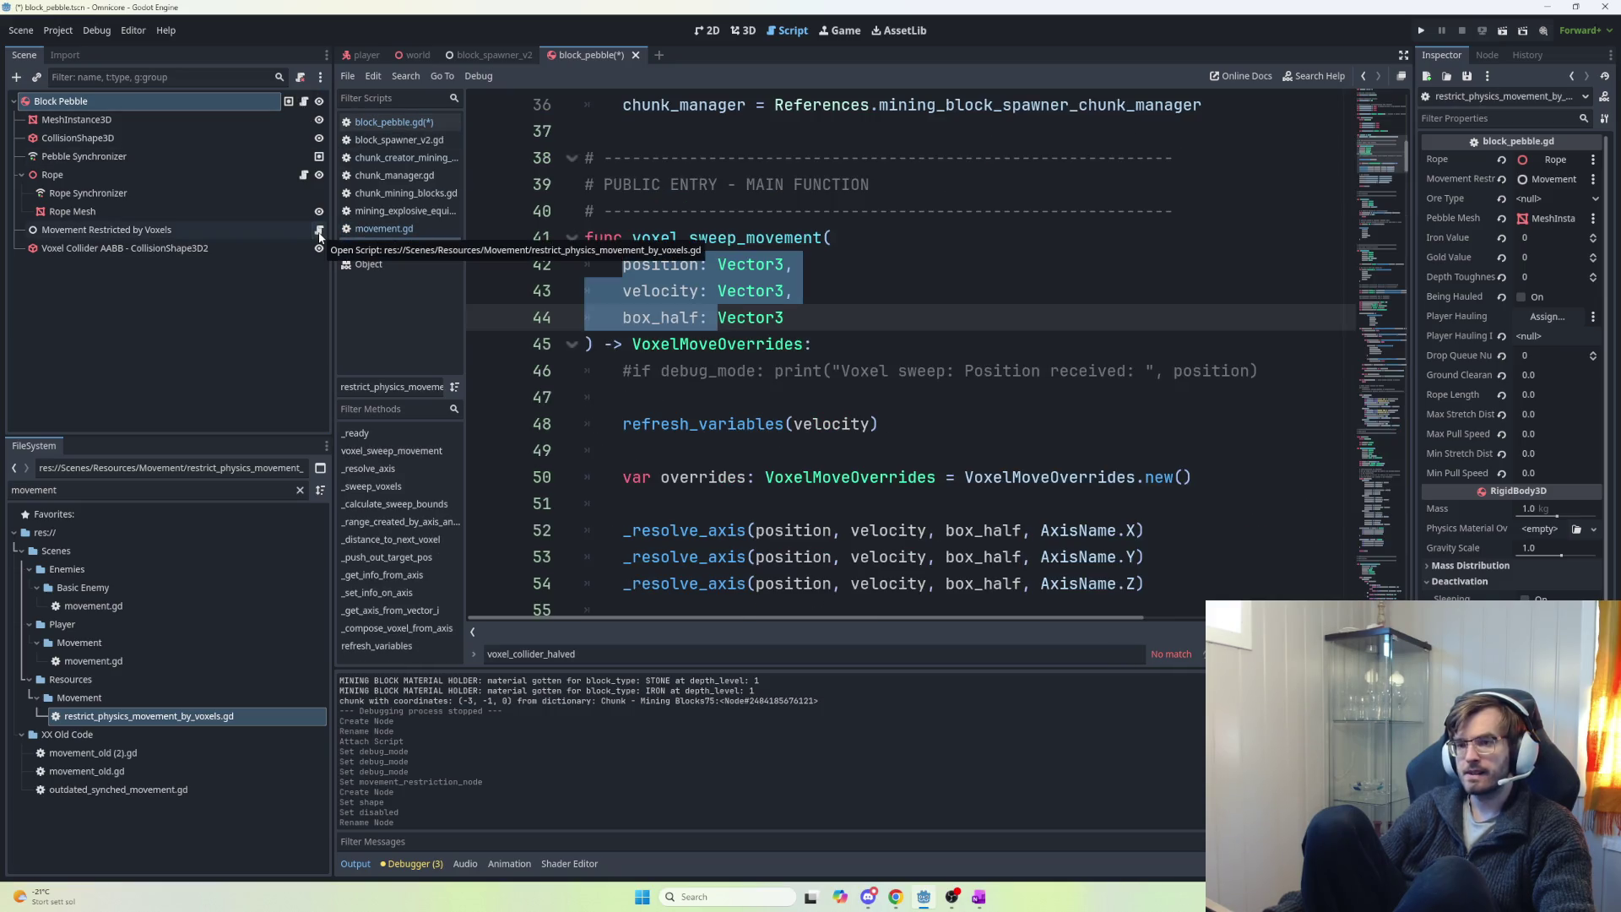
# Open block_pebble.gd and place the caret below the pebble_mesh declaration
pyautogui.click(303, 101)
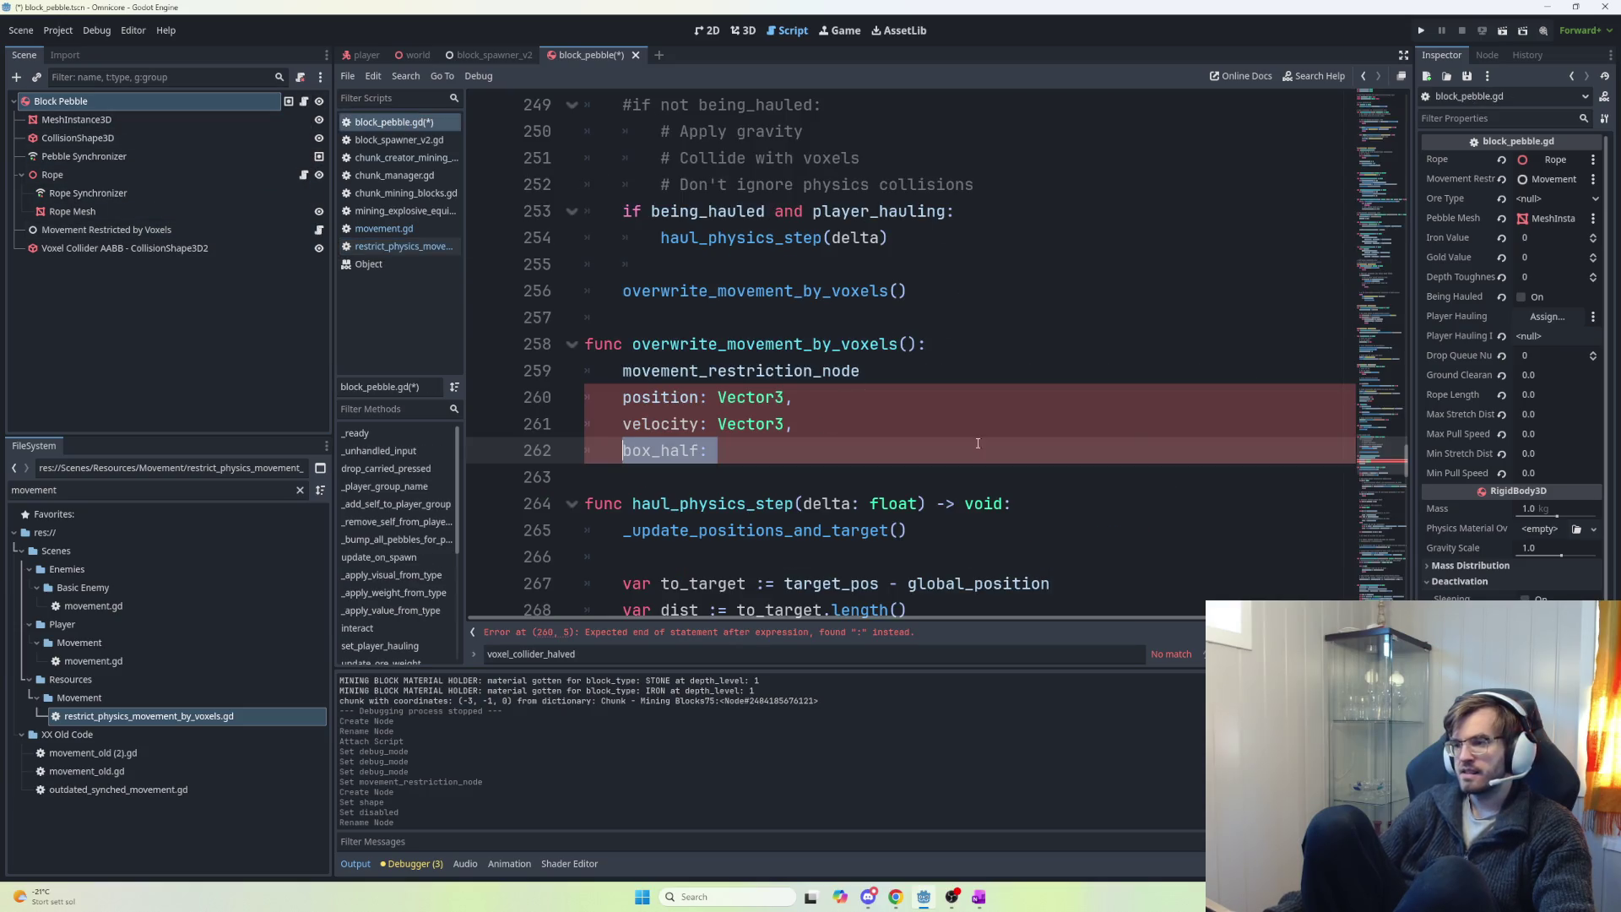
pyautogui.moveTo(1408, 463); pyautogui.dragTo(1418, 105)
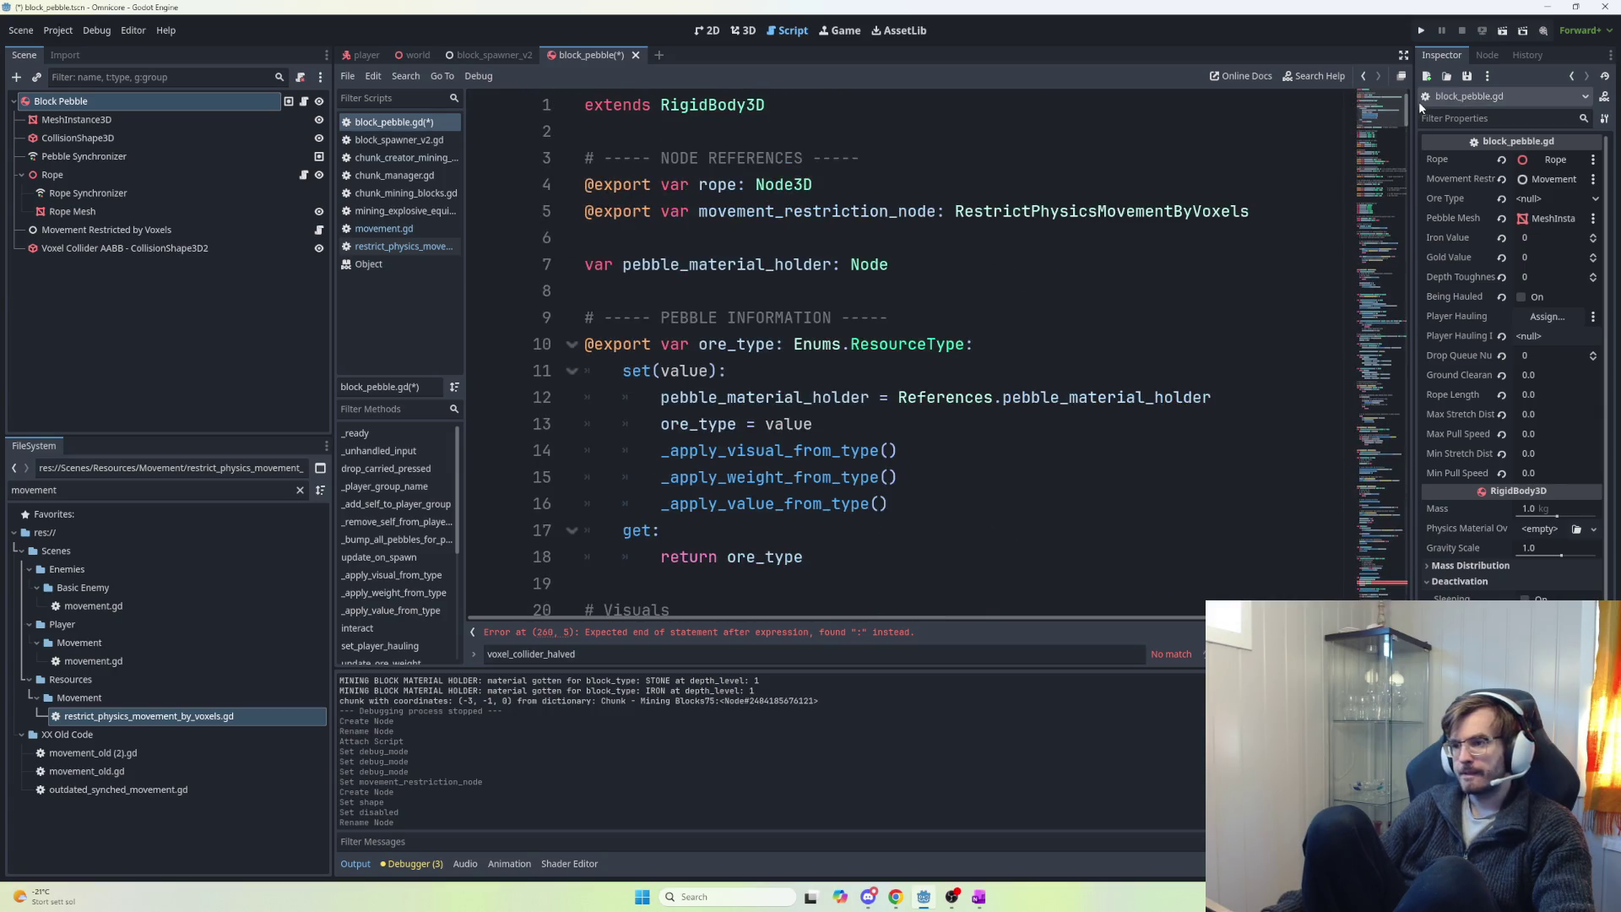
pyautogui.click(837, 243)
pyautogui.click(859, 290)
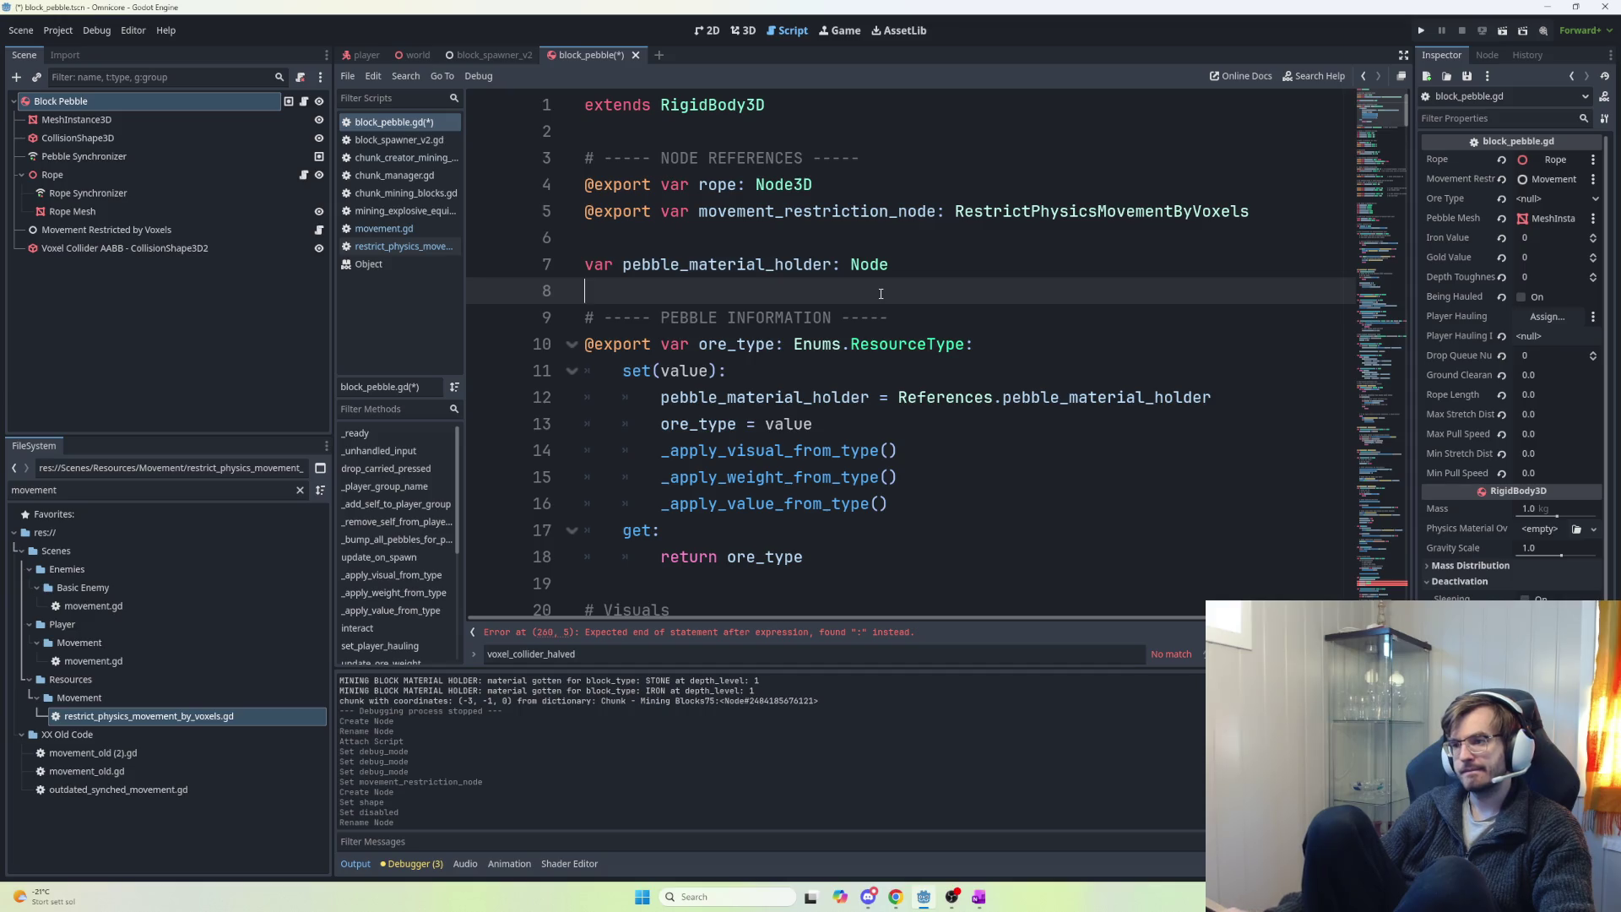
pyautogui.scroll(-2, 856, 317)
pyautogui.scroll(-2, 756, 385)
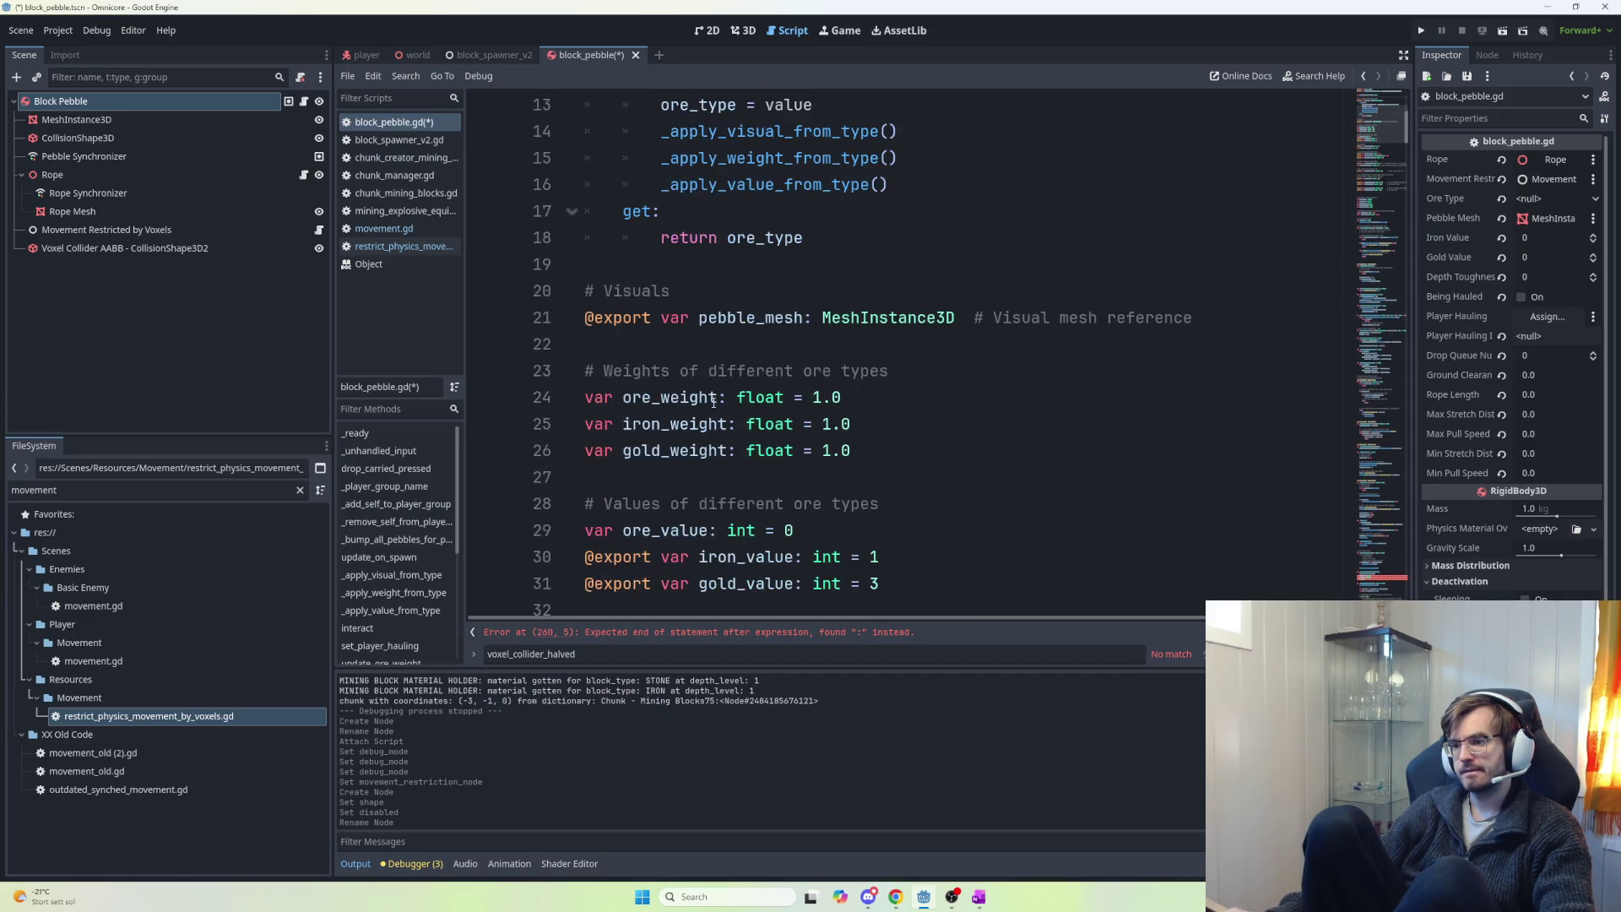
pyautogui.scroll(-1, 697, 372)
pyautogui.click(604, 249)
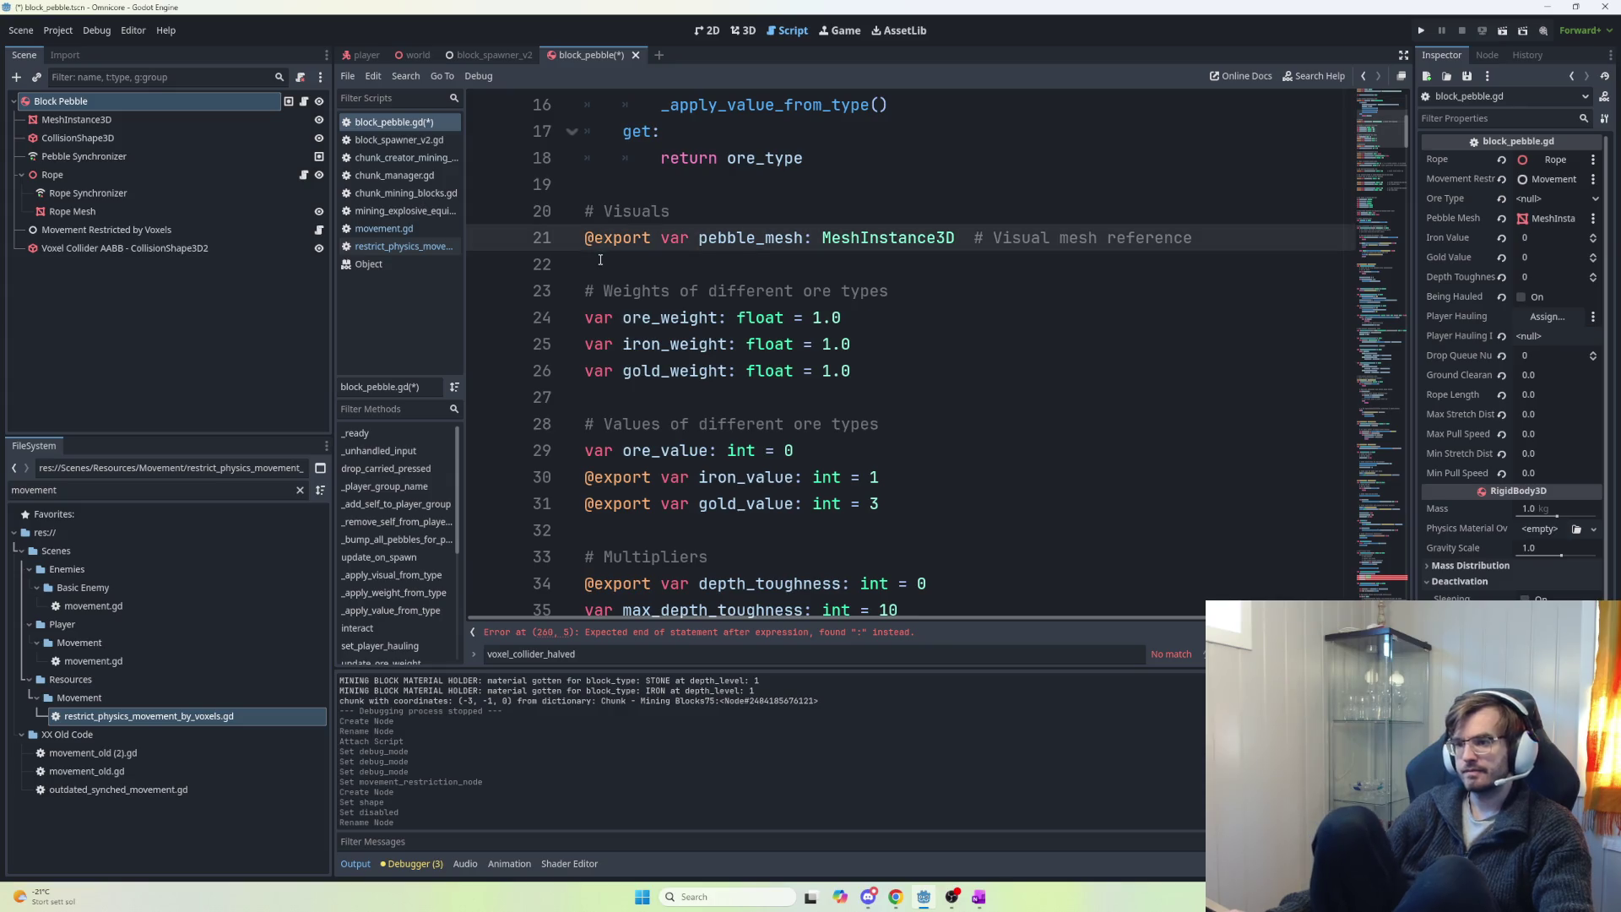
pyautogui.click(602, 260)
# Add a '# Voxel Collider' heading with 'var voxel_collider_halved: Vector3' below it, and save
pyautogui.press('Return')
pyautogui.press('Return')
pyautogui.write('# Voxel V')
pyautogui.write('ollider')
pyautogui.press('Return')
pyautogui.hotkey('ctrl', 'v')
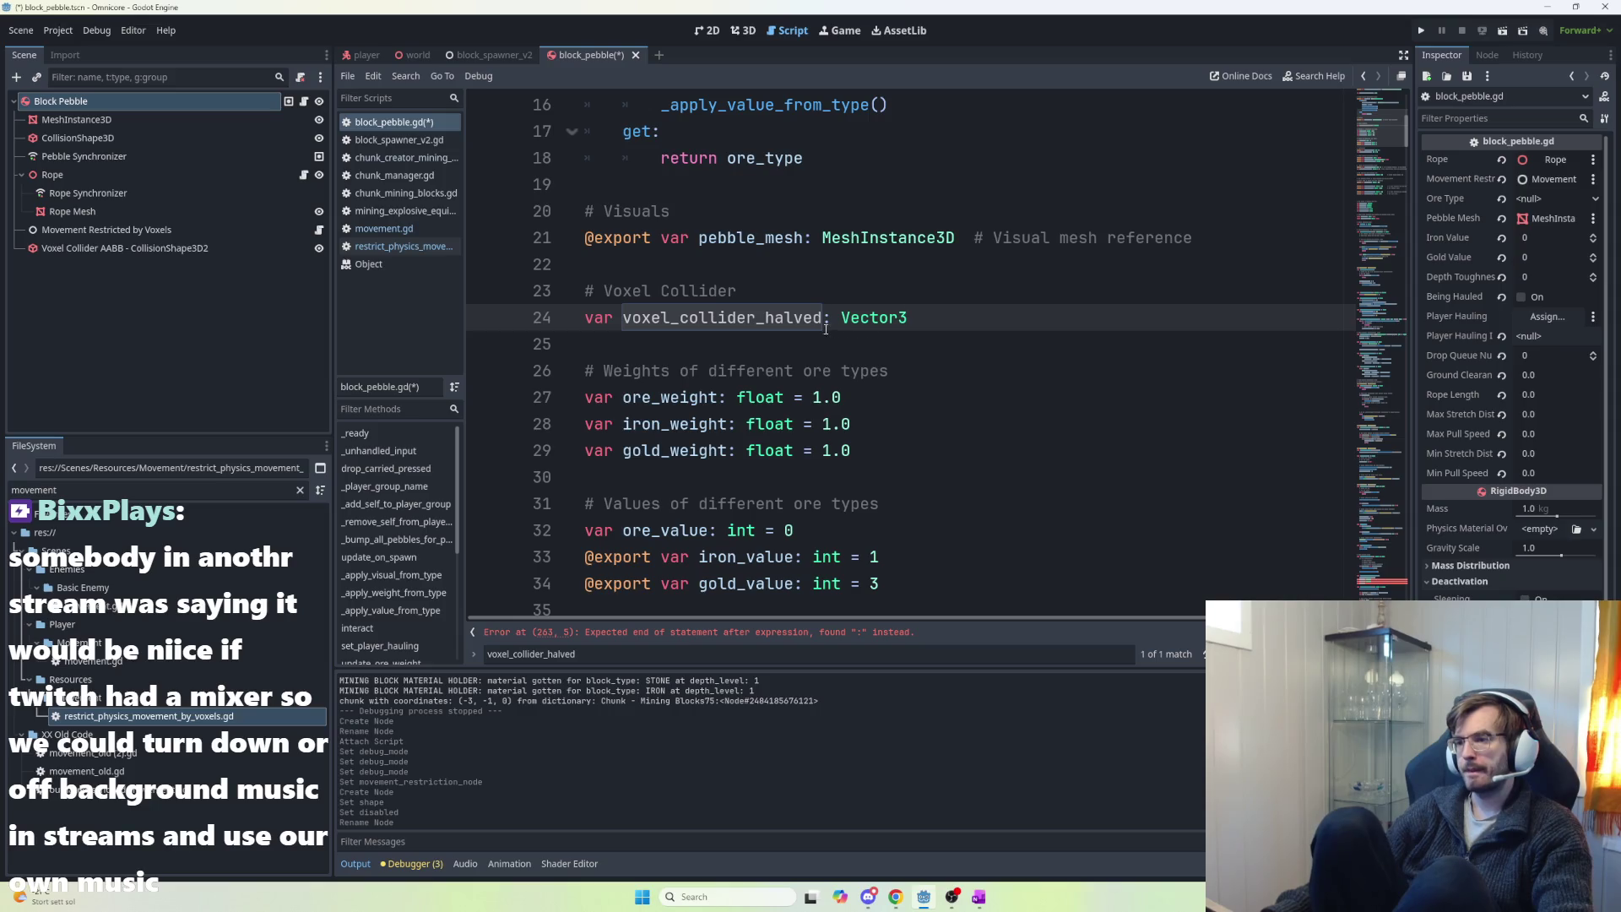
pyautogui.doubleClick(783, 317)
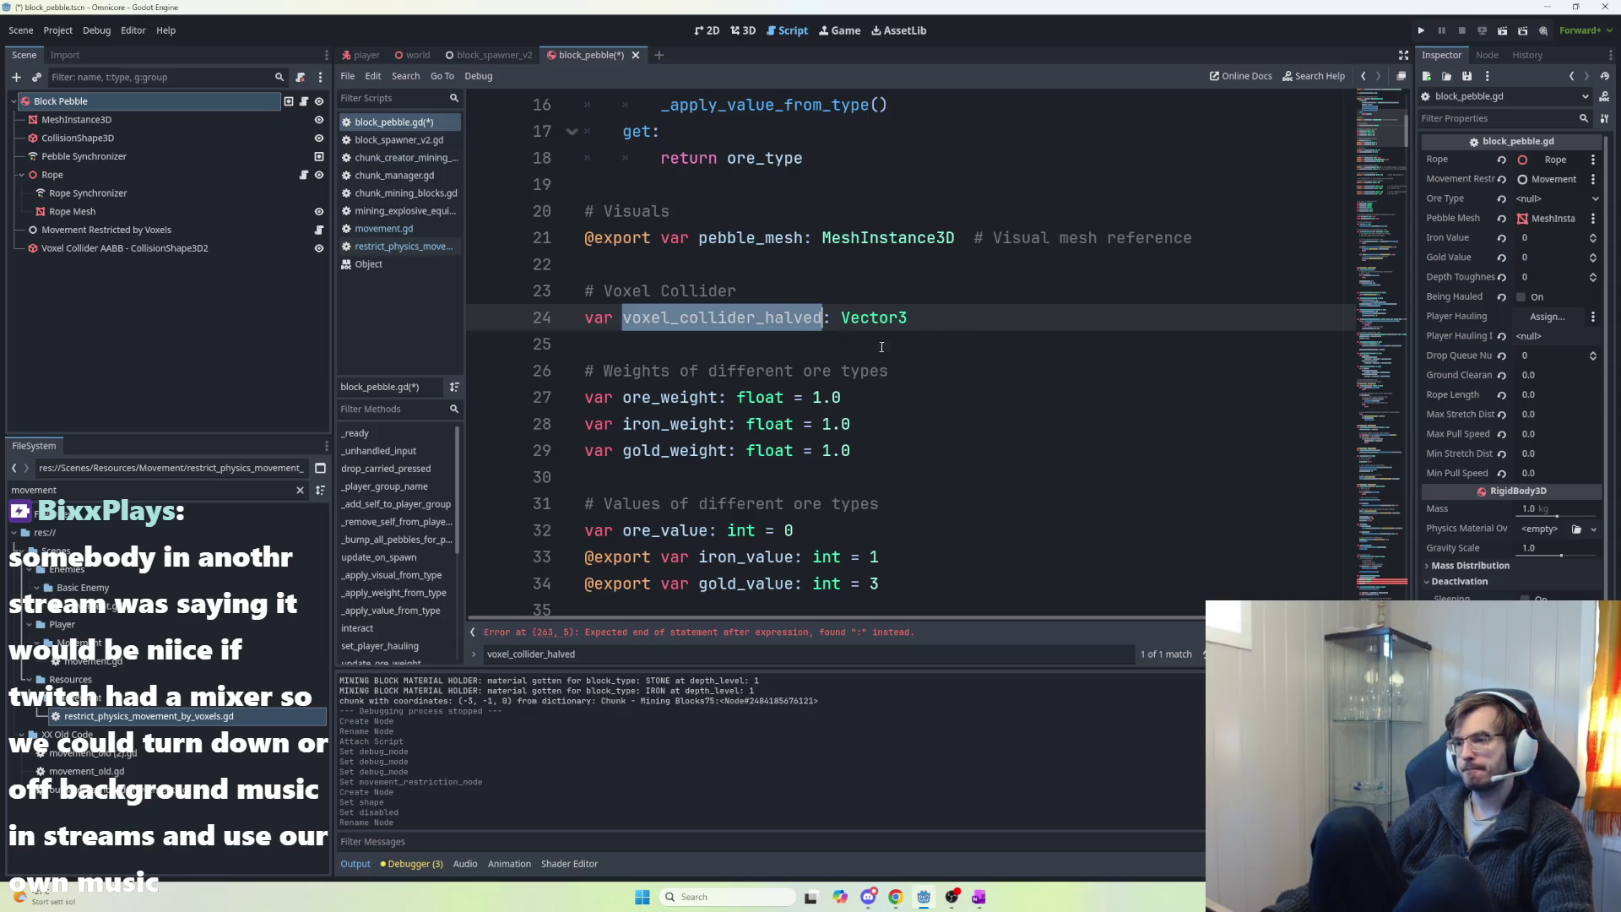
pyautogui.moveTo(908, 318)
pyautogui.mouseDown()
pyautogui.moveTo(617, 319)
pyautogui.moveTo(642, 318)
pyautogui.mouseUp()
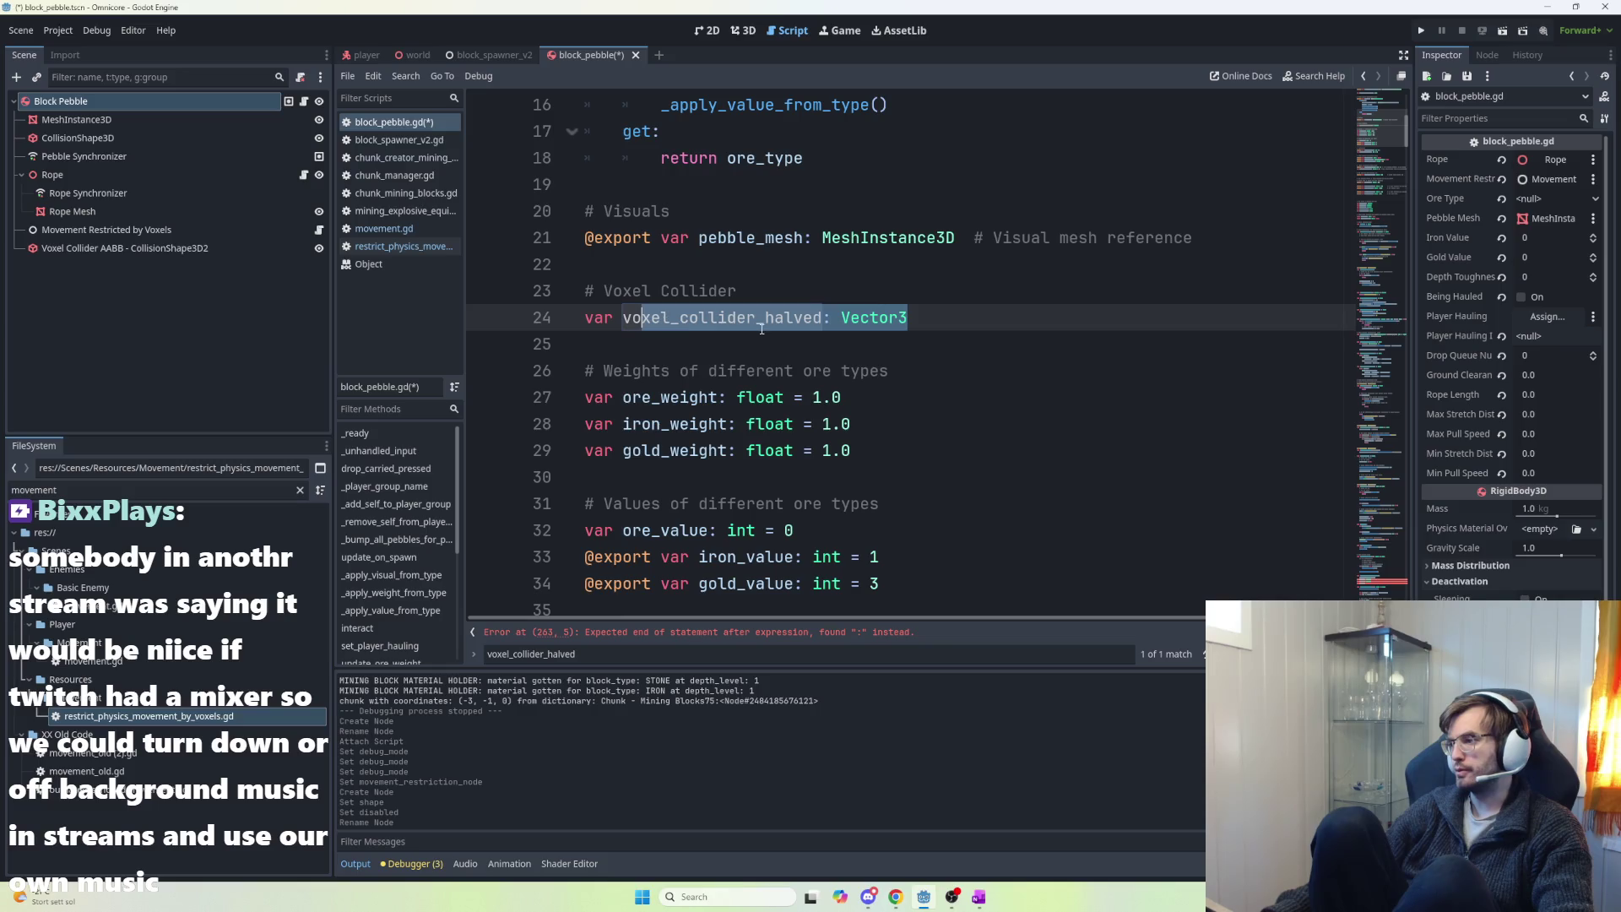
pyautogui.click(762, 330)
pyautogui.doubleClick(737, 329)
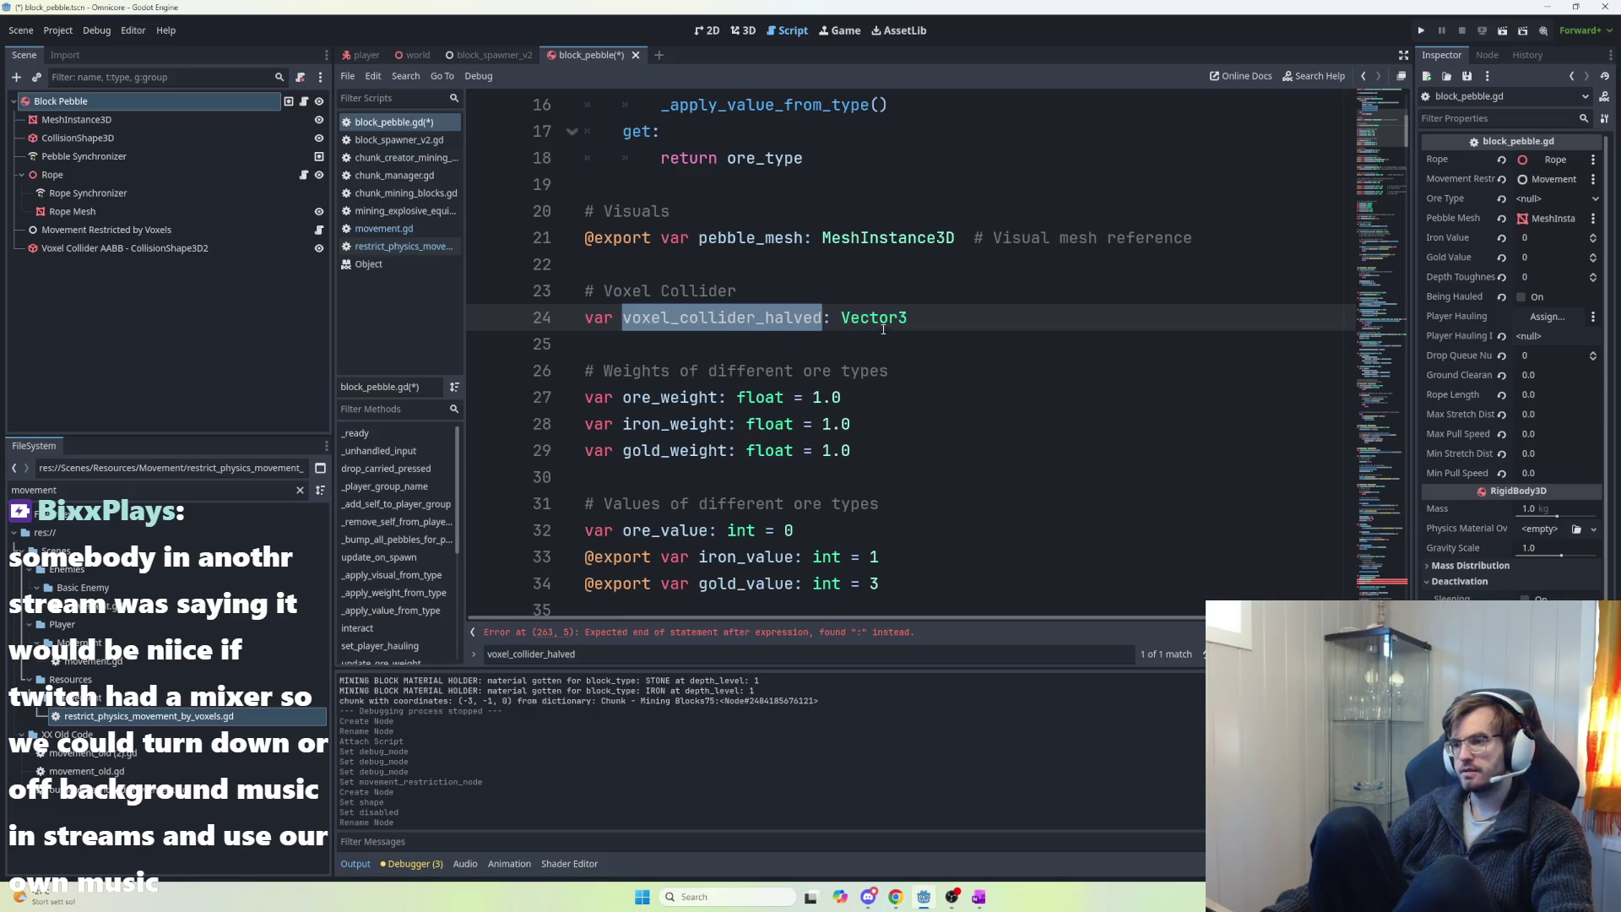
pyautogui.hotkey('ctrl', 's')
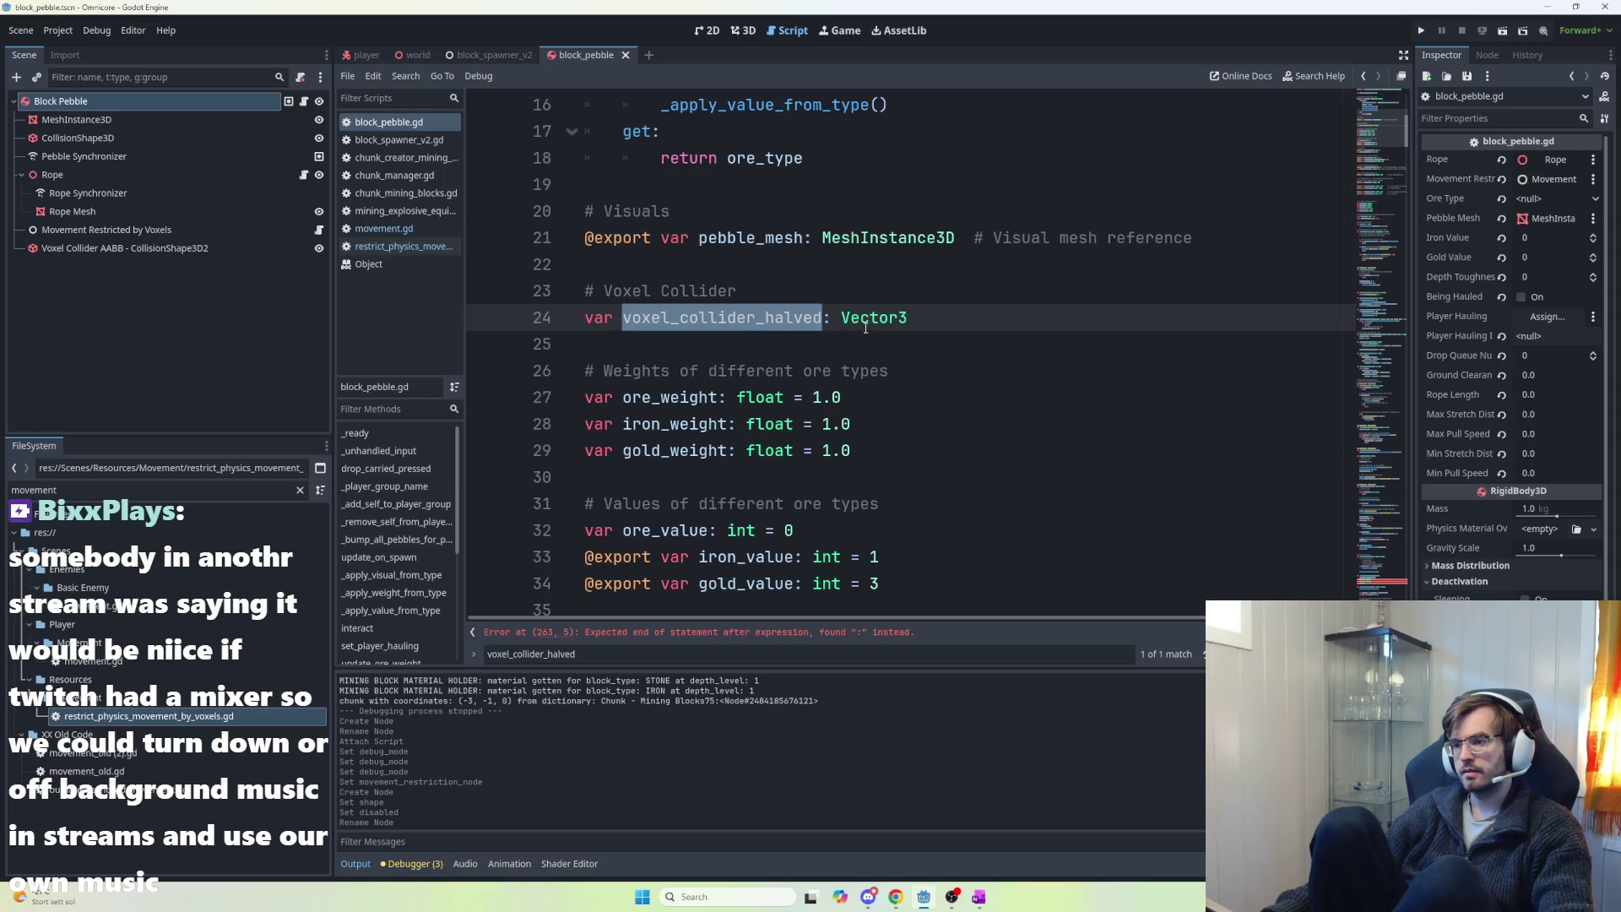
pyautogui.moveTo(862, 328)
pyautogui.click(378, 229)
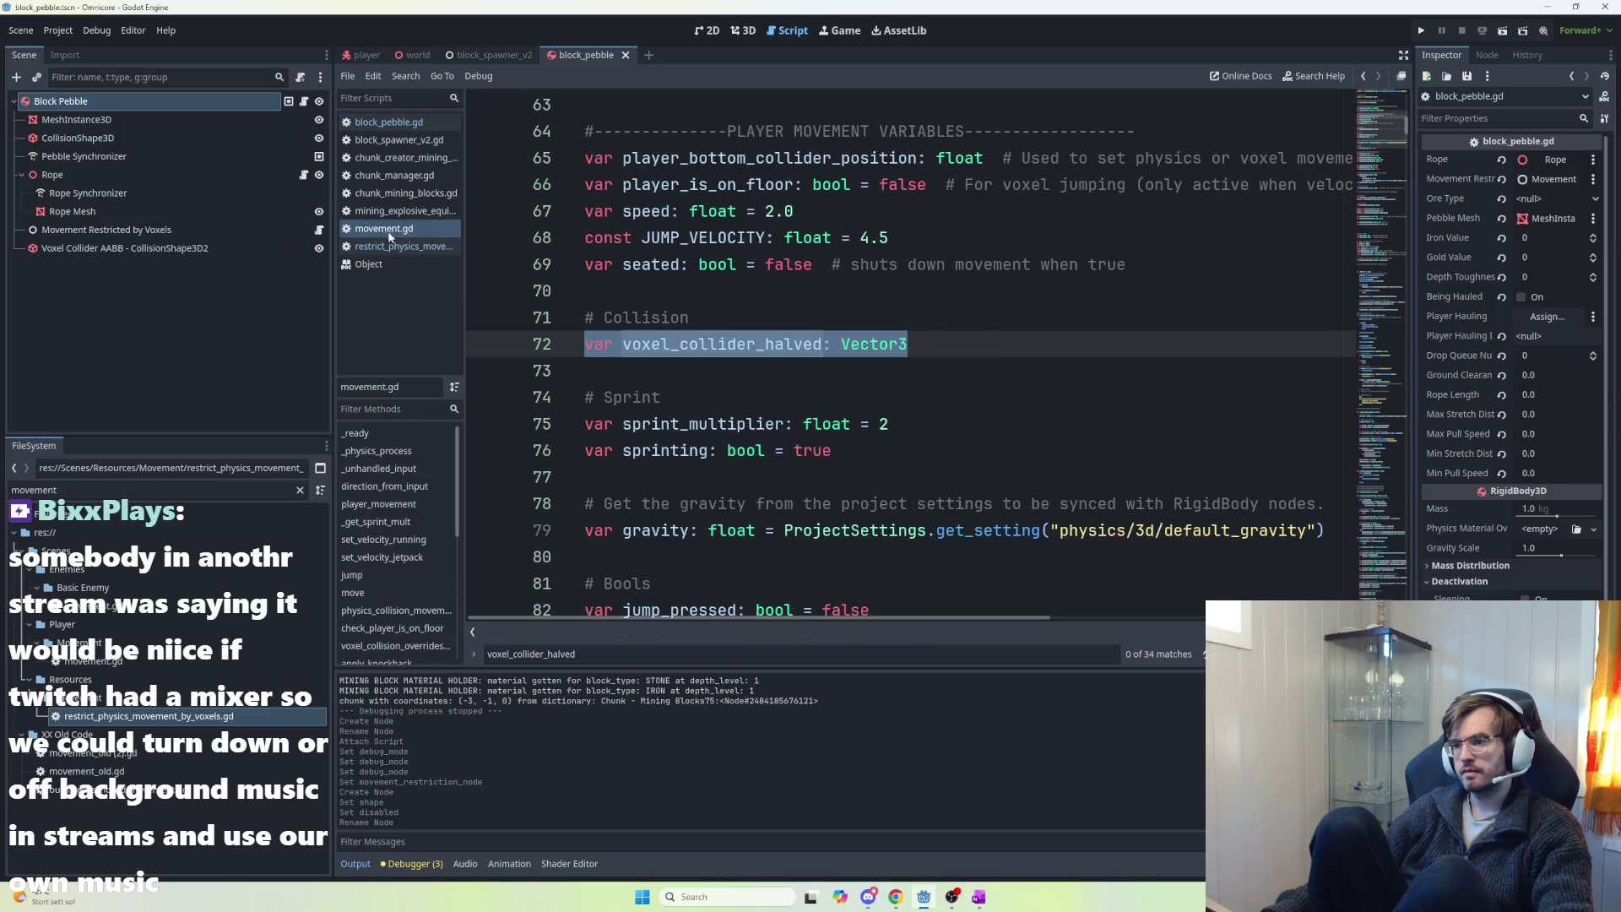
# Copy lines 163–164 of movement.gd, which compute voxel_collider_halved
pyautogui.press('F3')
pyautogui.press('F3')
pyautogui.scroll(-4, 1018, 326)
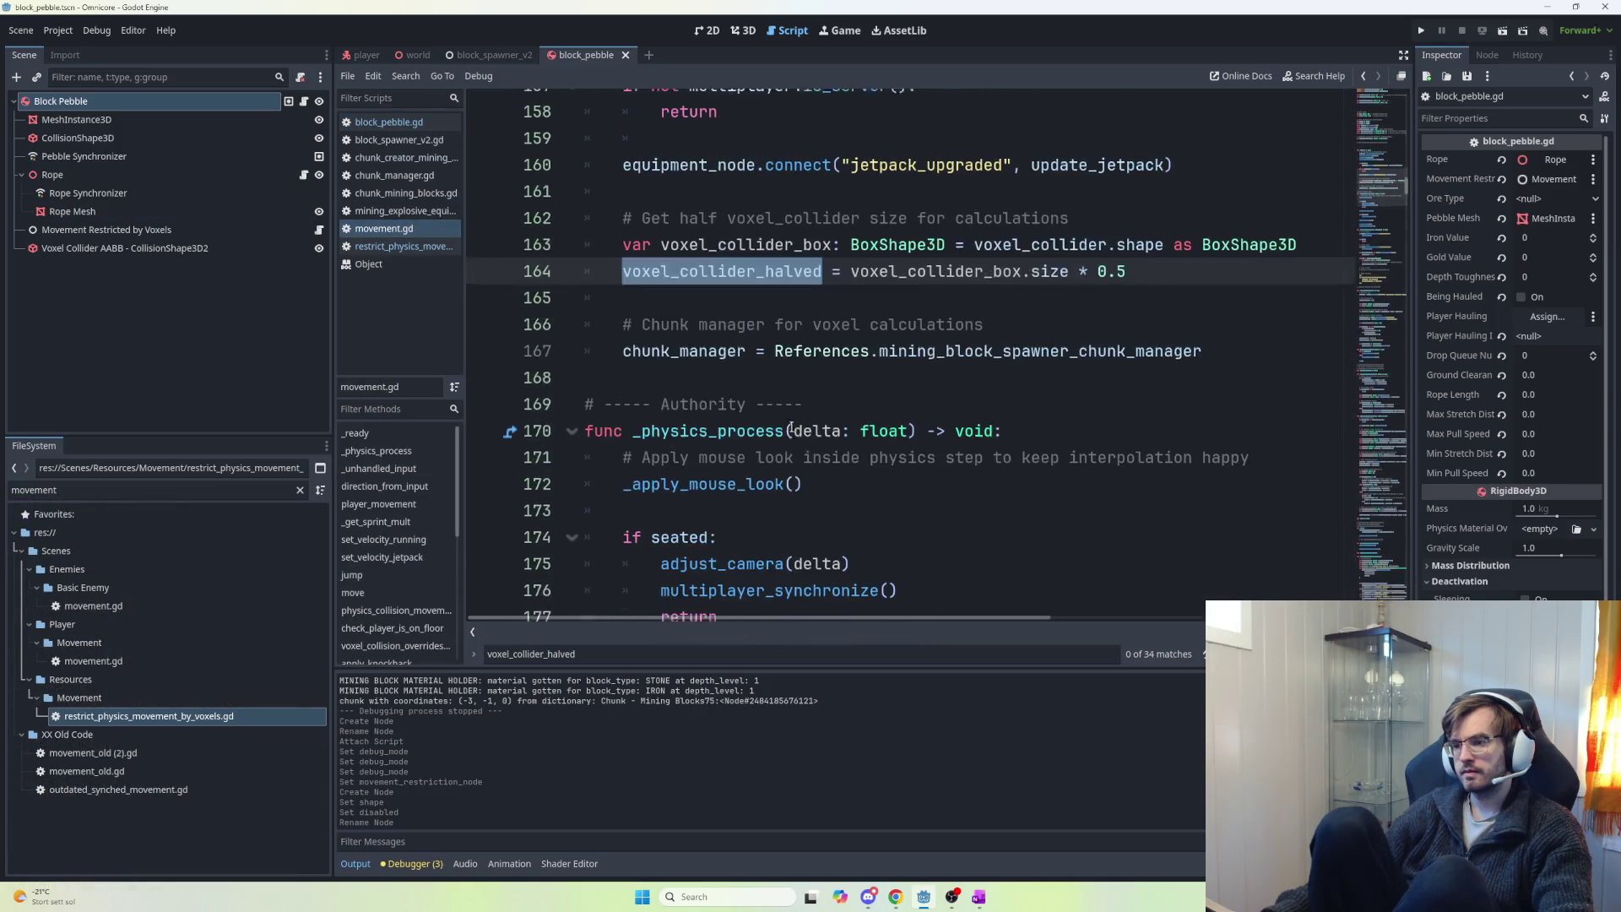
pyautogui.moveTo(1158, 267); pyautogui.dragTo(610, 234)
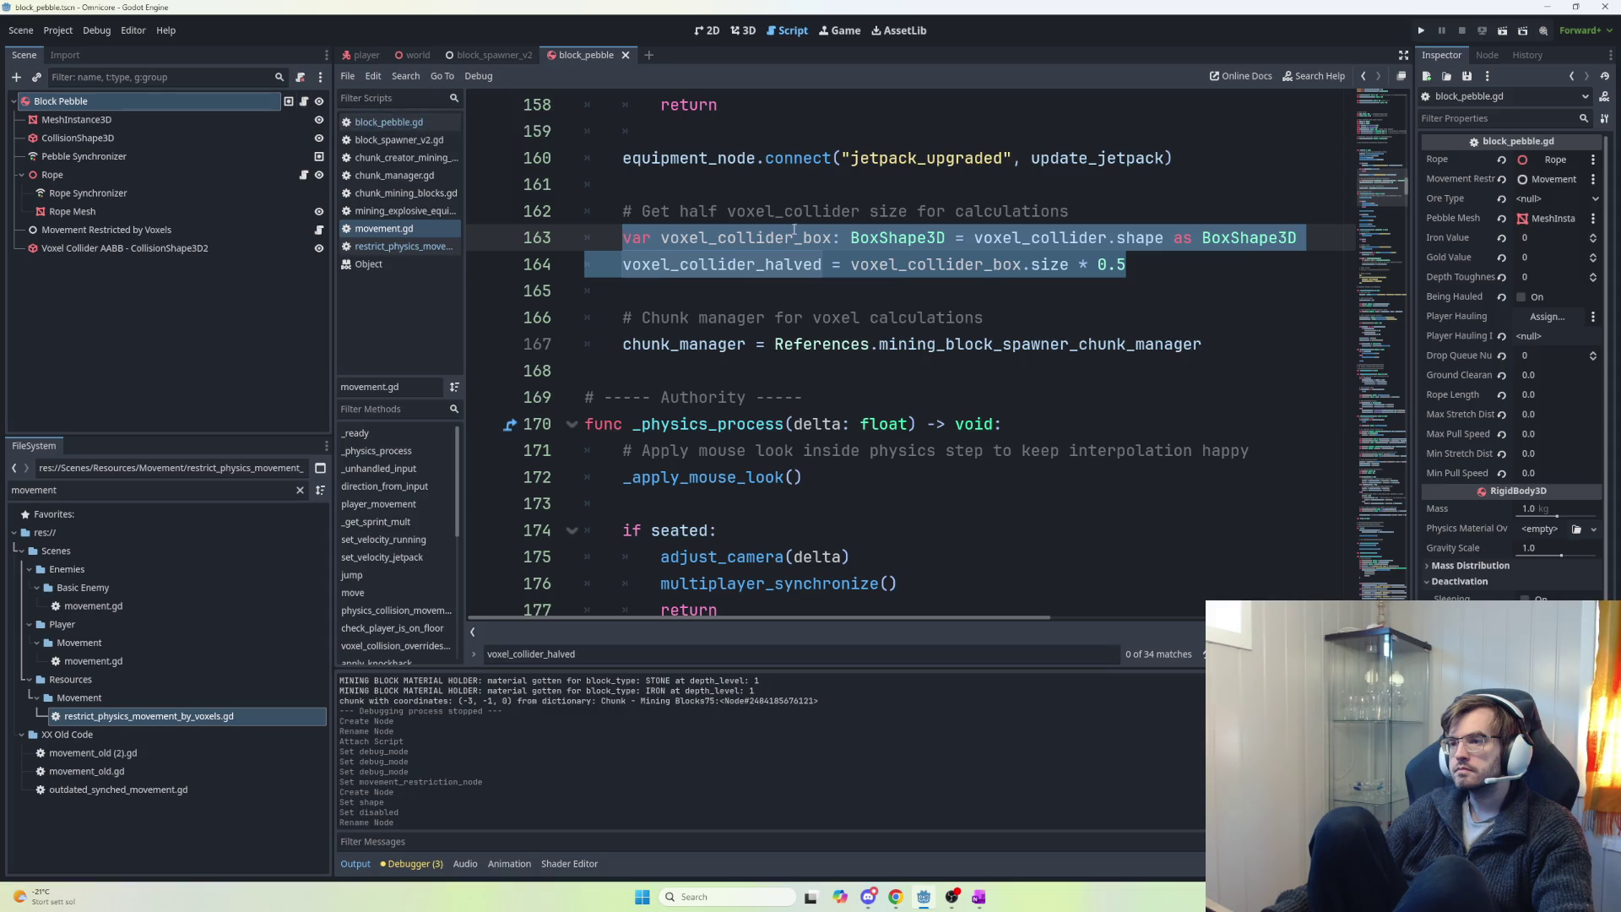
pyautogui.scroll(8, 1408, 175)
pyautogui.moveTo(1407, 174)
pyautogui.mouseDown()
pyautogui.moveTo(1405, 144)
pyautogui.moveTo(1401, 189)
pyautogui.mouseUp()
# Follow voxel_collider_halved from line 376 to its declaration in block_pebble.gd, caret on line 25
pyautogui.click(754, 317)
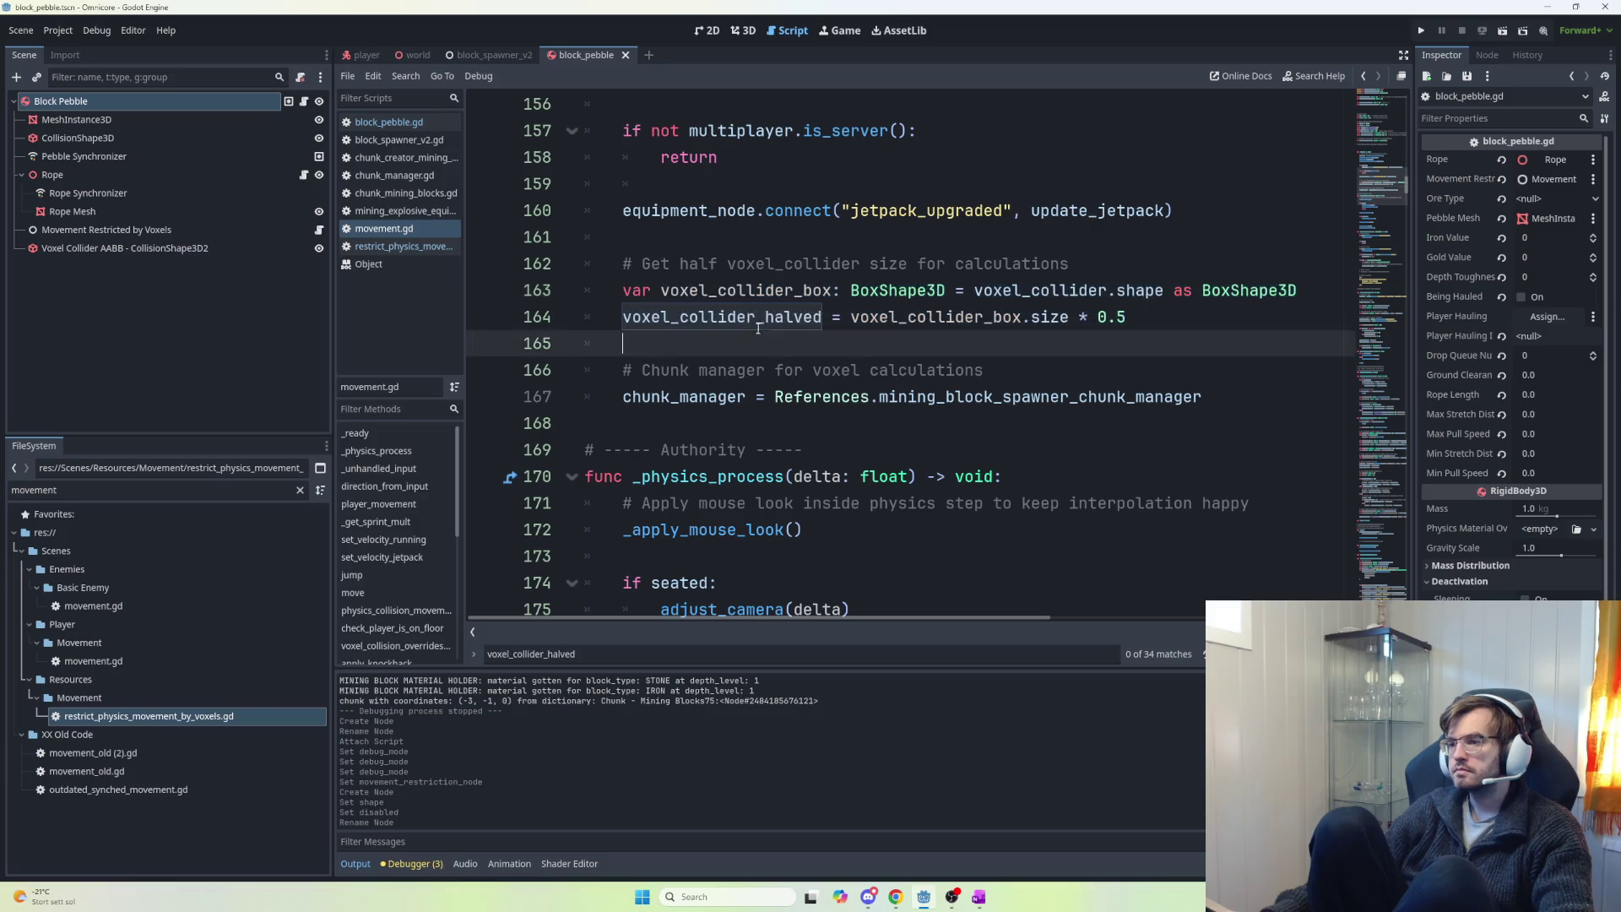
pyautogui.doubleClick(754, 316)
pyautogui.press('F3')
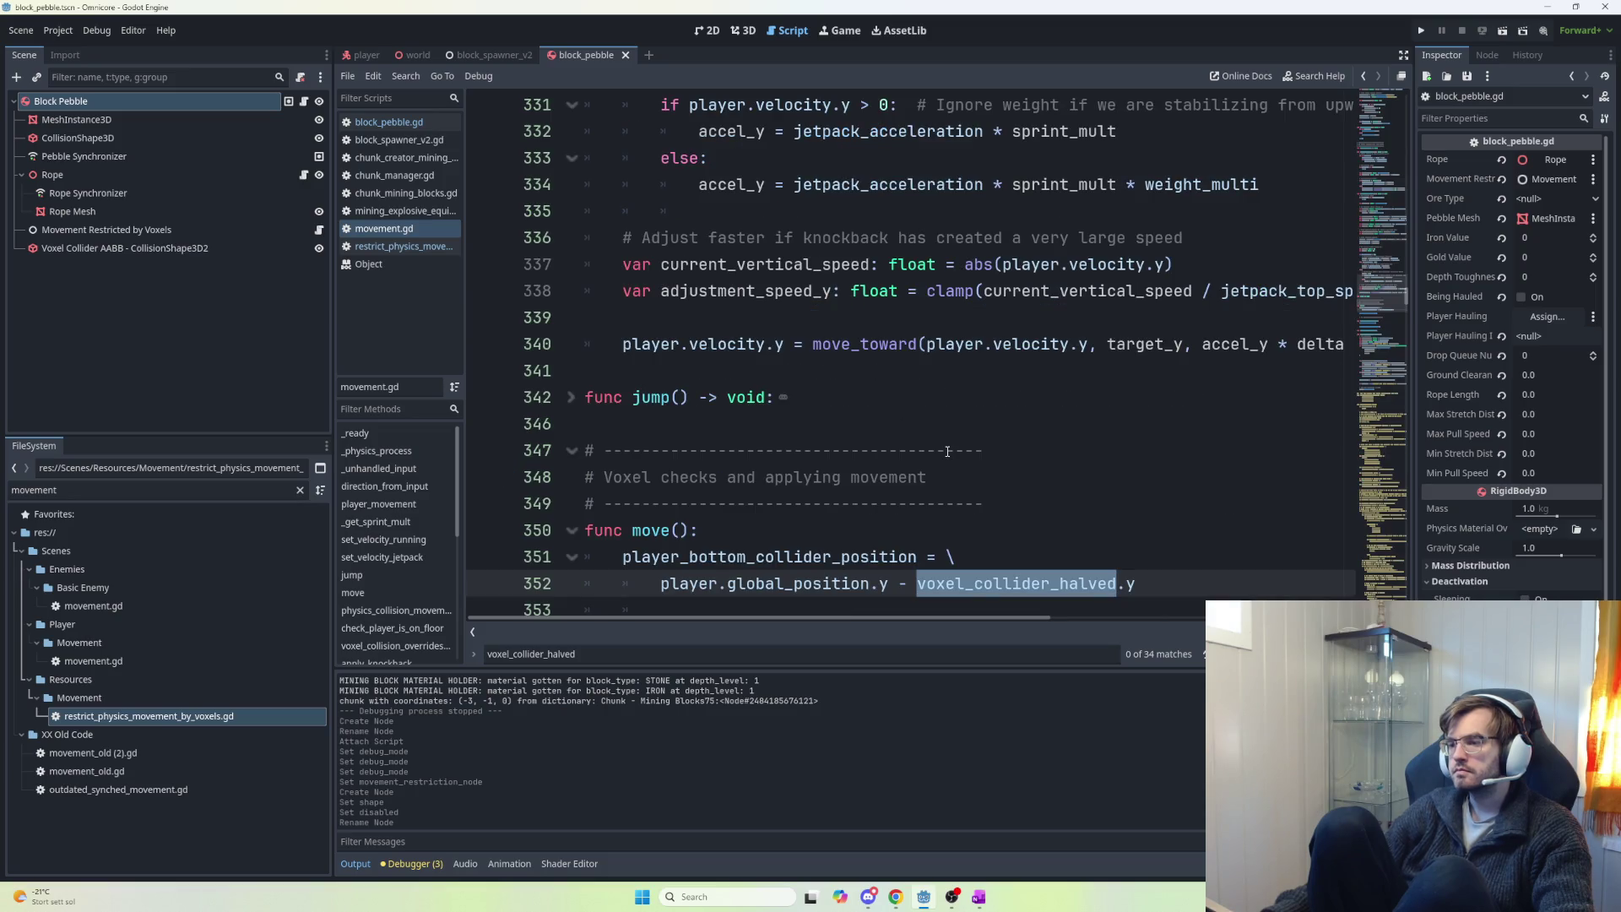
pyautogui.scroll(-3, 947, 451)
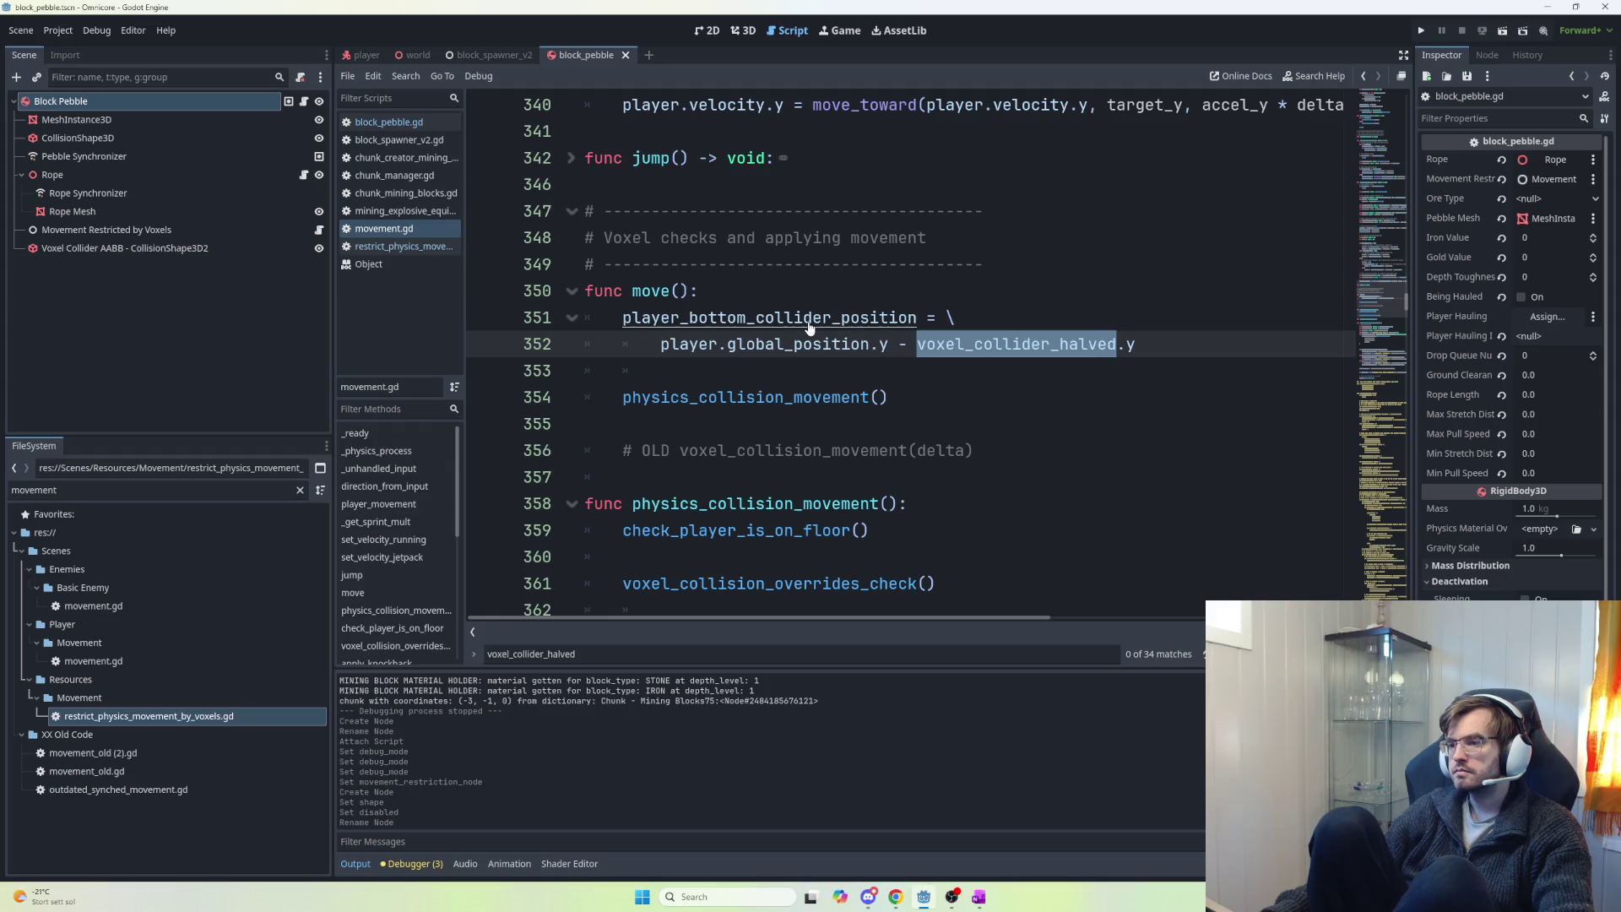
pyautogui.scroll(-4, 809, 329)
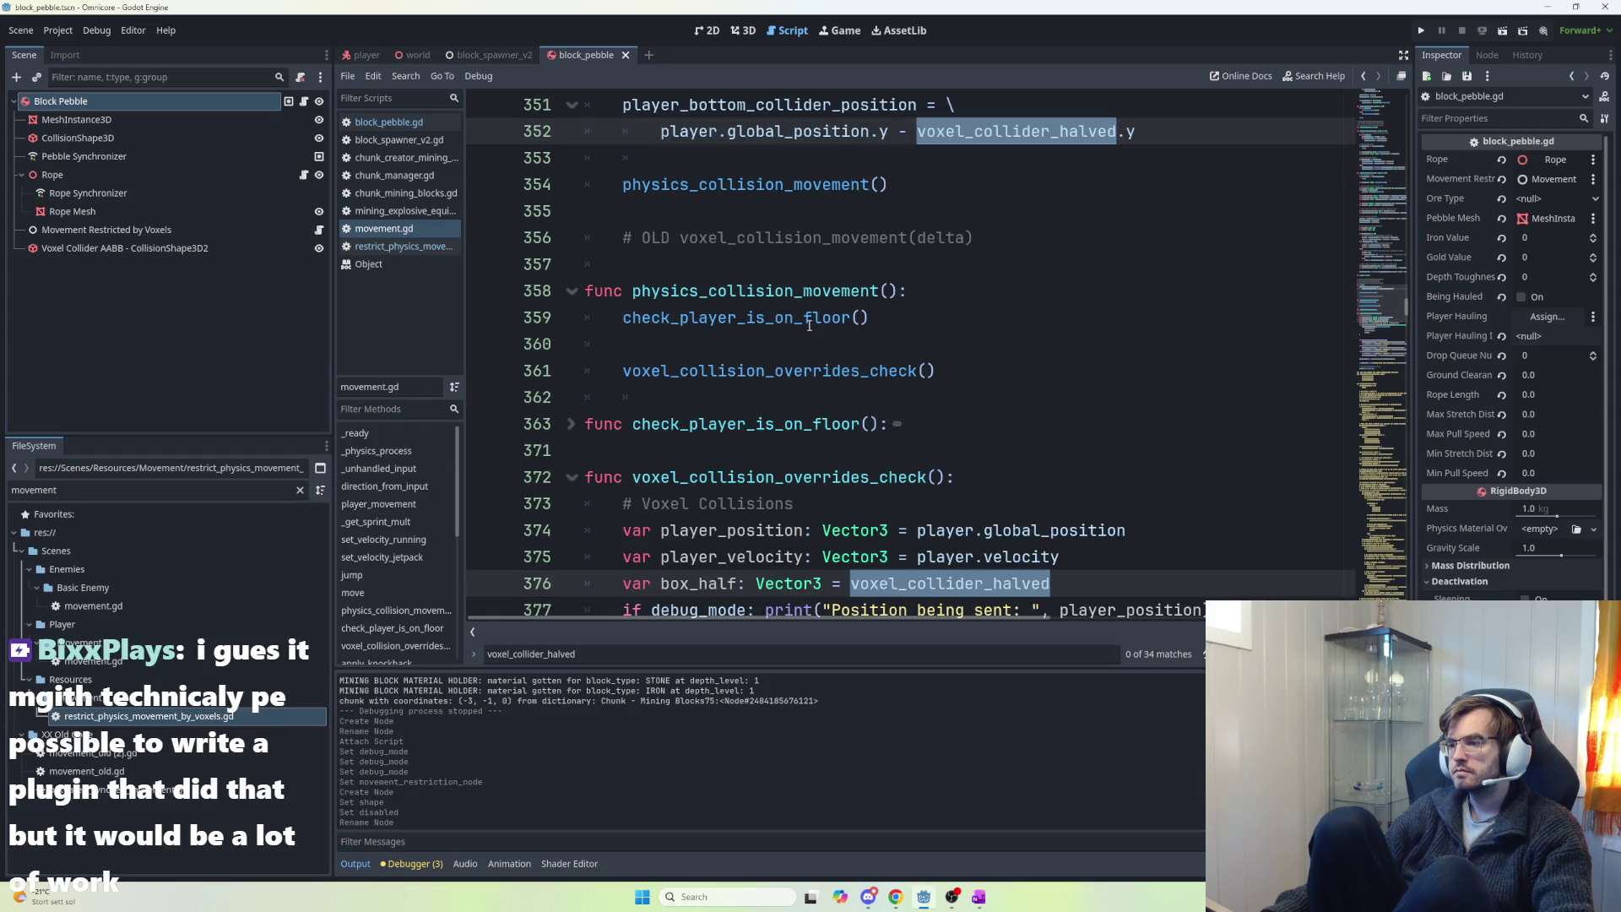
pyautogui.scroll(-3, 812, 336)
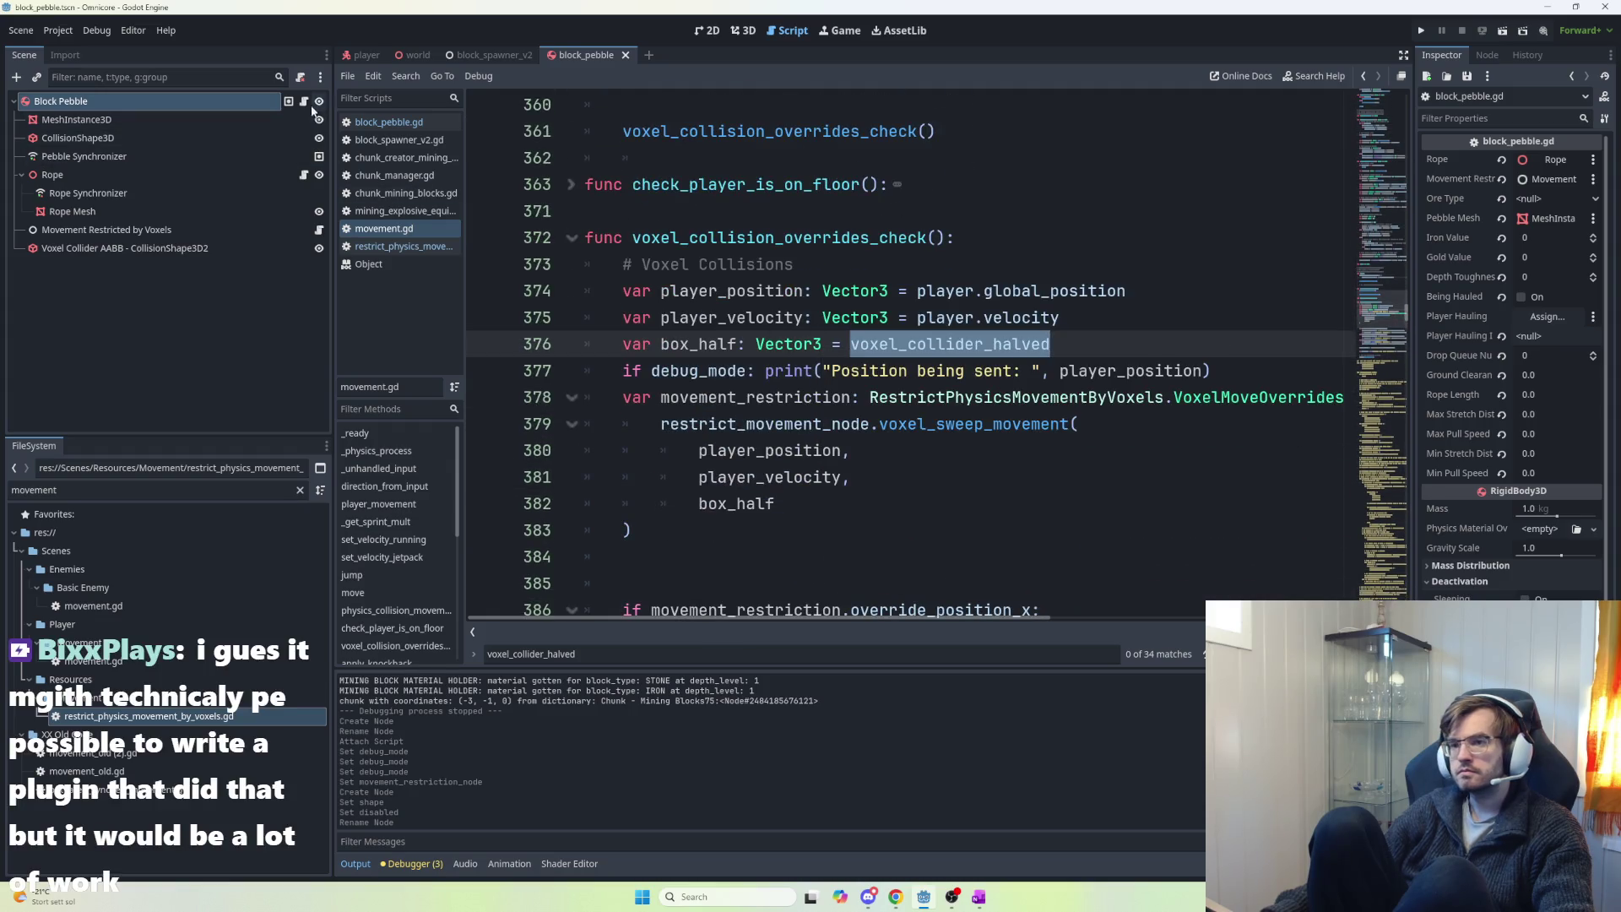
pyautogui.keyDown('ctrl'); pyautogui.click(945, 343); pyautogui.keyUp('ctrl')
pyautogui.click(789, 346)
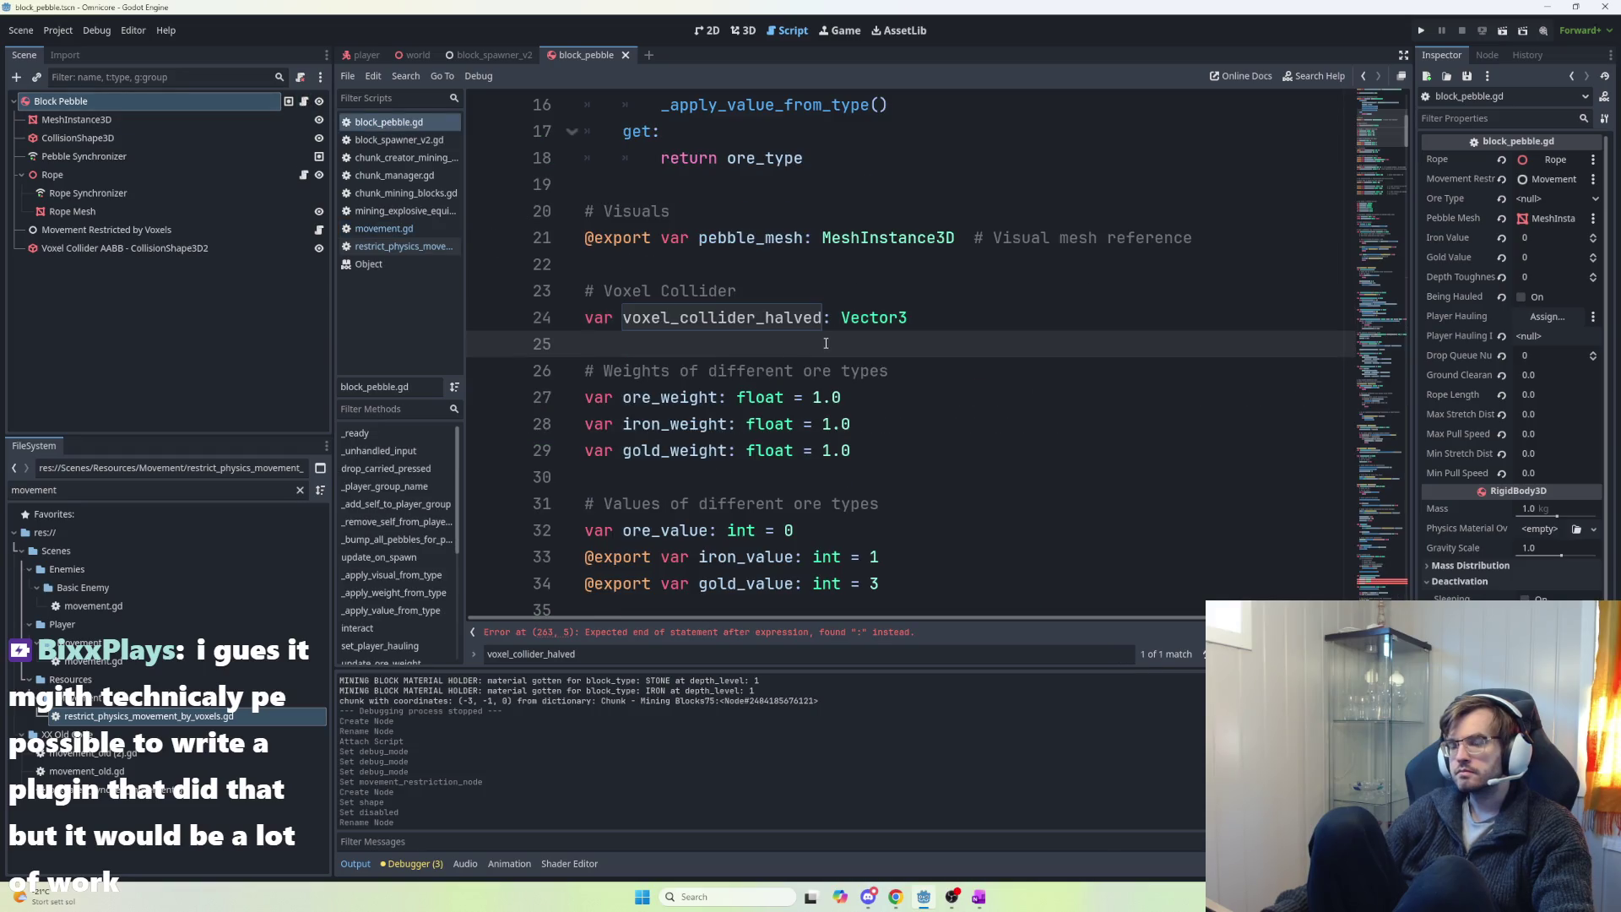
# Paste the collider-size calculation lines at line 26, then undo the paste
pyautogui.hotkey('ctrl', 'v')
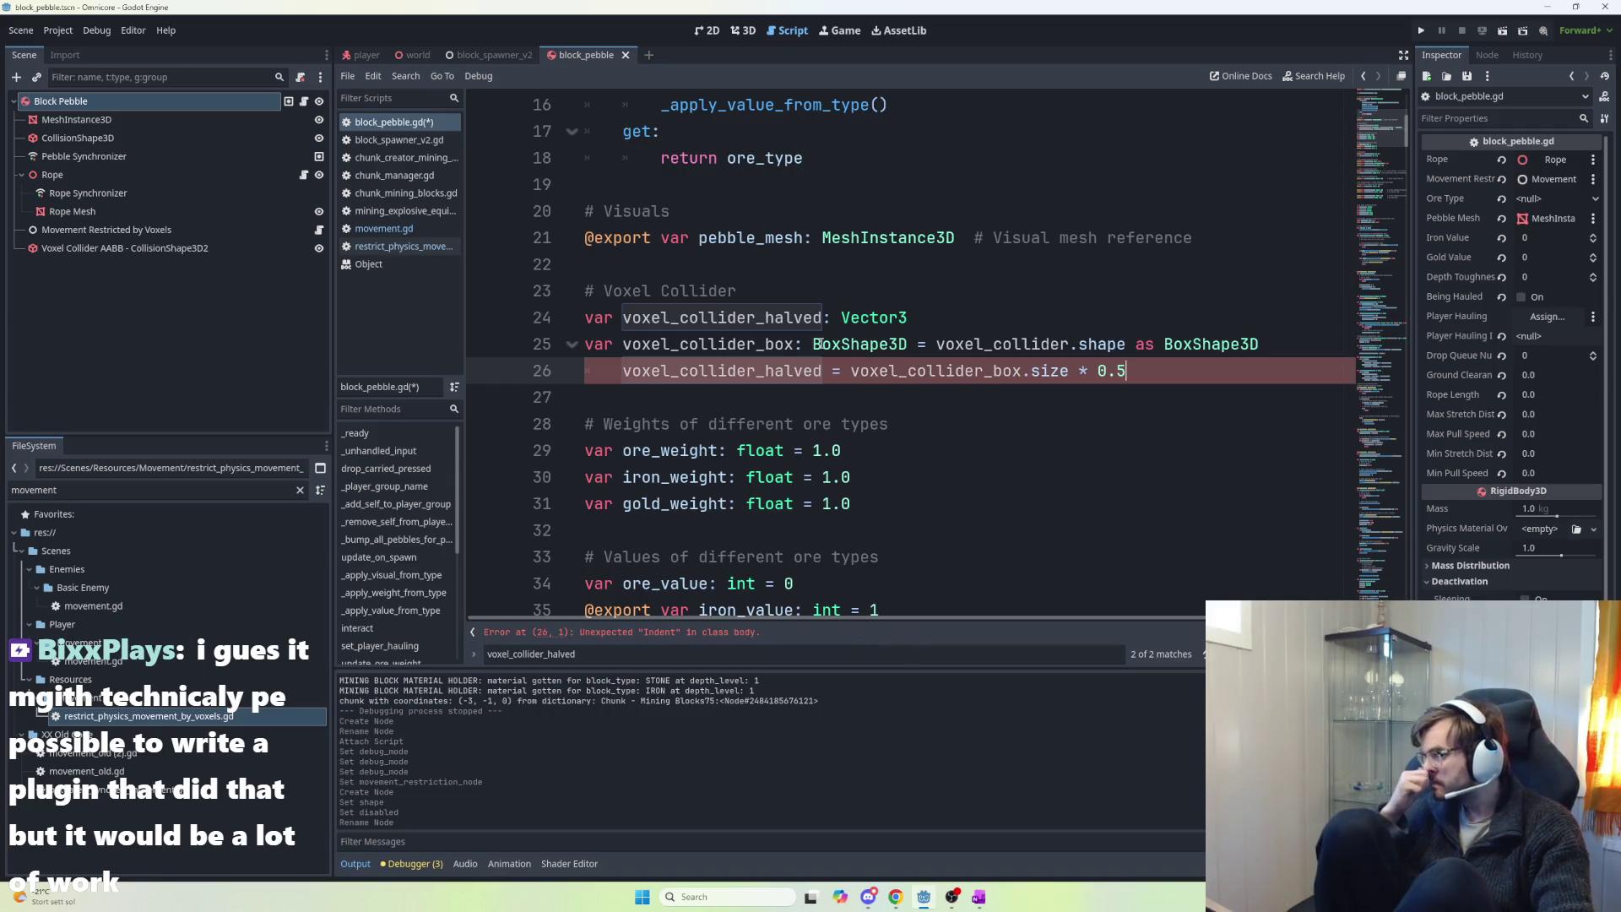
pyautogui.hotkey('shift', 'Tab')
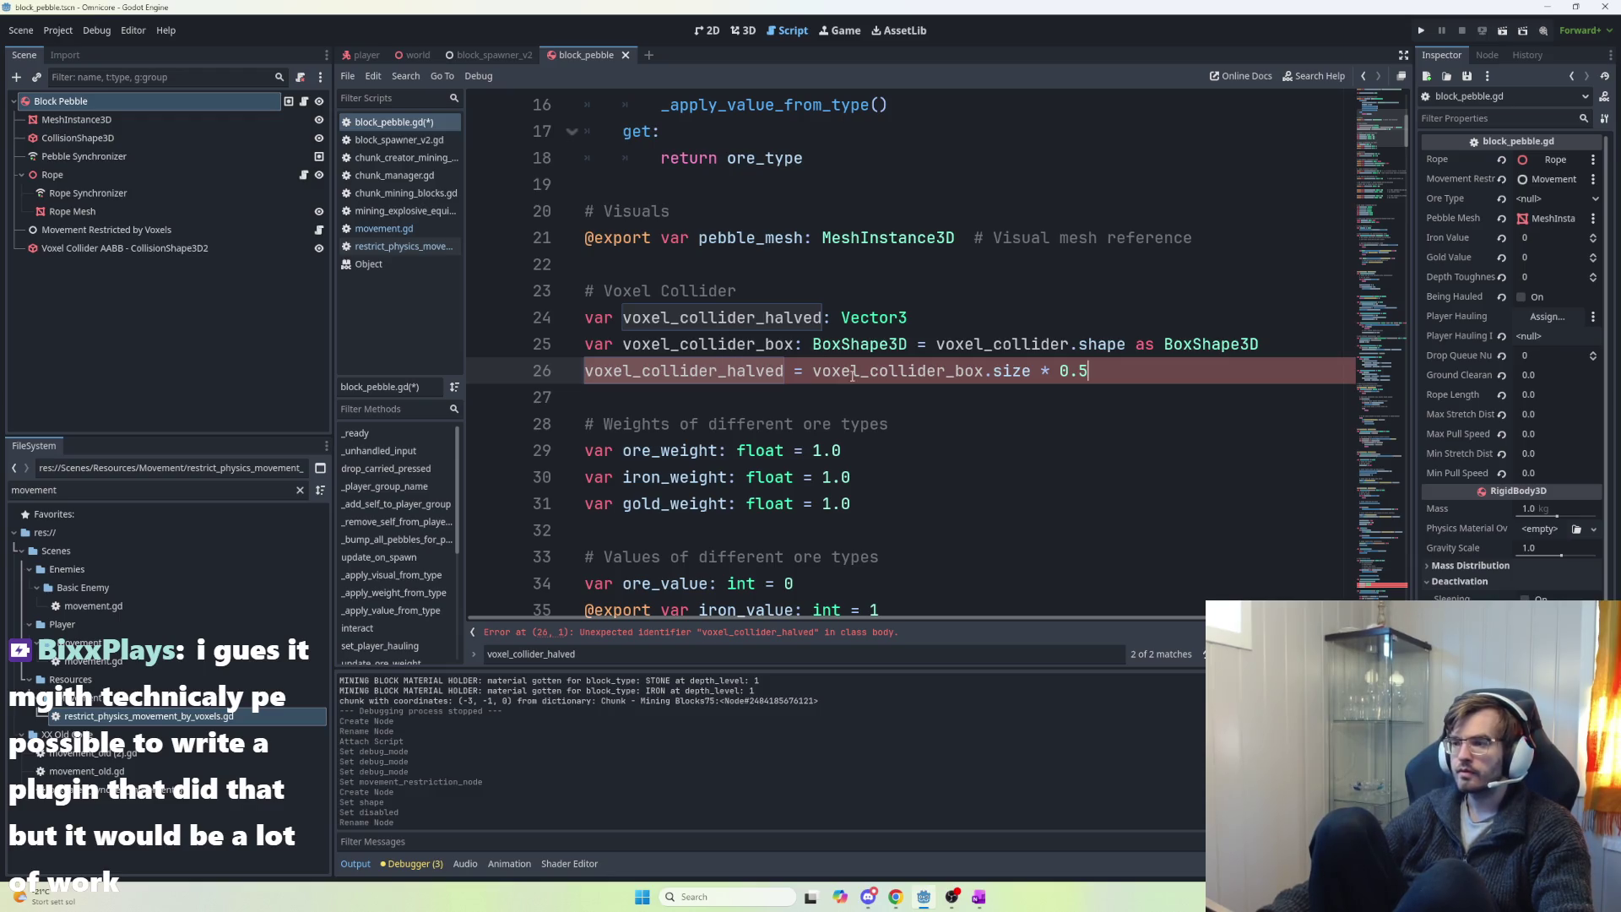
pyautogui.hotkey('ctrl', 'z')
pyautogui.hotkey('ctrl', 'z')
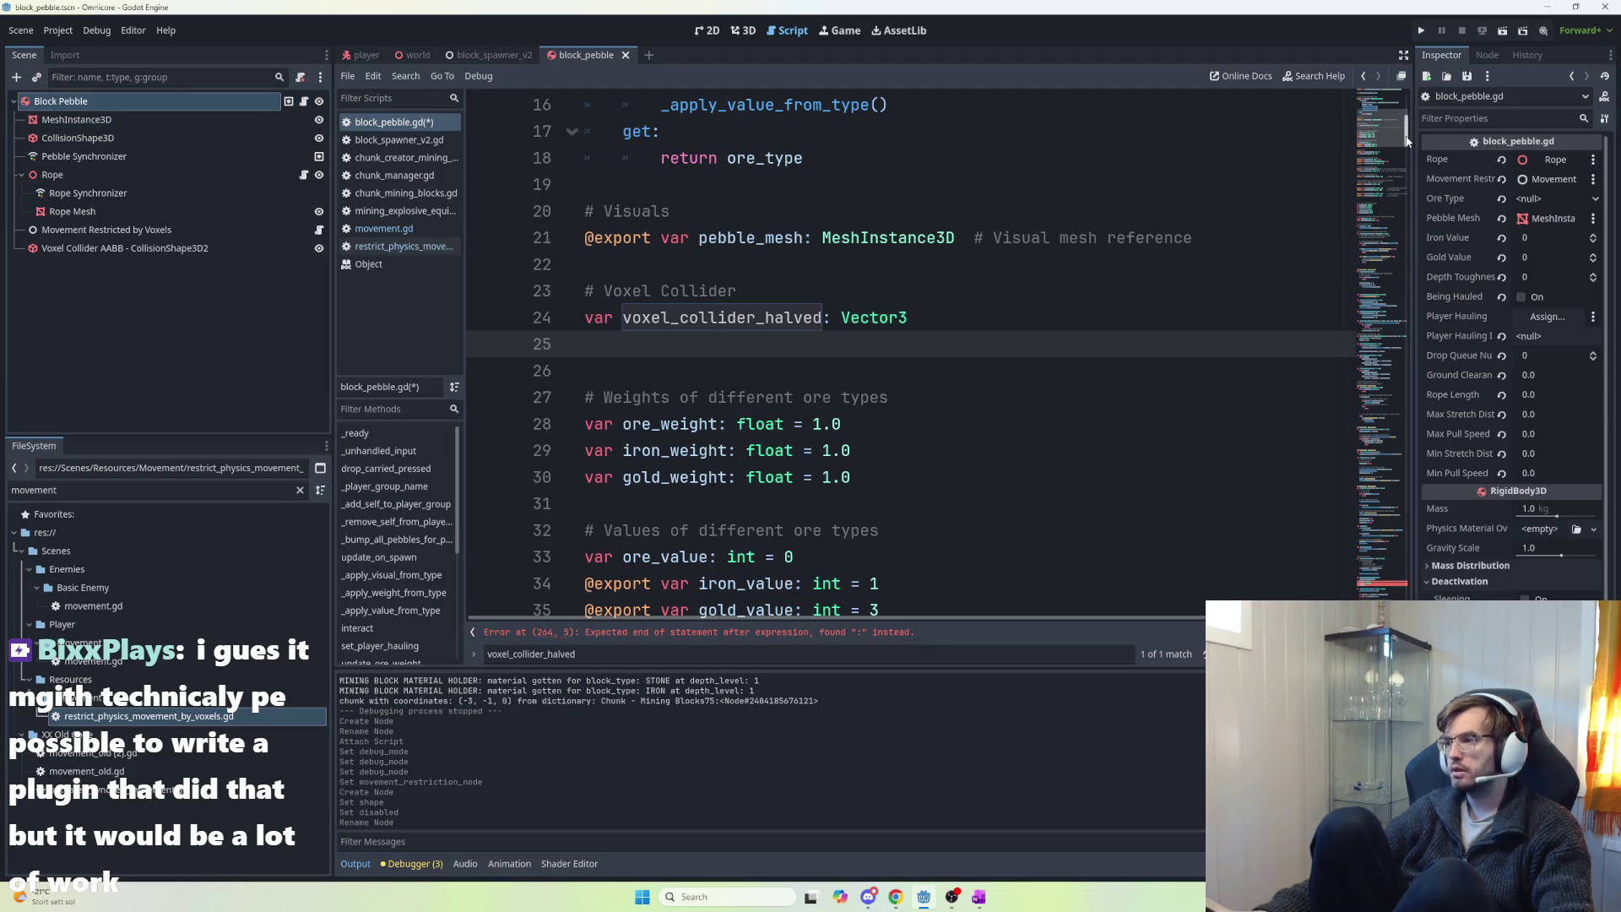
pyautogui.scroll(5, 1406, 127)
pyautogui.moveTo(1404, 118)
pyautogui.mouseDown()
pyautogui.moveTo(1405, 165)
pyautogui.moveTo(1408, 119)
pyautogui.mouseUp()
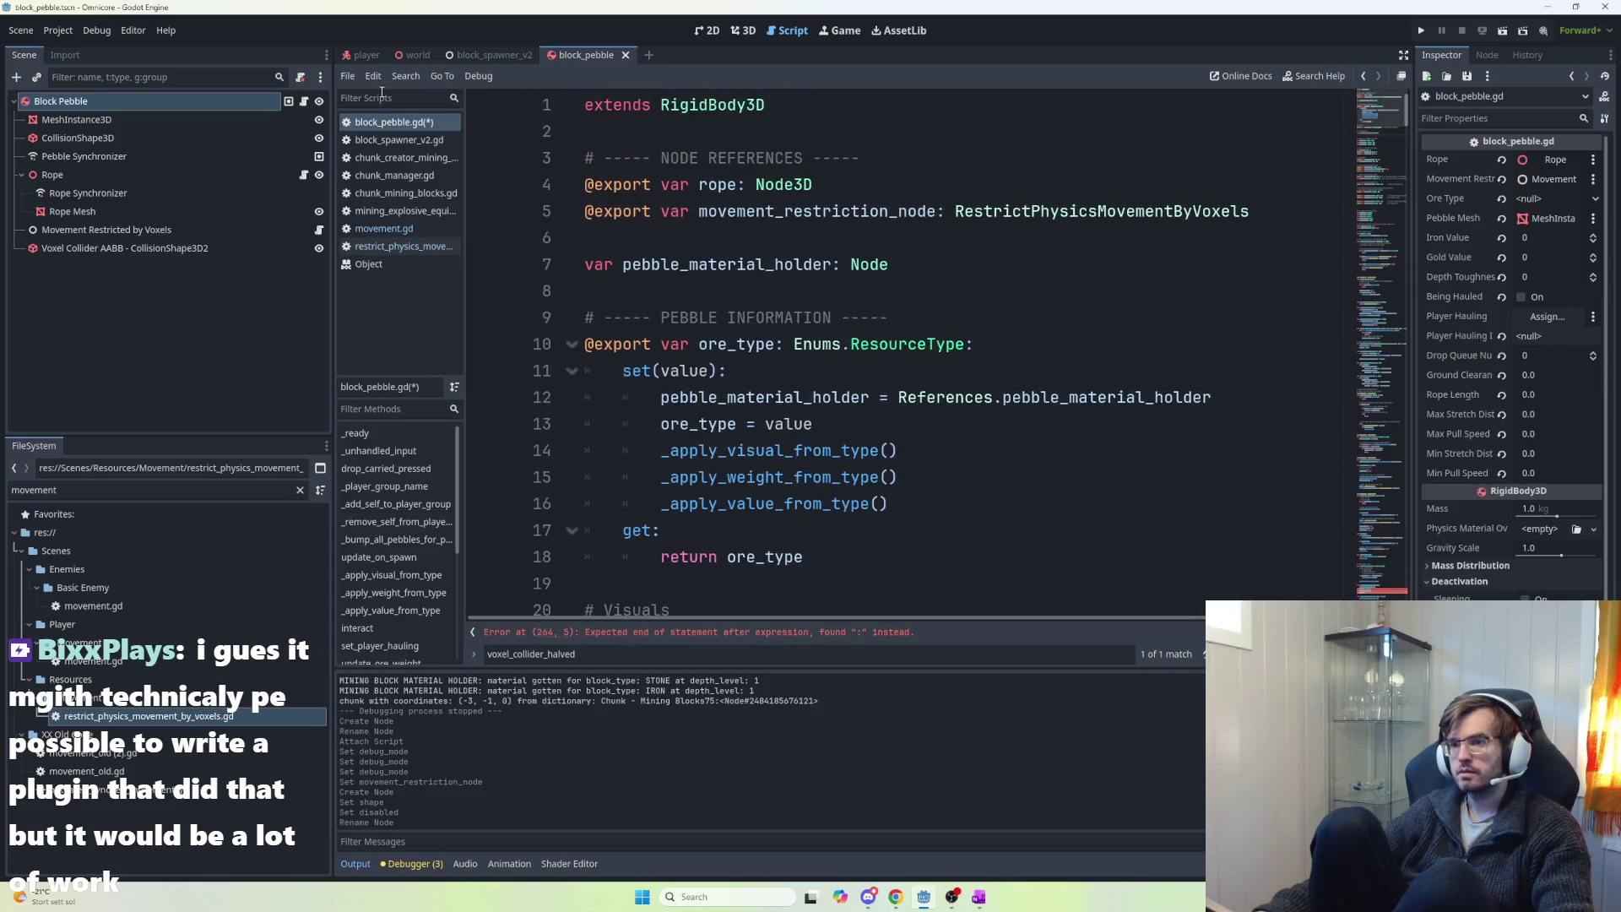
pyautogui.scroll(-1, 759, 295)
pyautogui.scroll(-15, 759, 295)
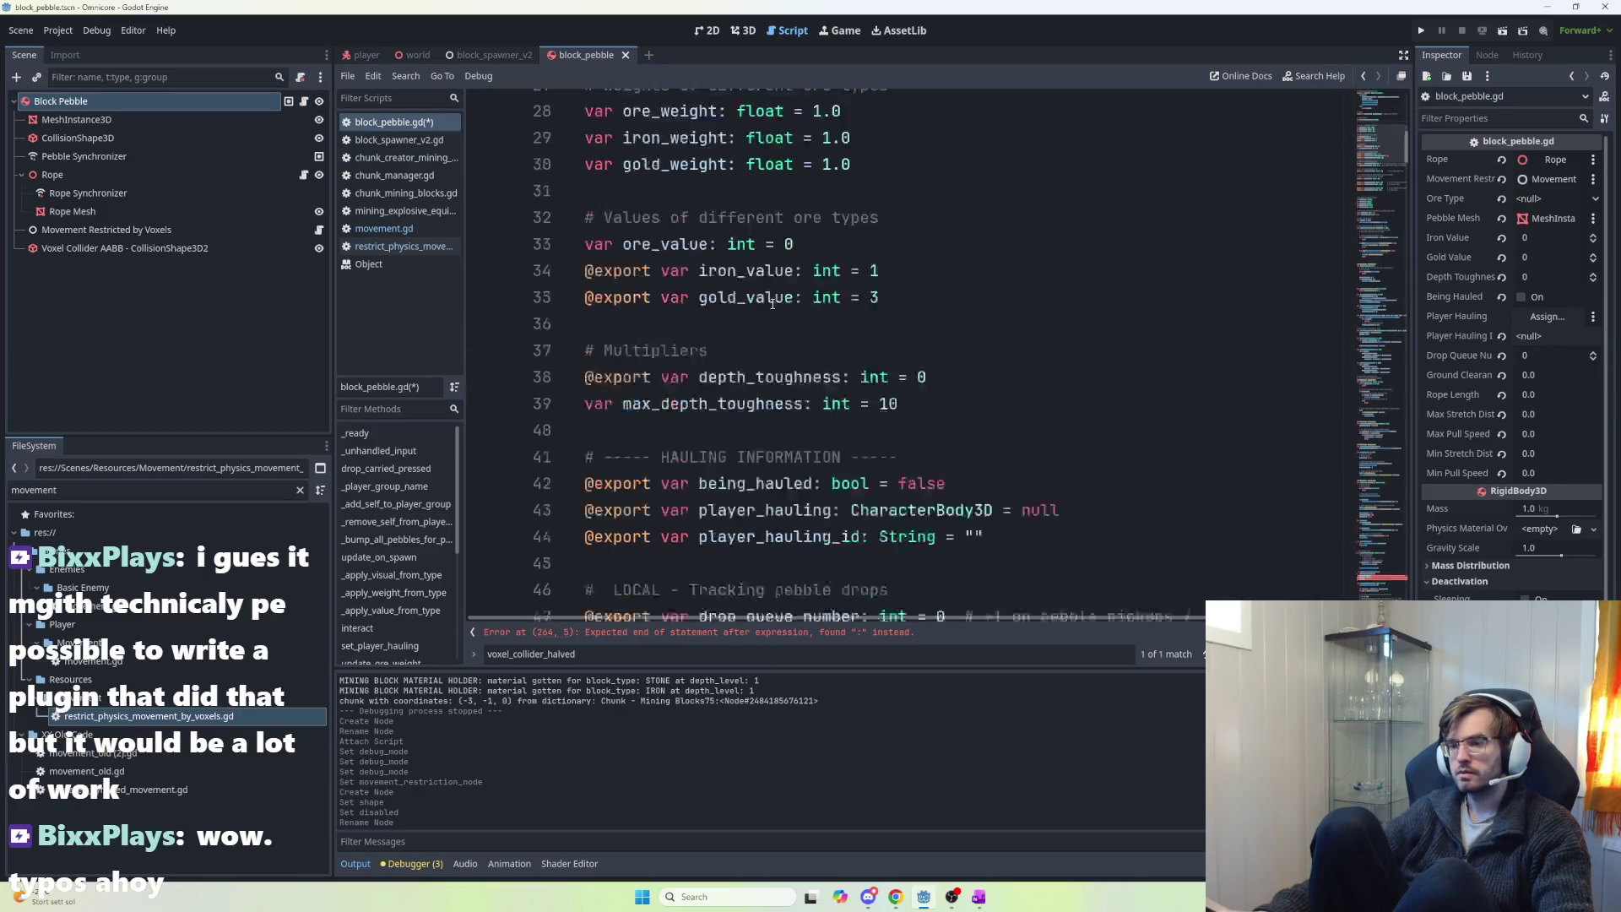
pyautogui.scroll(-8, 777, 311)
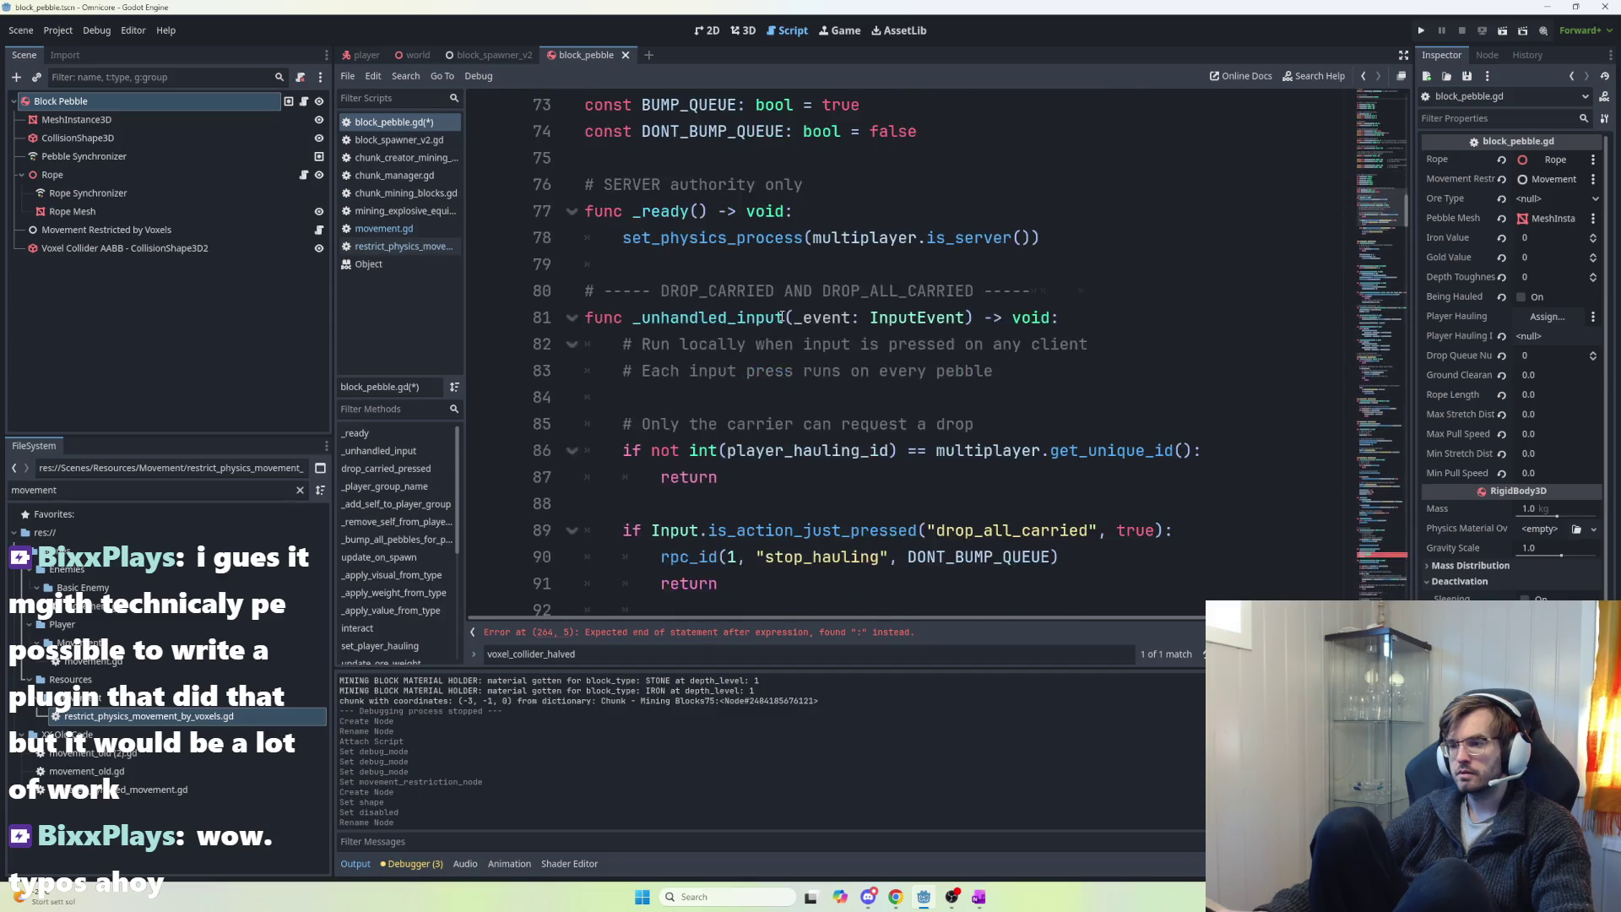
pyautogui.scroll(1, 780, 316)
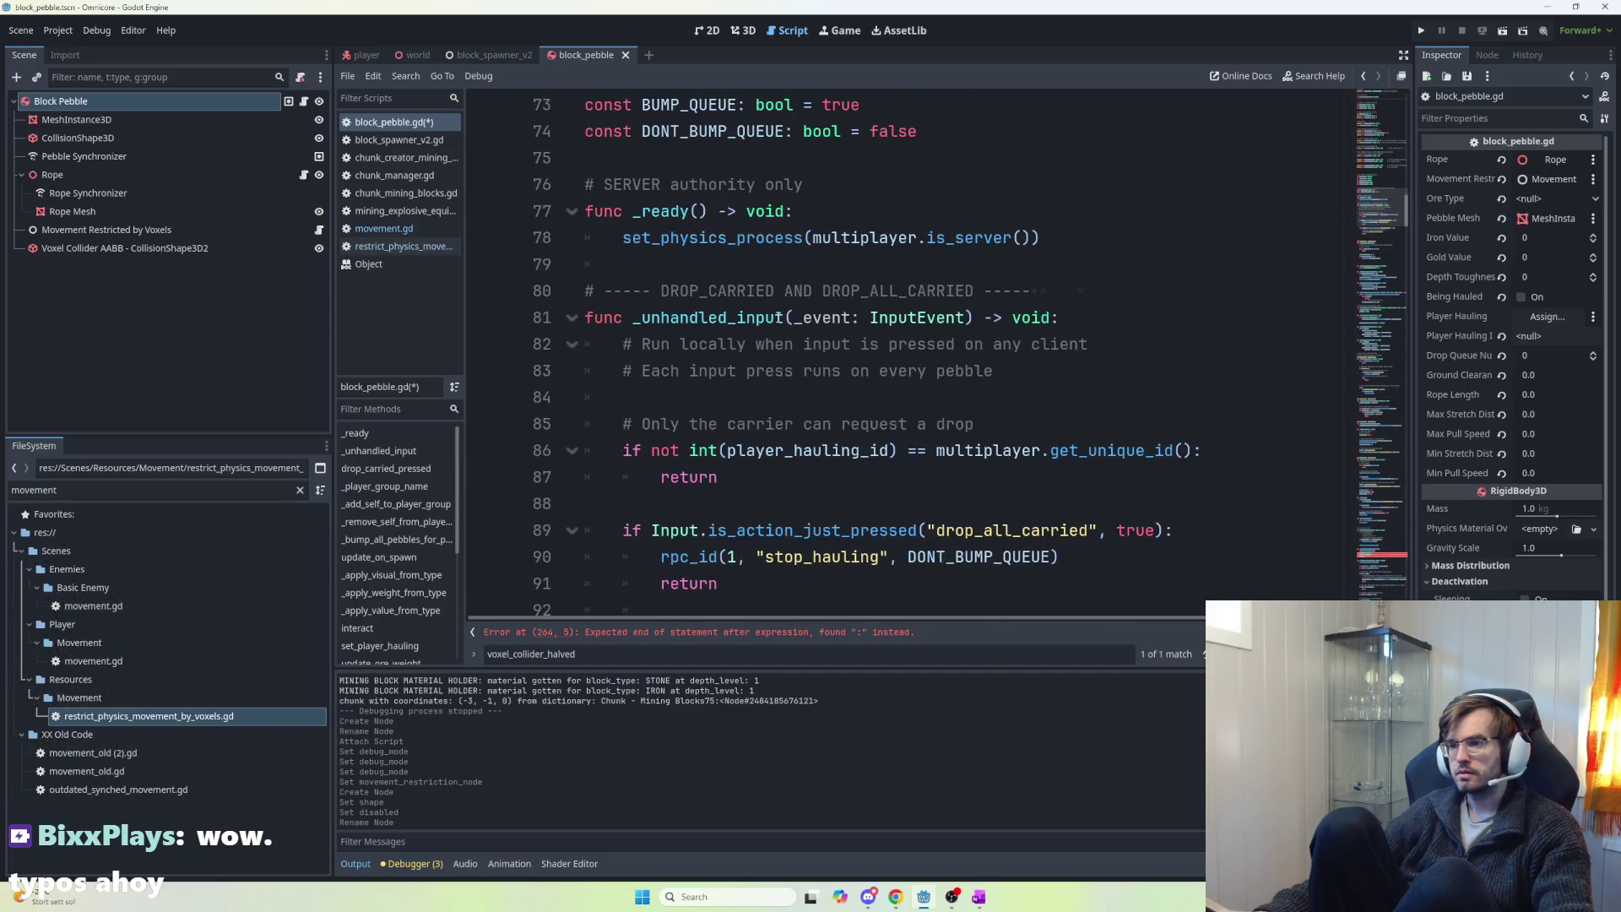
# Paste the voxel_collider_box and voxel_collider_halved lines at the end of _ready, and copy voxel_collider_halved
pyautogui.click(1044, 229)
pyautogui.hotkey('ctrl', 'v')
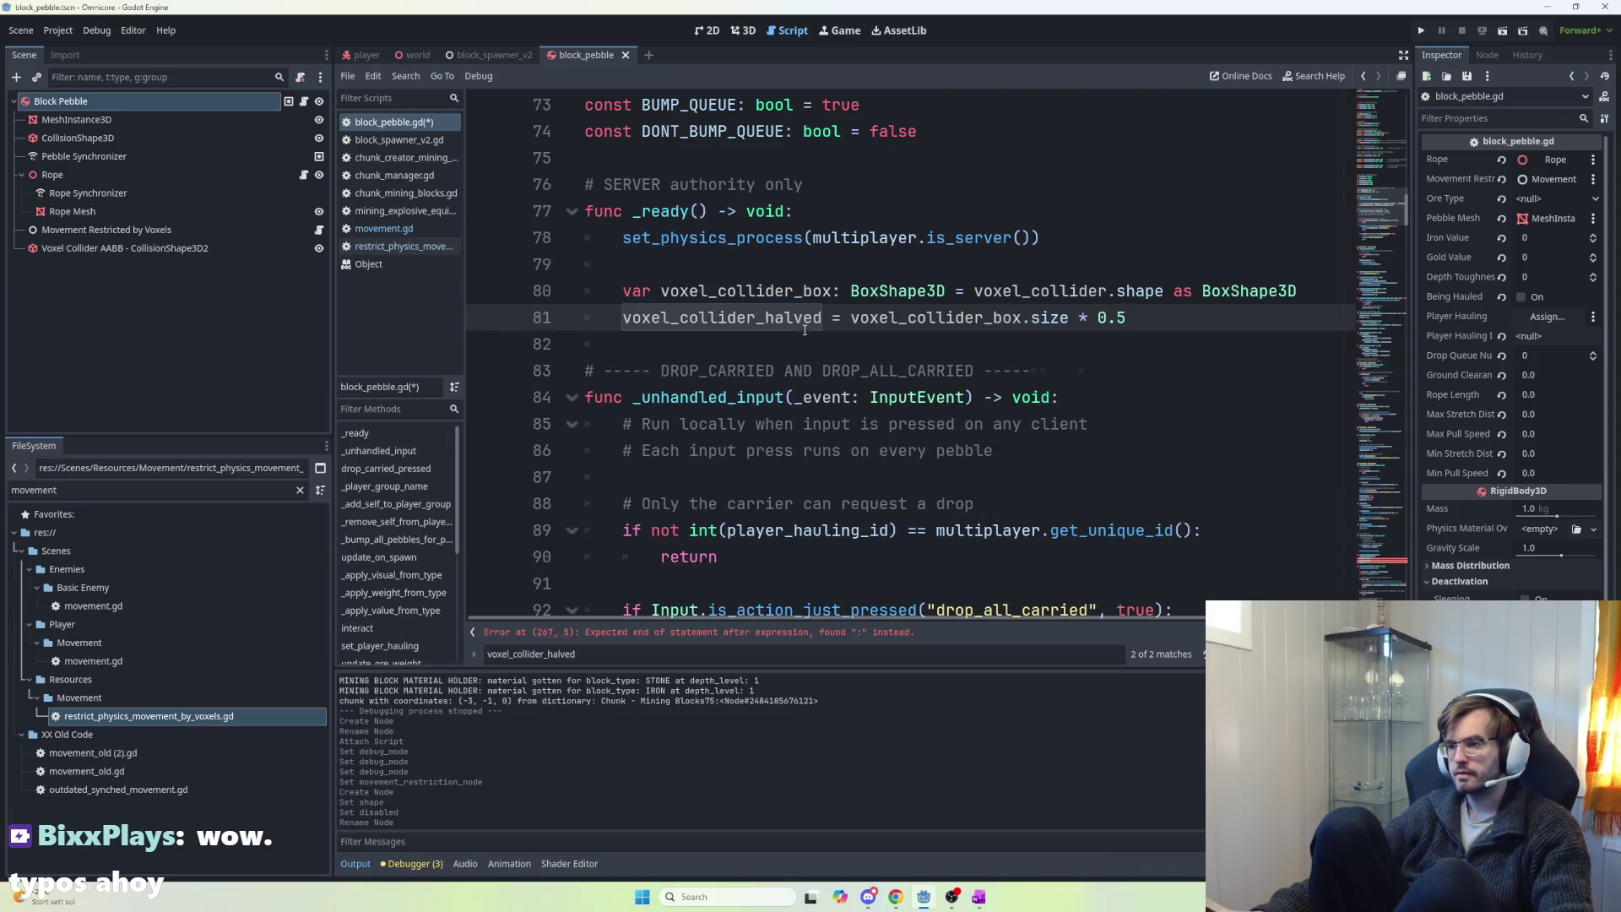
pyautogui.click(994, 371)
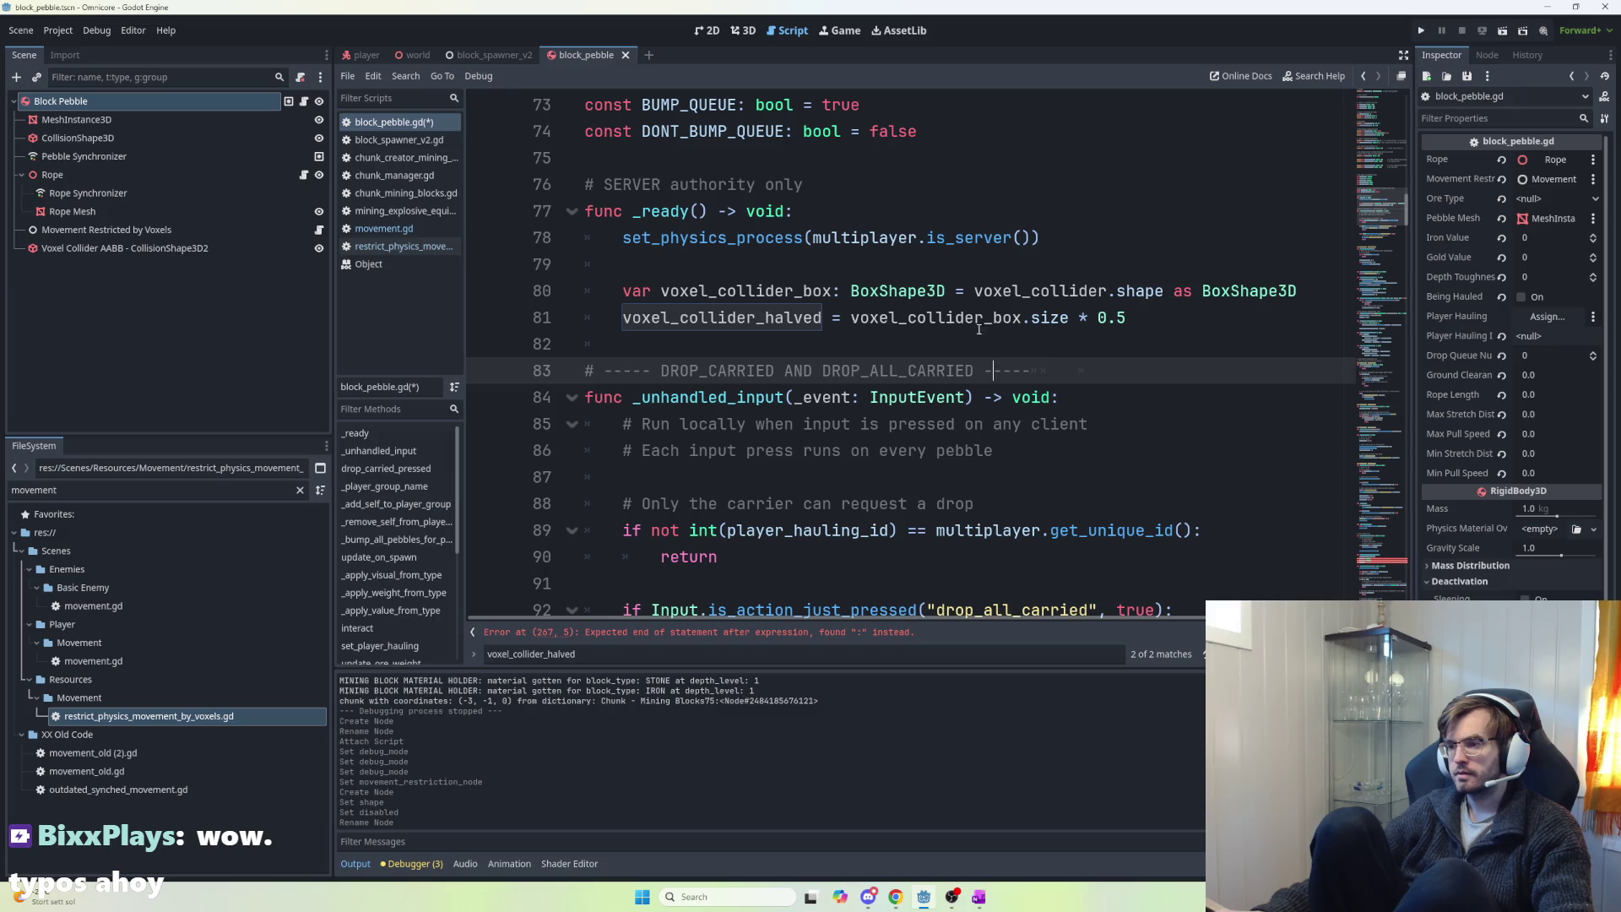
pyautogui.doubleClick(741, 292)
pyautogui.doubleClick(722, 318)
pyautogui.hotkey('ctrl', 'c')
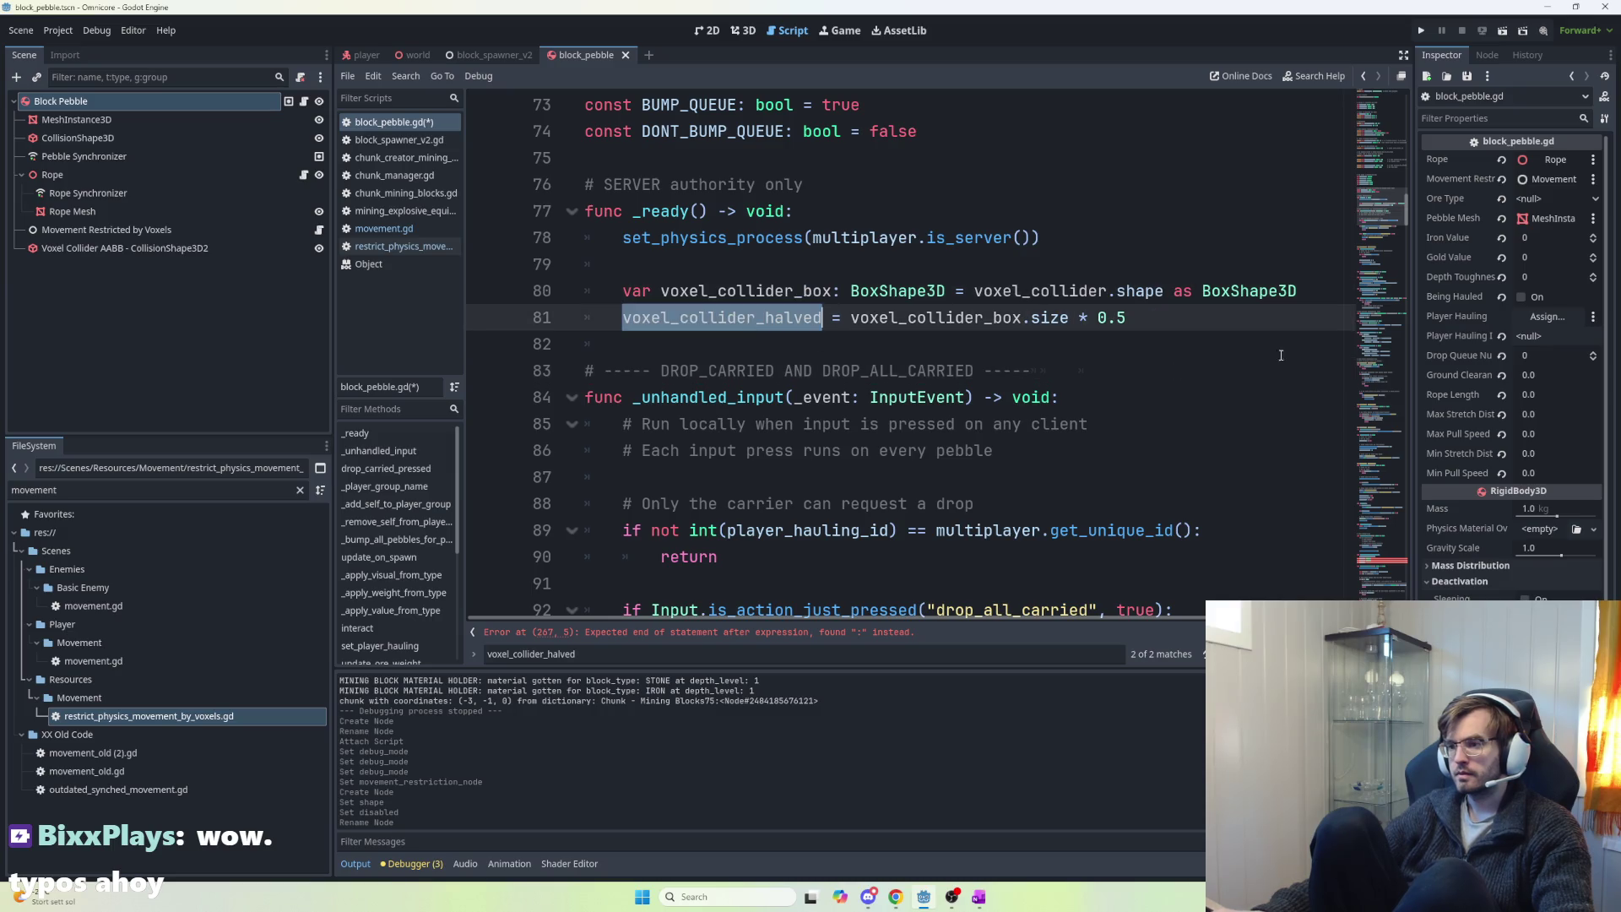
# Add voxel_collider_halved below the box_half line in overwrite_movement_by_voxels
pyautogui.click(1381, 559)
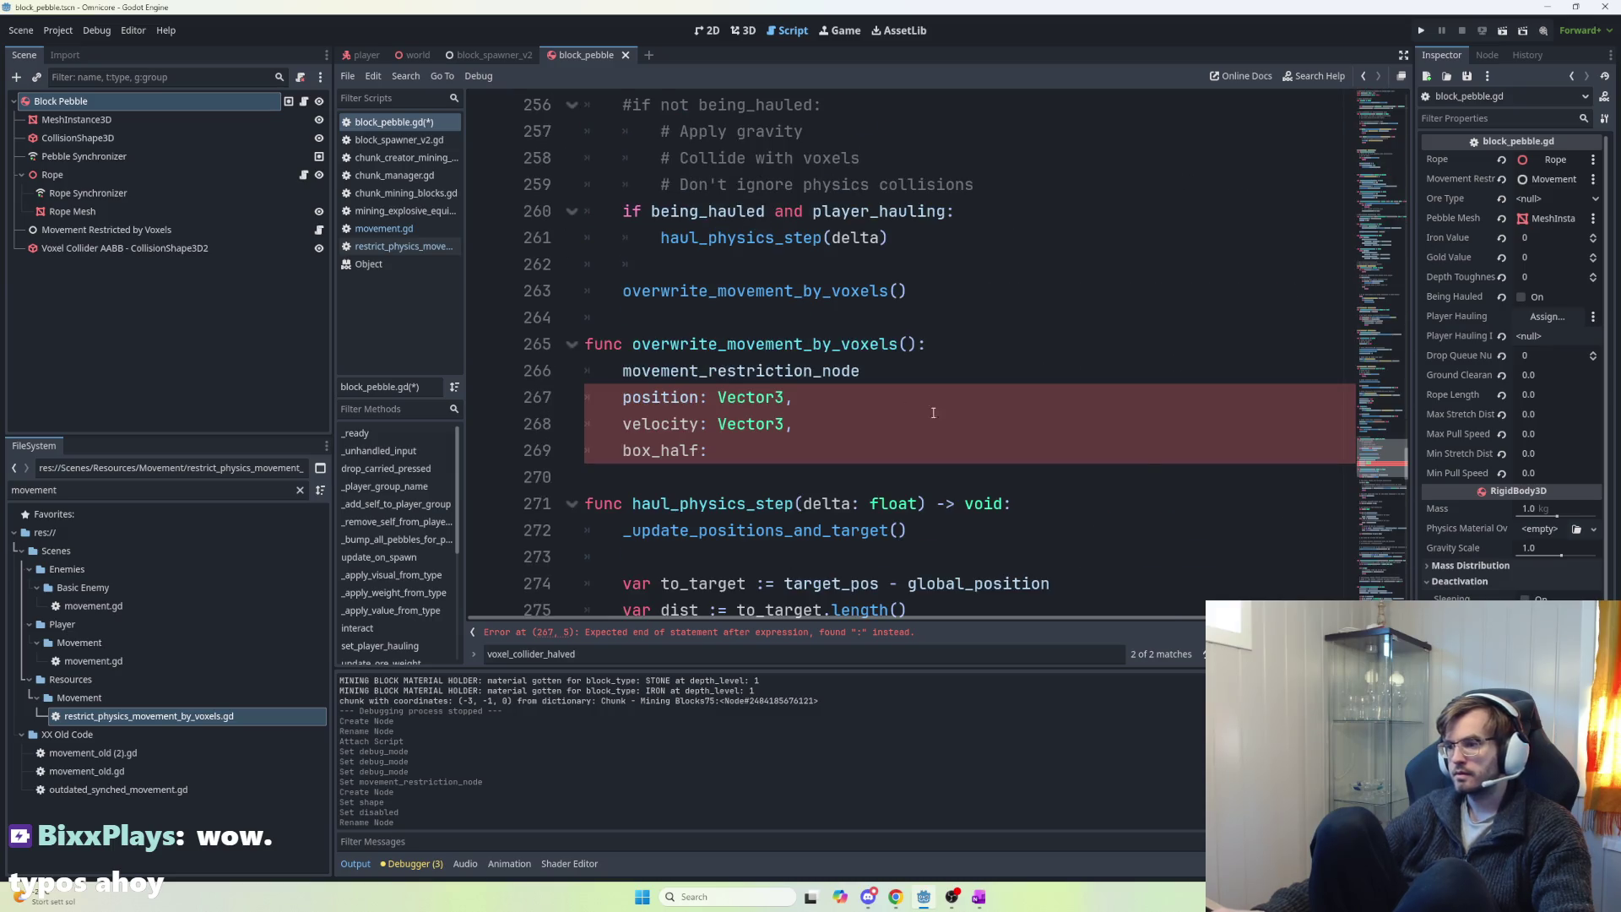
pyautogui.click(736, 448)
pyautogui.press('Return')
pyautogui.press('Return')
pyautogui.press('Return')
pyautogui.hotkey('ctrl', 'v')
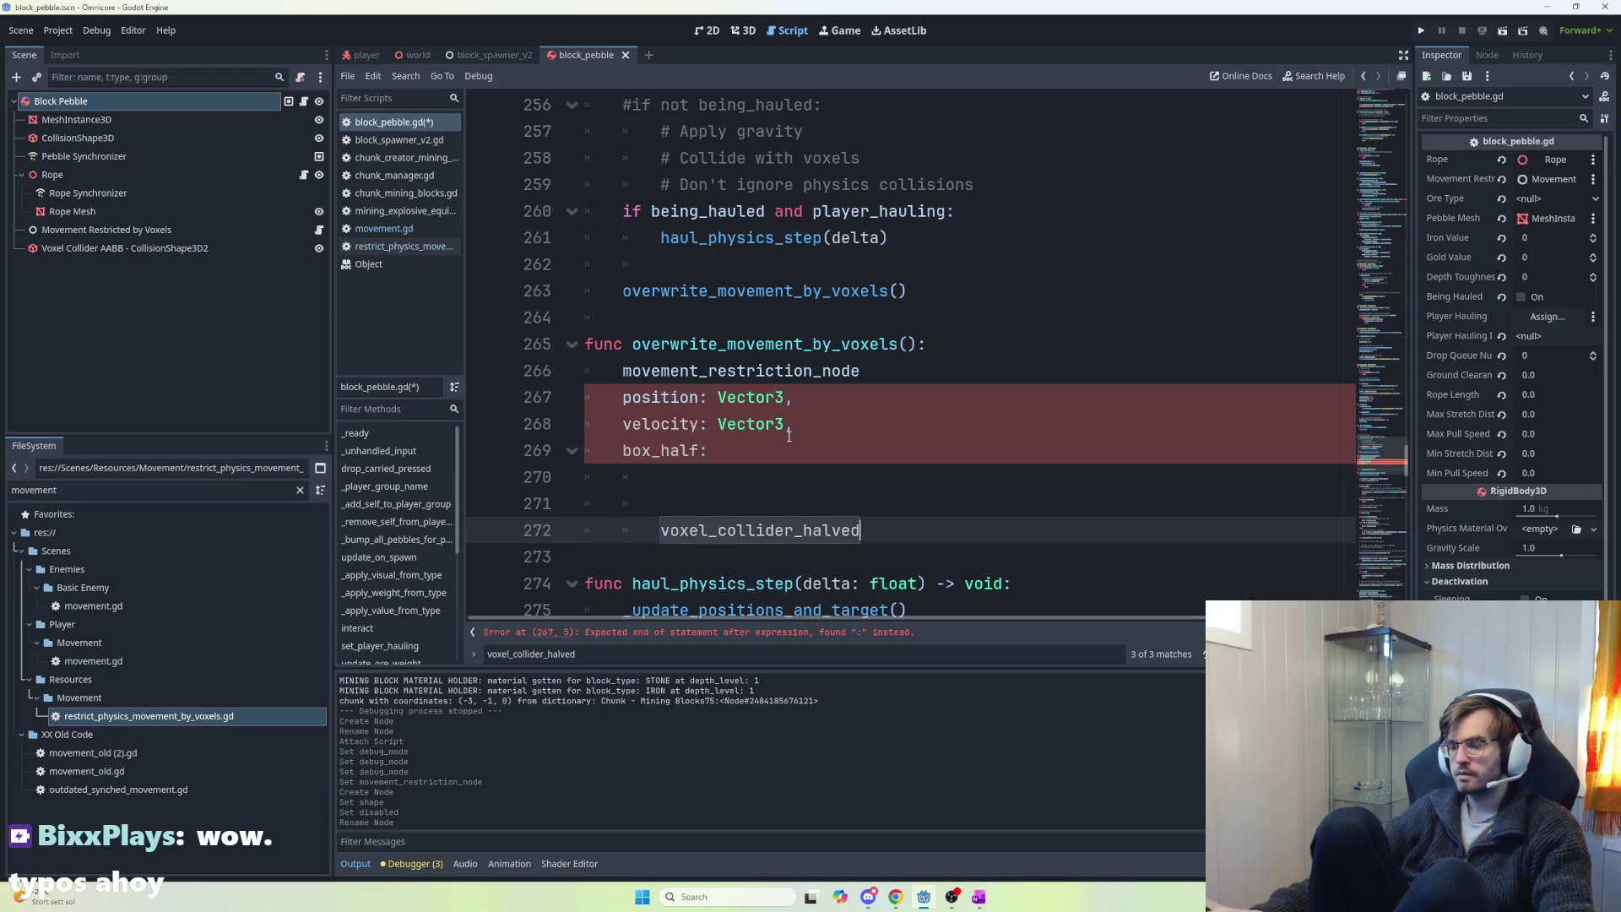
pyautogui.press('BackSpace')
pyautogui.press('Up')
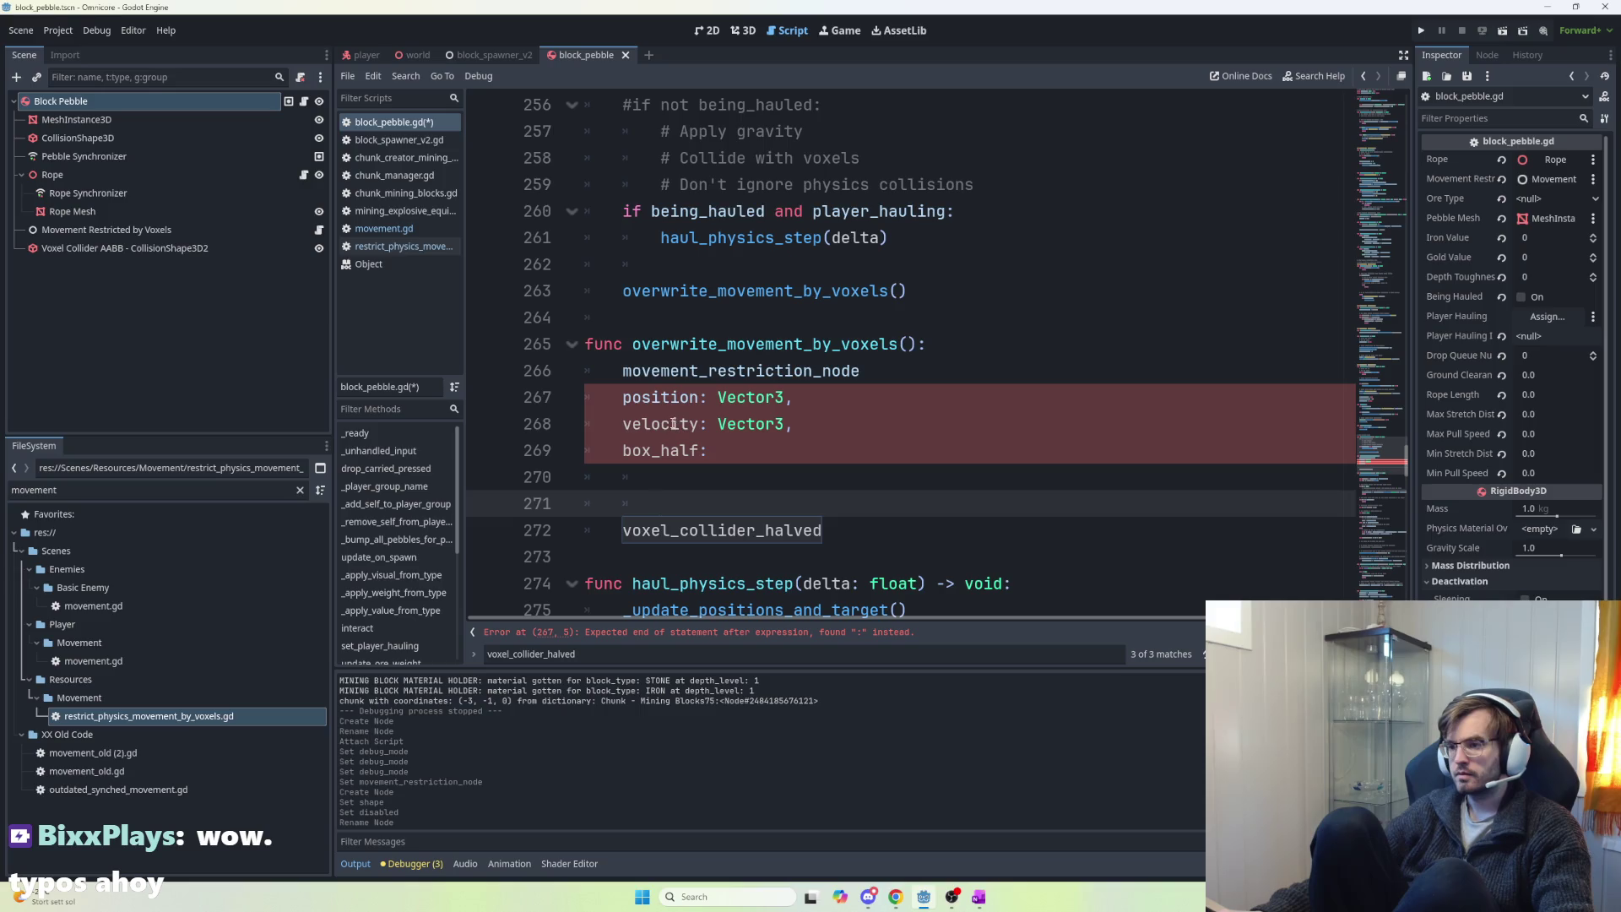
# Rewrite the position line as 'var position = global_position'
pyautogui.click(625, 403)
pyautogui.write('var')
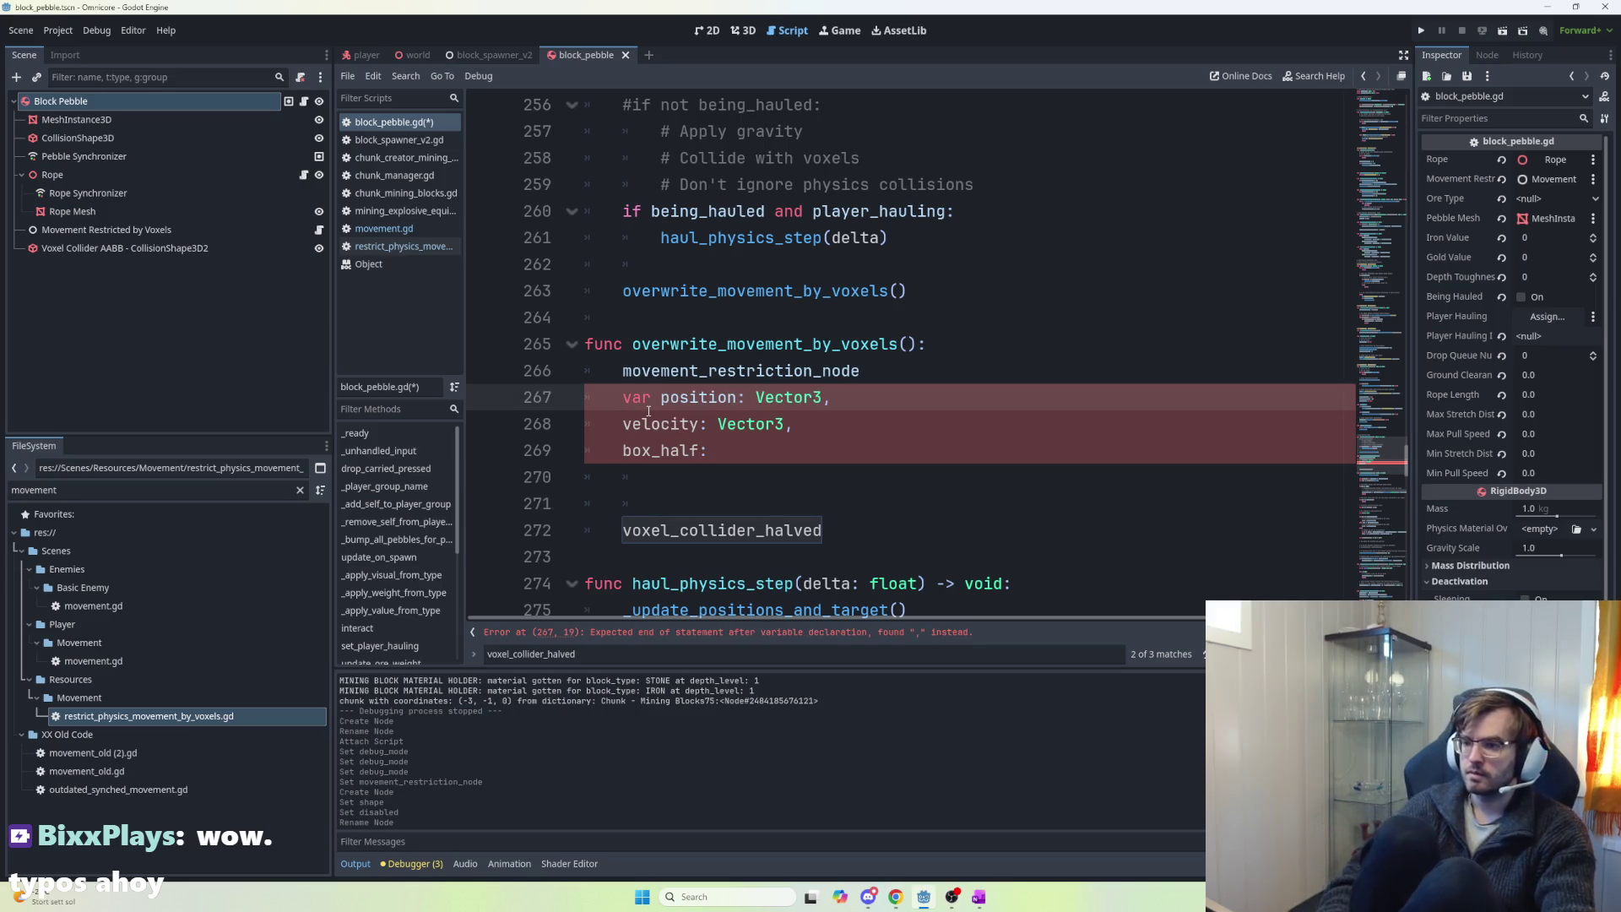
pyautogui.moveTo(737, 399); pyautogui.dragTo(934, 423)
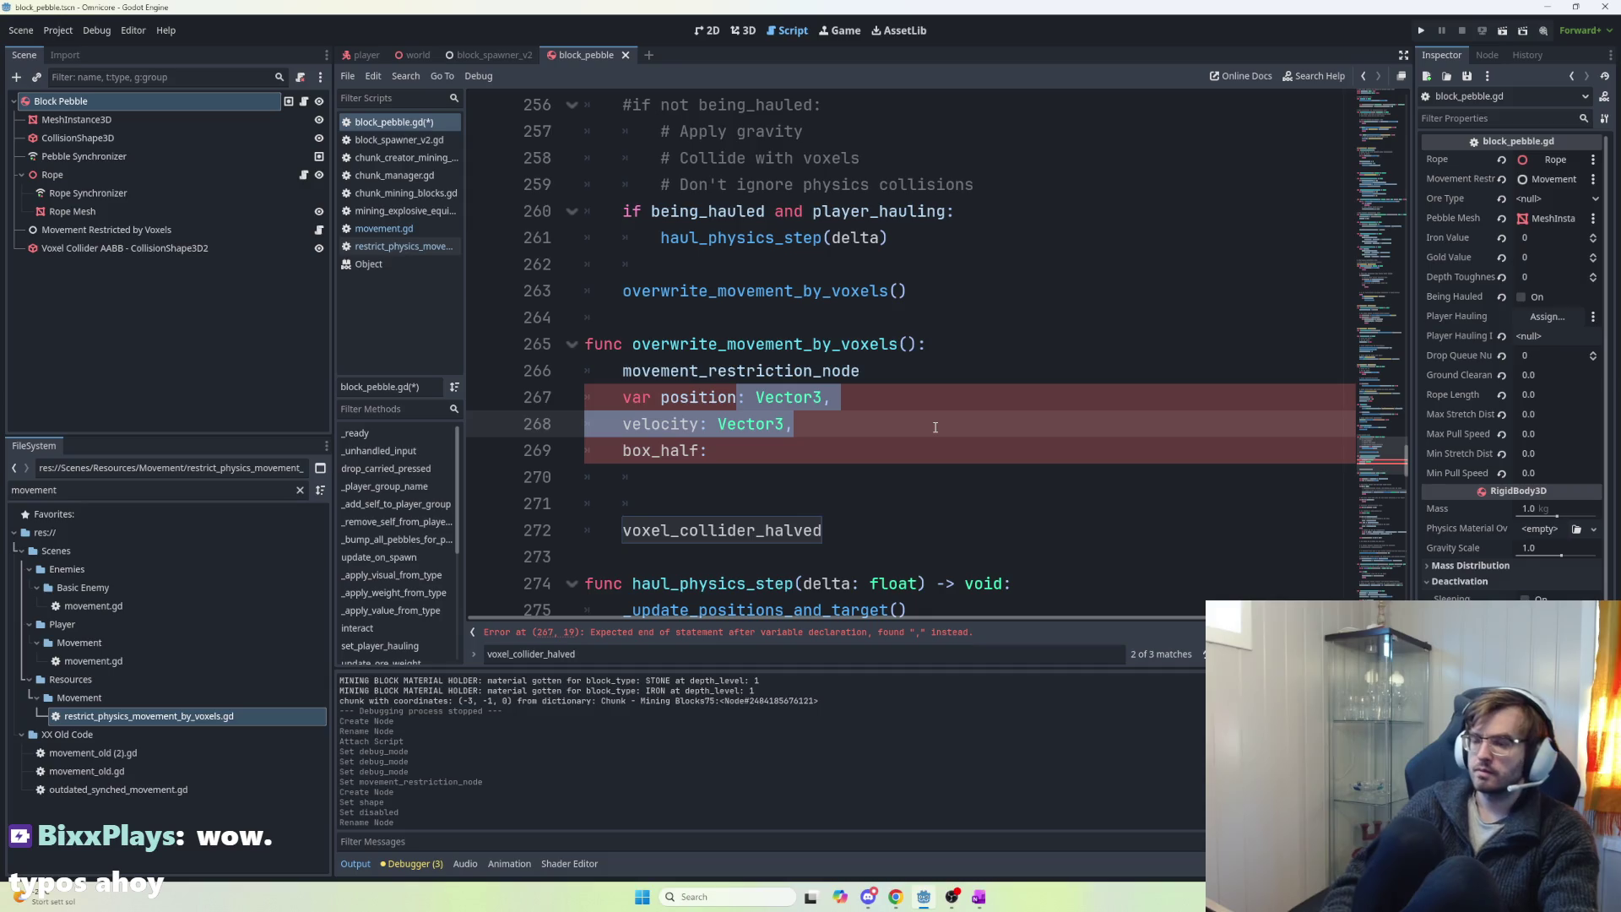
pyautogui.hotkey('shift', 'Up')
pyautogui.hotkey('shift', 'End')
pyautogui.write('= global_position')
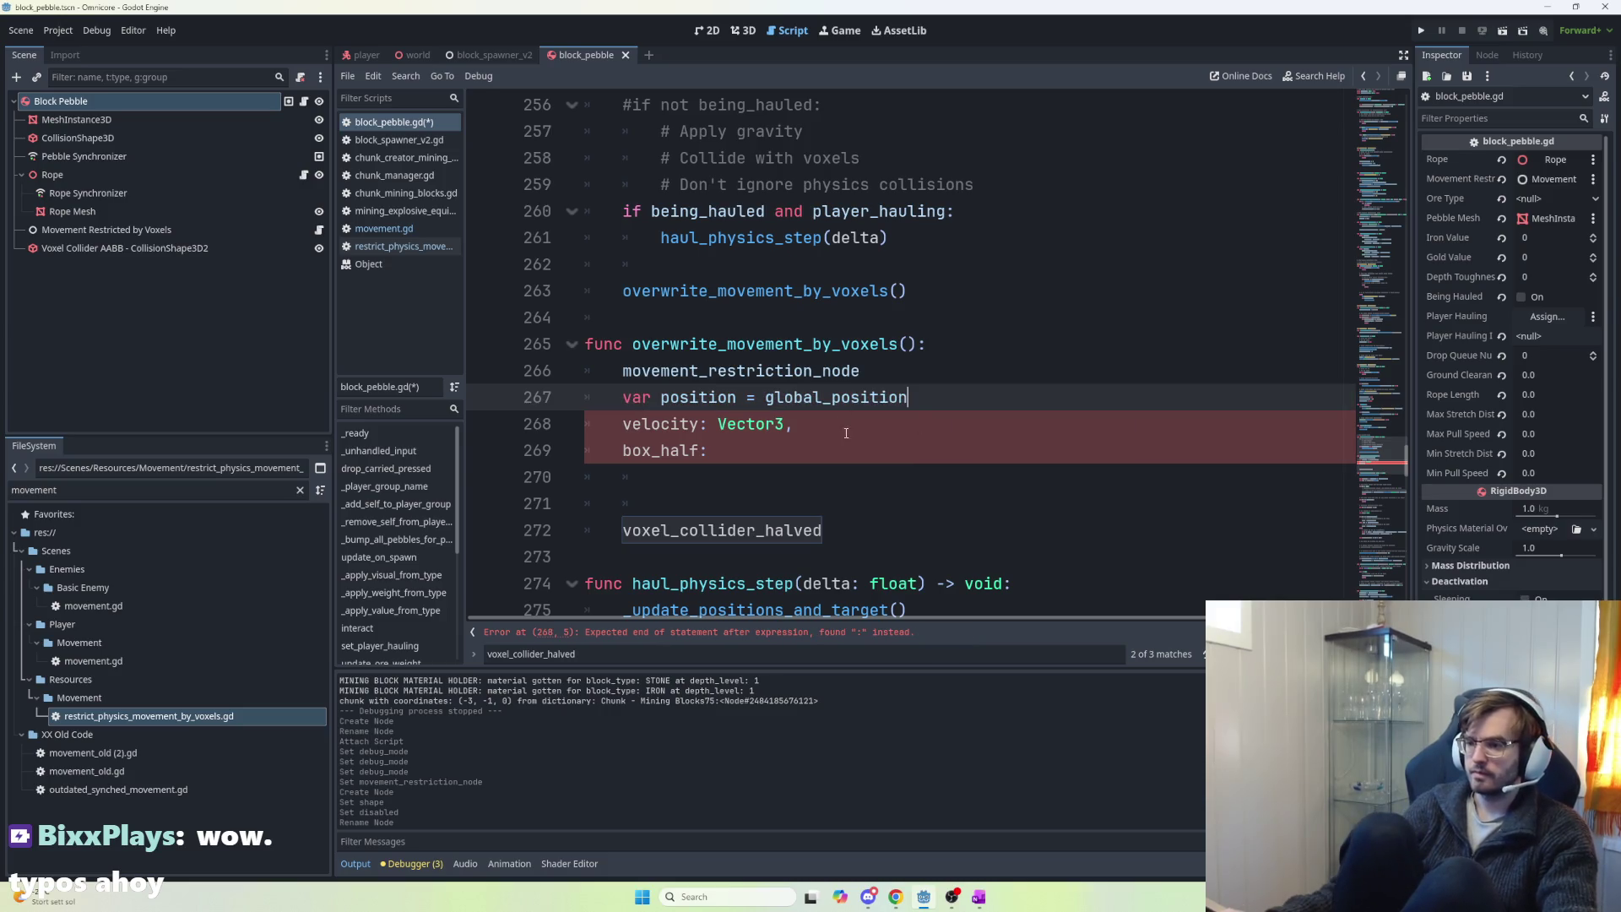
# Delete the velocity, var position and box_half lines from overwrite_movement_by_voxels
pyautogui.moveTo(843, 426); pyautogui.dragTo(618, 428)
pyautogui.write('var ve')
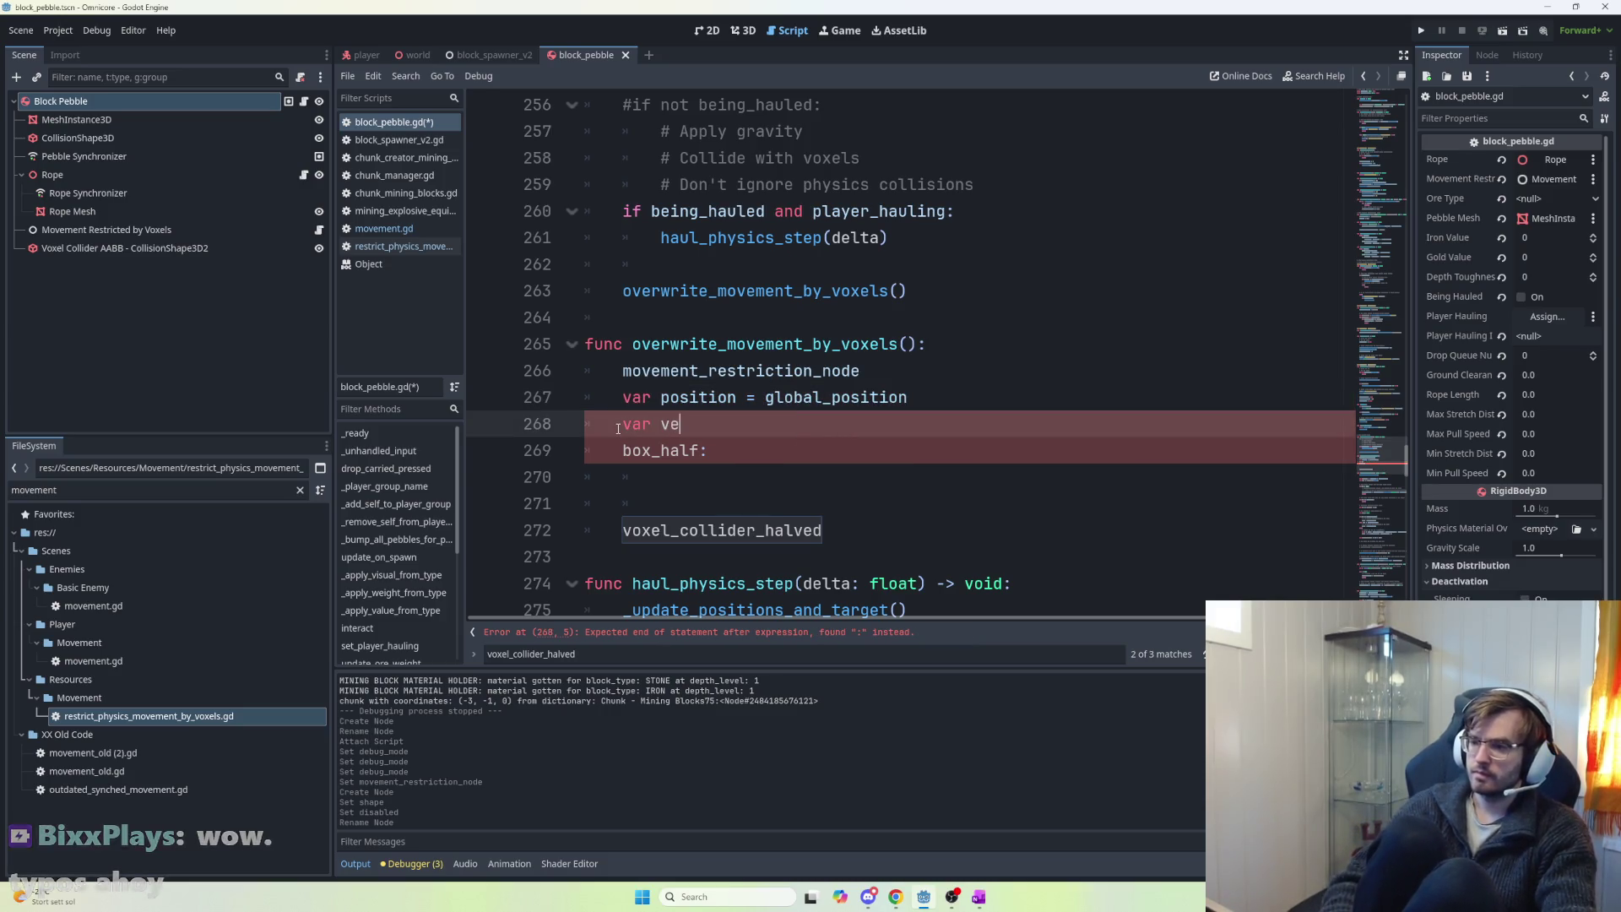
pyautogui.write('locit')
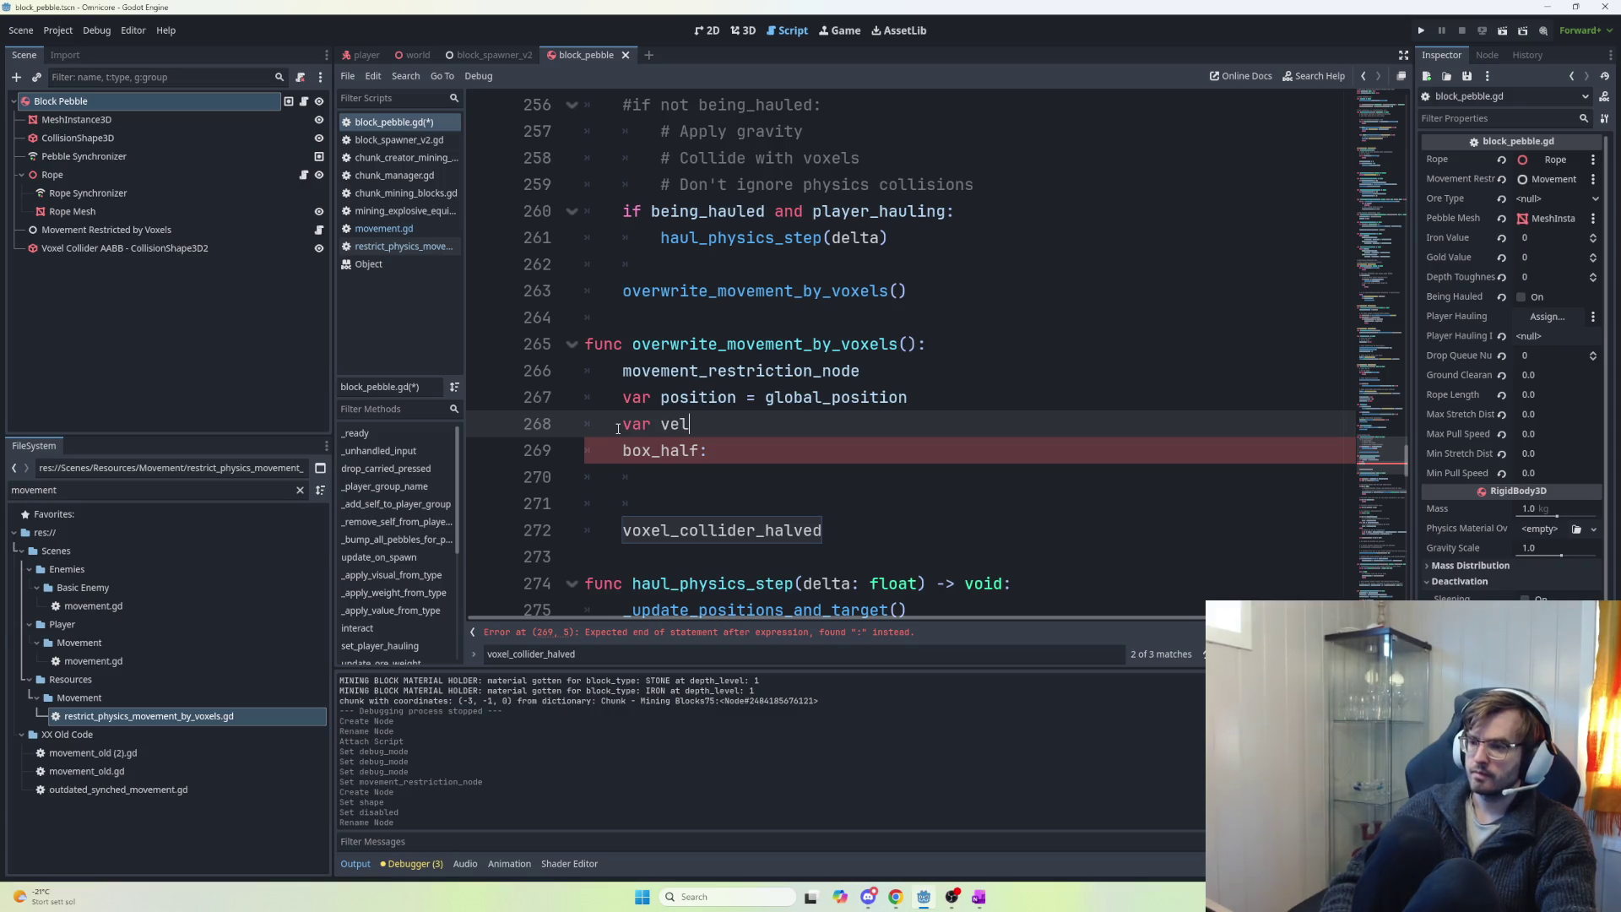
pyautogui.press('BackSpace')
pyautogui.press('BackSpace')
pyautogui.press('BackSpace')
pyautogui.press('BackSpace')
pyautogui.press('BackSpace')
pyautogui.press('BackSpace')
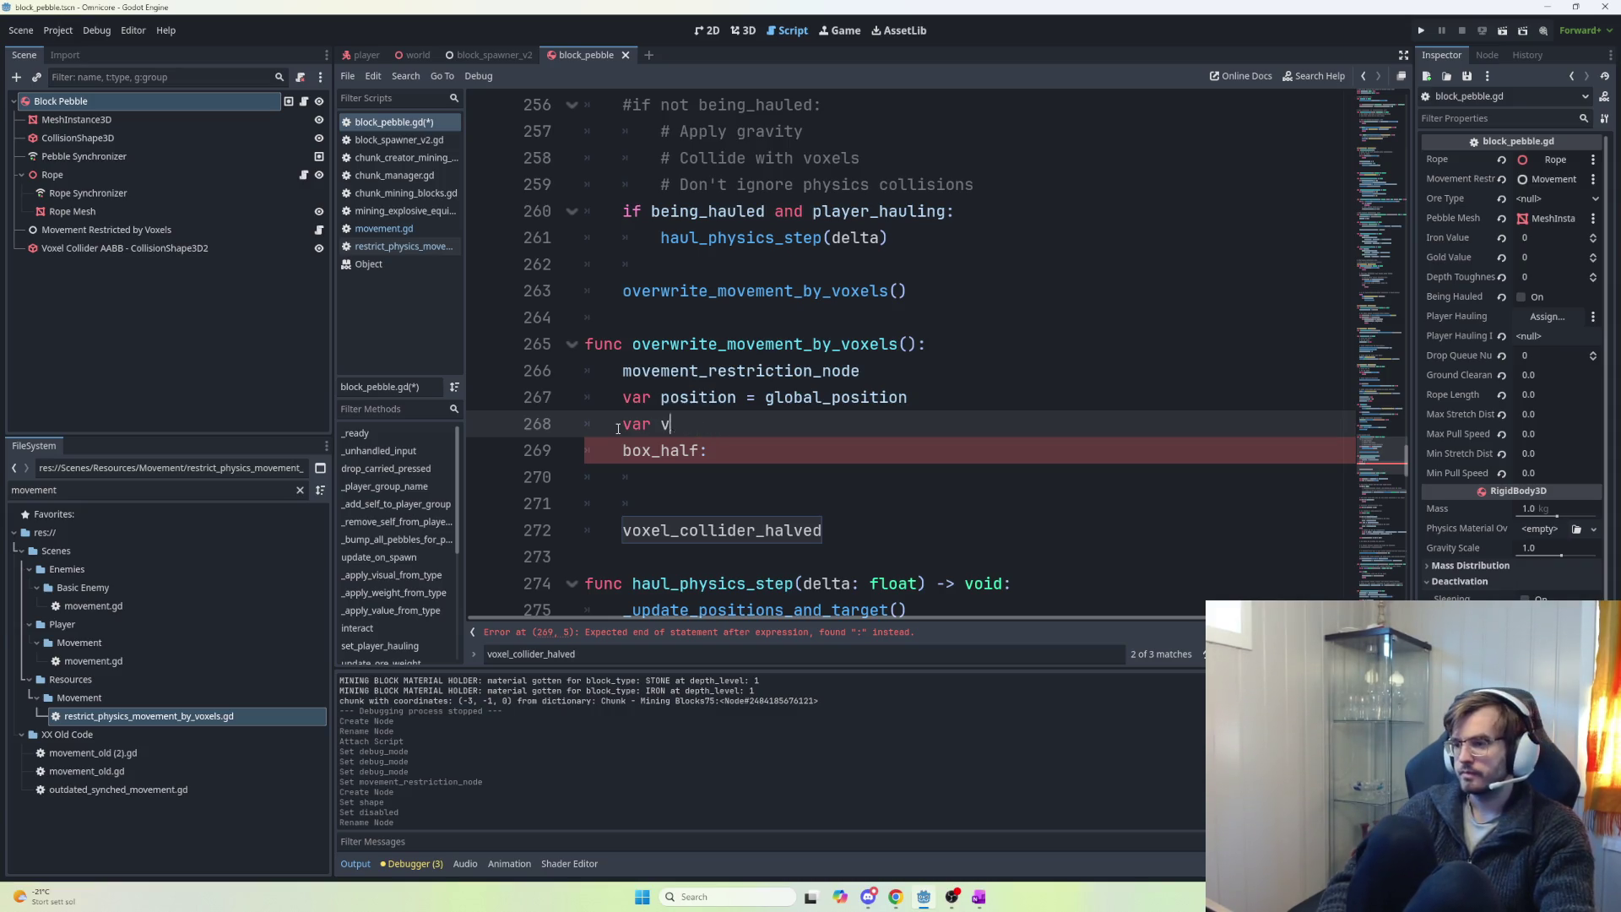
pyautogui.hotkey('shift', 'Up')
pyautogui.press('BackSpace')
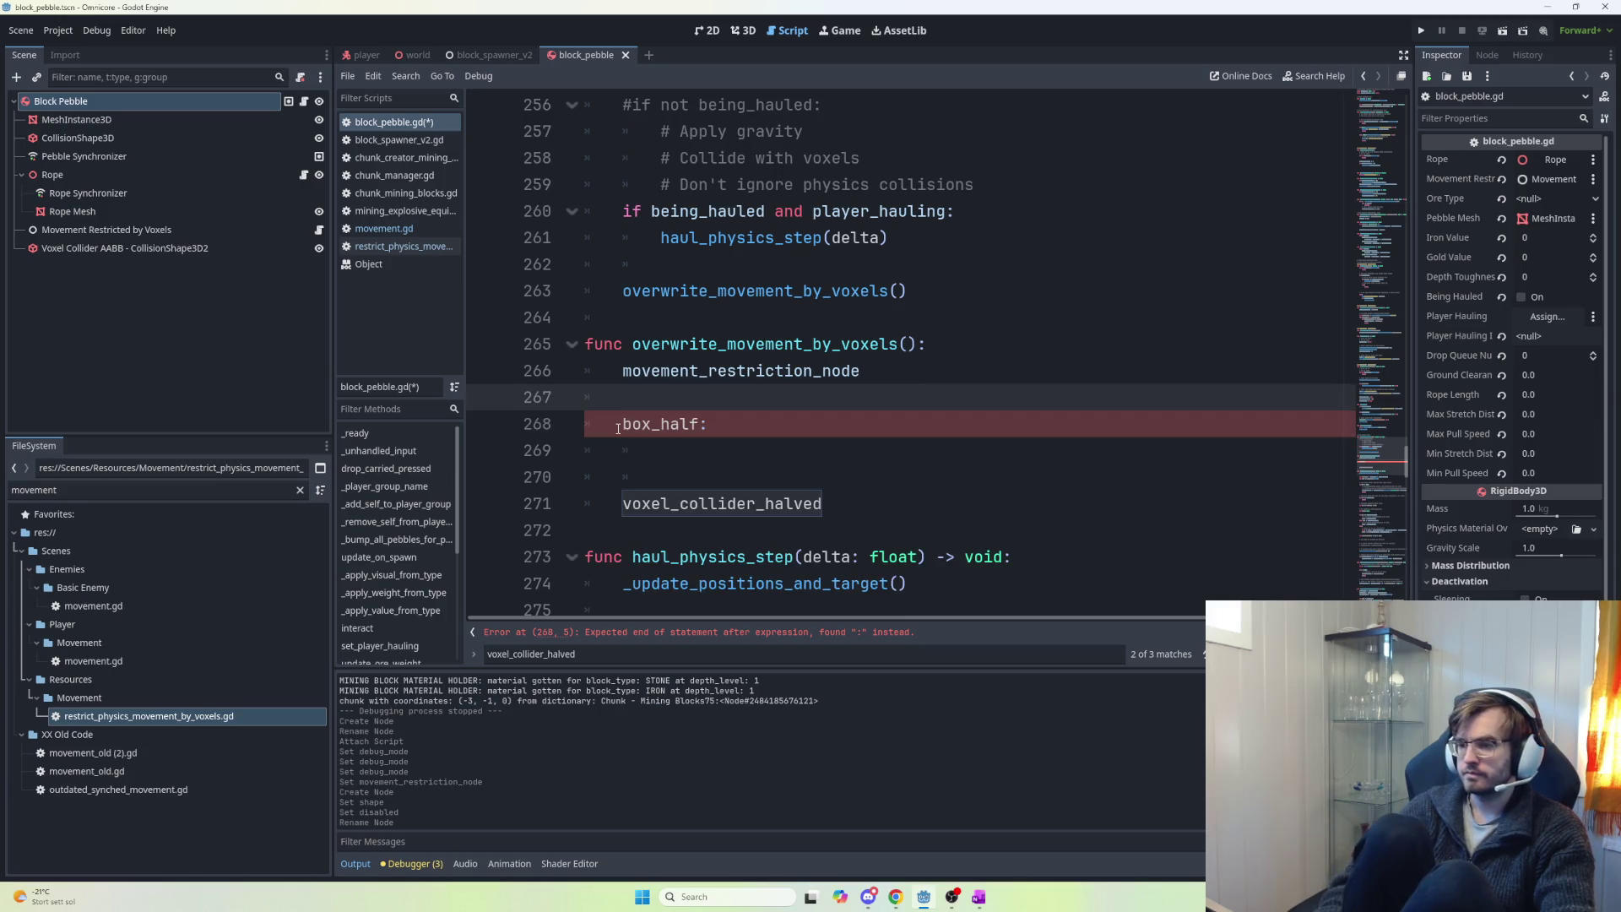
pyautogui.click(618, 428)
pyautogui.hotkey('shift', 'End')
pyautogui.press('BackSpace')
pyautogui.press('BackSpace')
pyautogui.press('BackSpace')
pyautogui.press('BackSpace')
# Change the movement_restriction_node call on line 266 to voxel_sweep_movement
pyautogui.write('.')
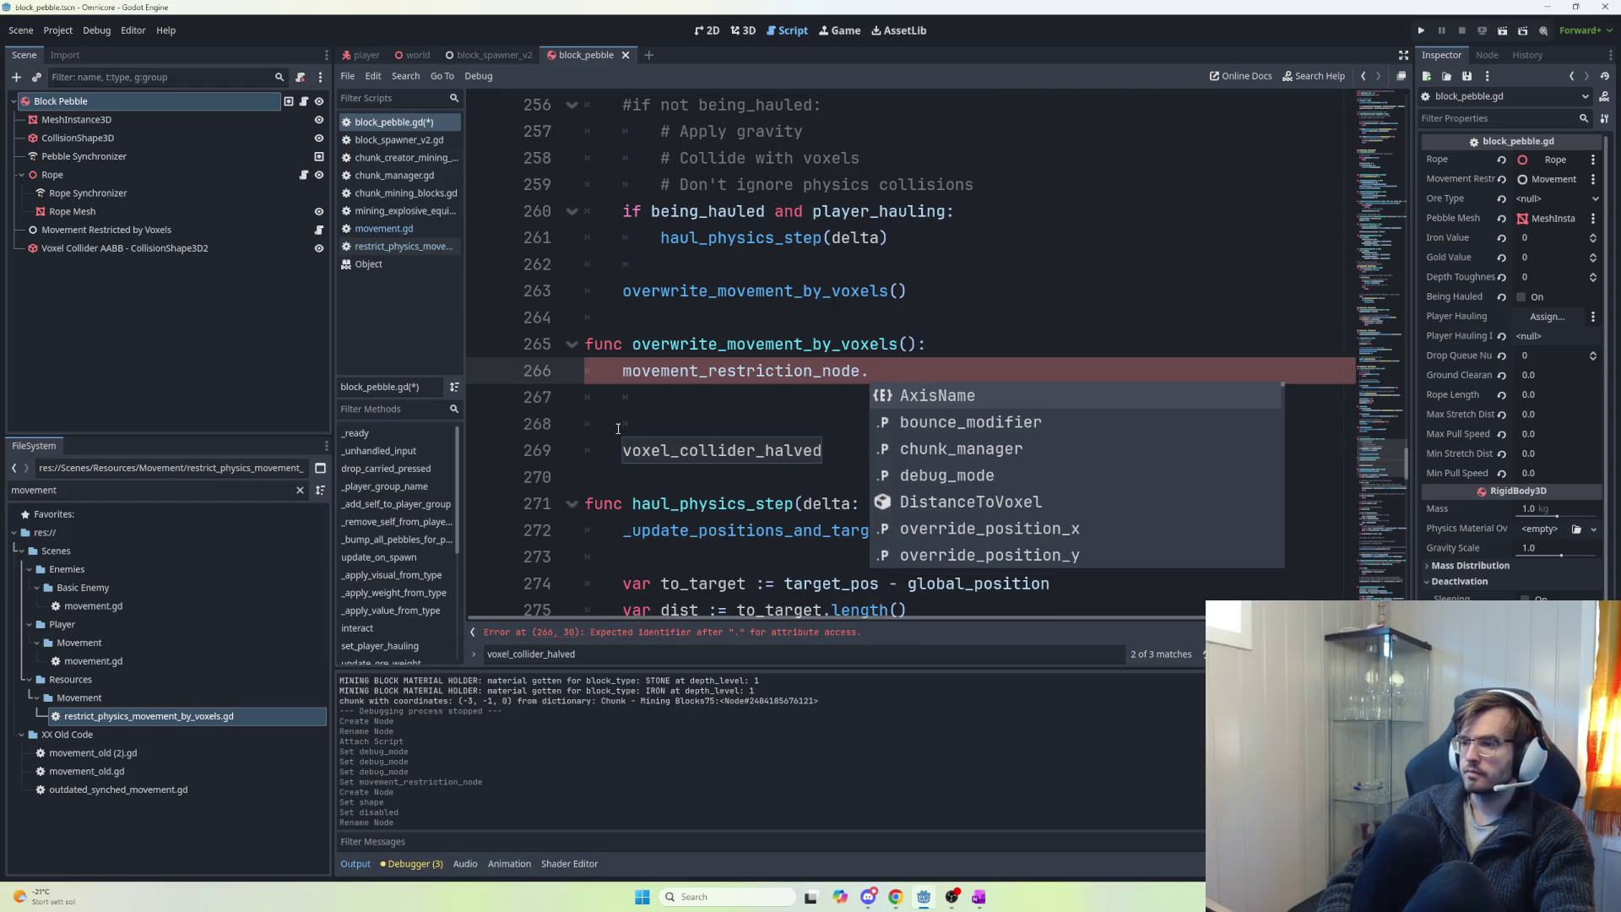
pyautogui.write('swee')
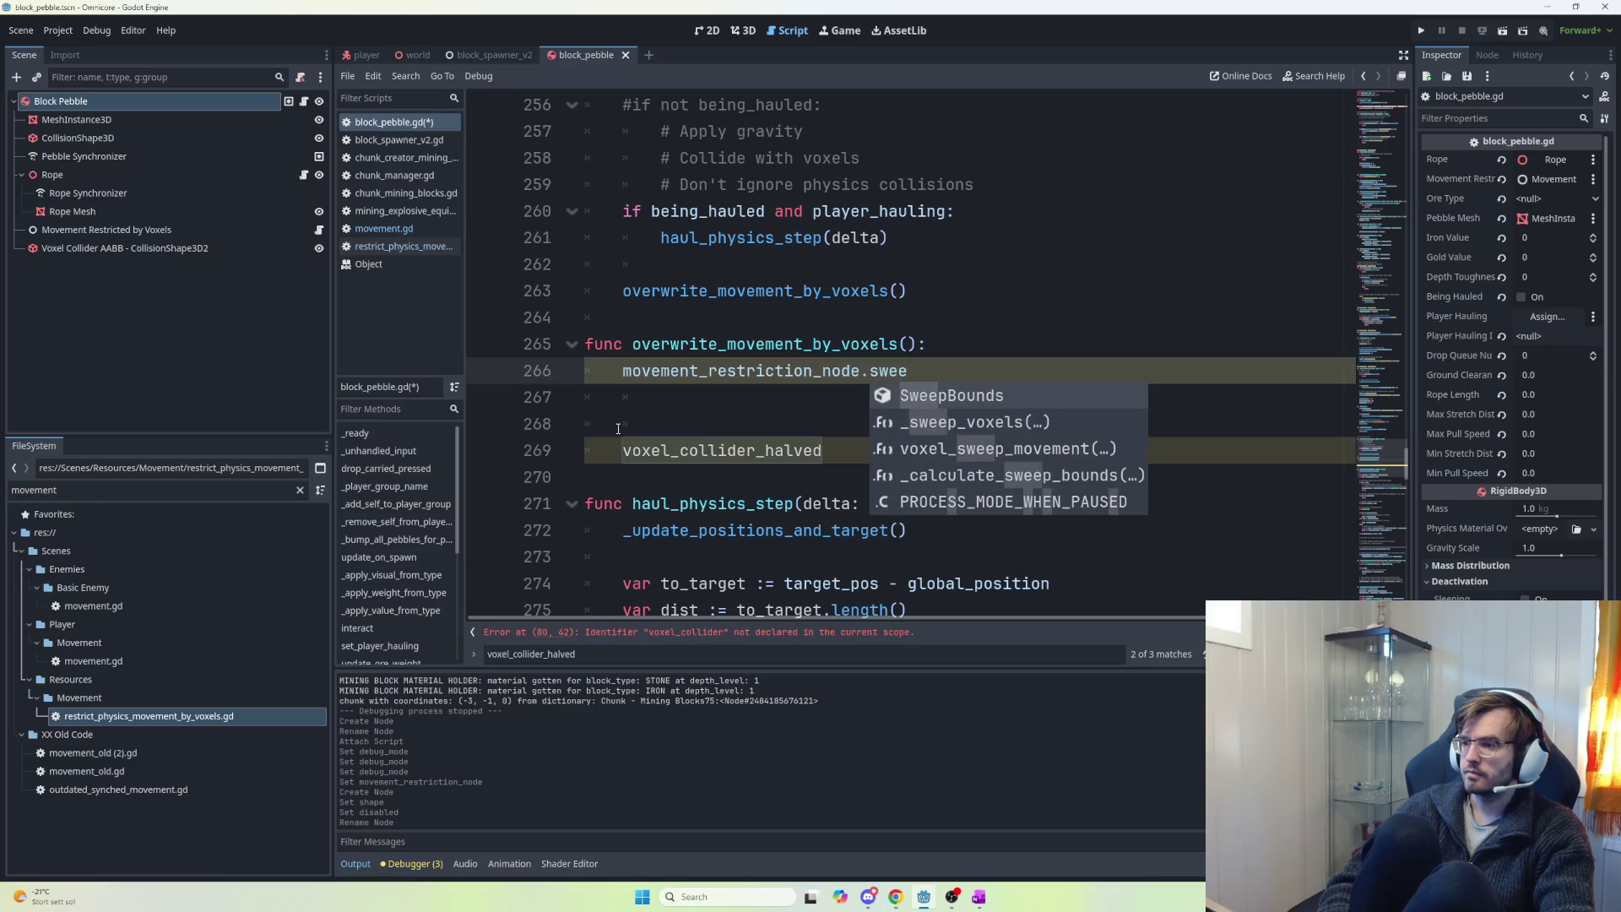
pyautogui.press('Down')
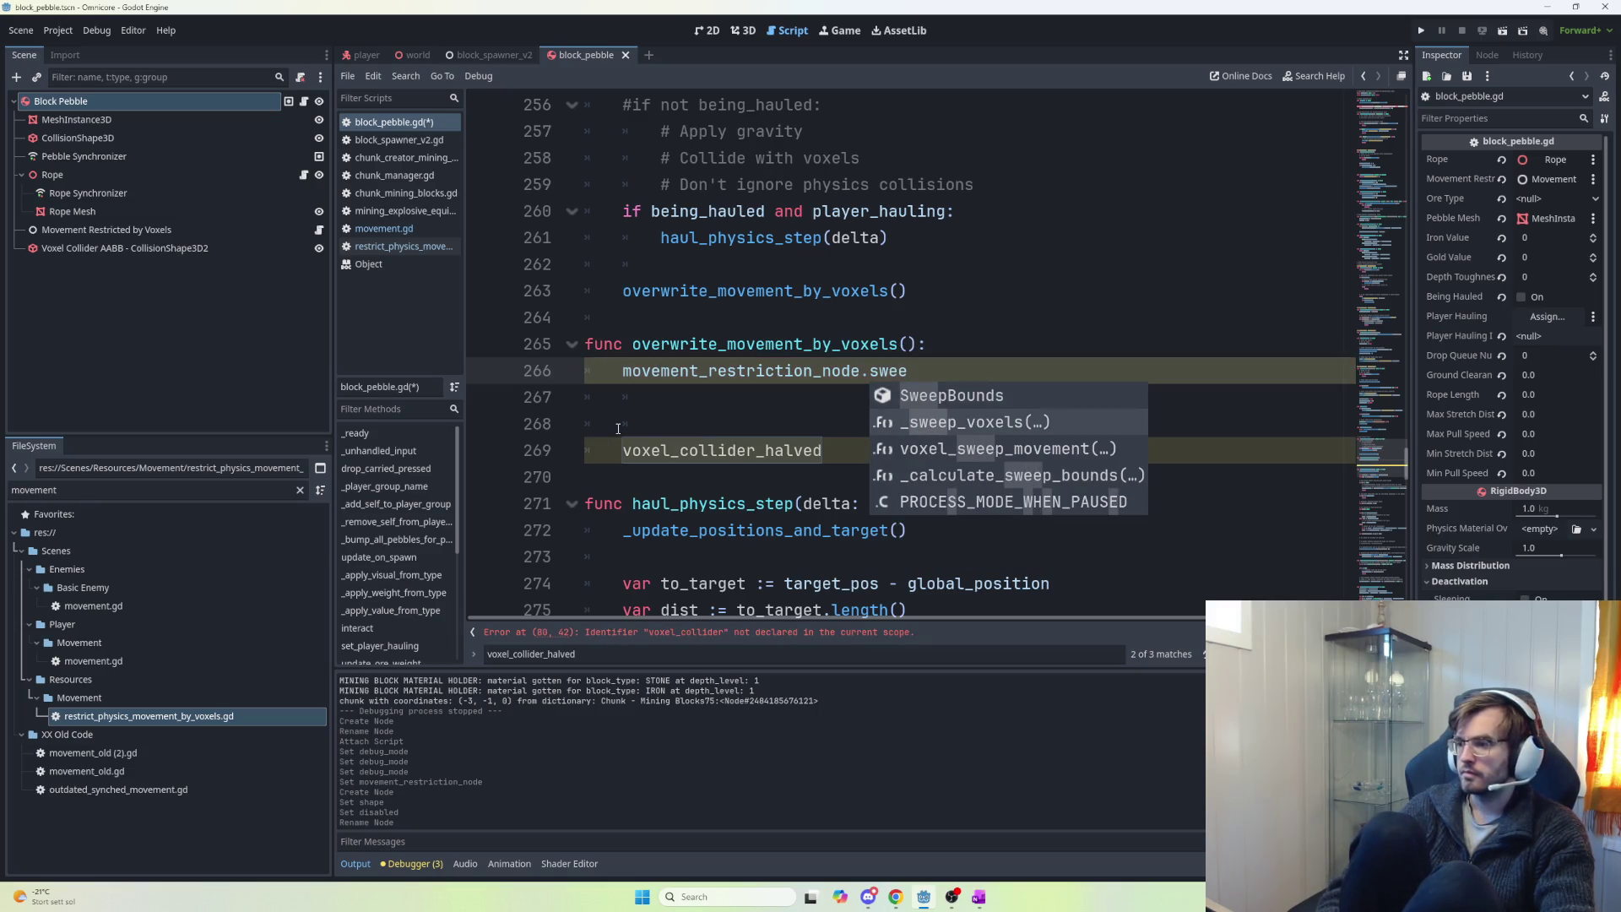
pyautogui.press('Return')
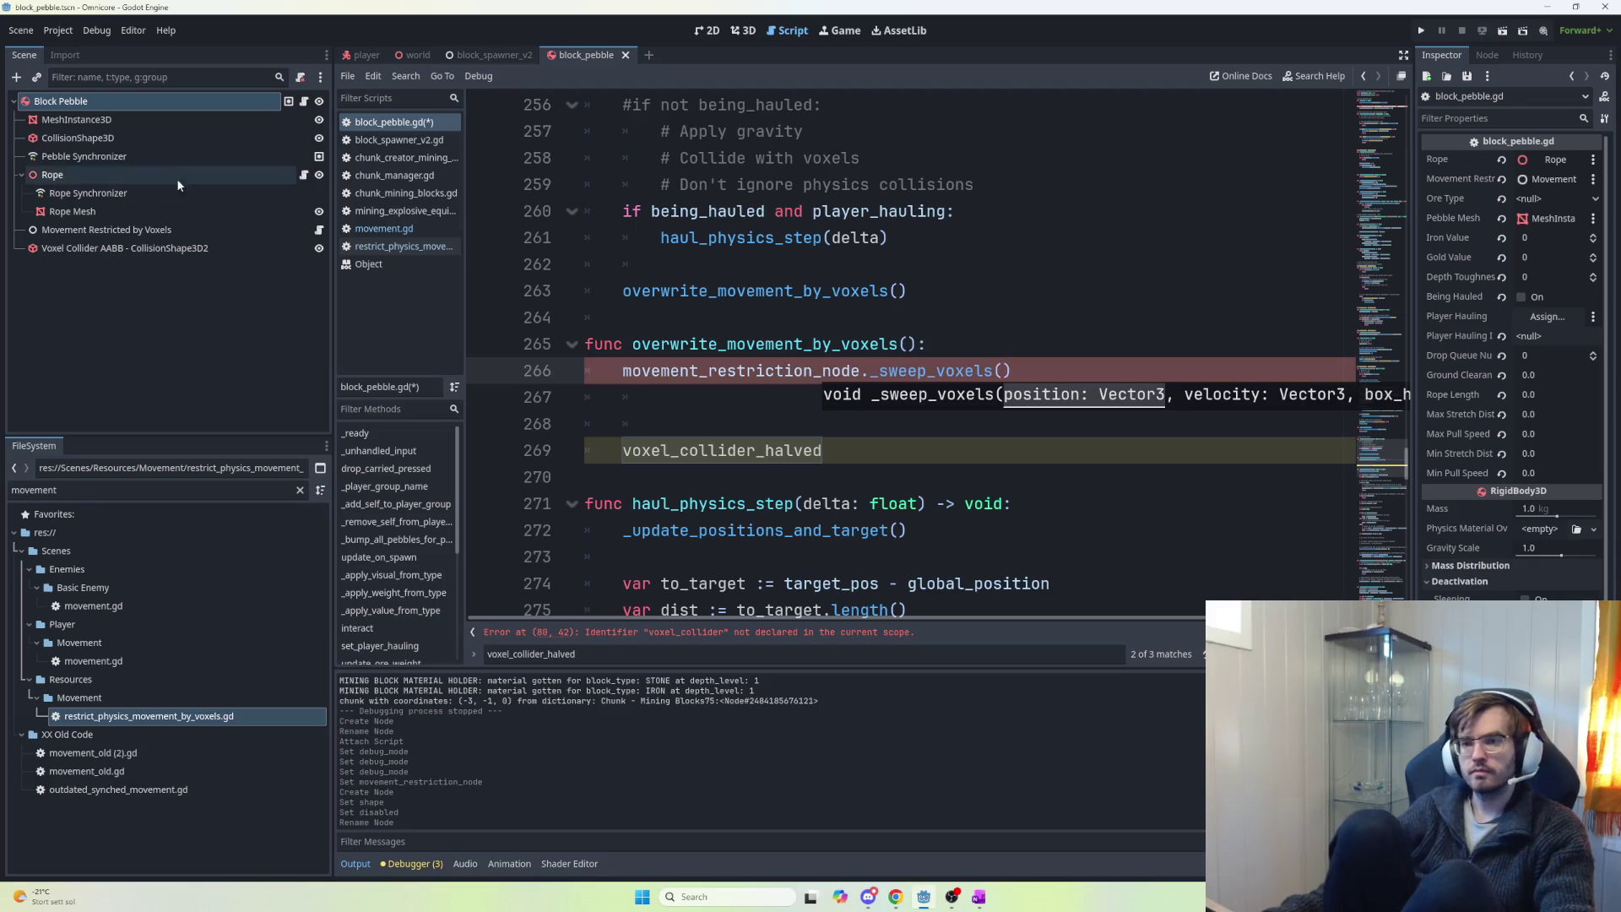
pyautogui.click(403, 250)
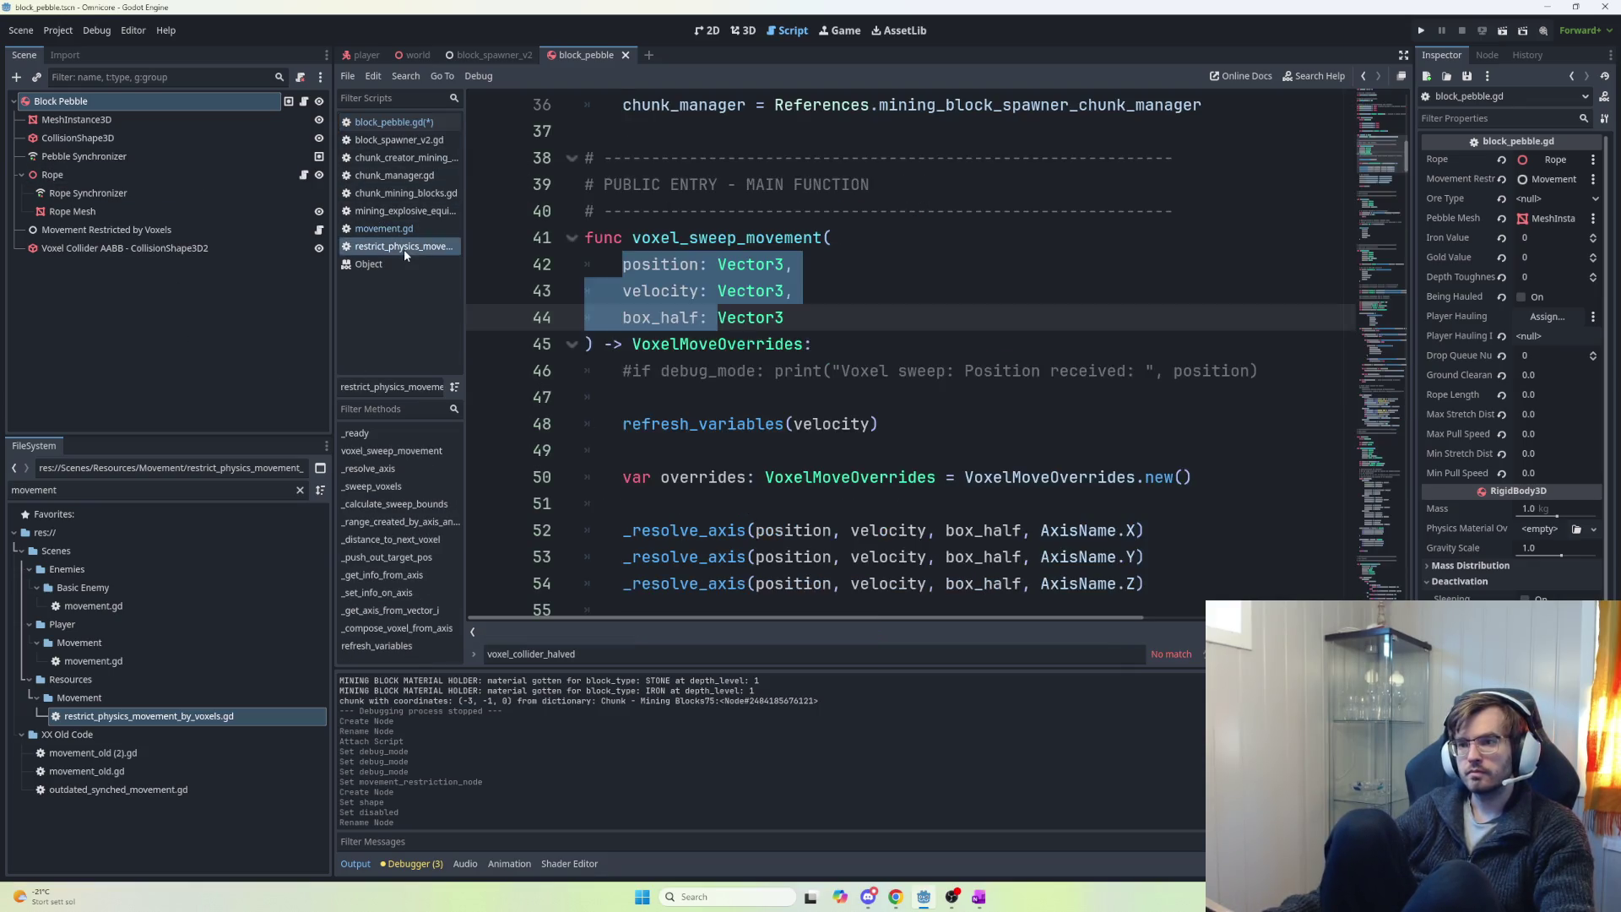
pyautogui.doubleClick(715, 239)
pyautogui.hotkey('ctrl', 'c')
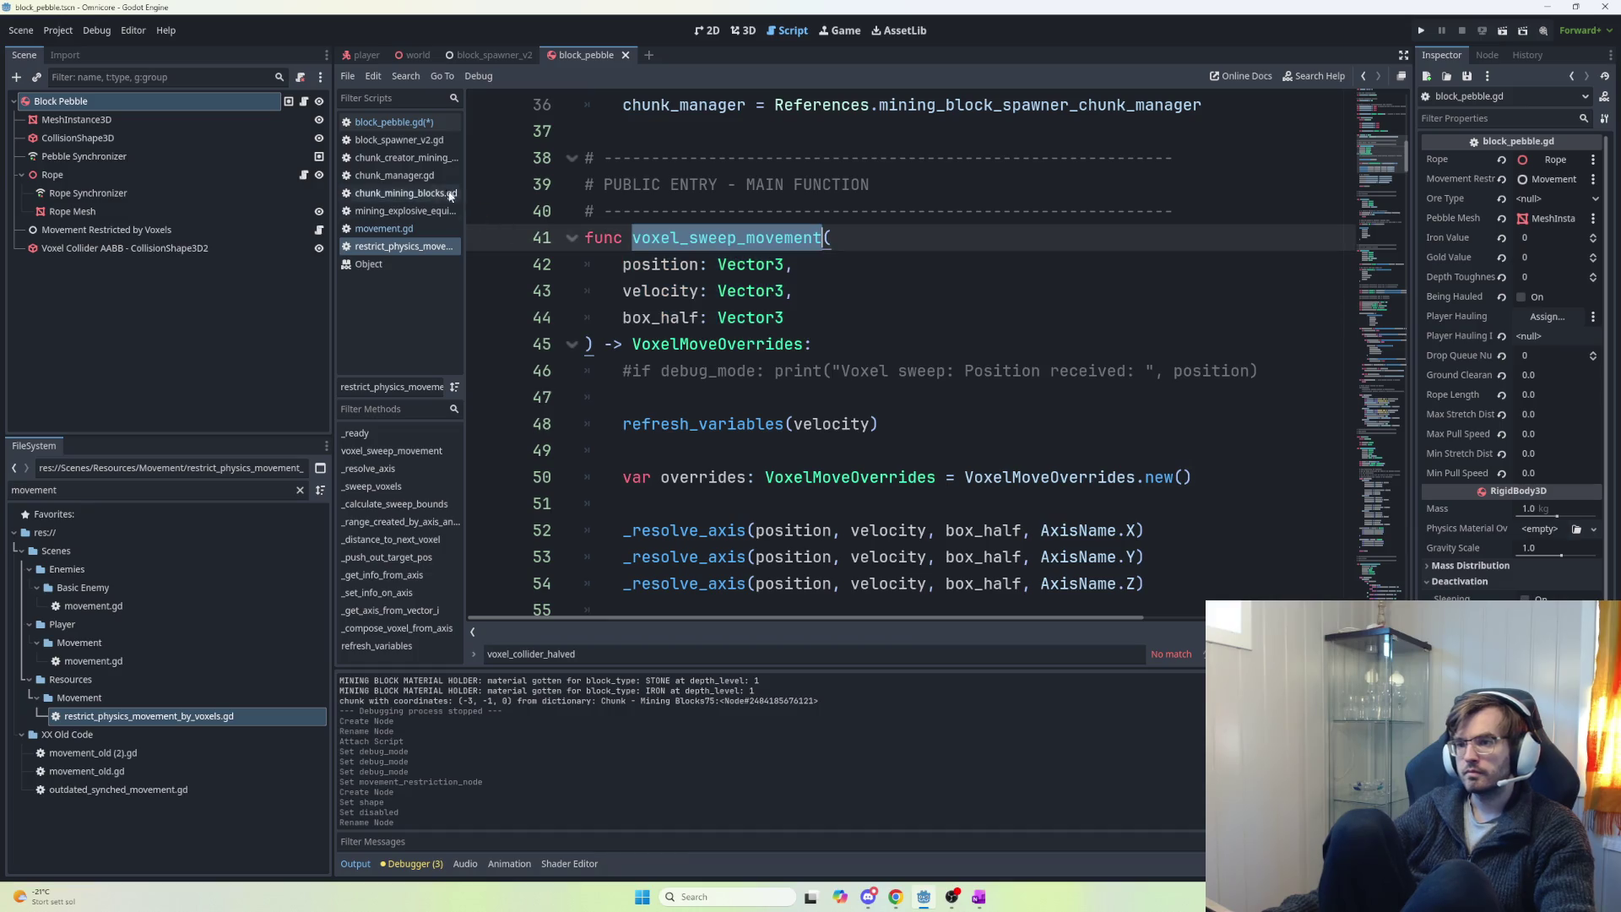
pyautogui.click(395, 121)
pyautogui.doubleClick(944, 371)
pyautogui.hotkey('shift', 'End')
pyautogui.hotkey('ctrl', 'v')
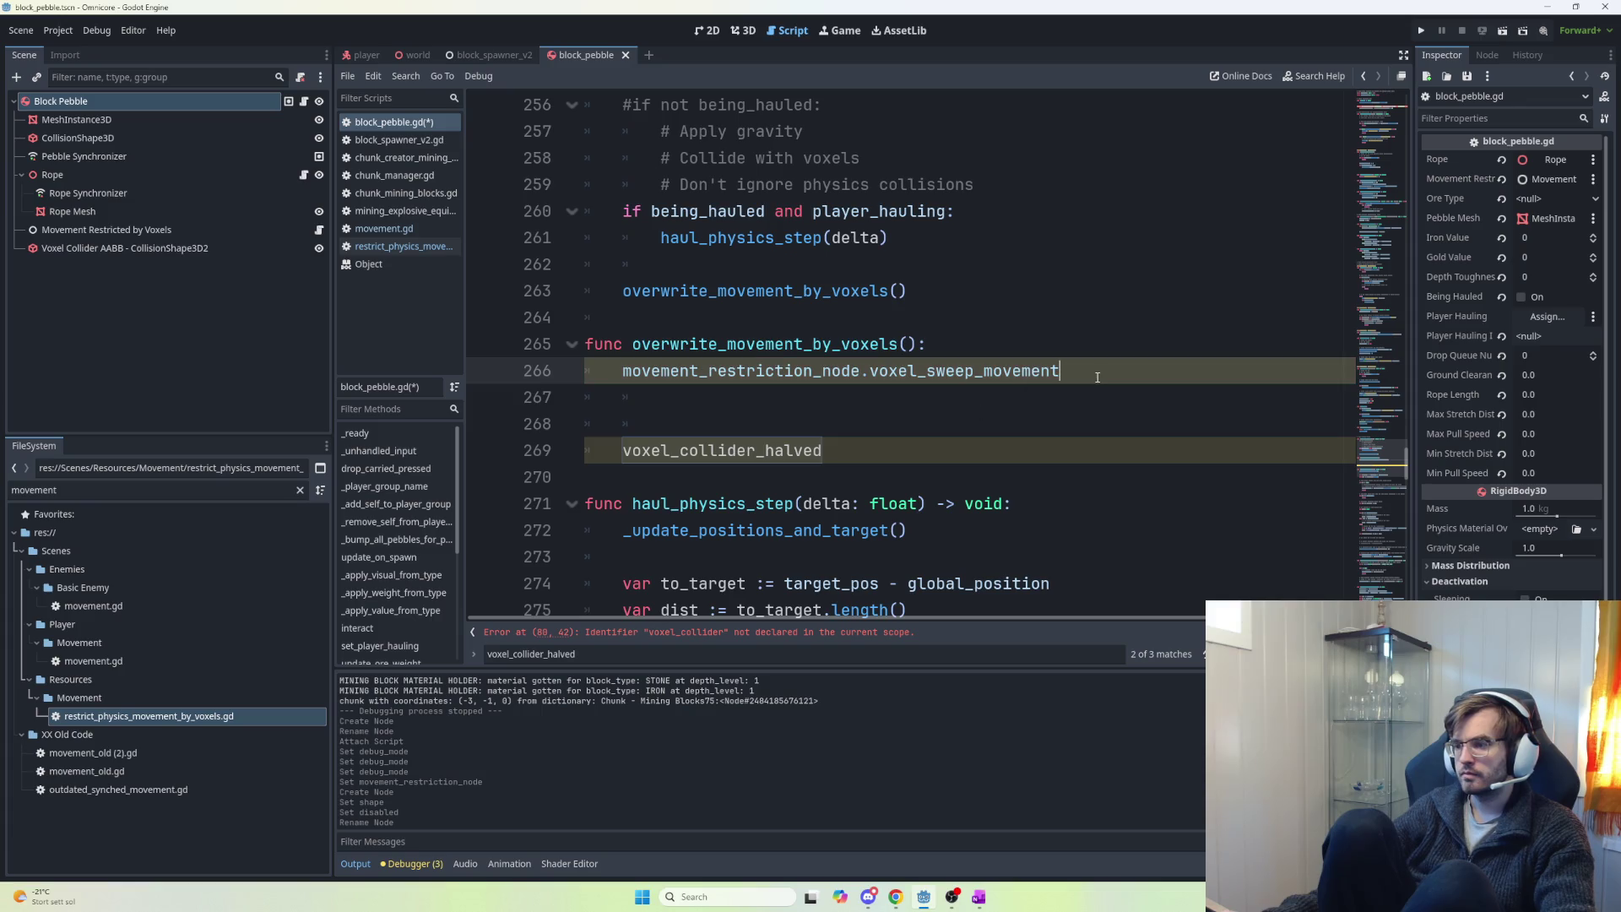
# Pass global_position, velocity and voxel_collider_halved as the voxel_sweep_movement arguments
pyautogui.write('(')
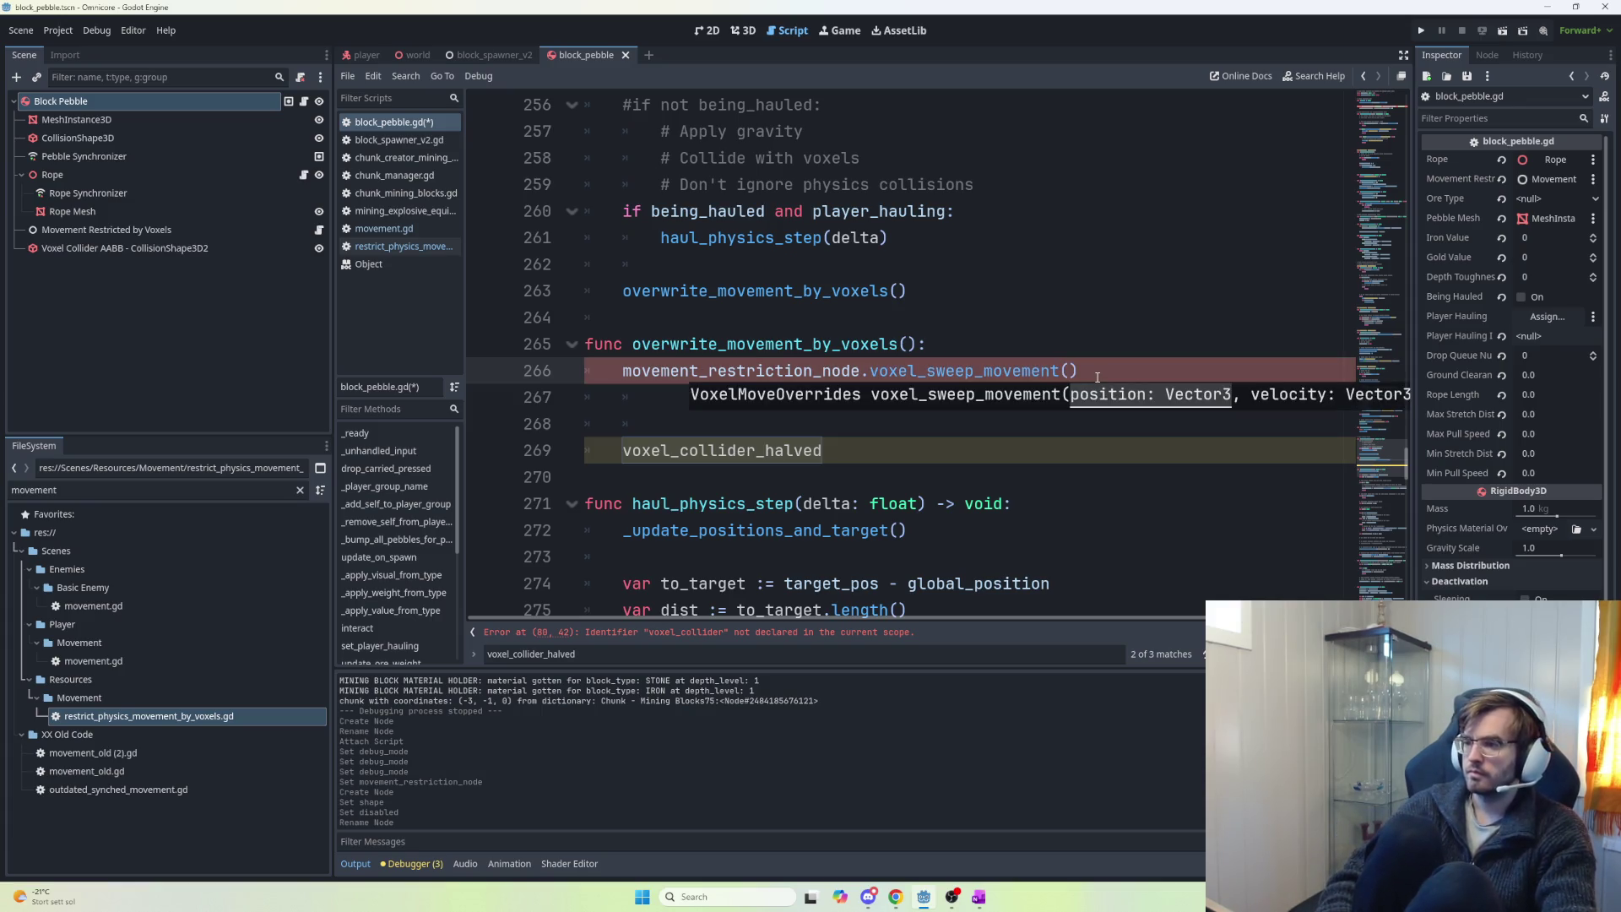
pyautogui.write('global_position')
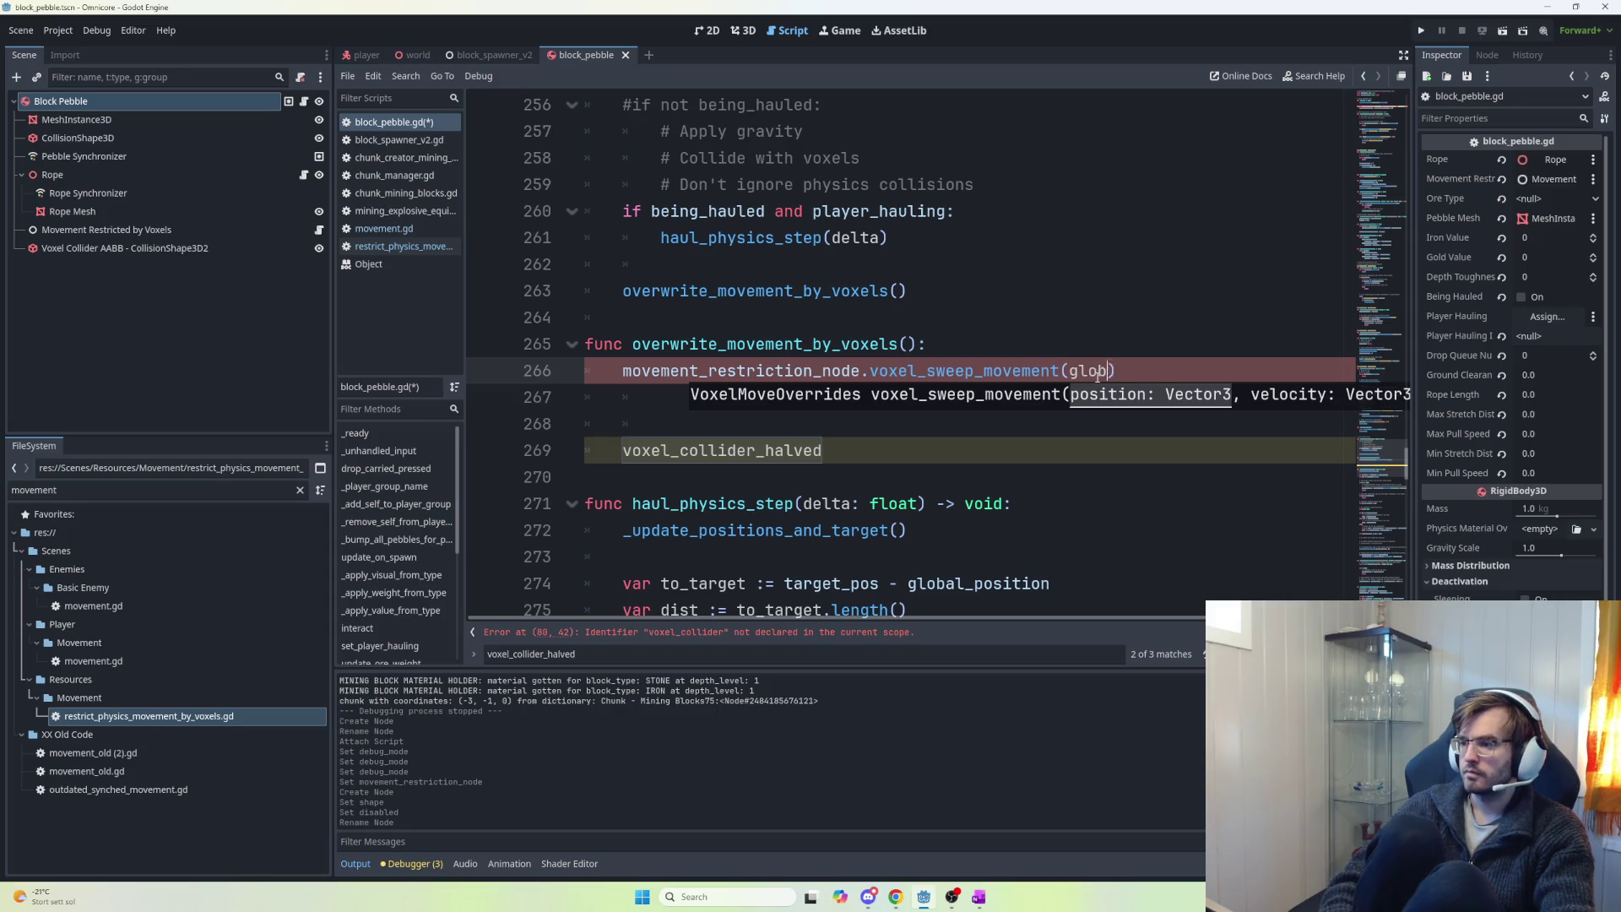
pyautogui.write(', velocit')
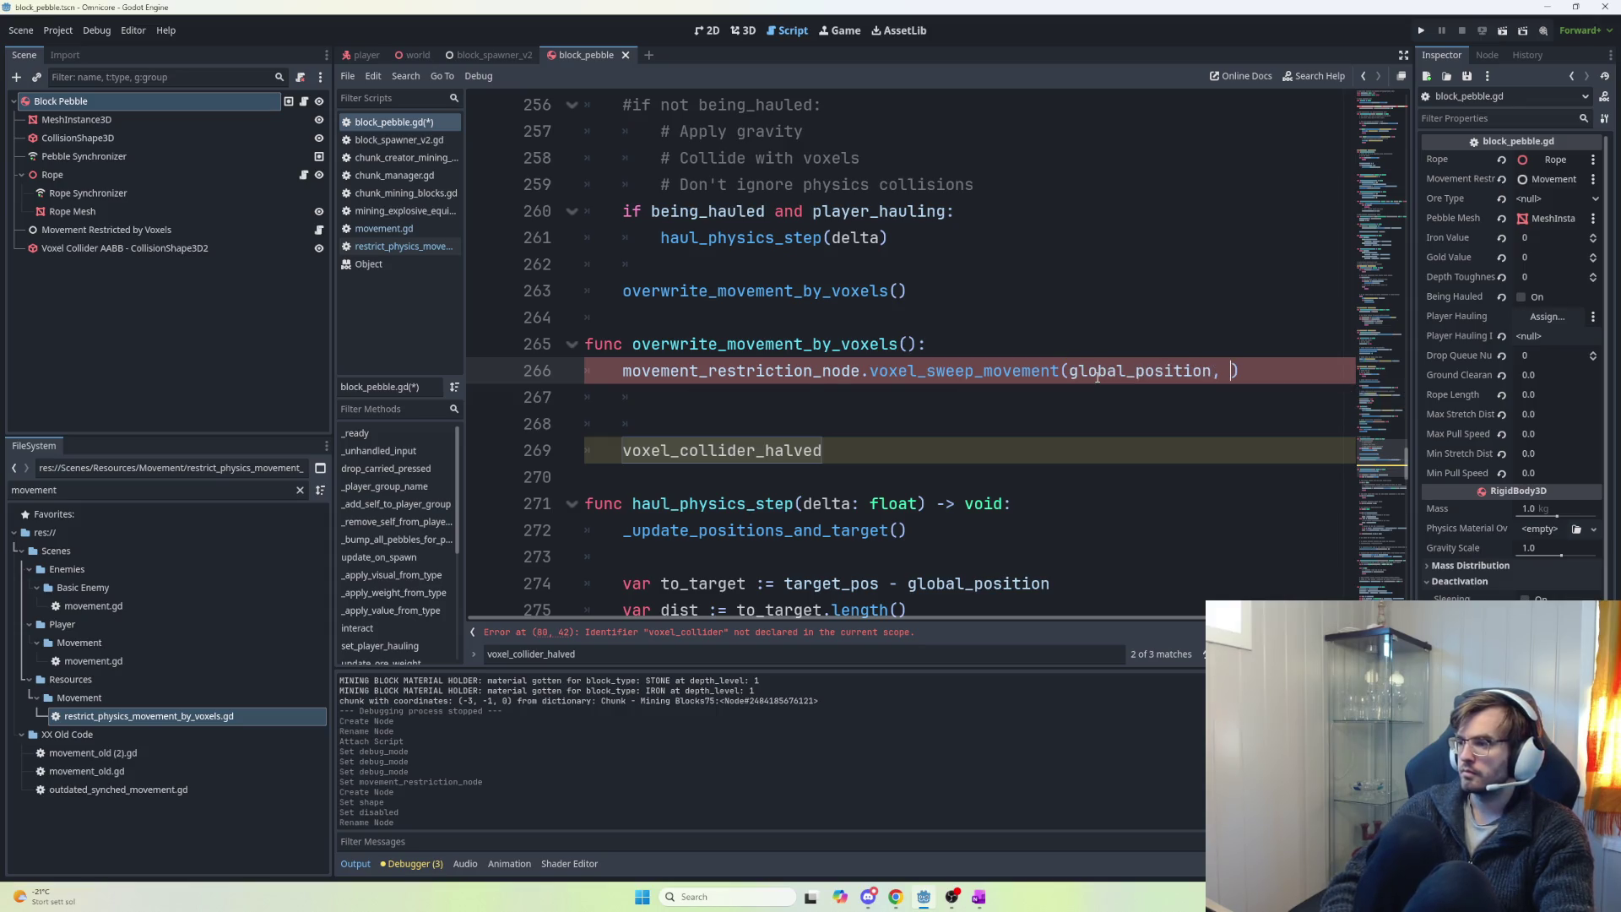
pyautogui.write('y,')
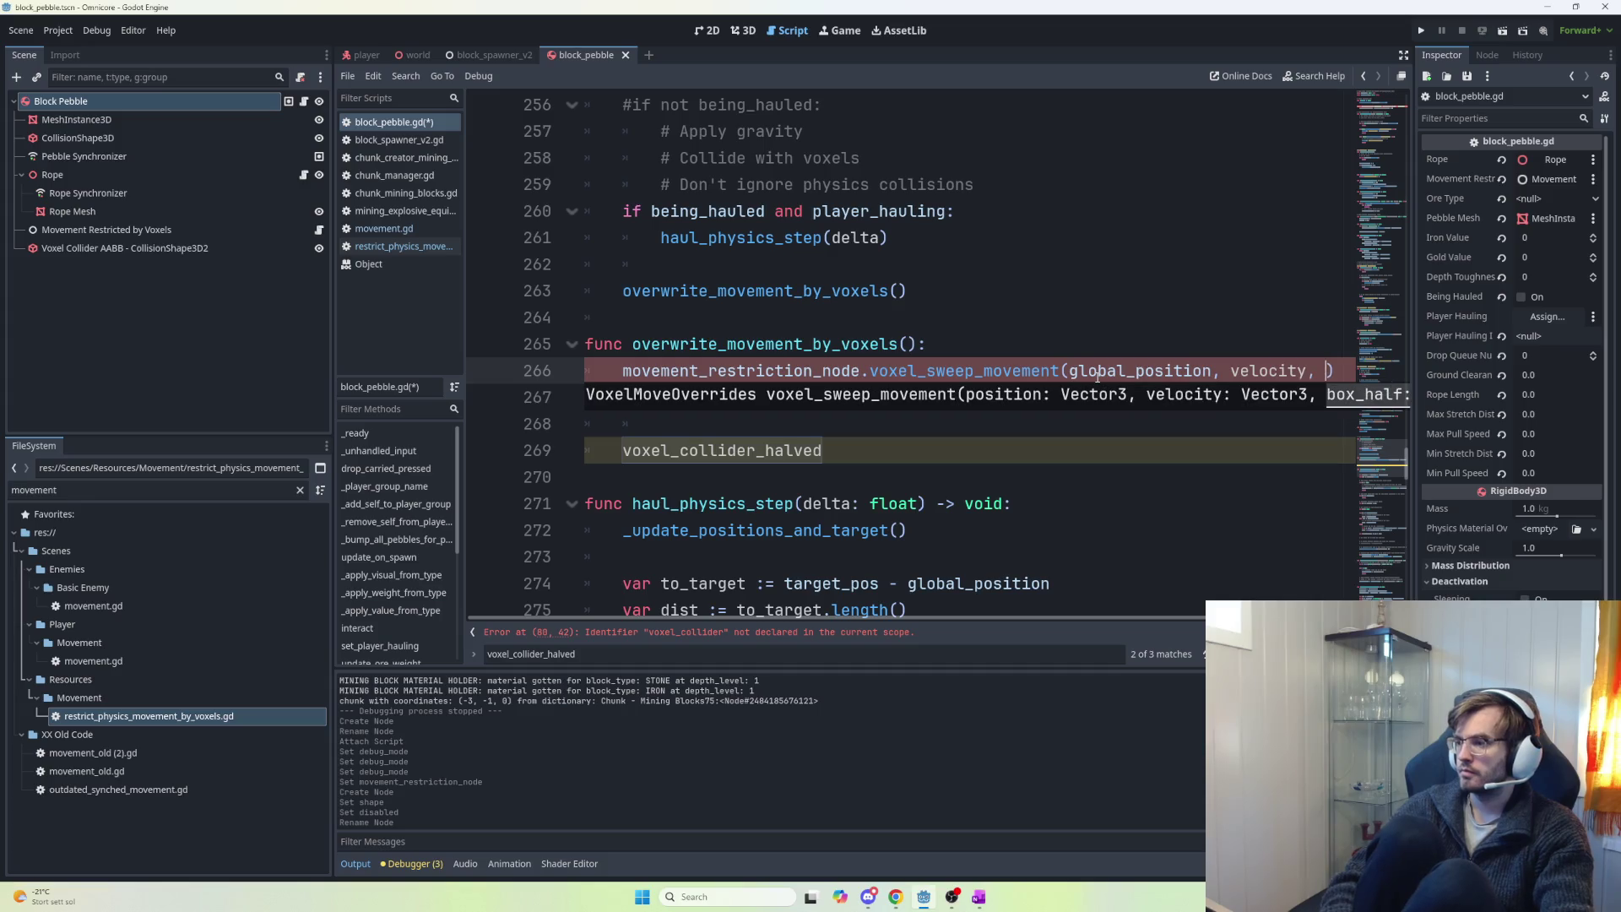
pyautogui.hotkey('ctrl', 'space')
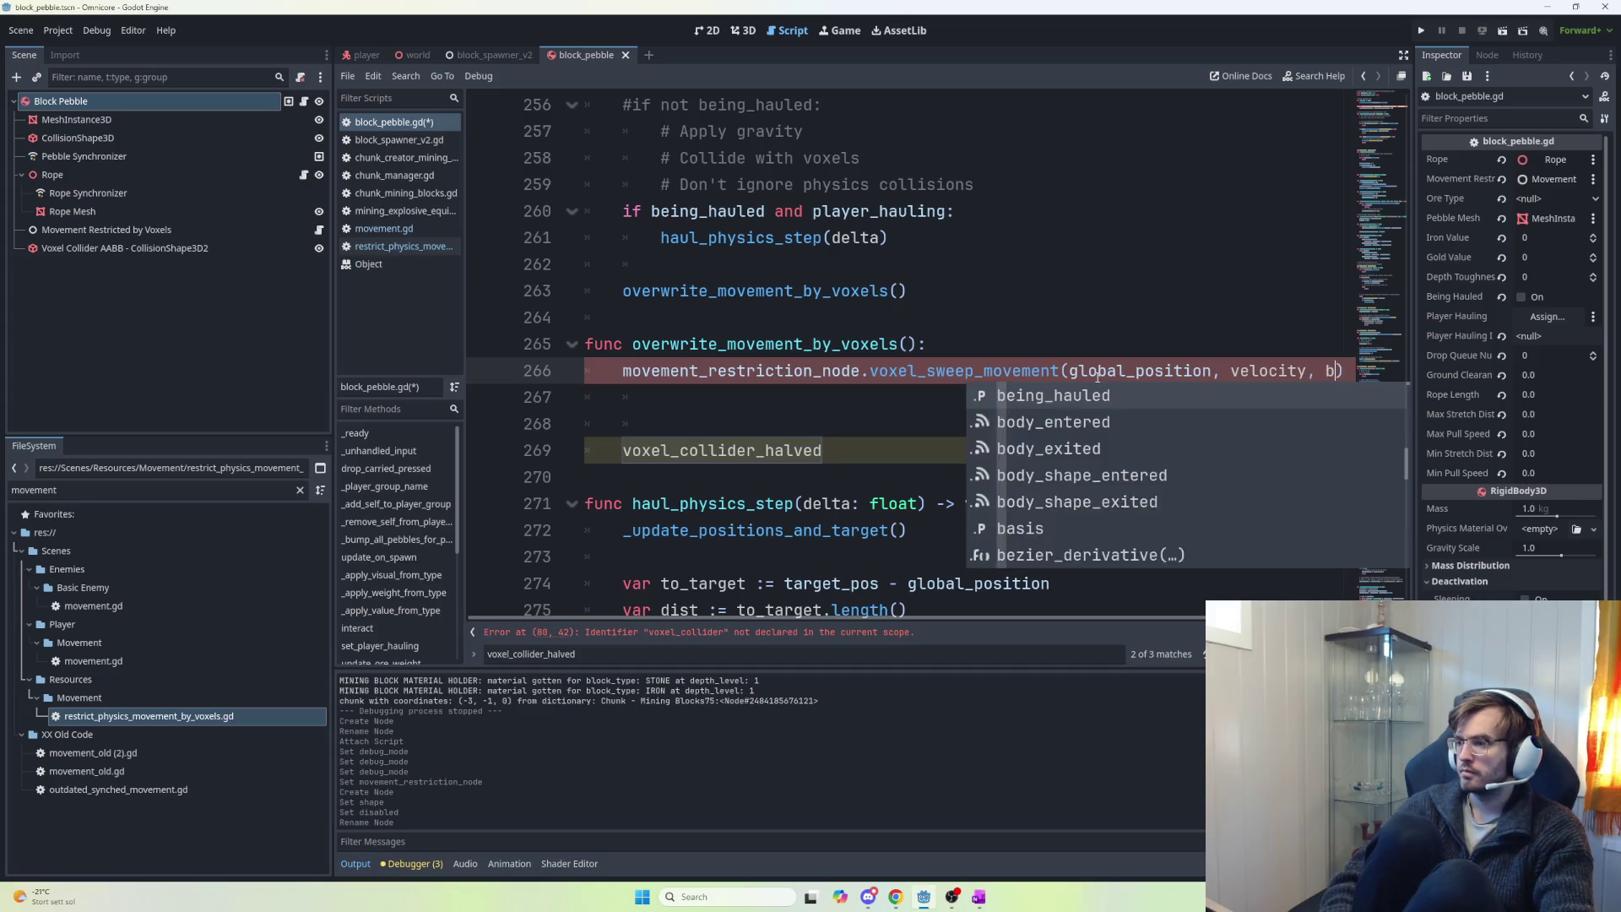
pyautogui.write('voxel')
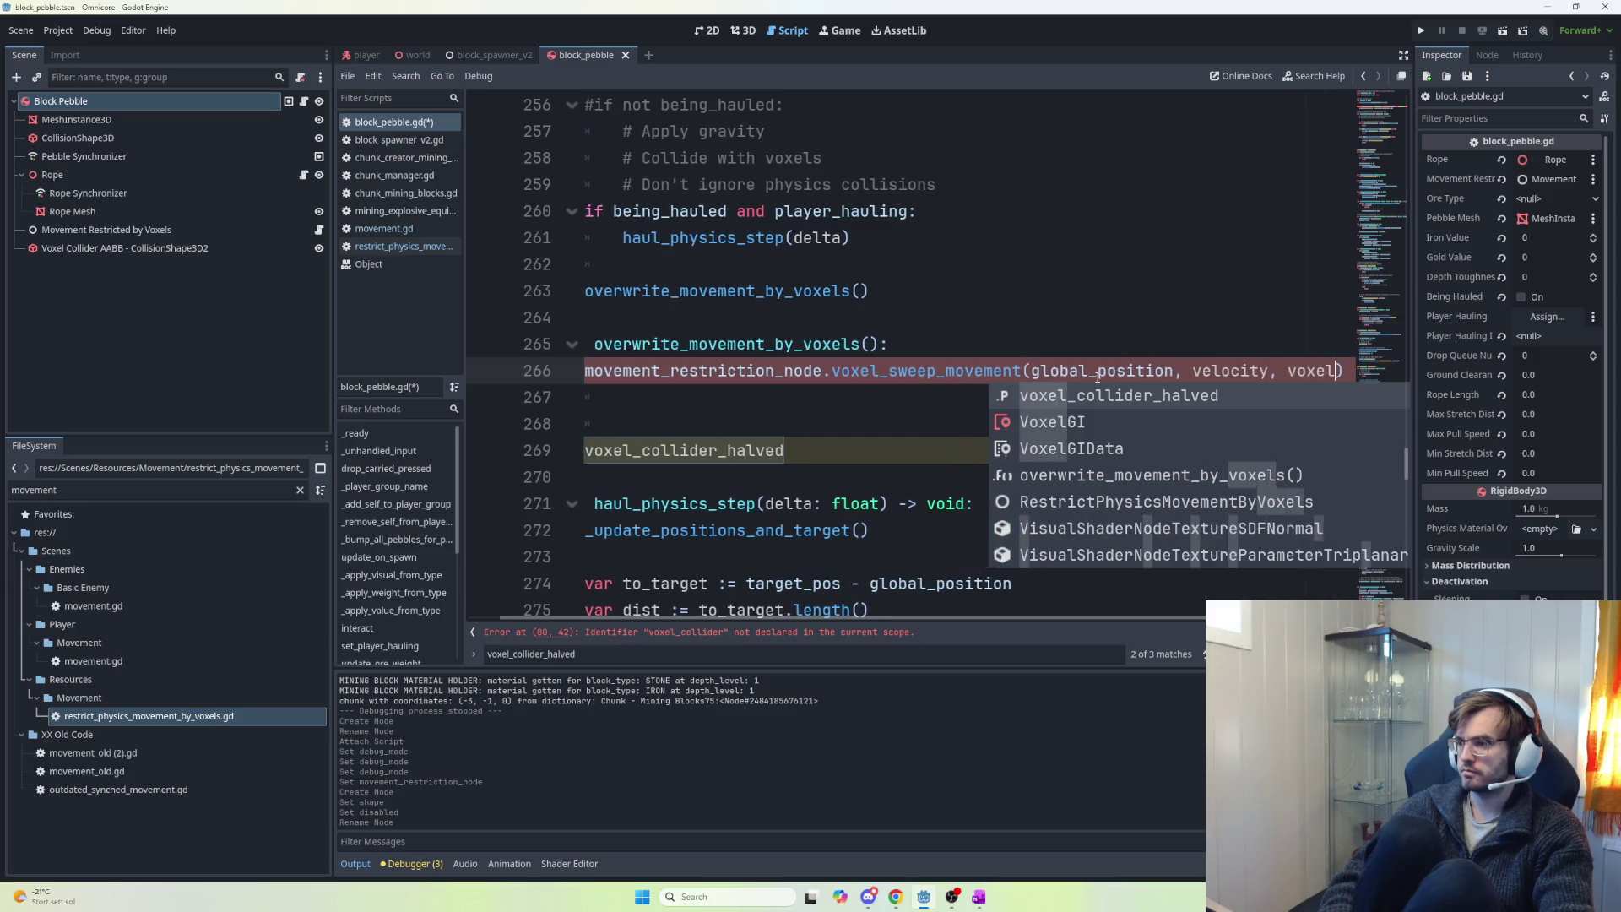
pyautogui.press('Return')
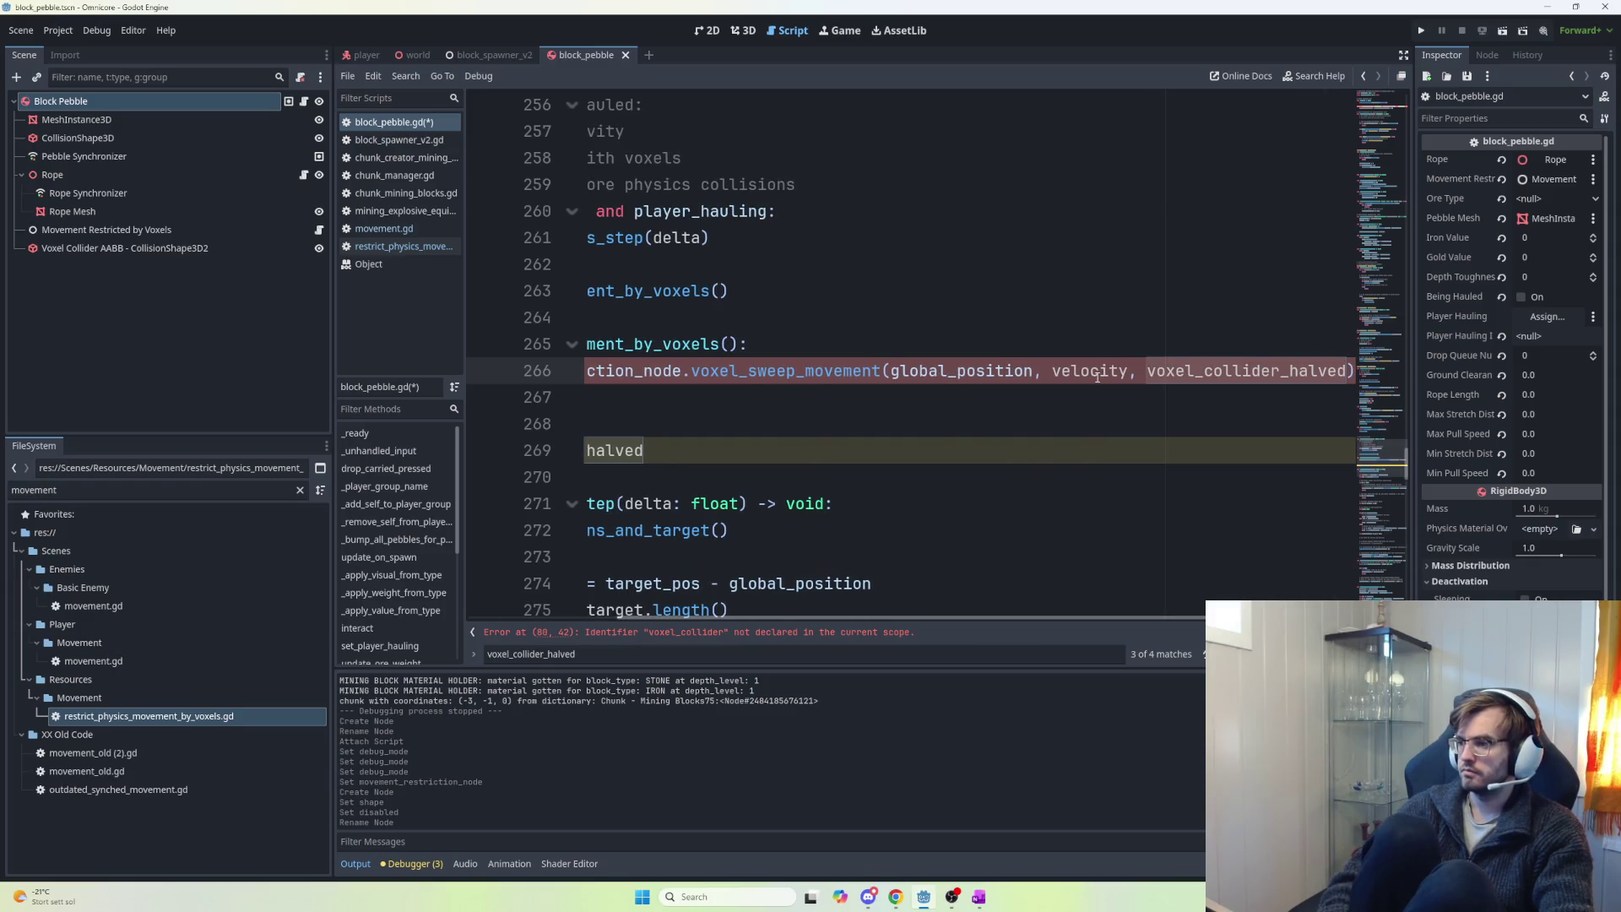
pyautogui.moveTo(818, 364)
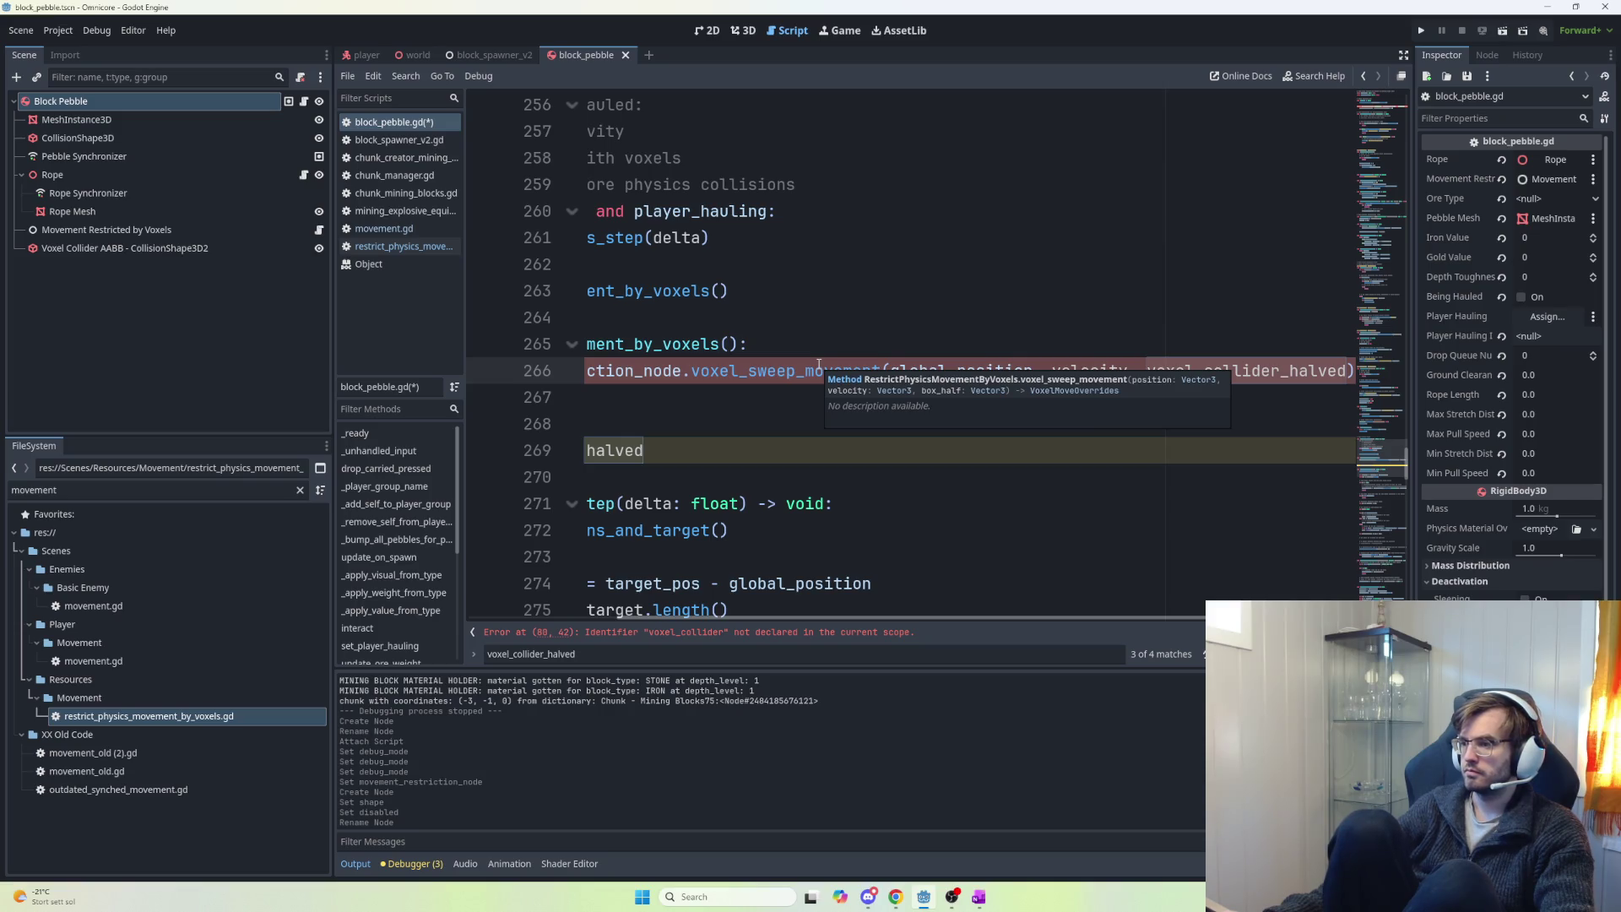
# Cut the leftover voxel_collider_halved text from line 269
pyautogui.click(1204, 416)
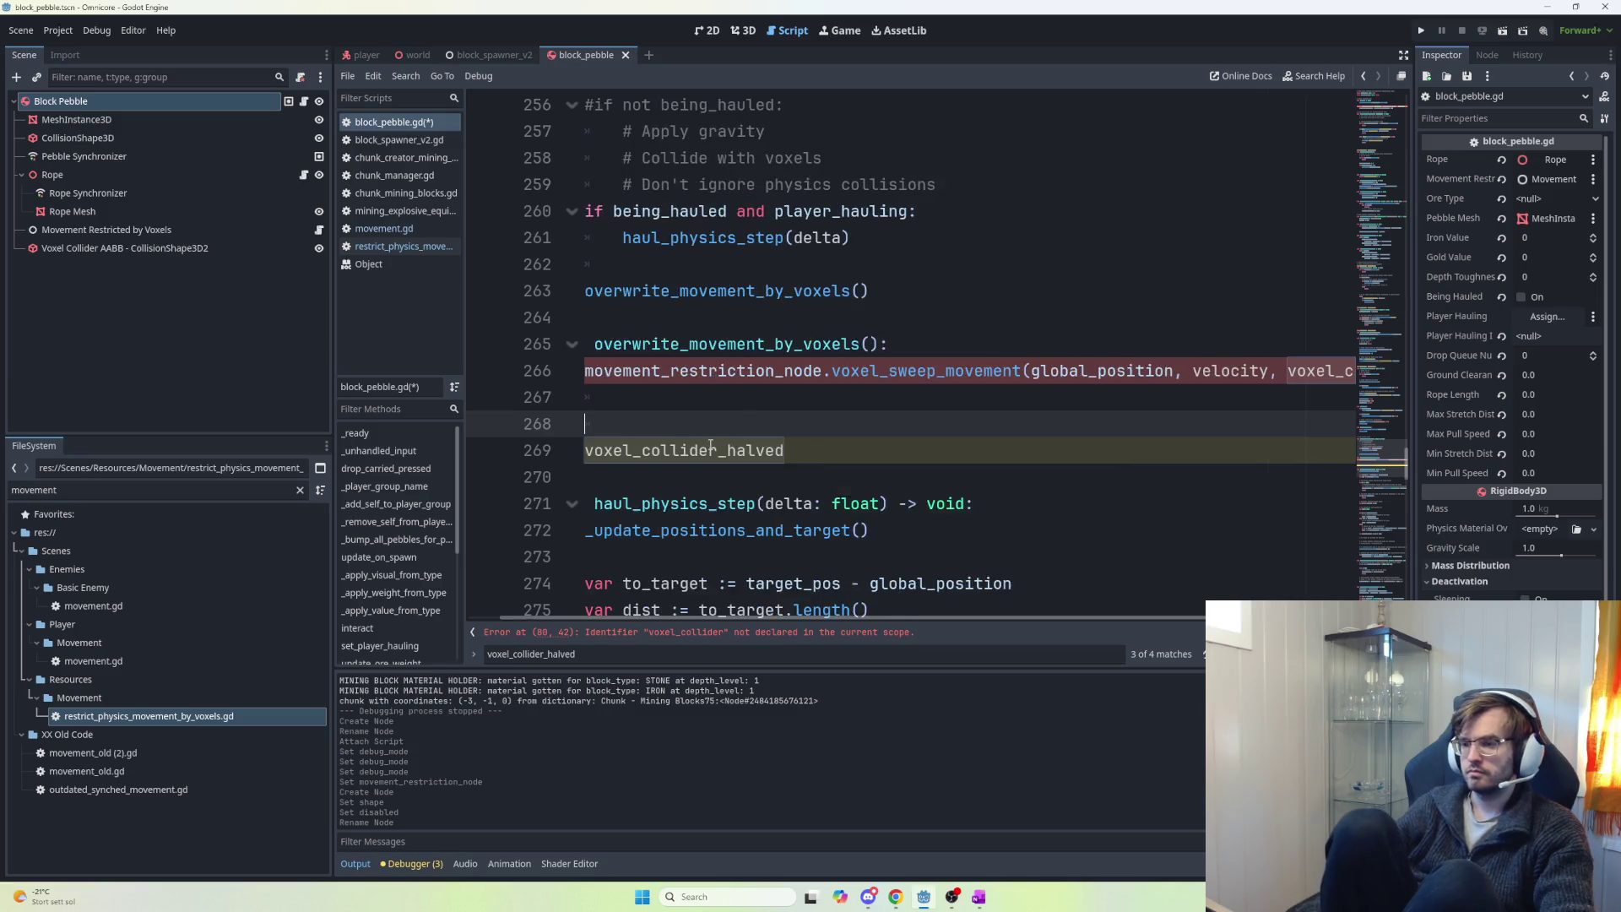
pyautogui.press('Up')
pyautogui.press('Down')
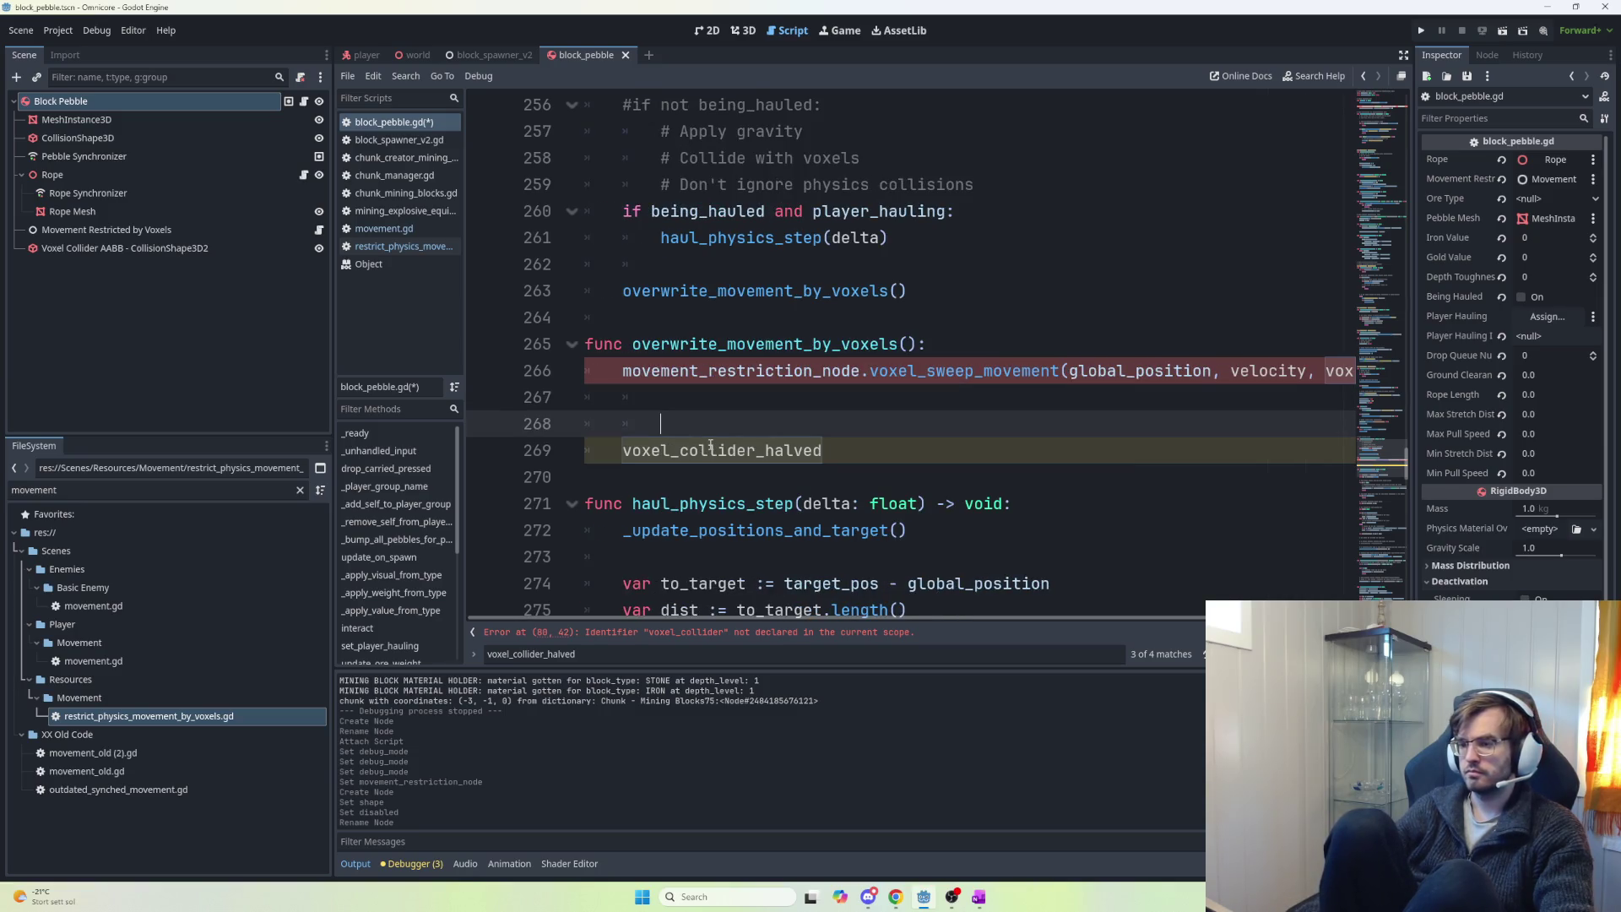
pyautogui.press('Down')
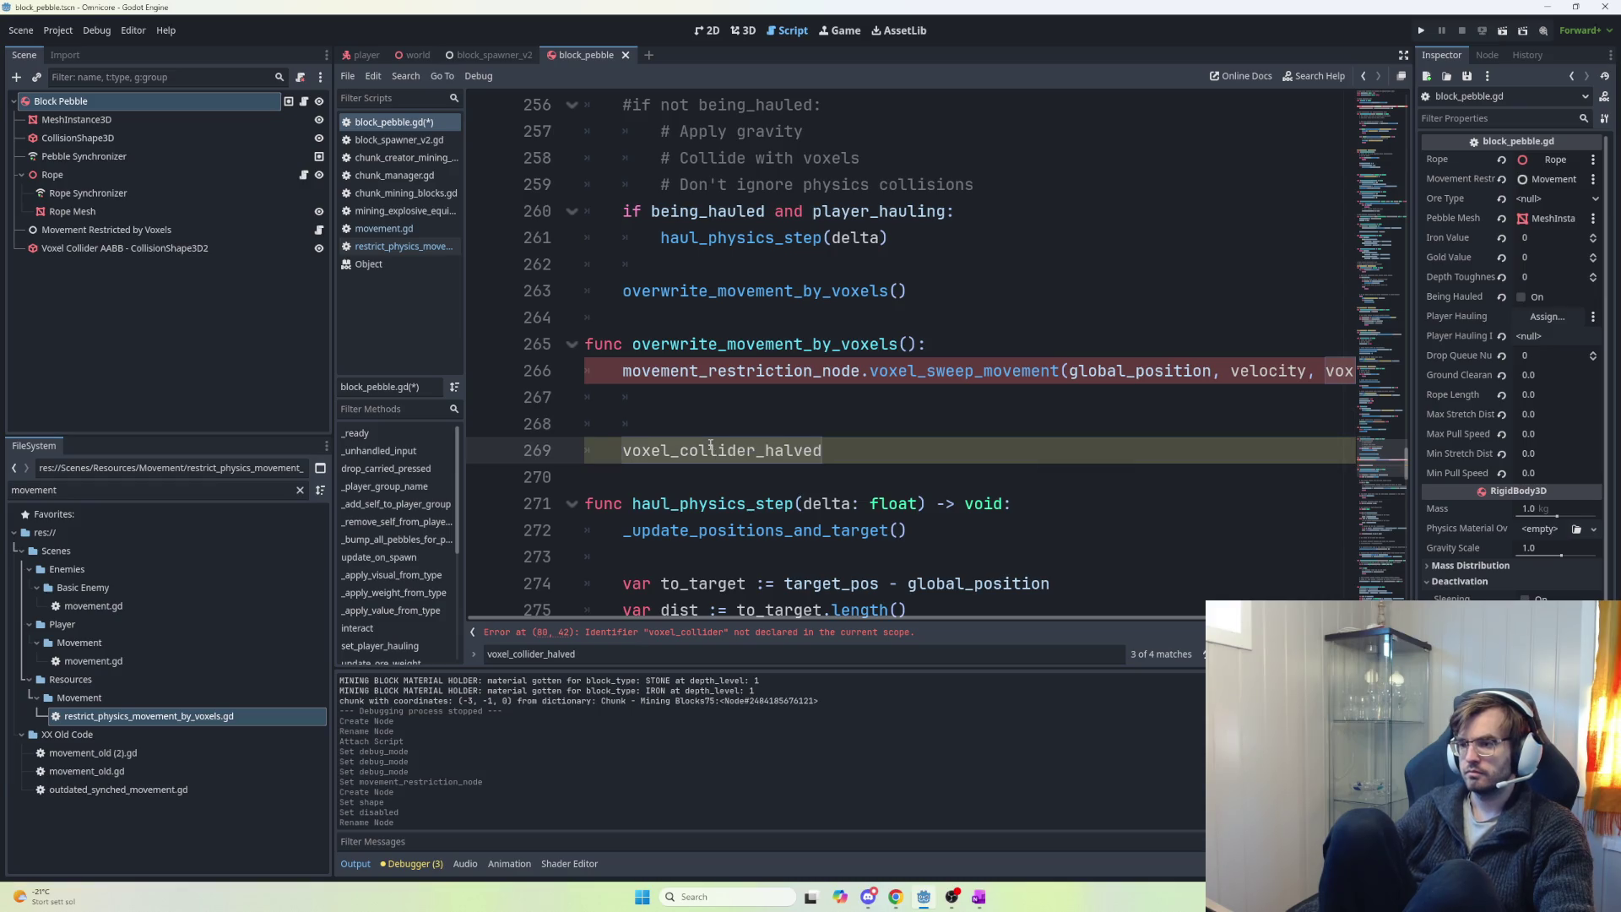
pyautogui.moveTo(994, 450); pyautogui.dragTo(625, 444)
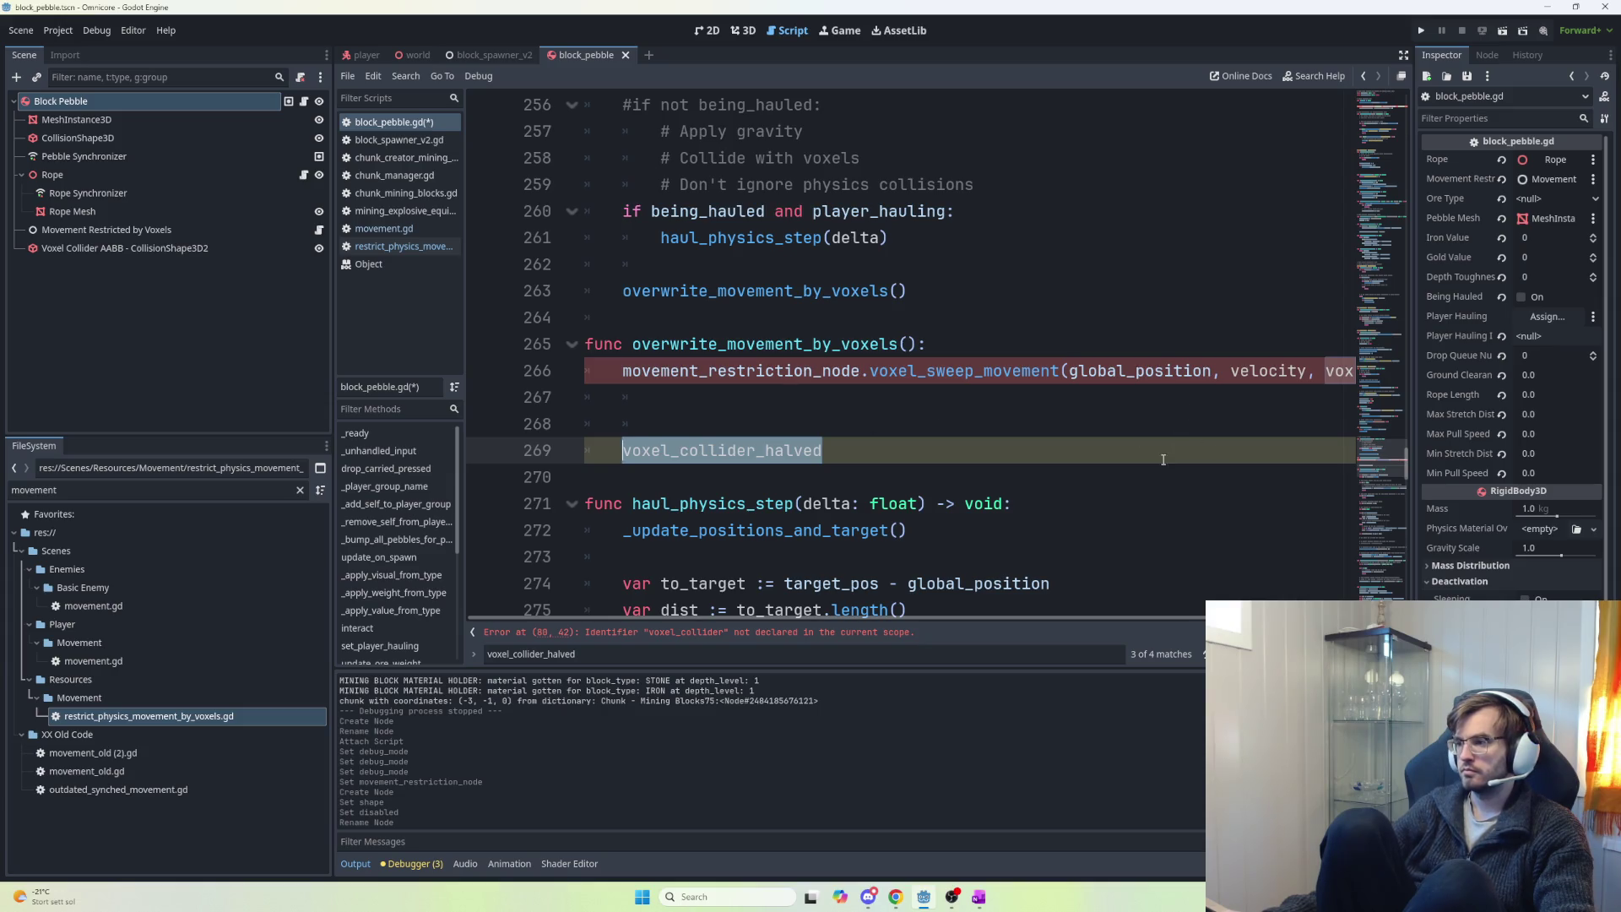
pyautogui.scroll(1, 999, 534)
pyautogui.hotkey('ctrl', 'x')
pyautogui.doubleClick(1338, 450)
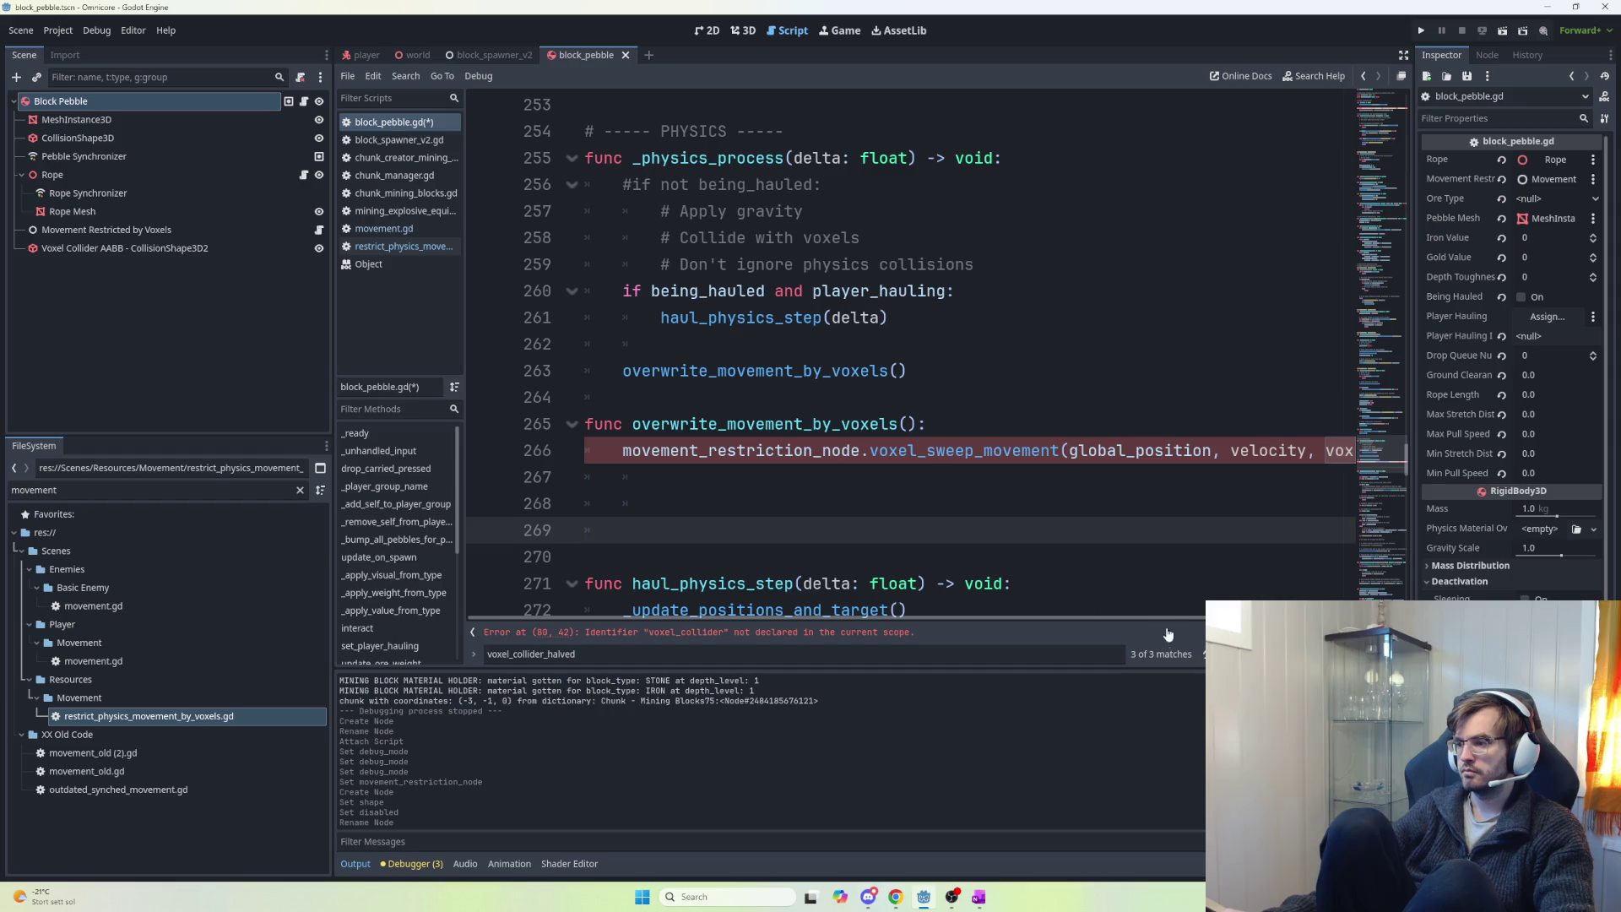
# Return to the voxel_collider_halved declaration on line 24 and save block_pebble.gd
pyautogui.hotkey('ctrl', 'v')
pyautogui.click(813, 450)
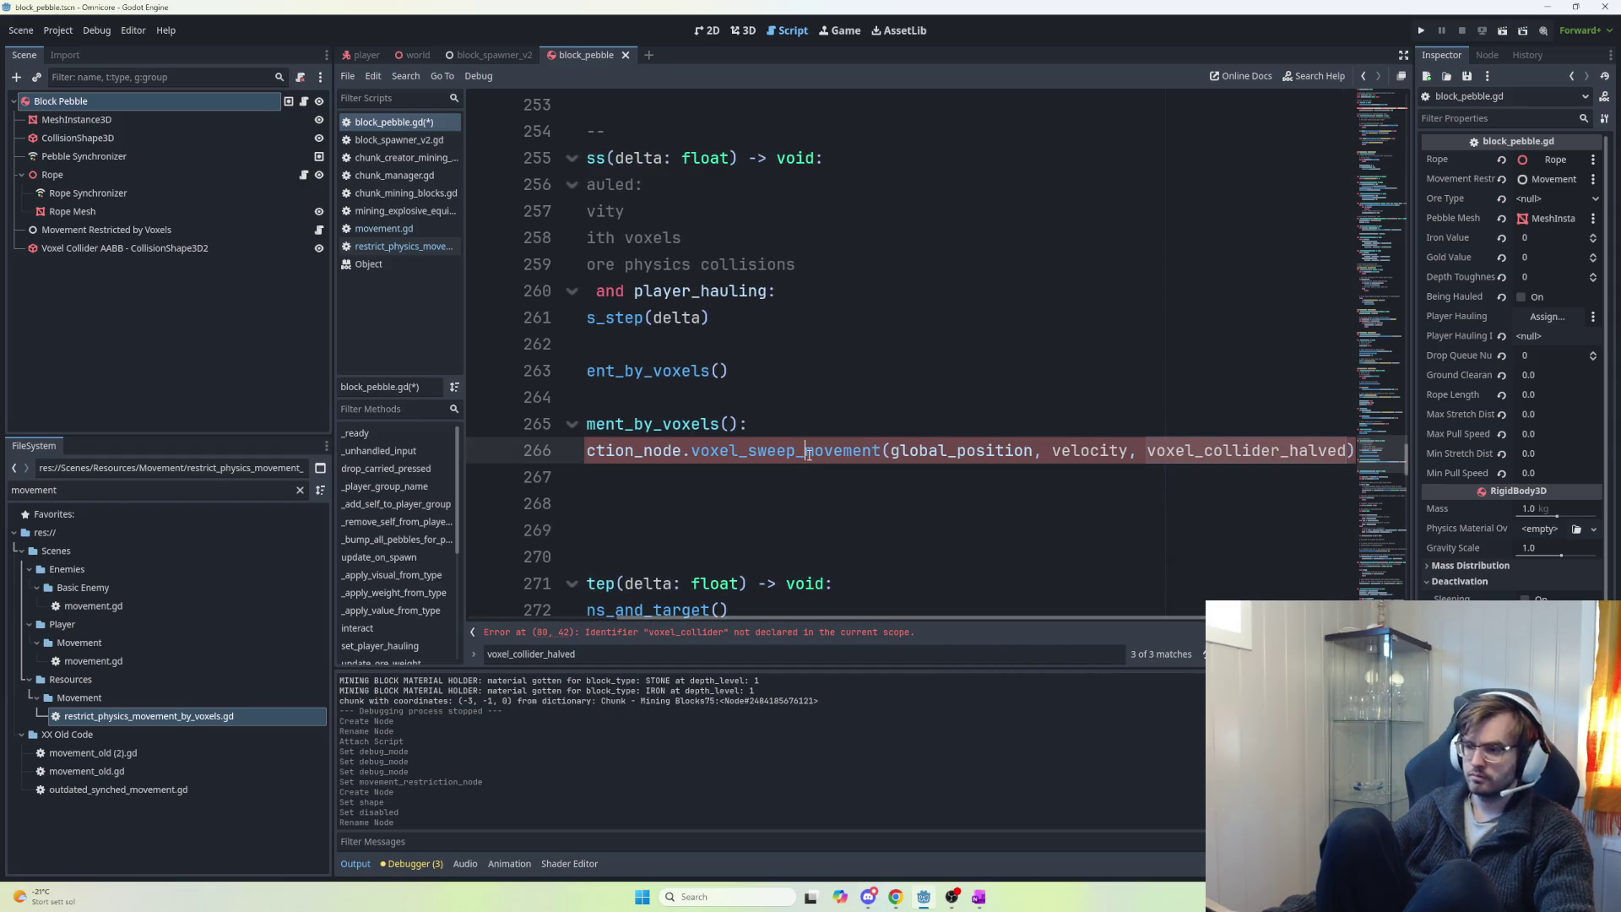
pyautogui.hotkey('ctrl', 'Home')
pyautogui.scroll(-1, 819, 462)
pyautogui.scroll(1, 810, 422)
pyautogui.scroll(-8, 775, 318)
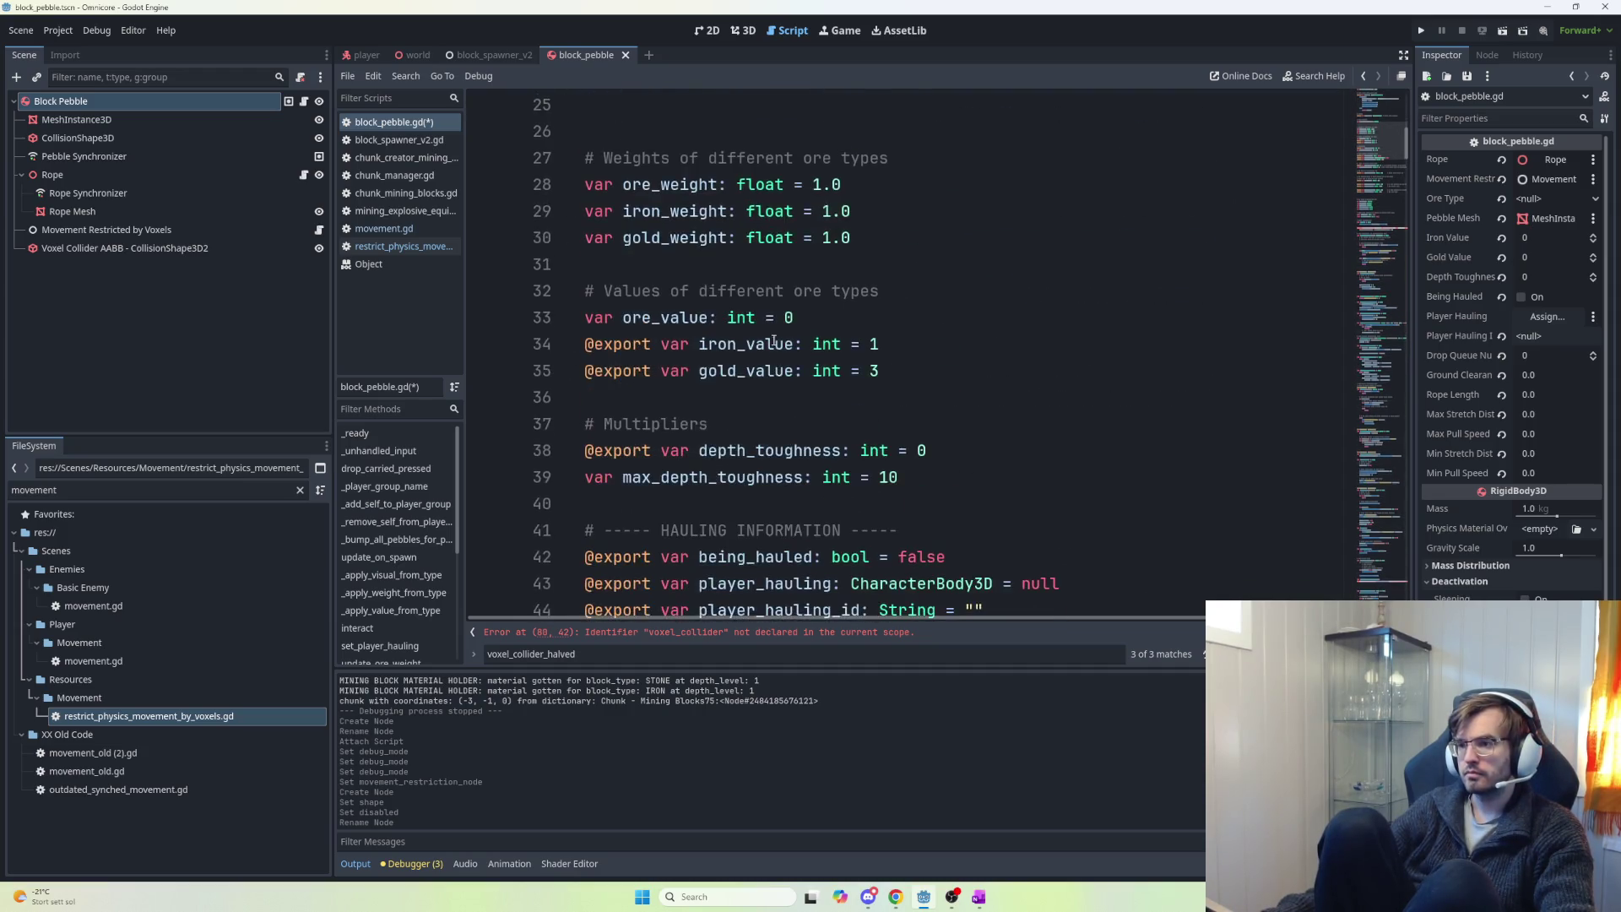
pyautogui.scroll(2, 741, 313)
pyautogui.click(820, 238)
pyautogui.hotkey('ctrl', 's')
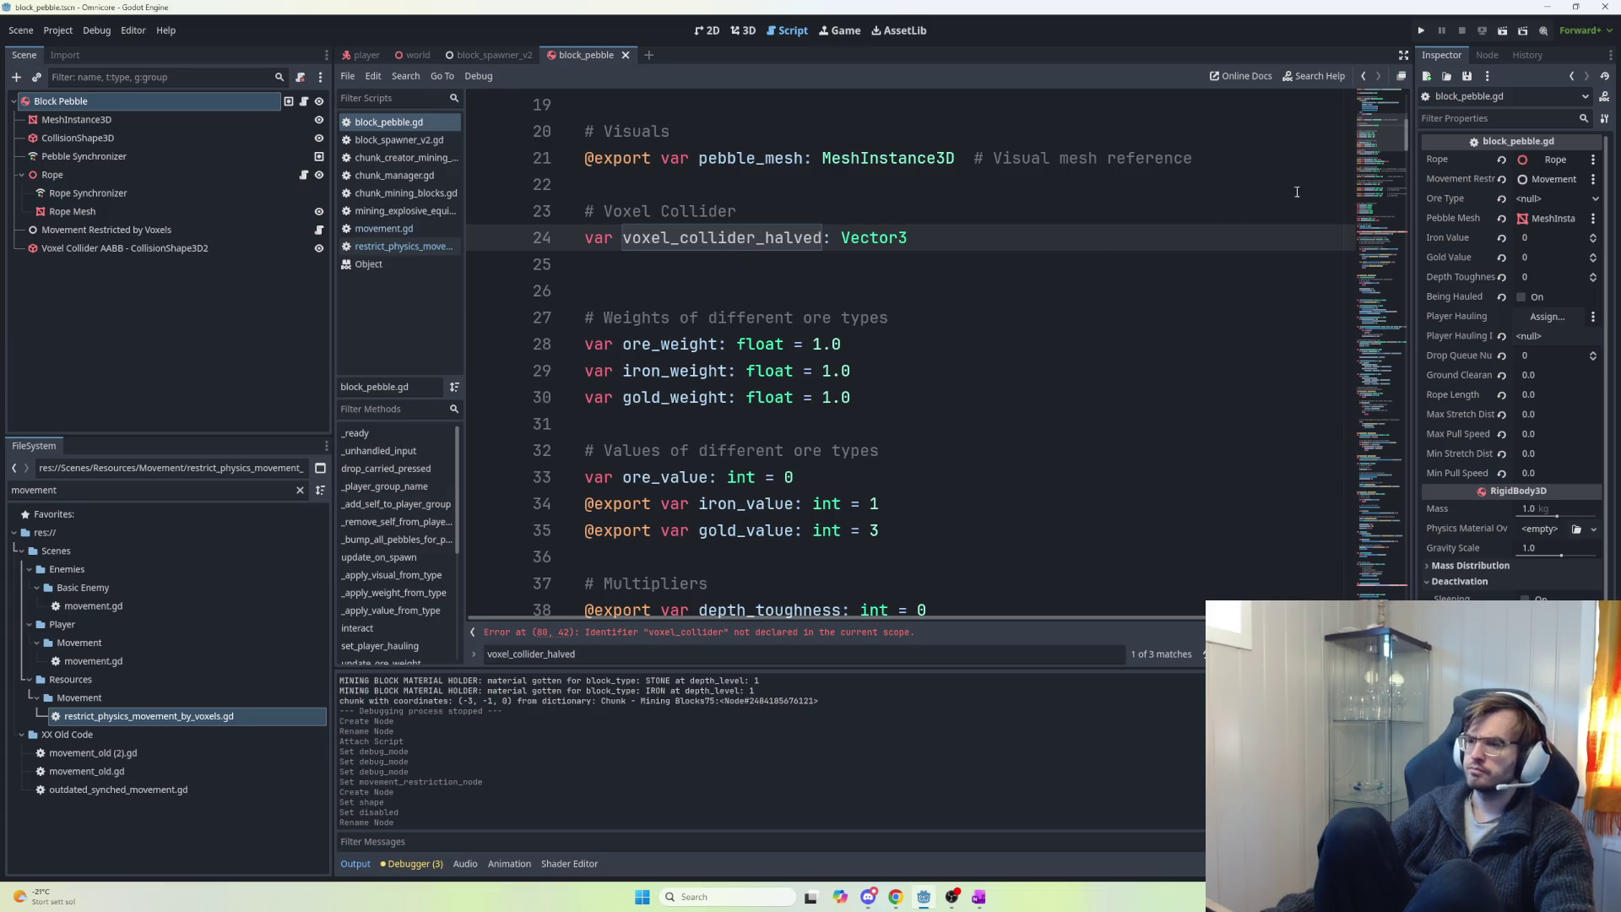
# Inspect voxel_collider_box uses in _ready, then movement_restriction_node on line 5
pyautogui.click(1389, 226)
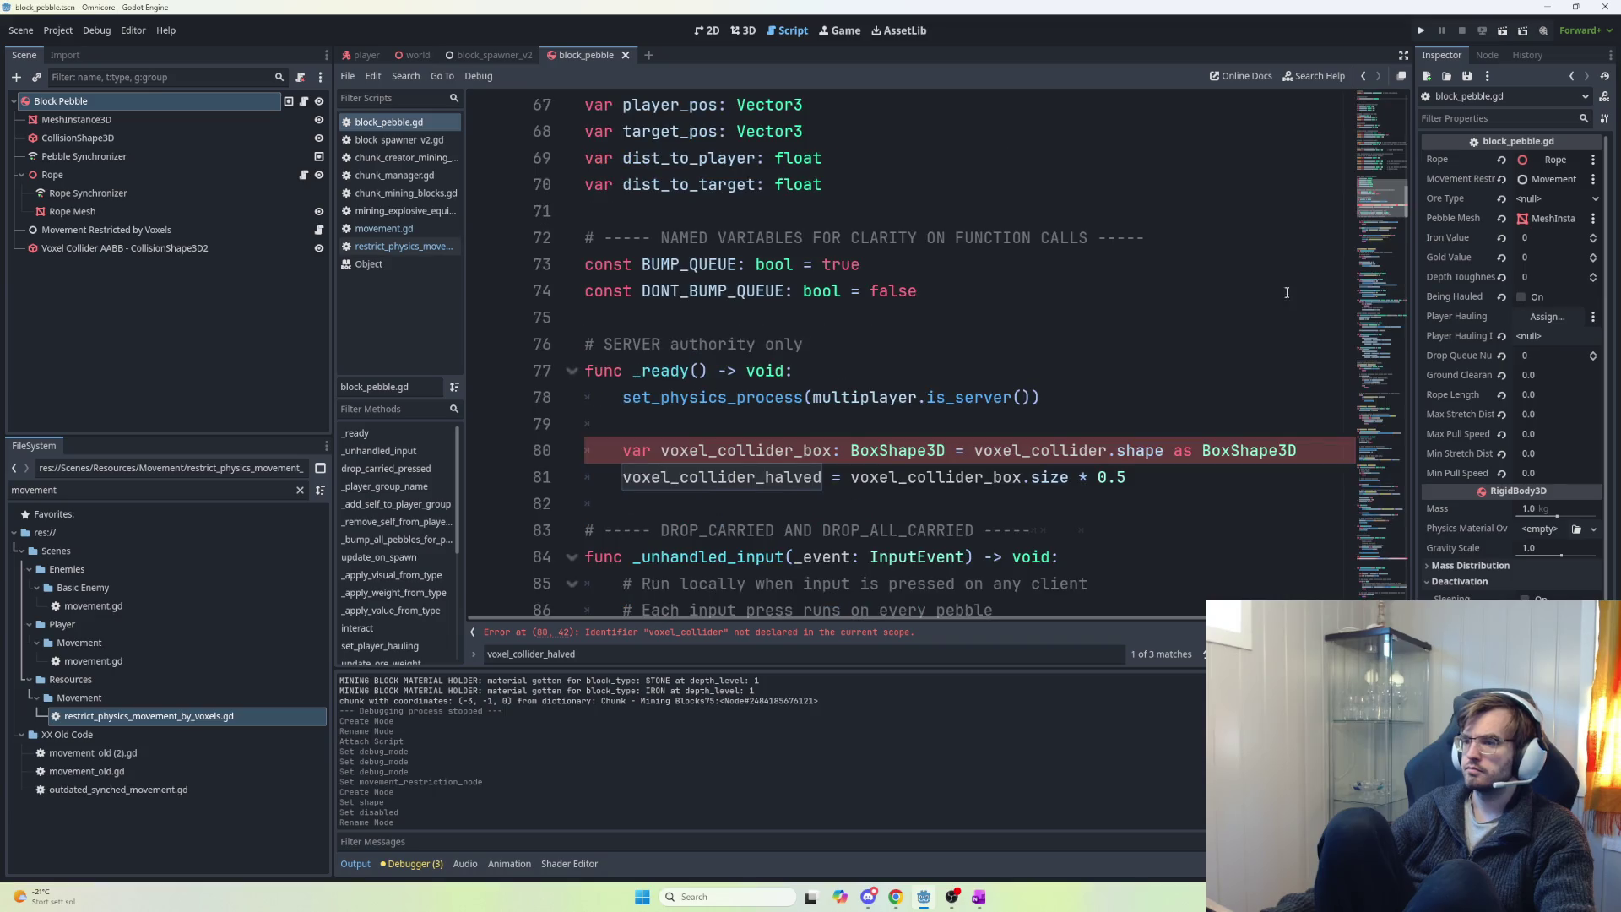
pyautogui.doubleClick(751, 450)
pyautogui.moveTo(1408, 214); pyautogui.dragTo(1391, 90)
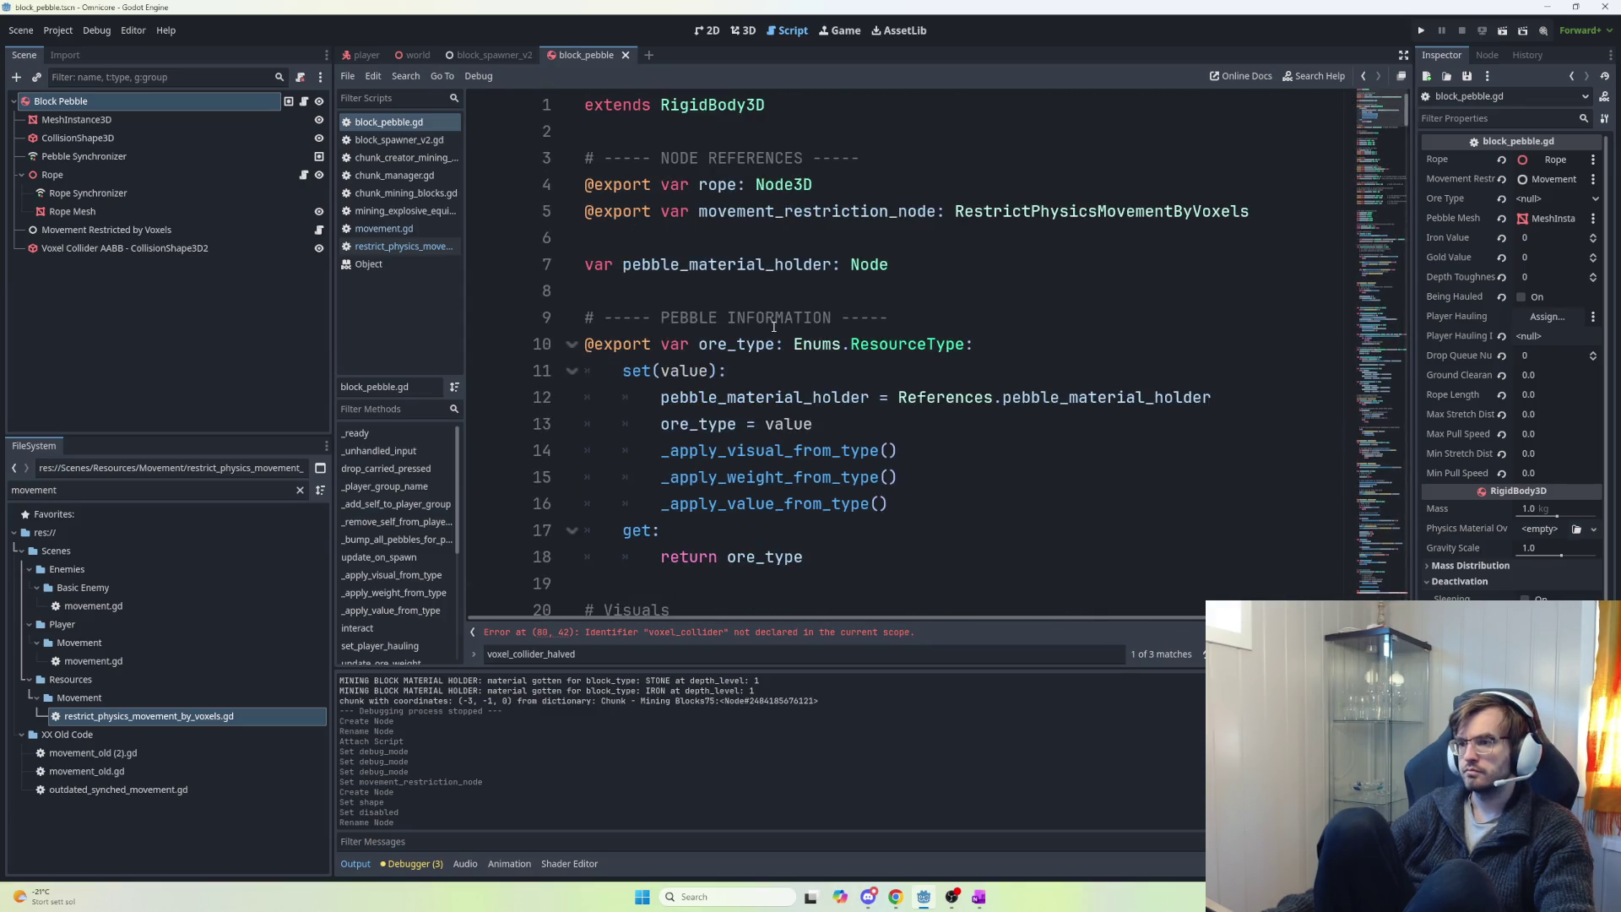
pyautogui.doubleClick(808, 212)
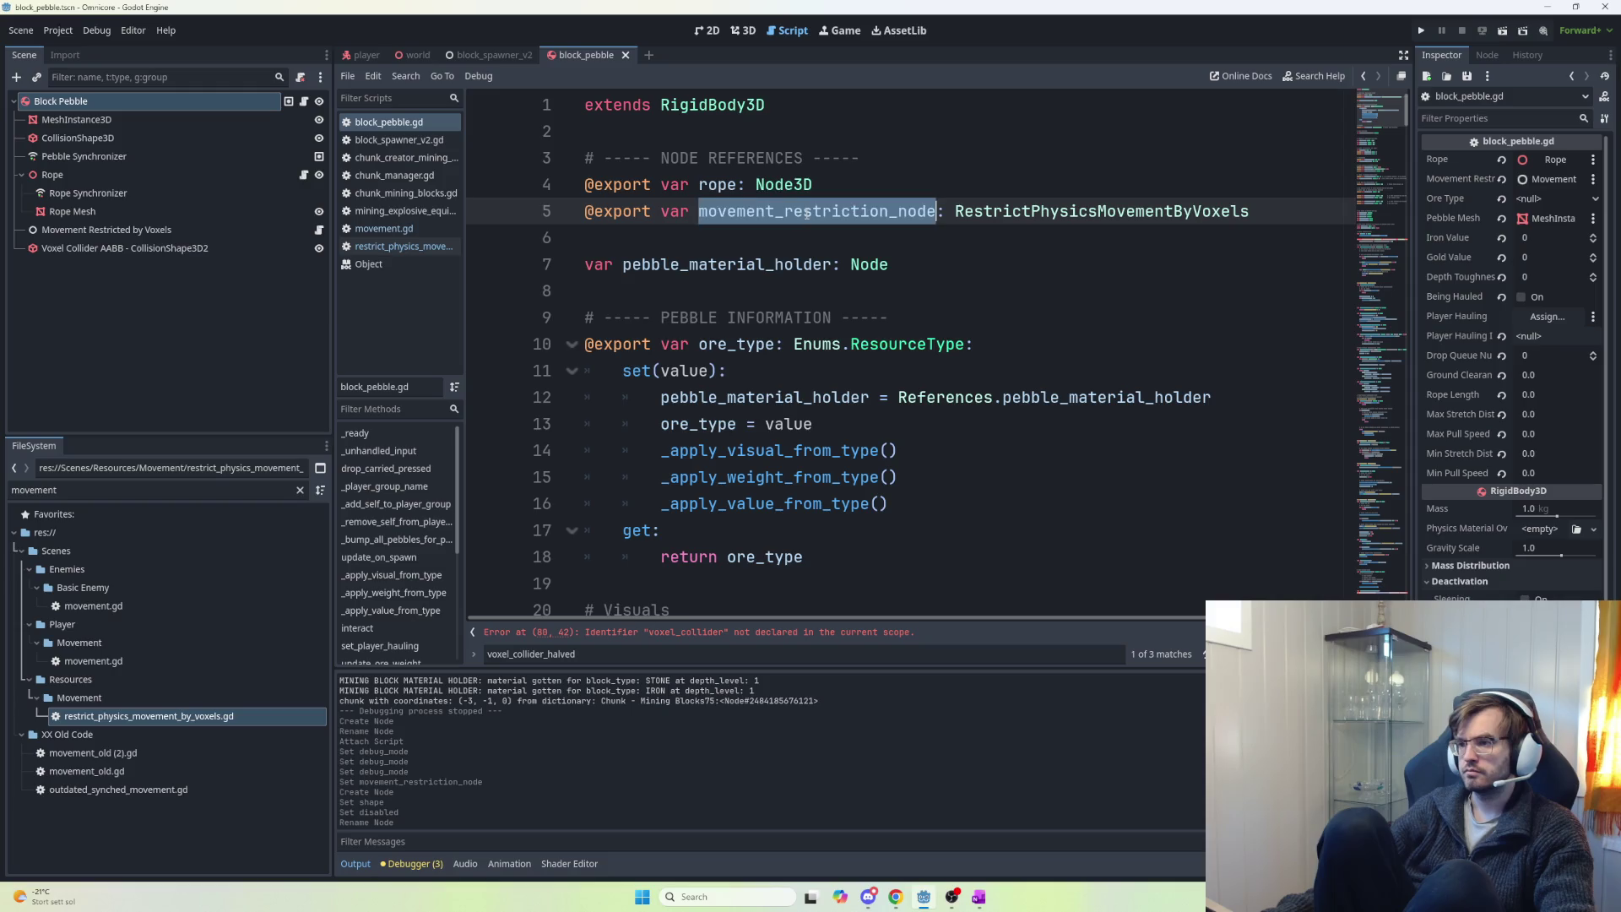
pyautogui.click(721, 241)
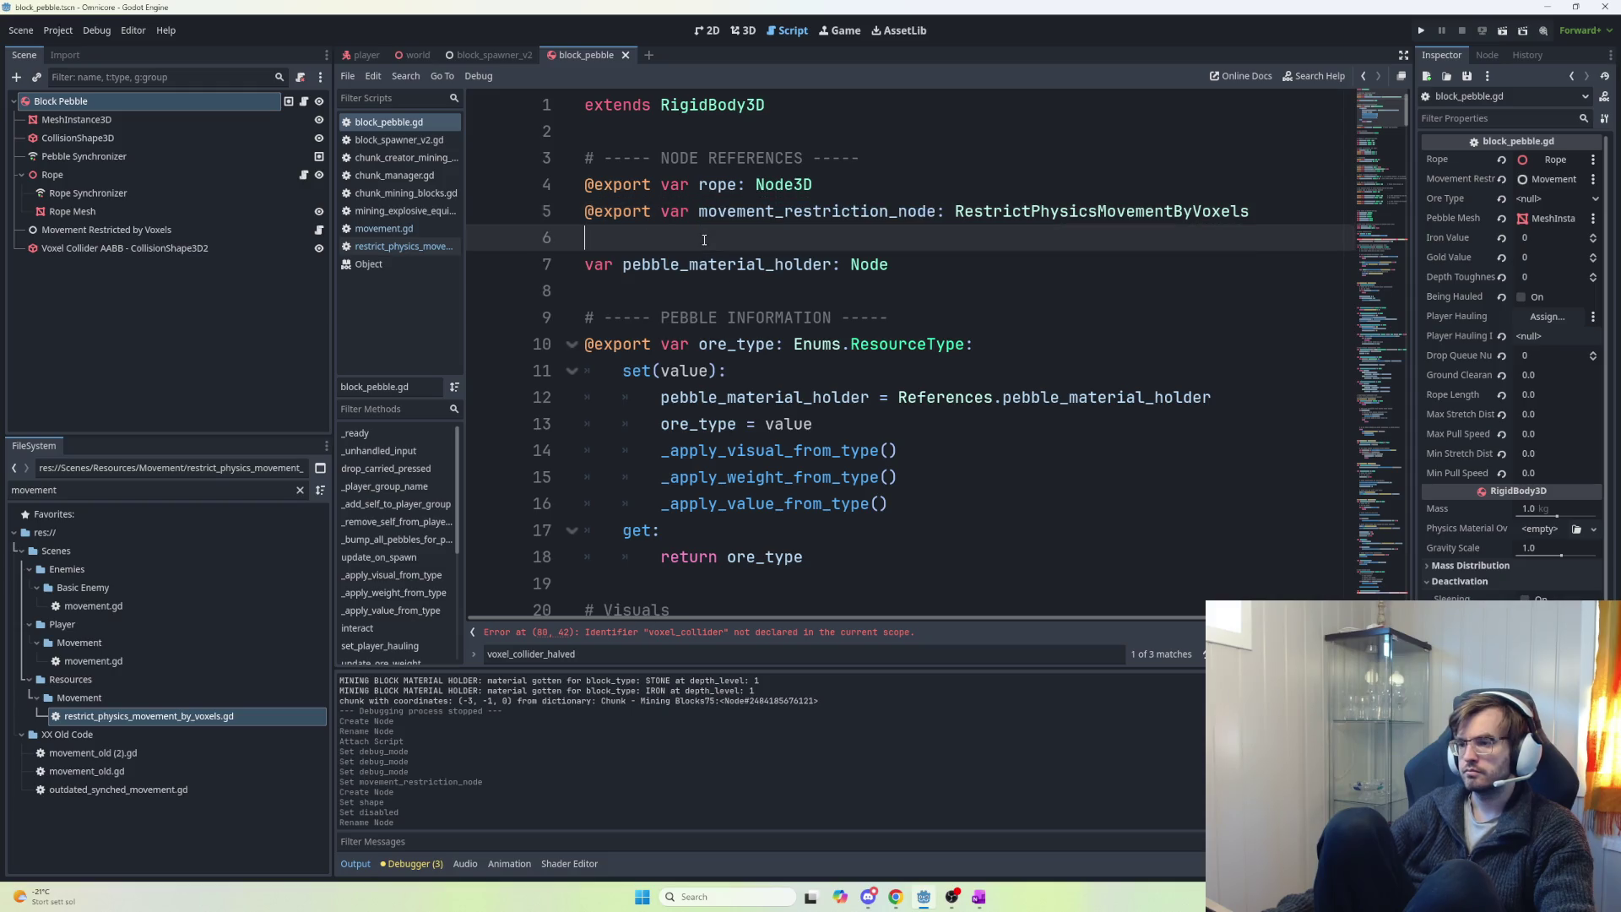
pyautogui.write('@export var v')
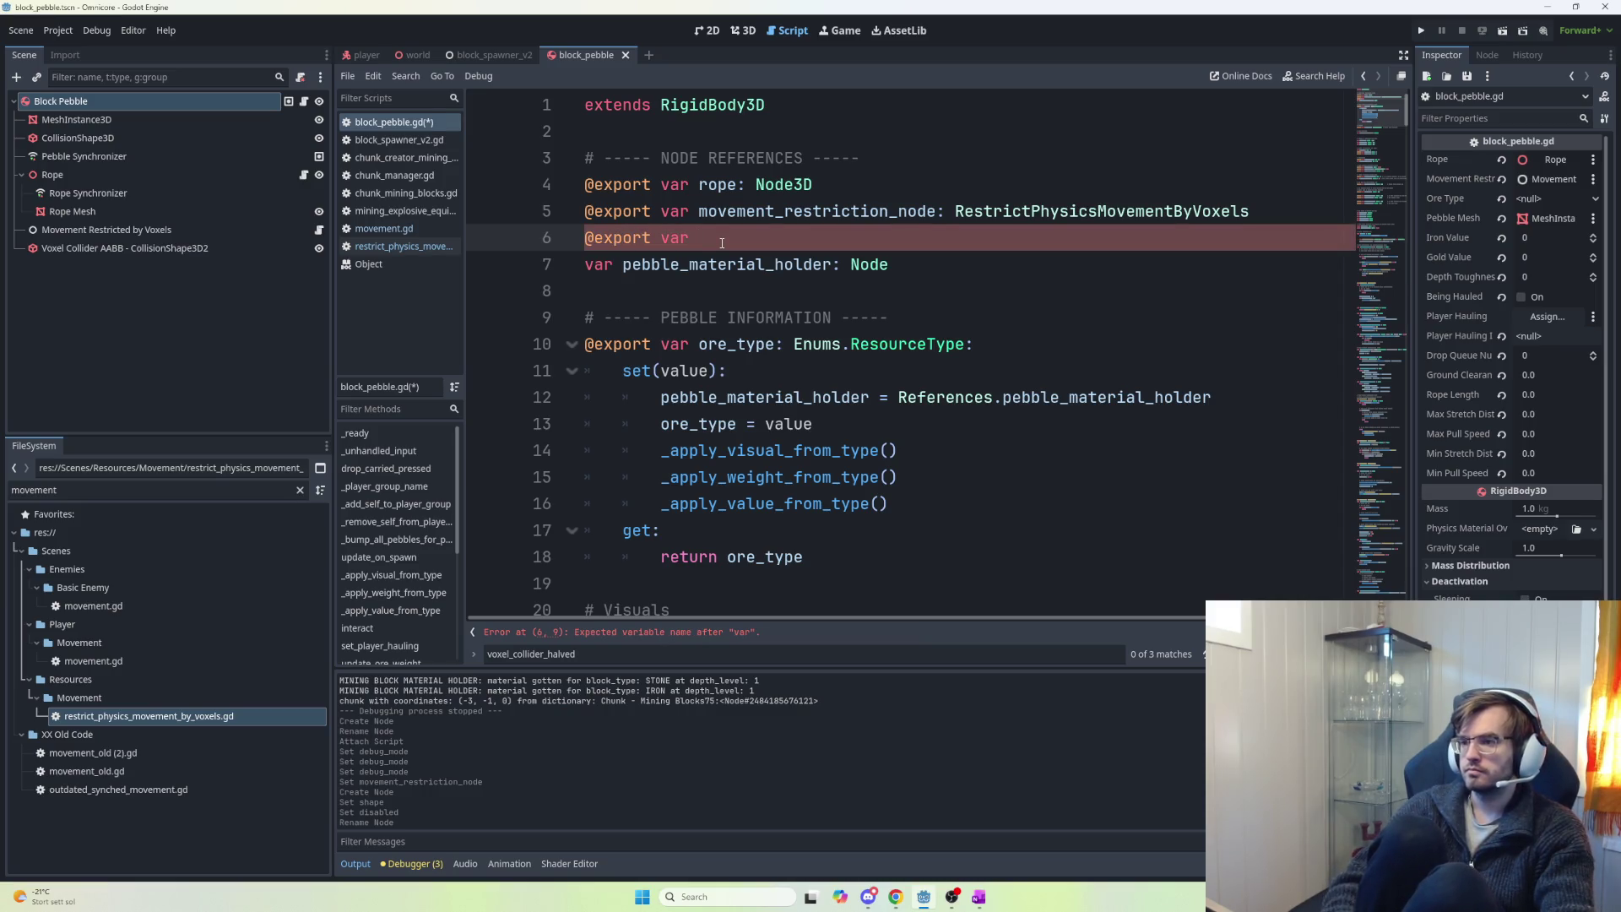
pyautogui.write('oxel_c')
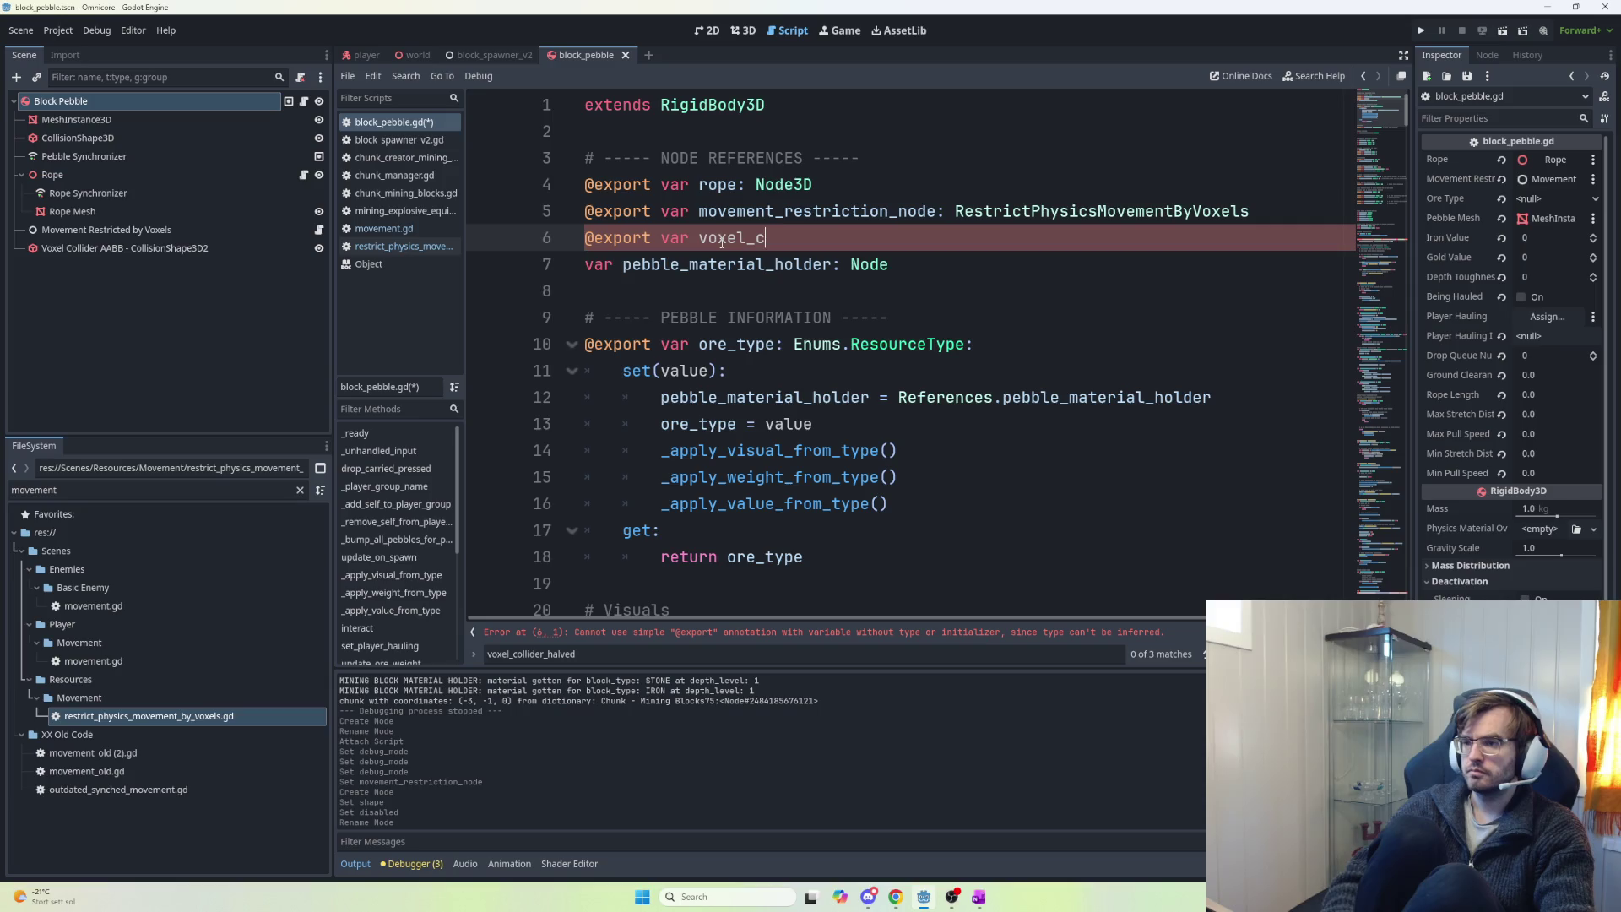
pyautogui.write('ollider:')
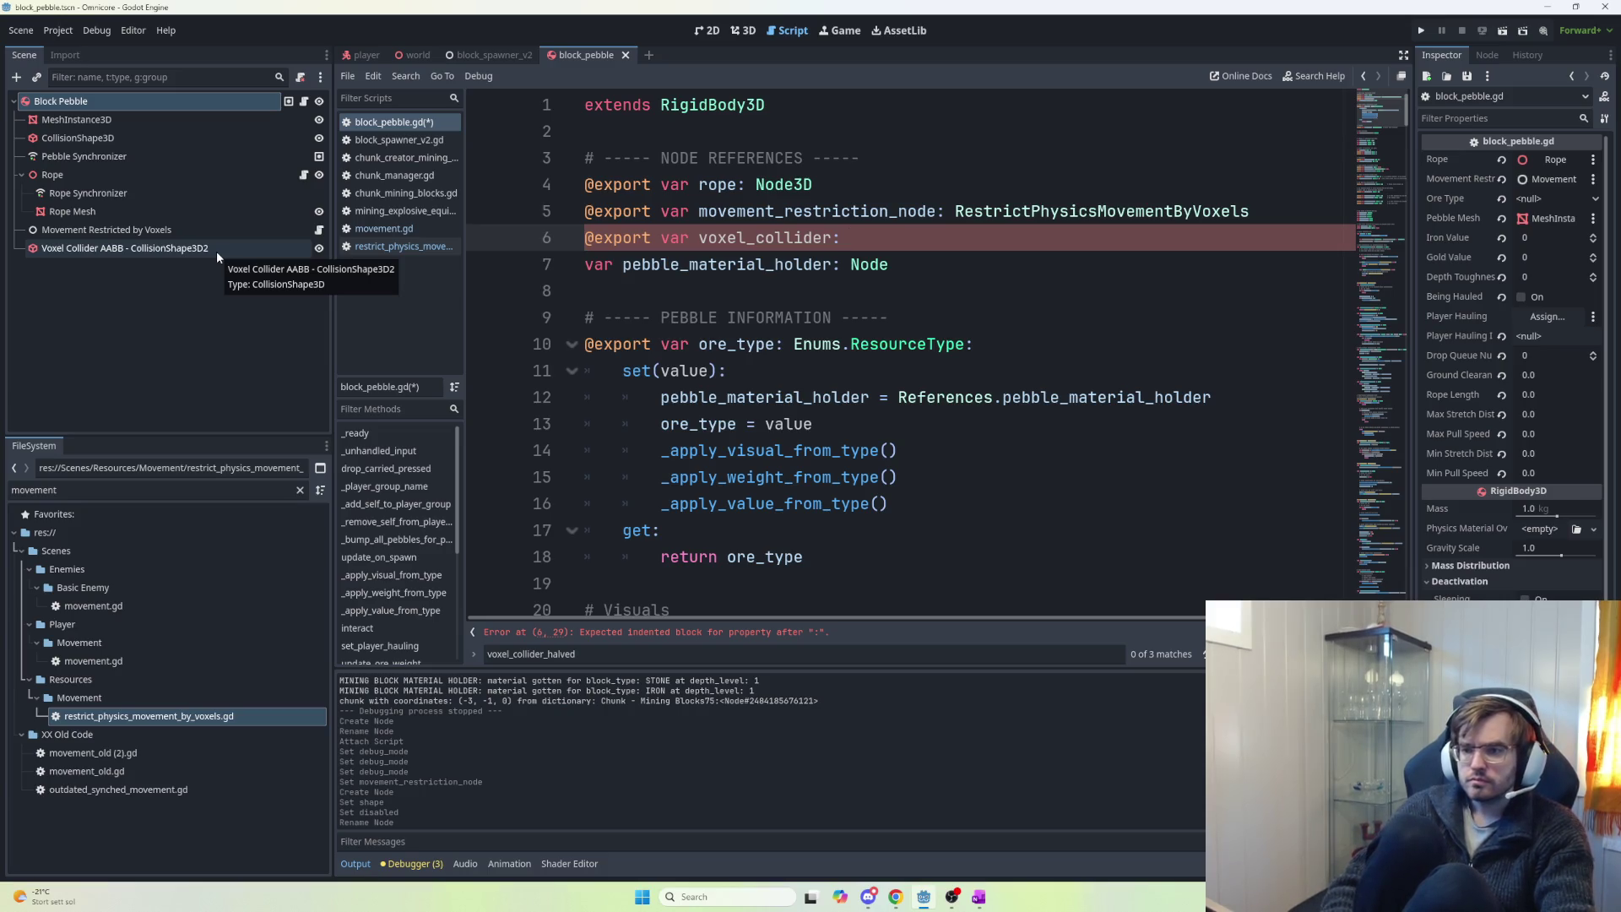
pyautogui.write('CollisionS')
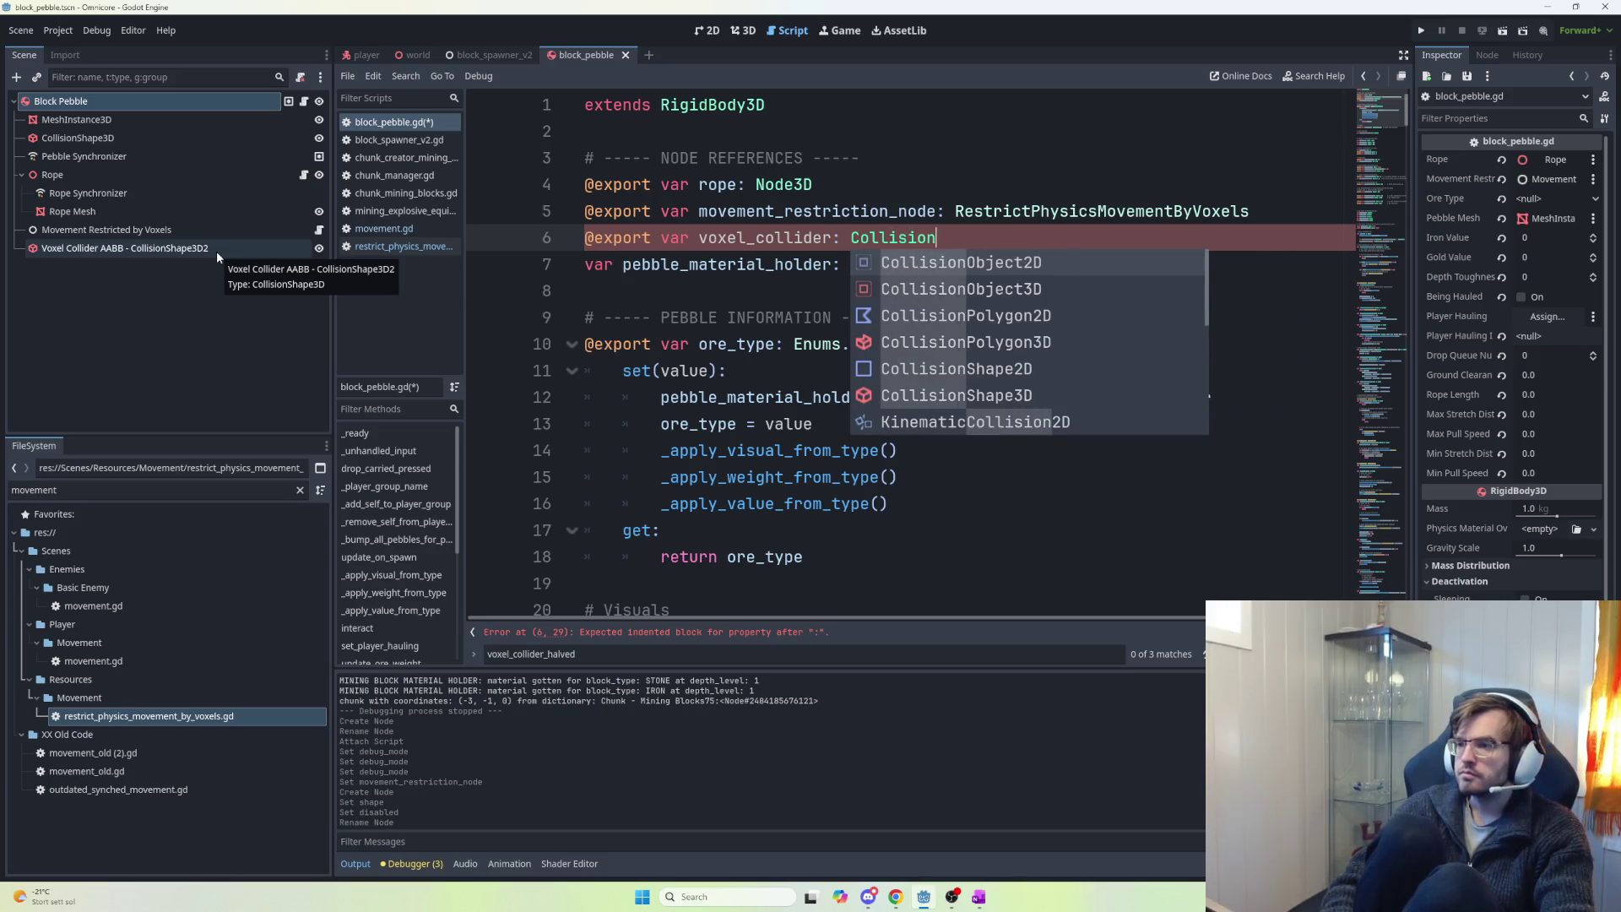
pyautogui.write('hape')
pyautogui.press('Down')
pyautogui.press('Return')
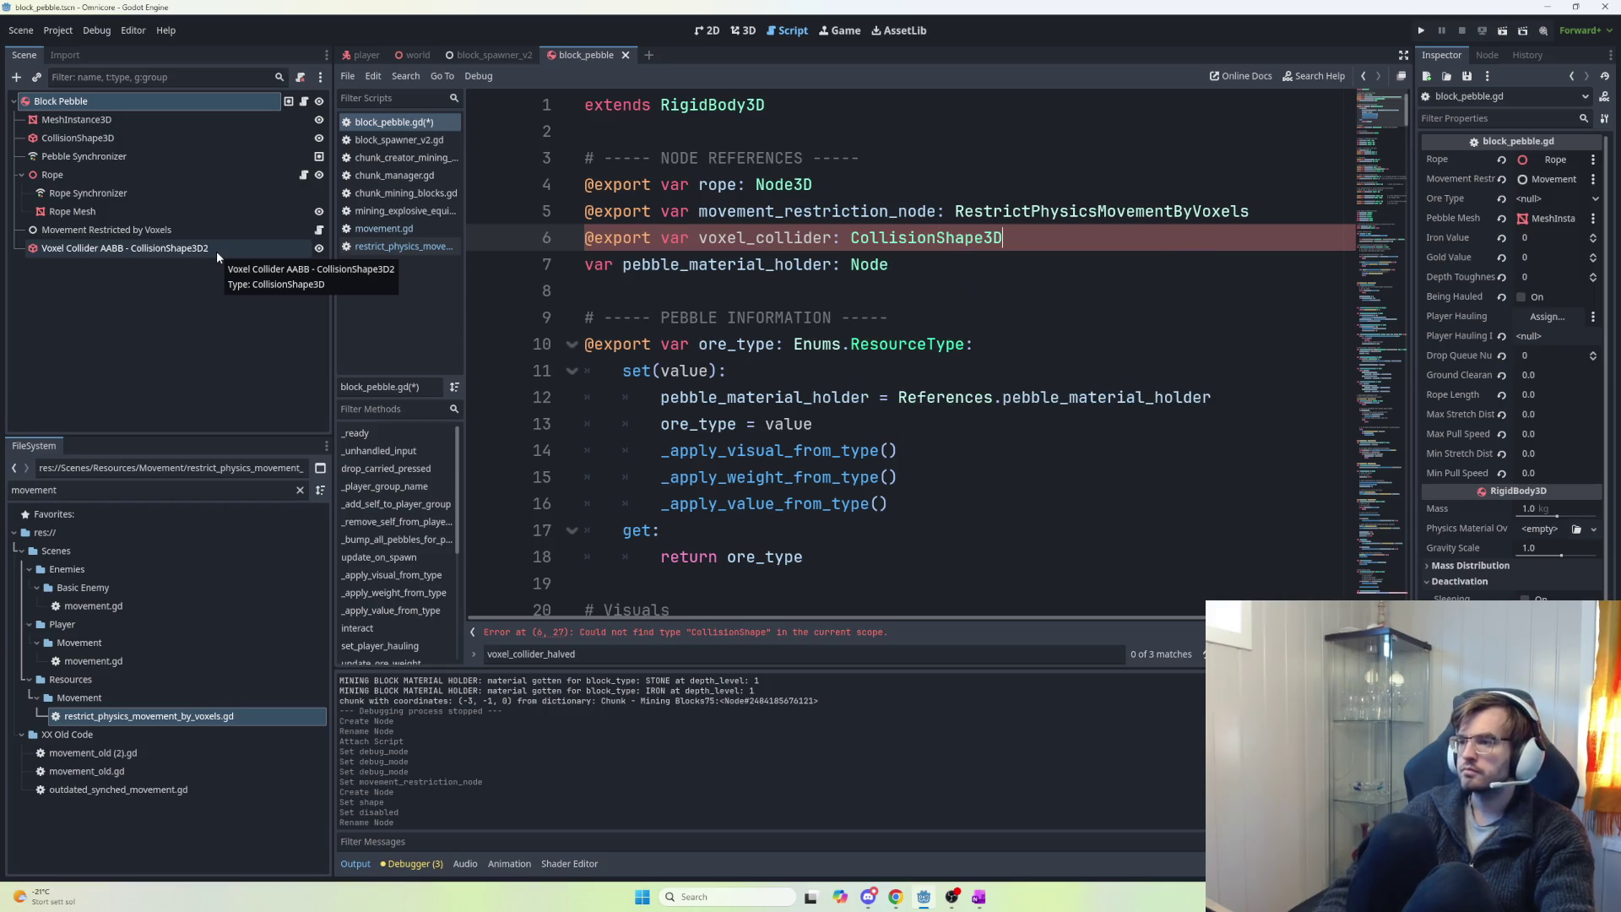
pyautogui.hotkey('ctrl', 's')
pyautogui.doubleClick(751, 244)
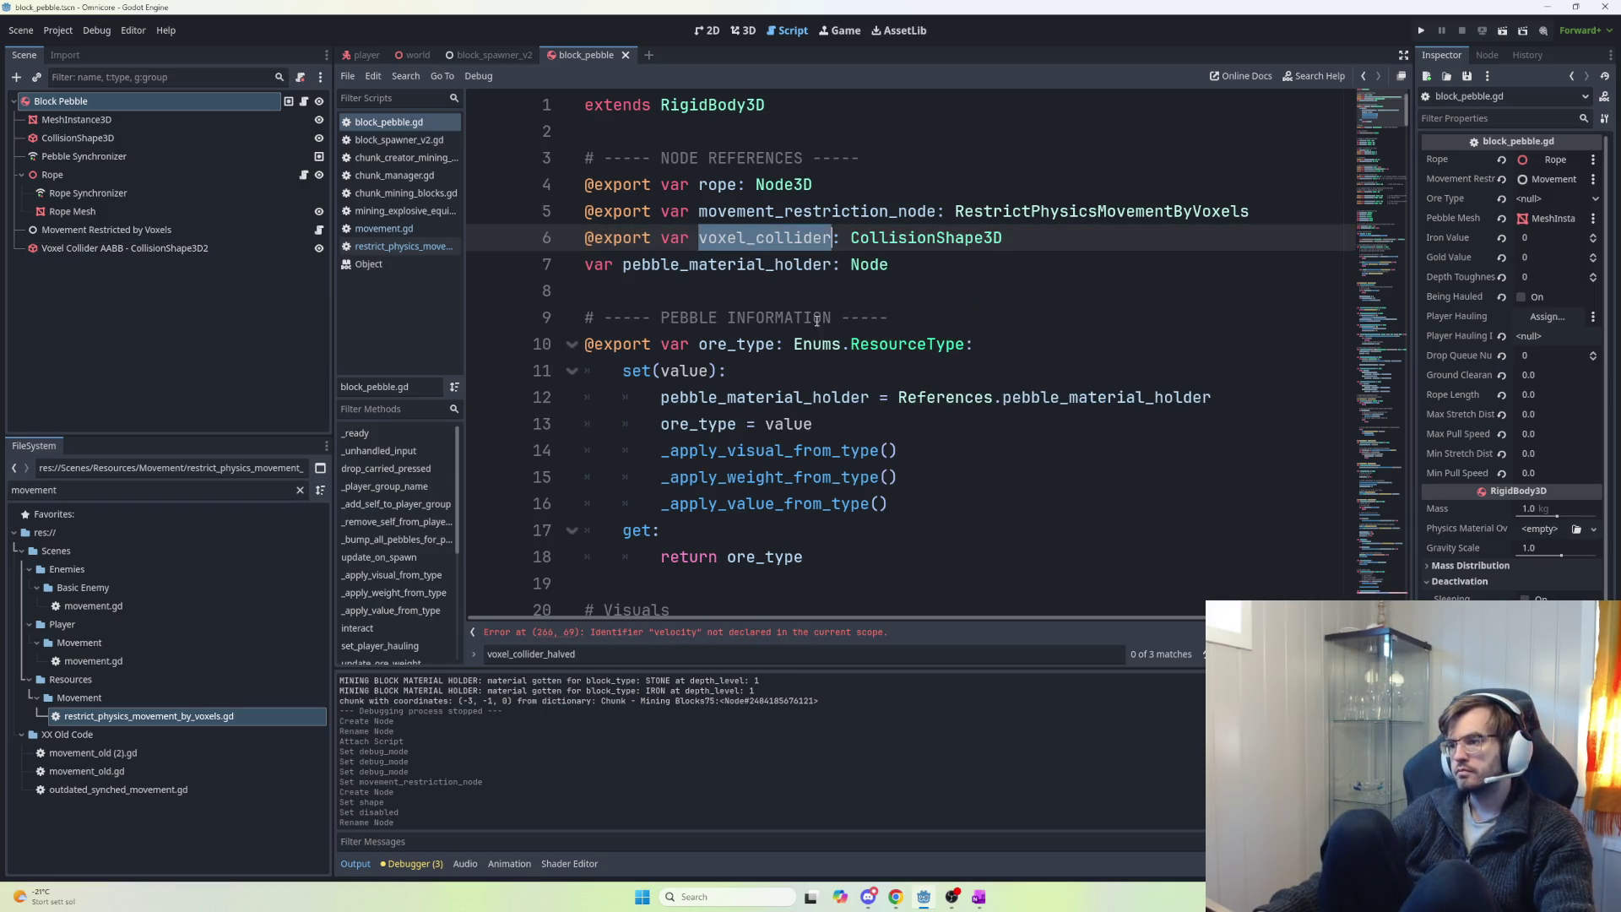
pyautogui.click(1385, 536)
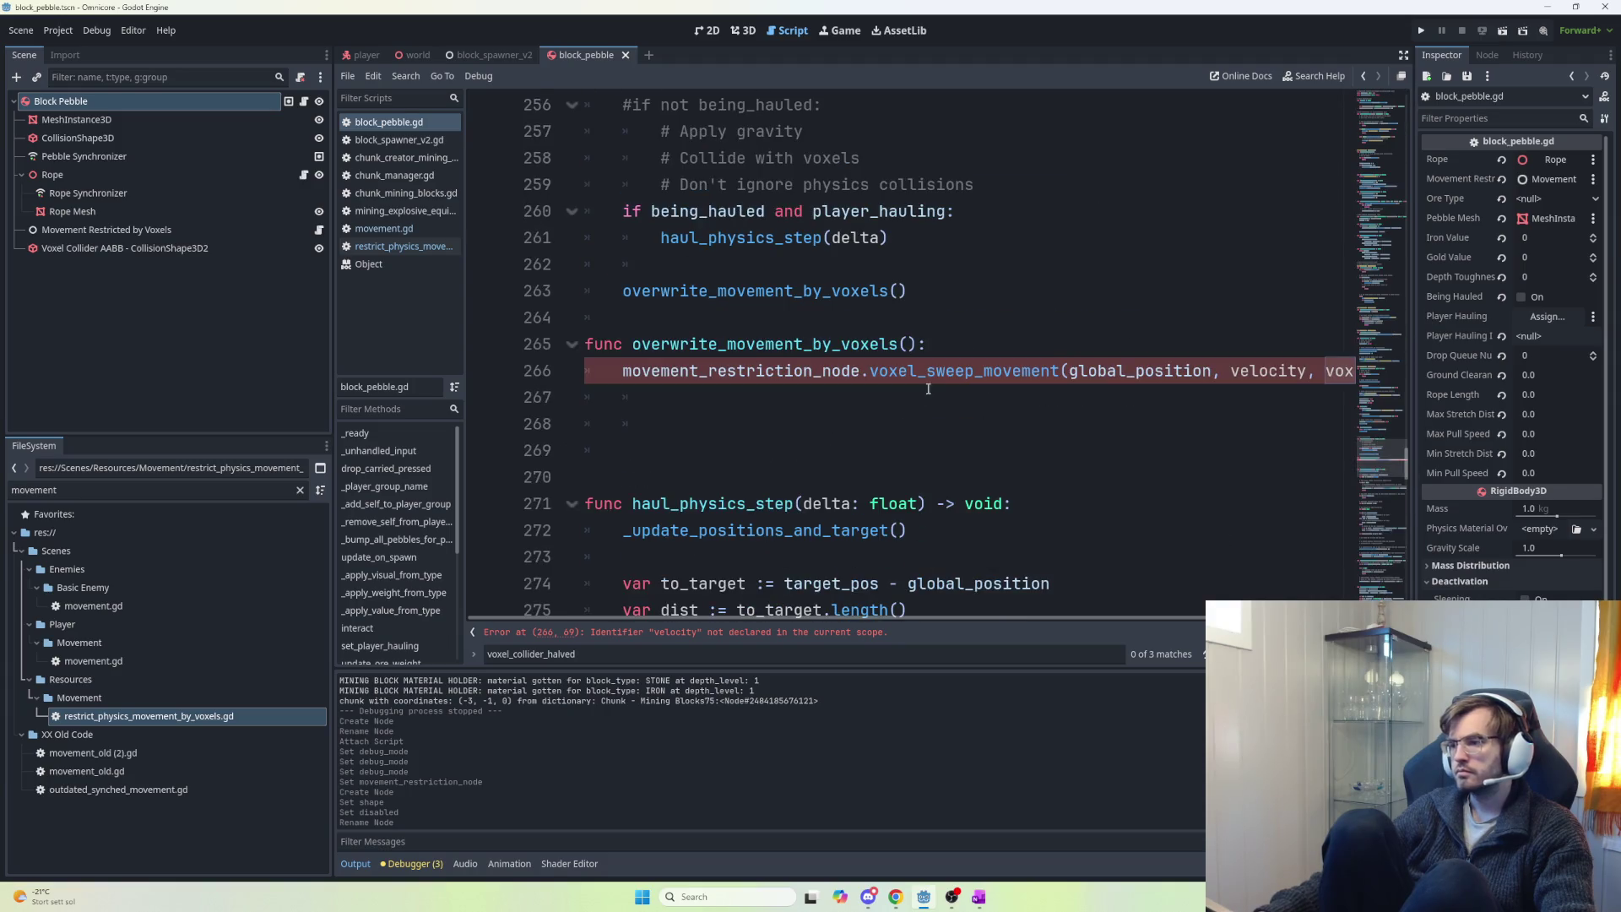
pyautogui.hscroll(5, 1285, 423)
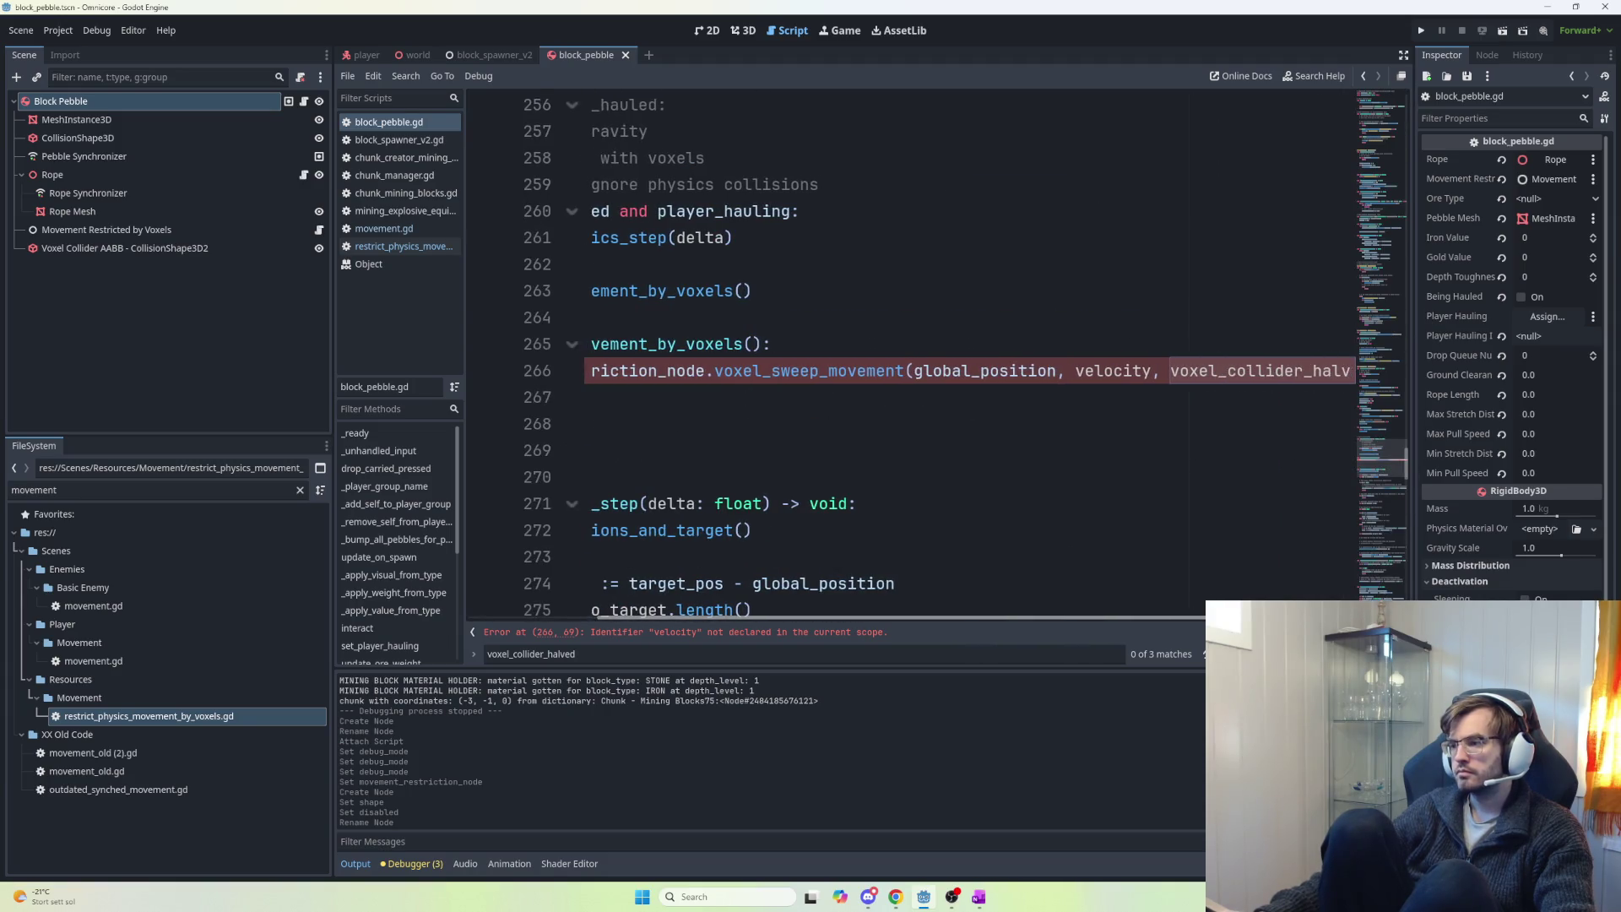
# Fill in voxel_collider_halved as the third argument of the voxel_sweep_movement call on line 266
pyautogui.doubleClick(1250, 373)
pyautogui.write('voxel')
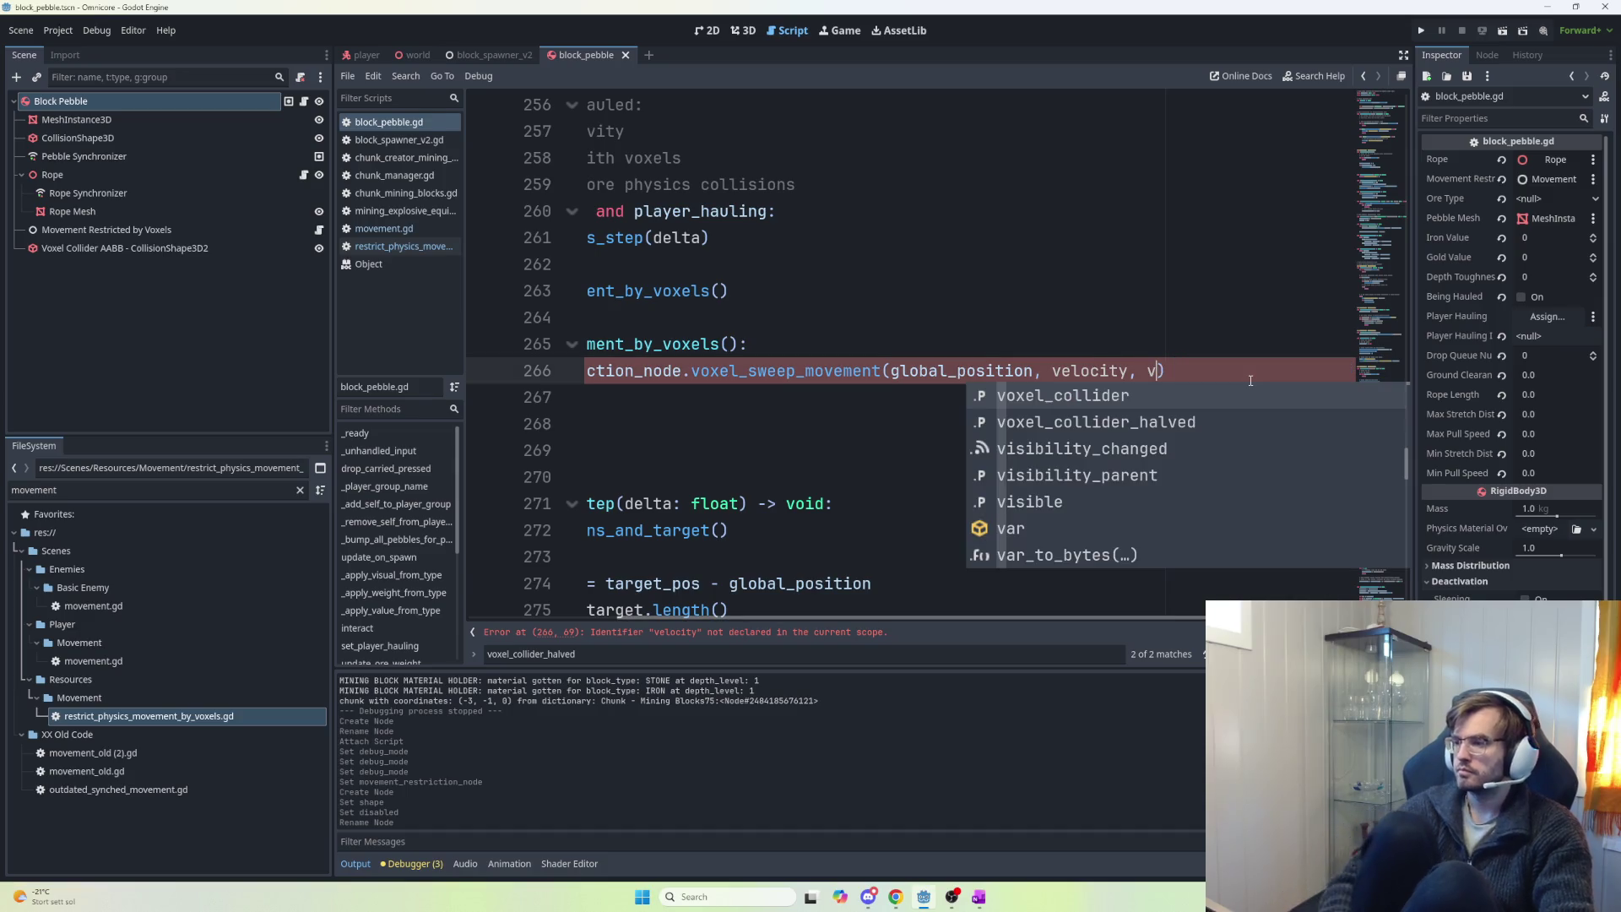
pyautogui.press('Down')
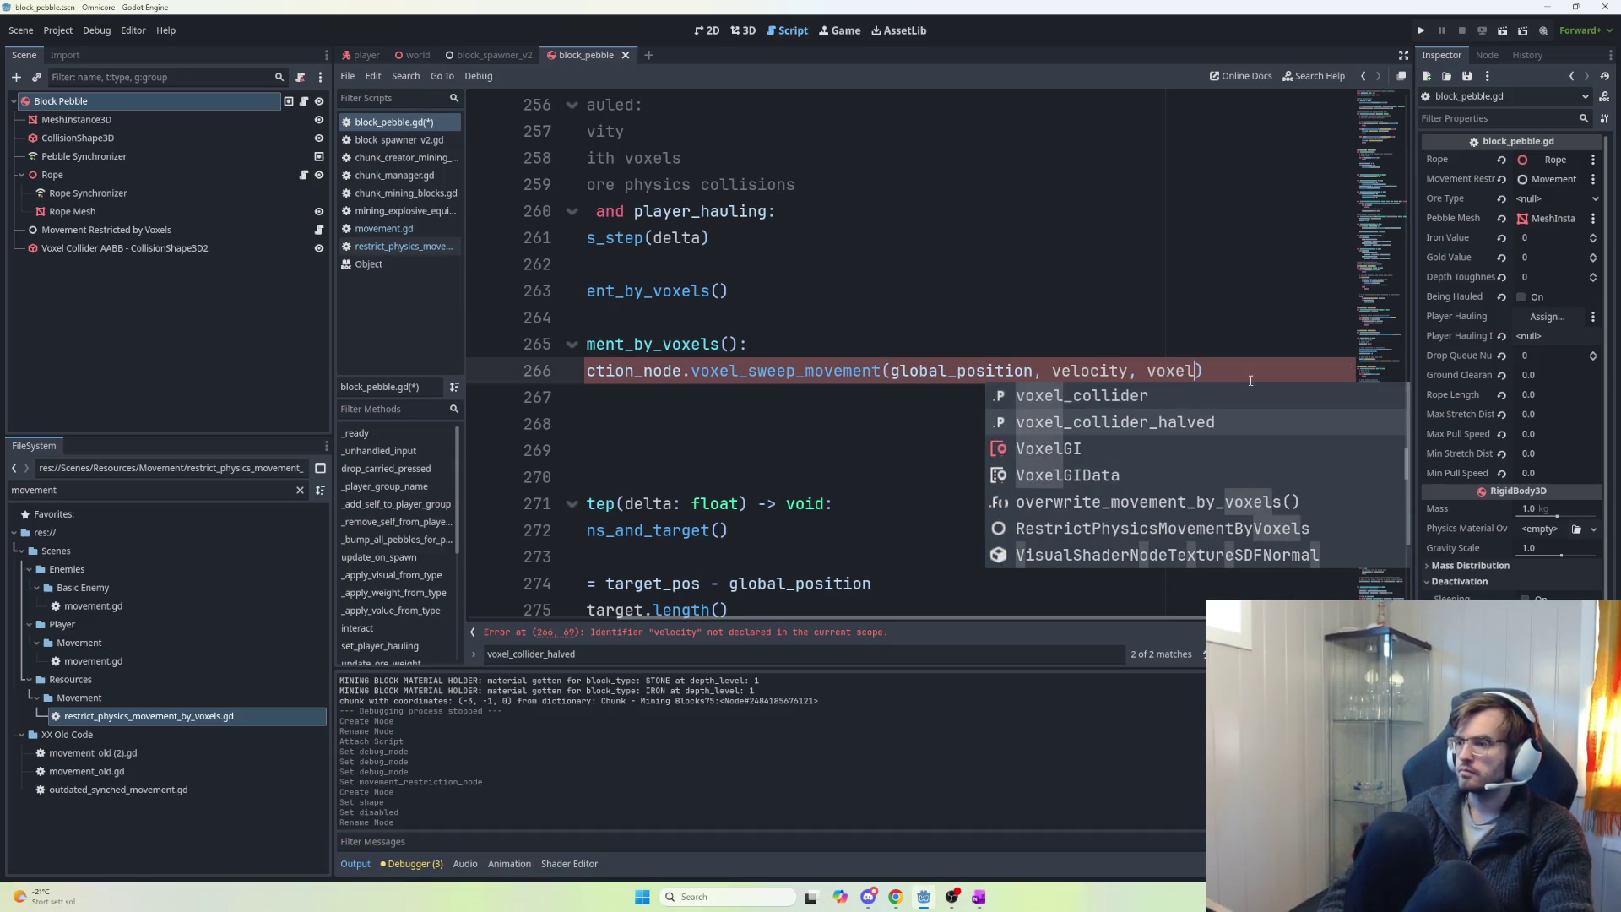
pyautogui.press('Return')
pyautogui.moveTo(1027, 620); pyautogui.dragTo(826, 610)
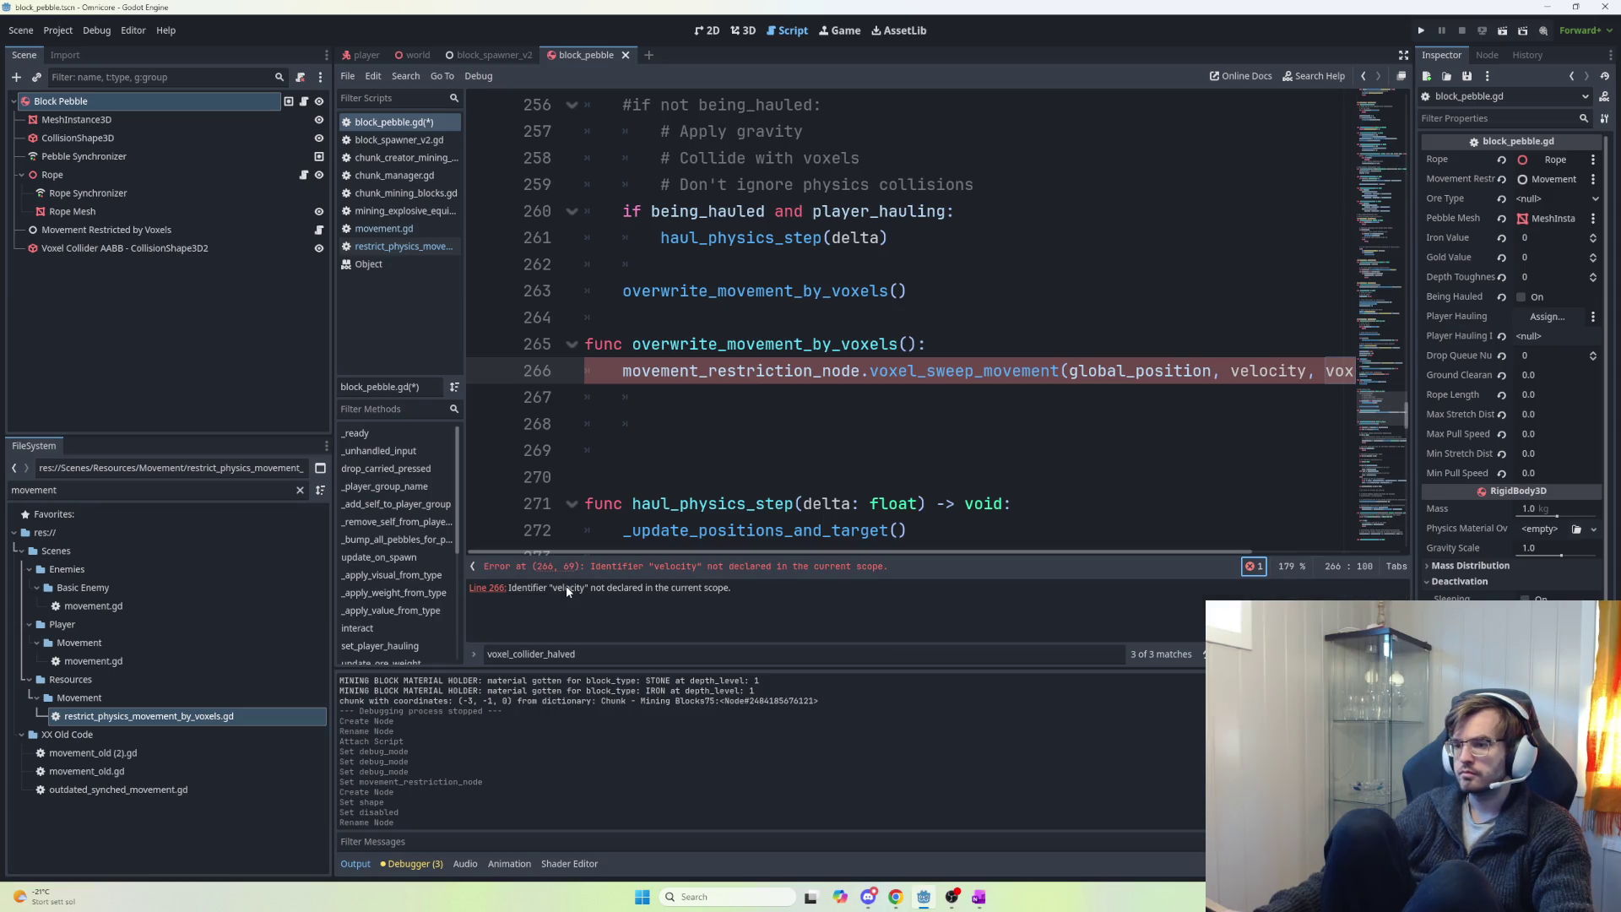
# Prefix the velocity argument with self., then remove the self. prefix again
pyautogui.doubleClick(1255, 373)
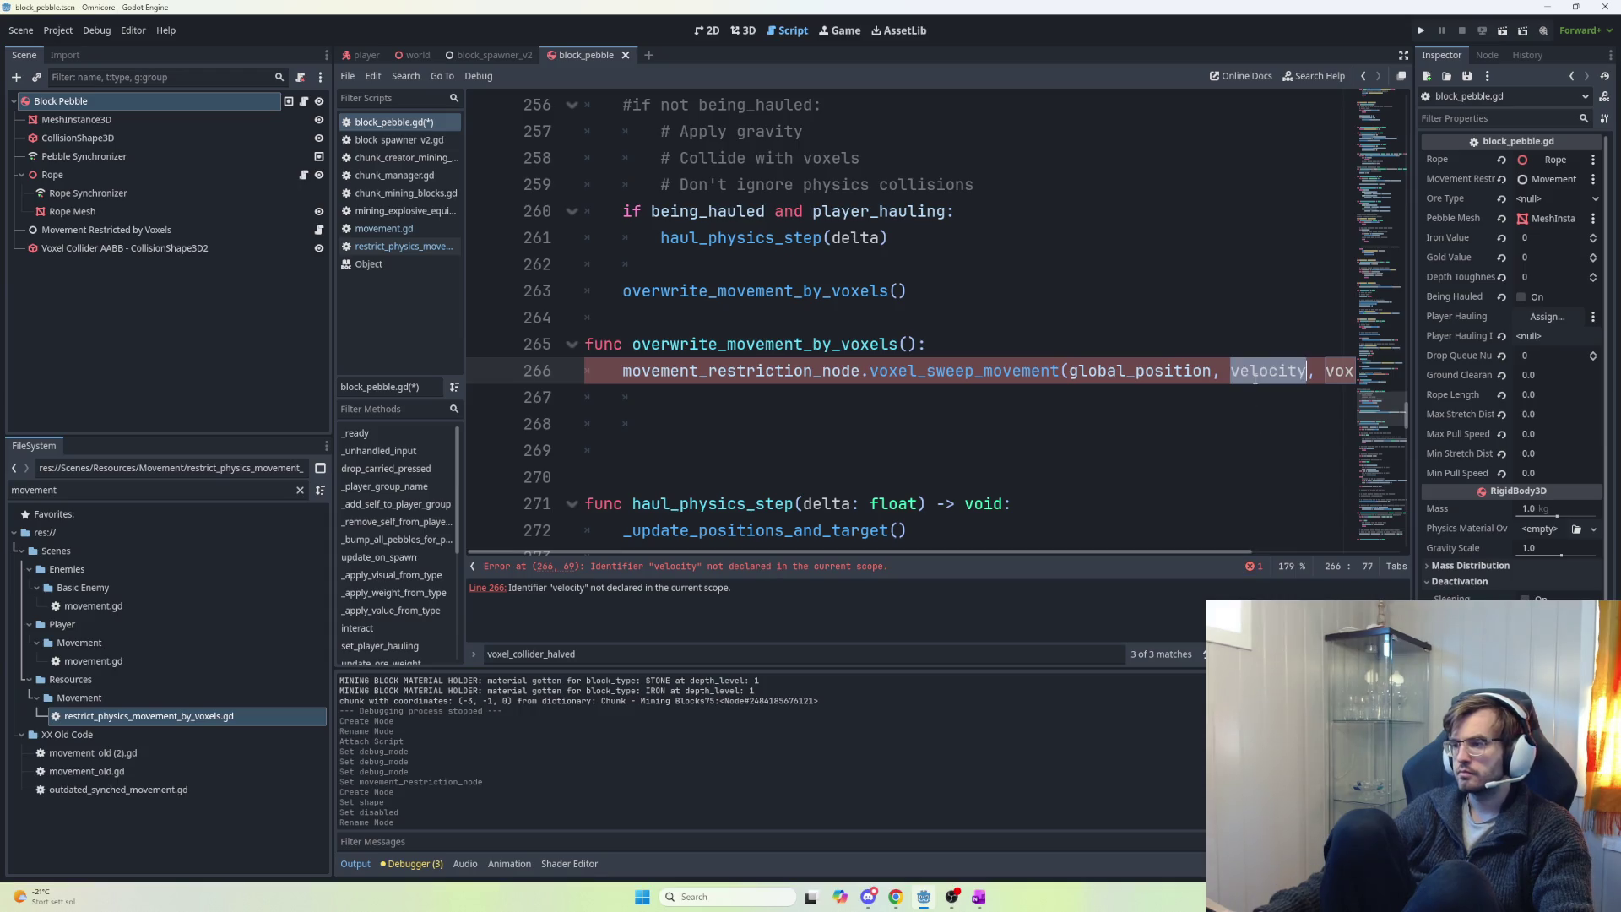
pyautogui.press('Left')
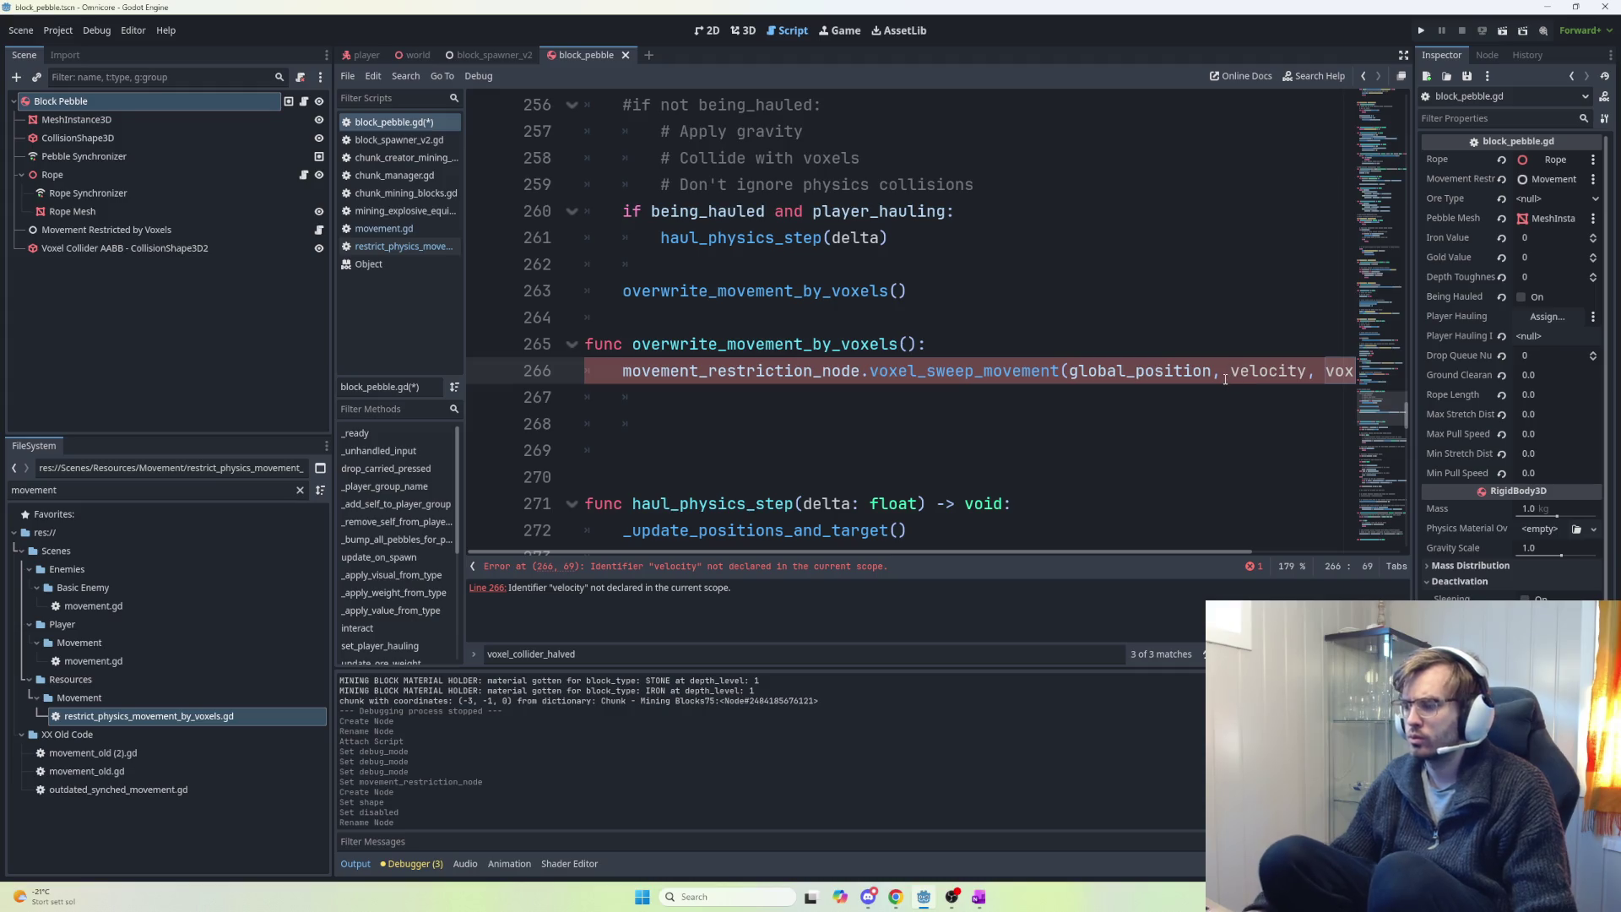
pyautogui.write('self.')
pyautogui.press('Escape')
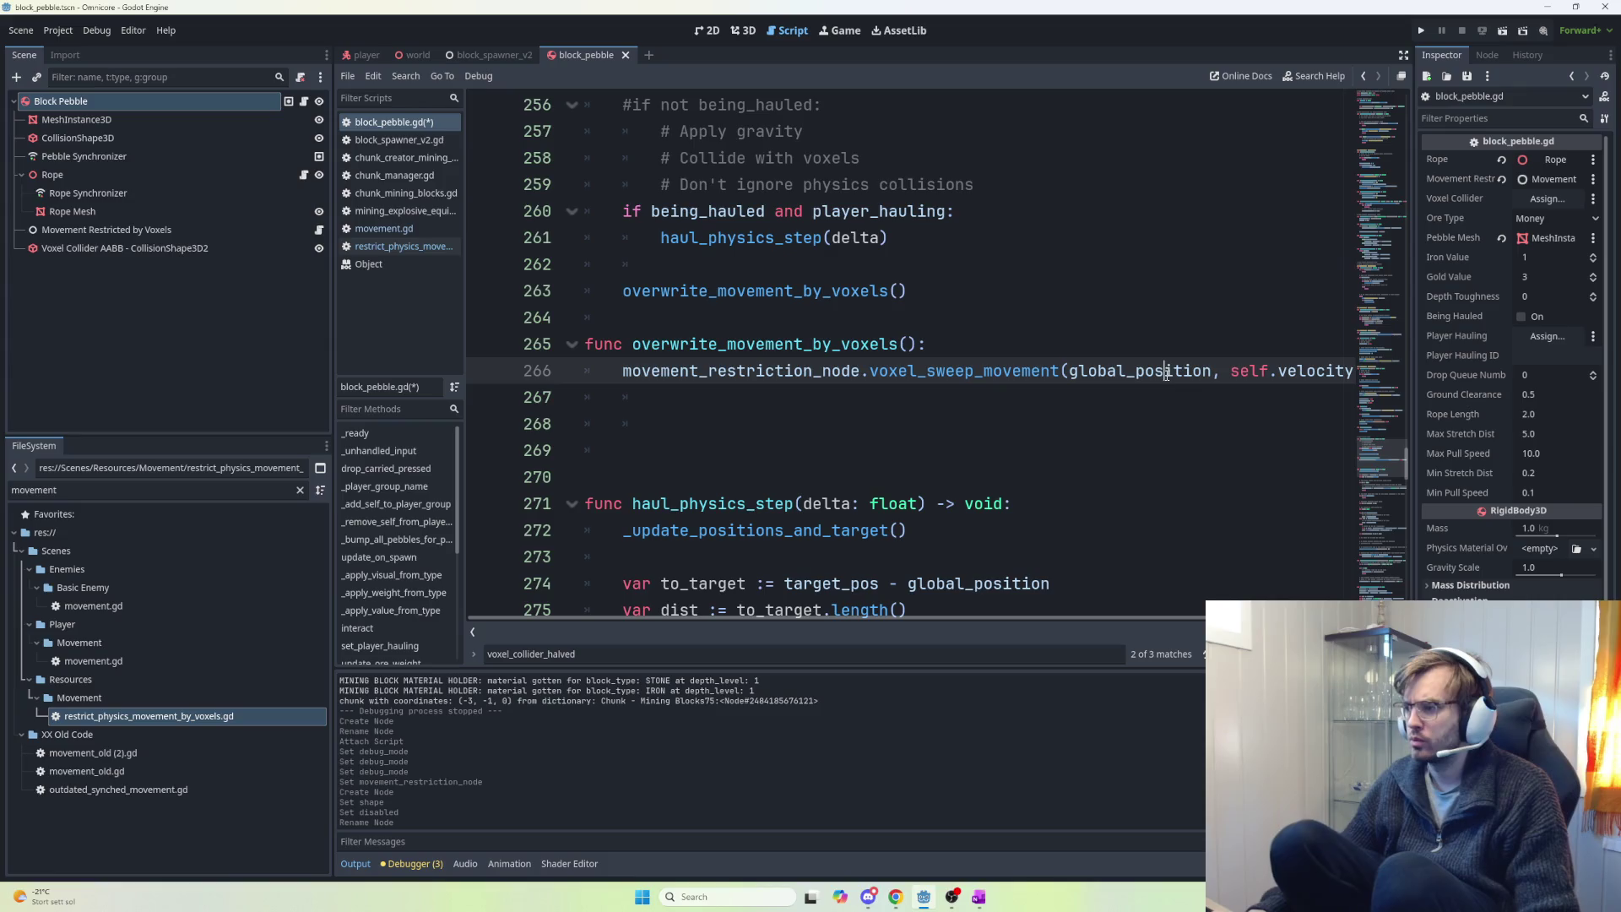
pyautogui.click(1262, 353)
pyautogui.click(1349, 370)
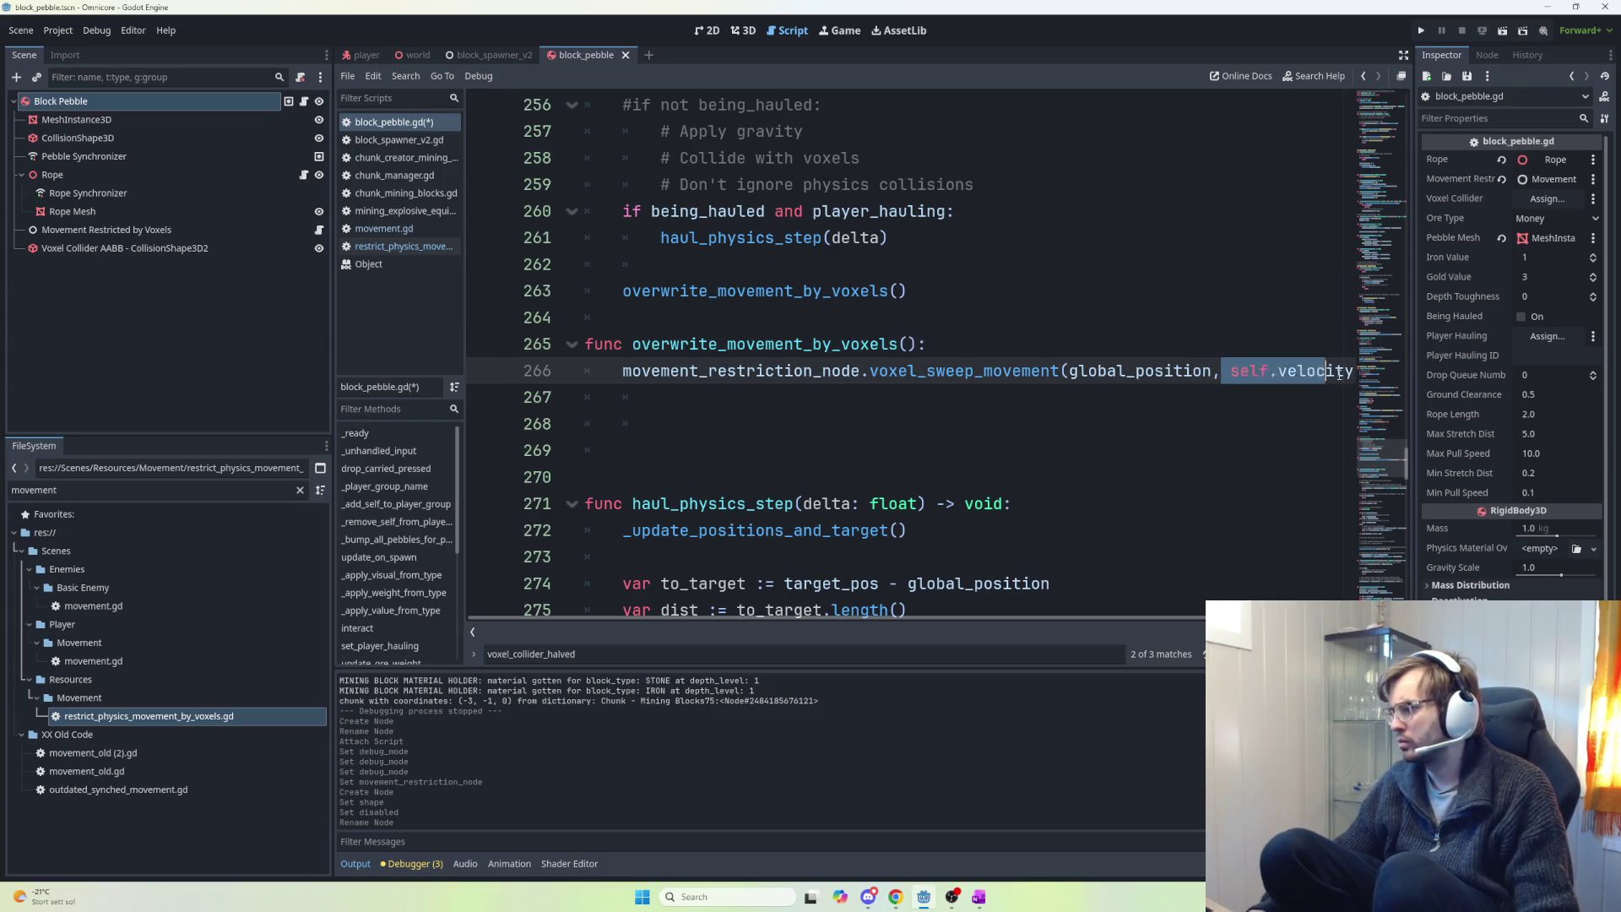
pyautogui.moveTo(1117, 371); pyautogui.dragTo(1003, 369)
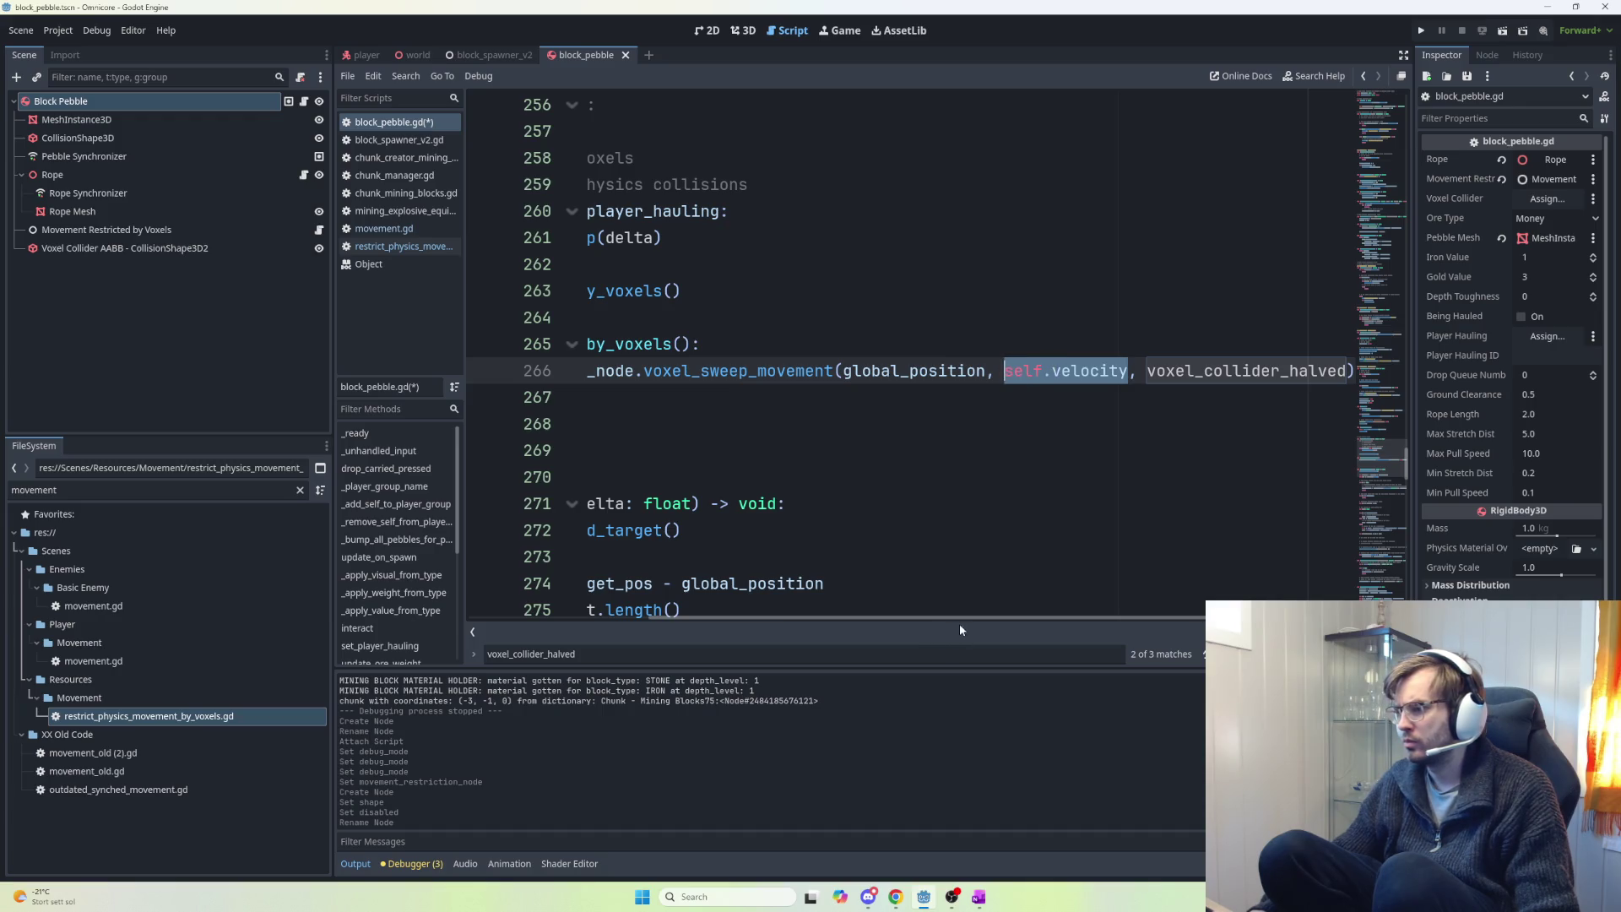
pyautogui.hscroll(-3, 961, 617)
pyautogui.moveTo(1170, 373); pyautogui.dragTo(1123, 372)
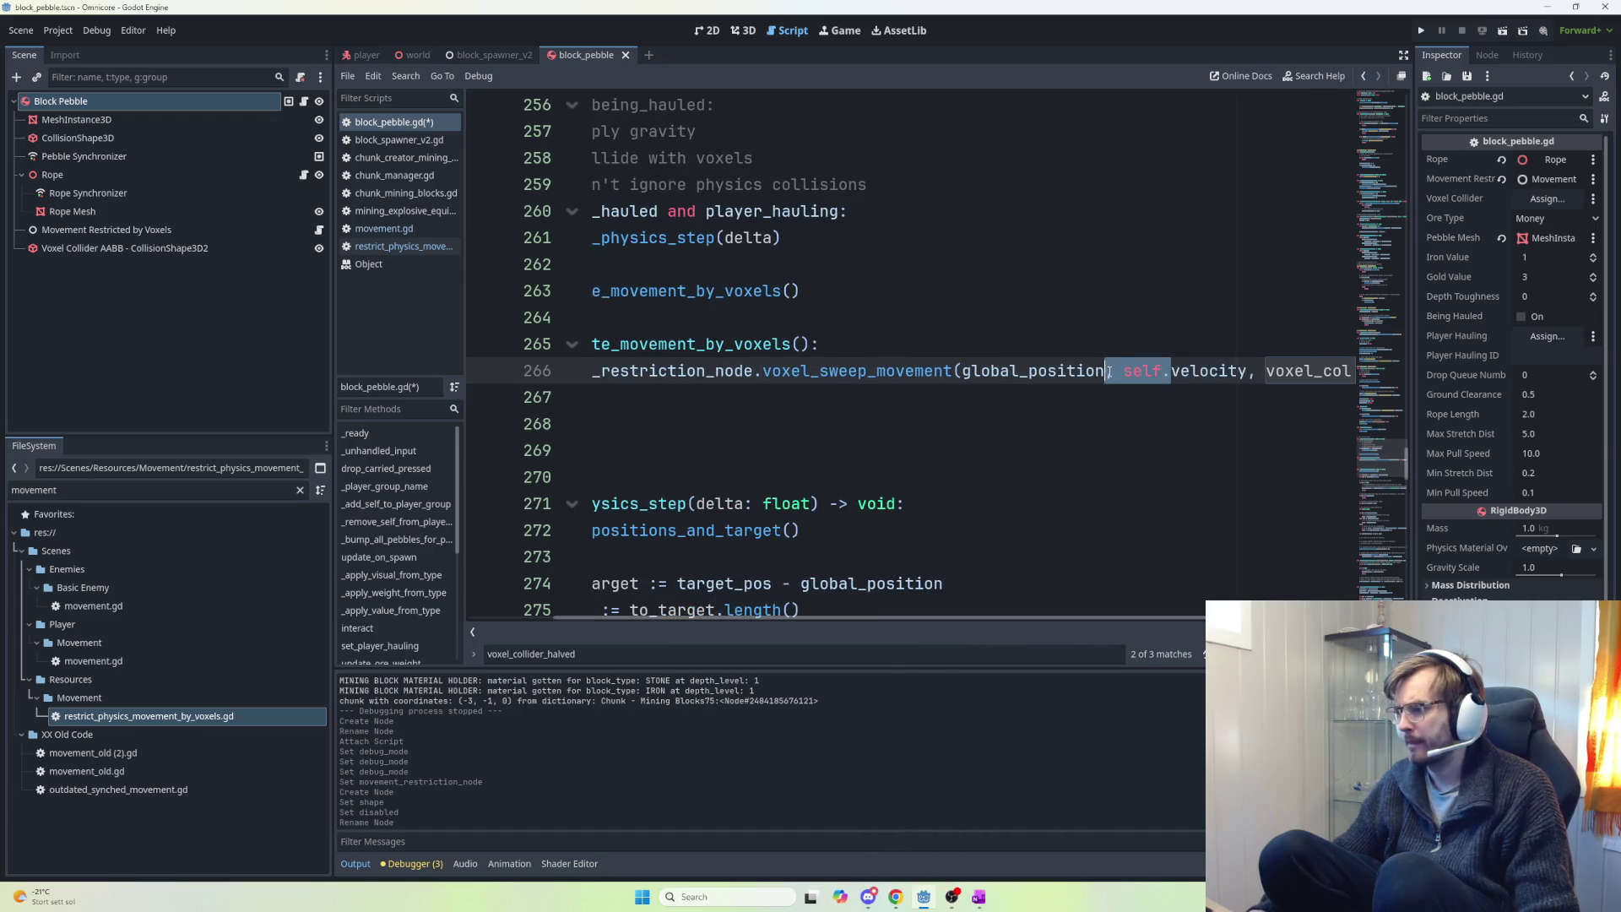
pyautogui.press('BackSpace')
pyautogui.click(966, 354)
# Declare var velocity: Vector3 = velocity below the overwrite_movement_by_voxels header
pyautogui.press('Return')
pyautogui.write('var velocity')
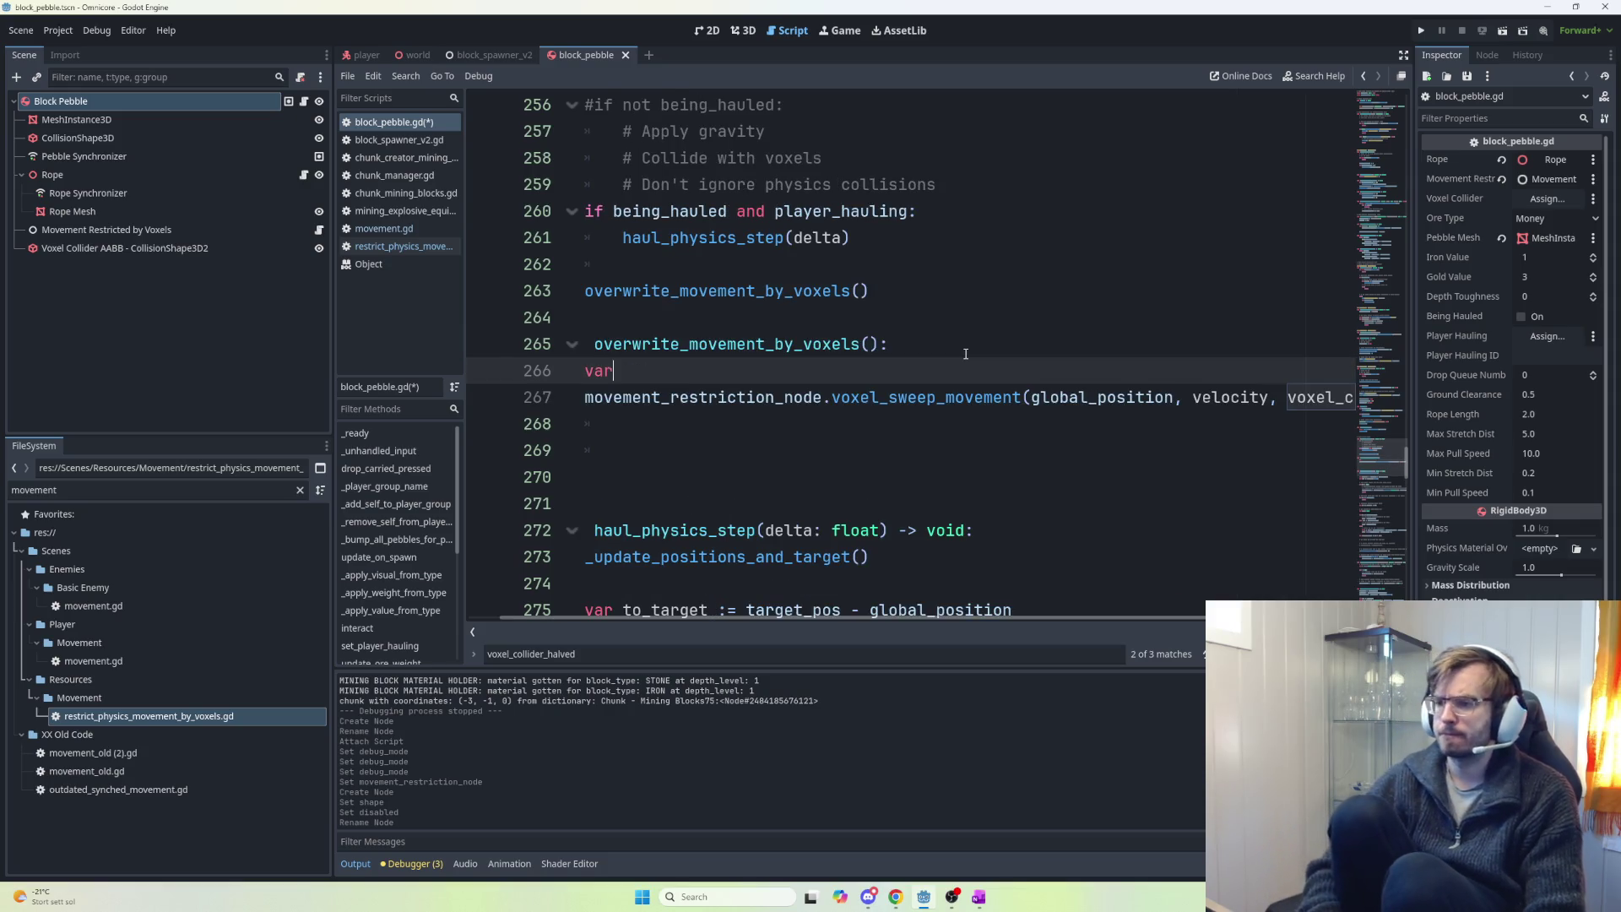
pyautogui.write(': f')
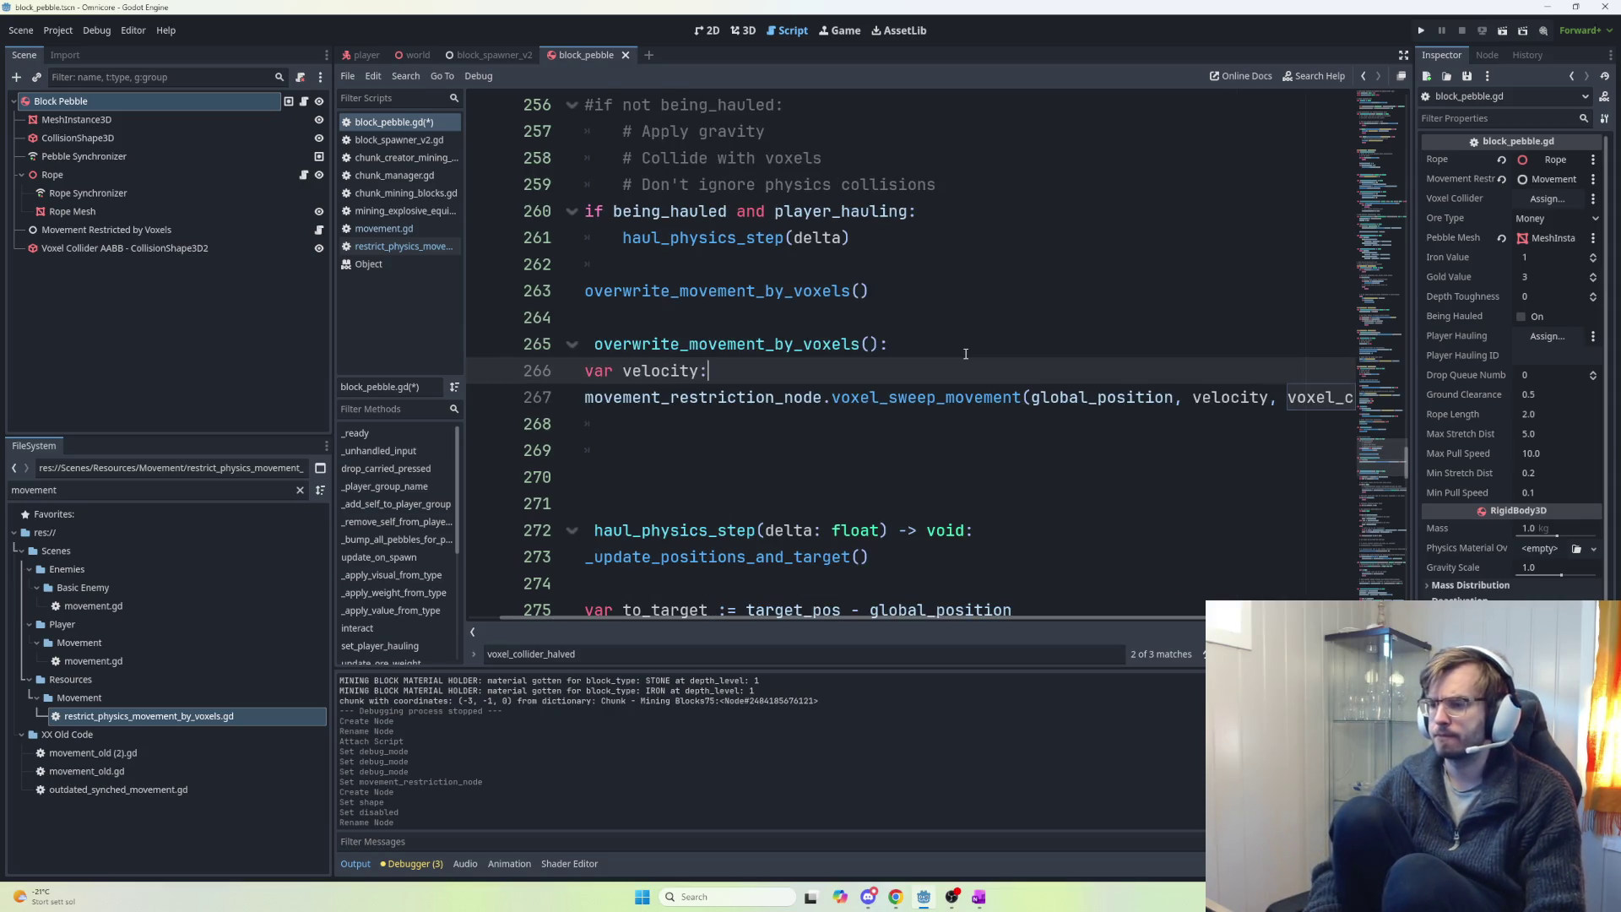
pyautogui.press('BackSpace')
pyautogui.press('BackSpace')
pyautogui.write('Vector3')
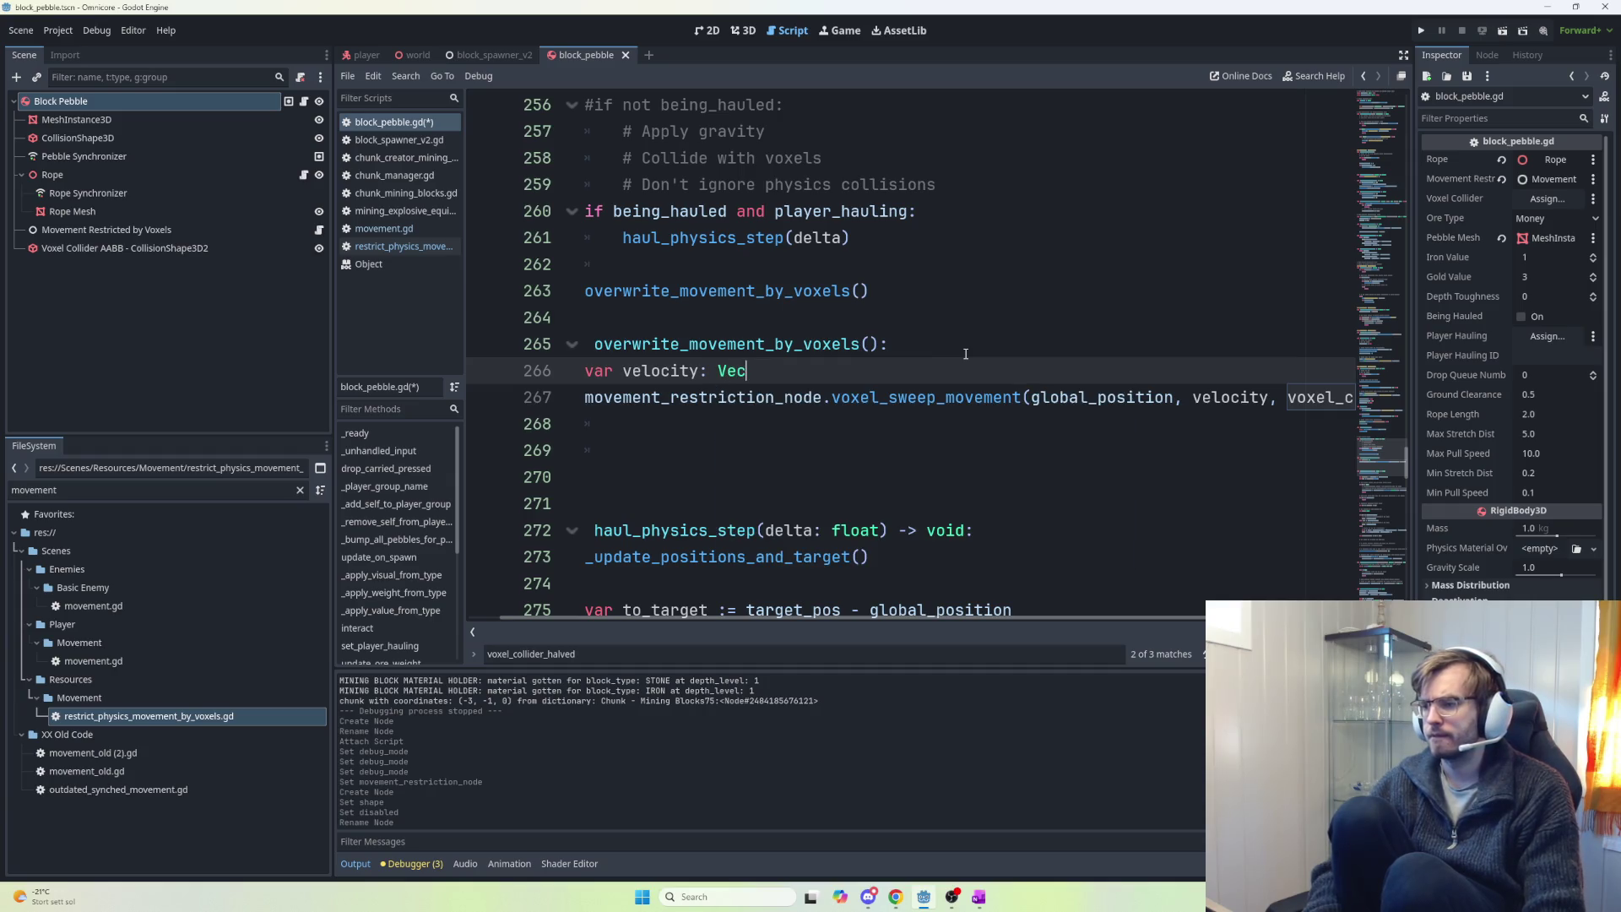
pyautogui.write(' = ')
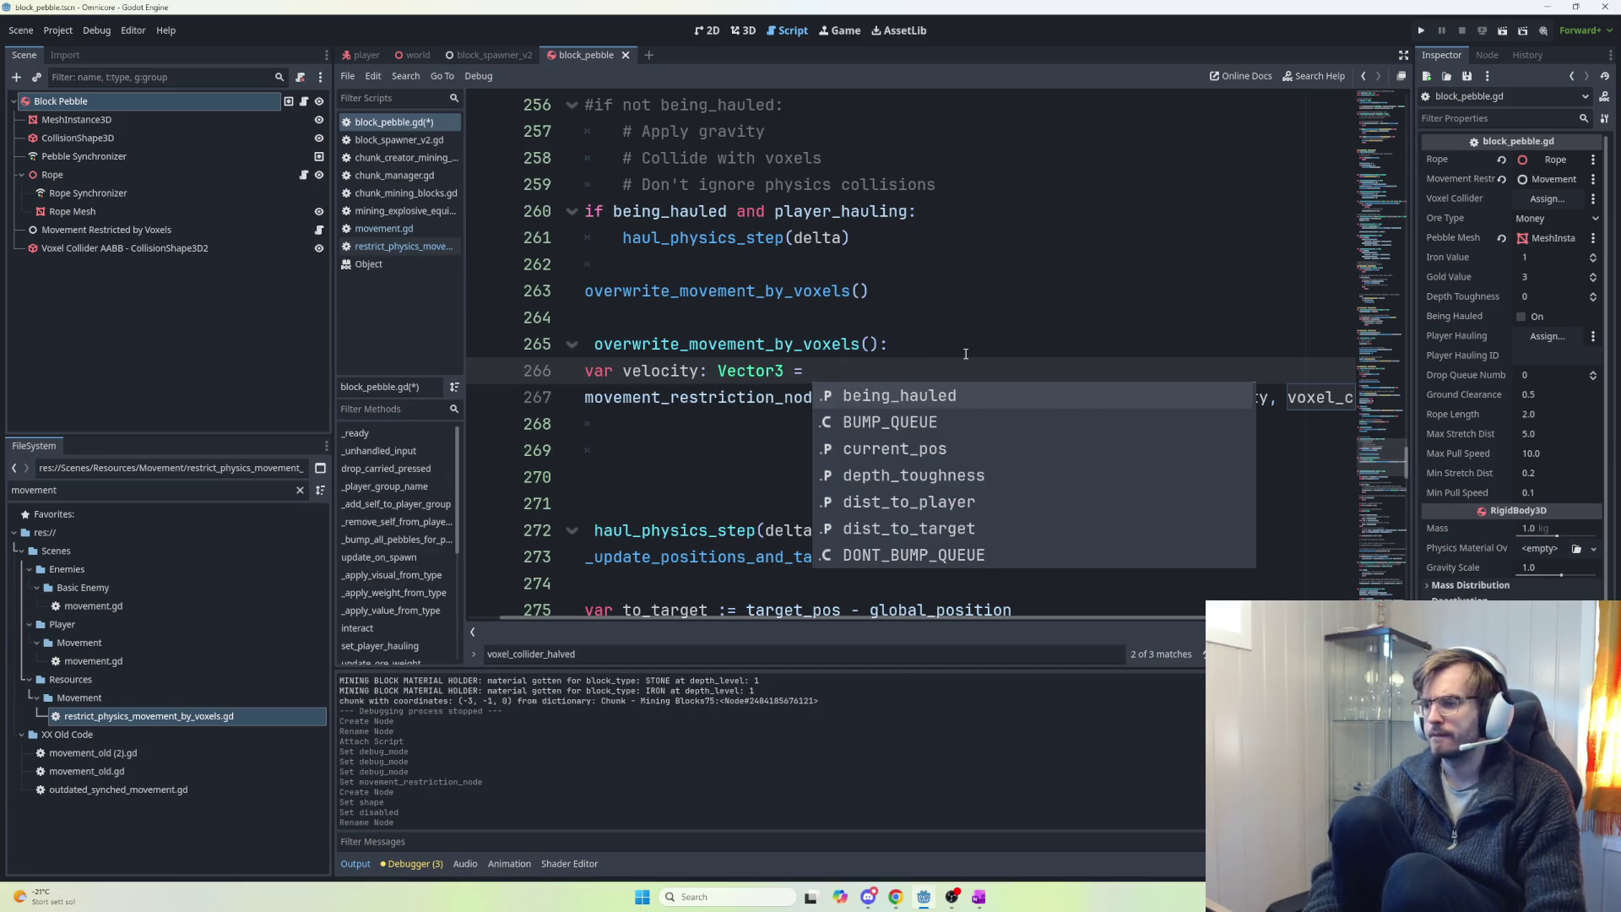
pyautogui.write('velocity')
pyautogui.click(1014, 330)
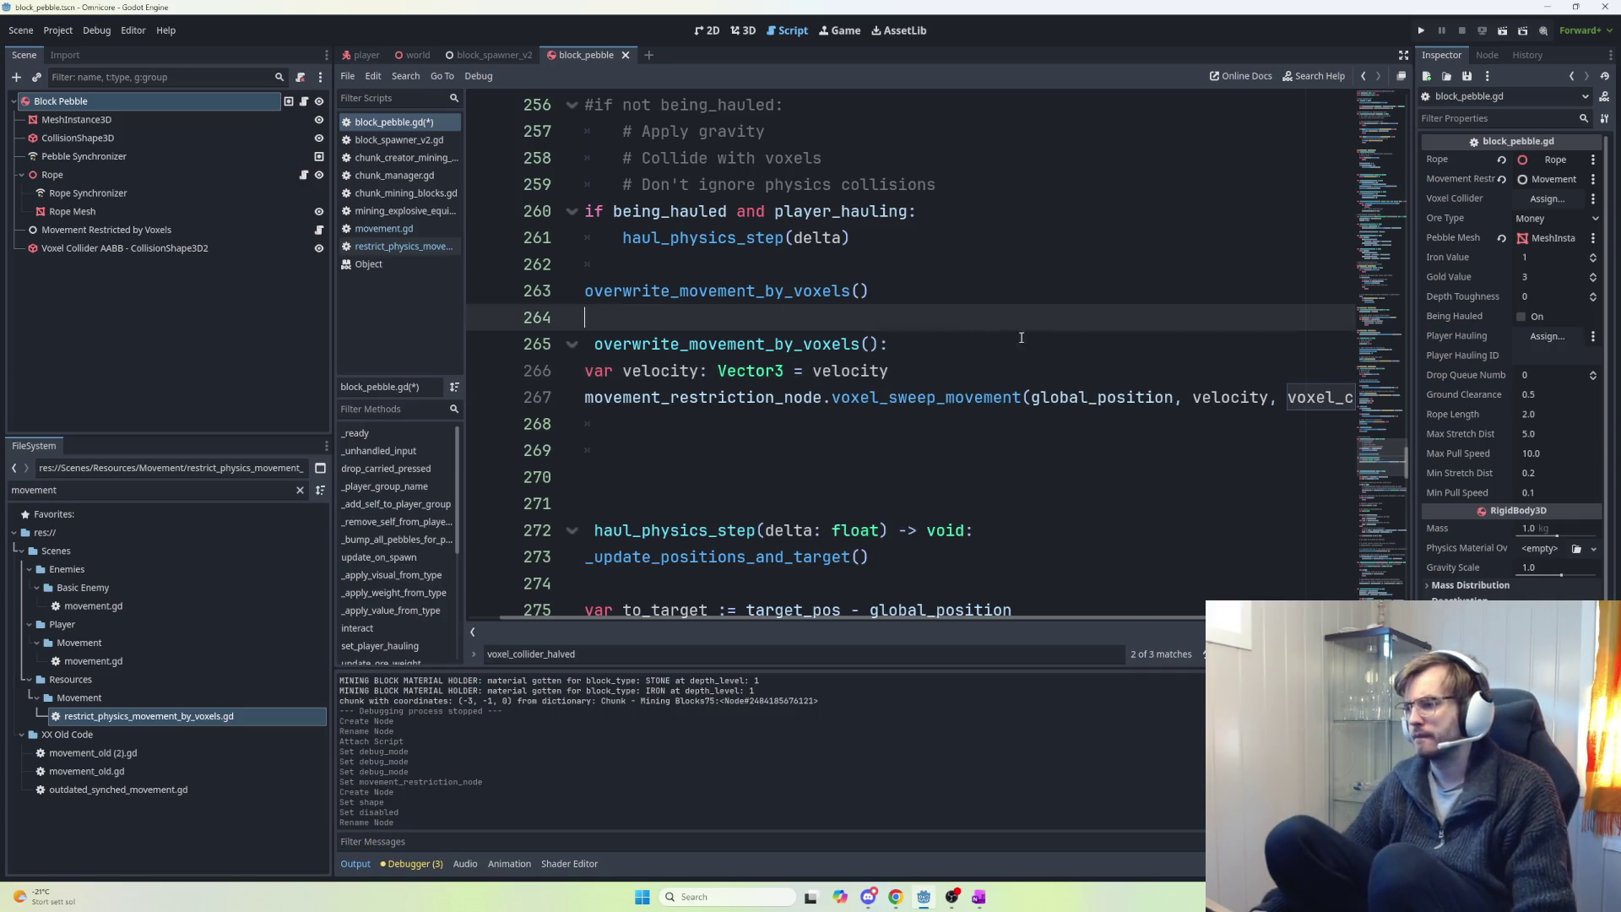
# Rename the new variable to velocity_ and switch over to the ChatGPT browser window
pyautogui.click(1016, 356)
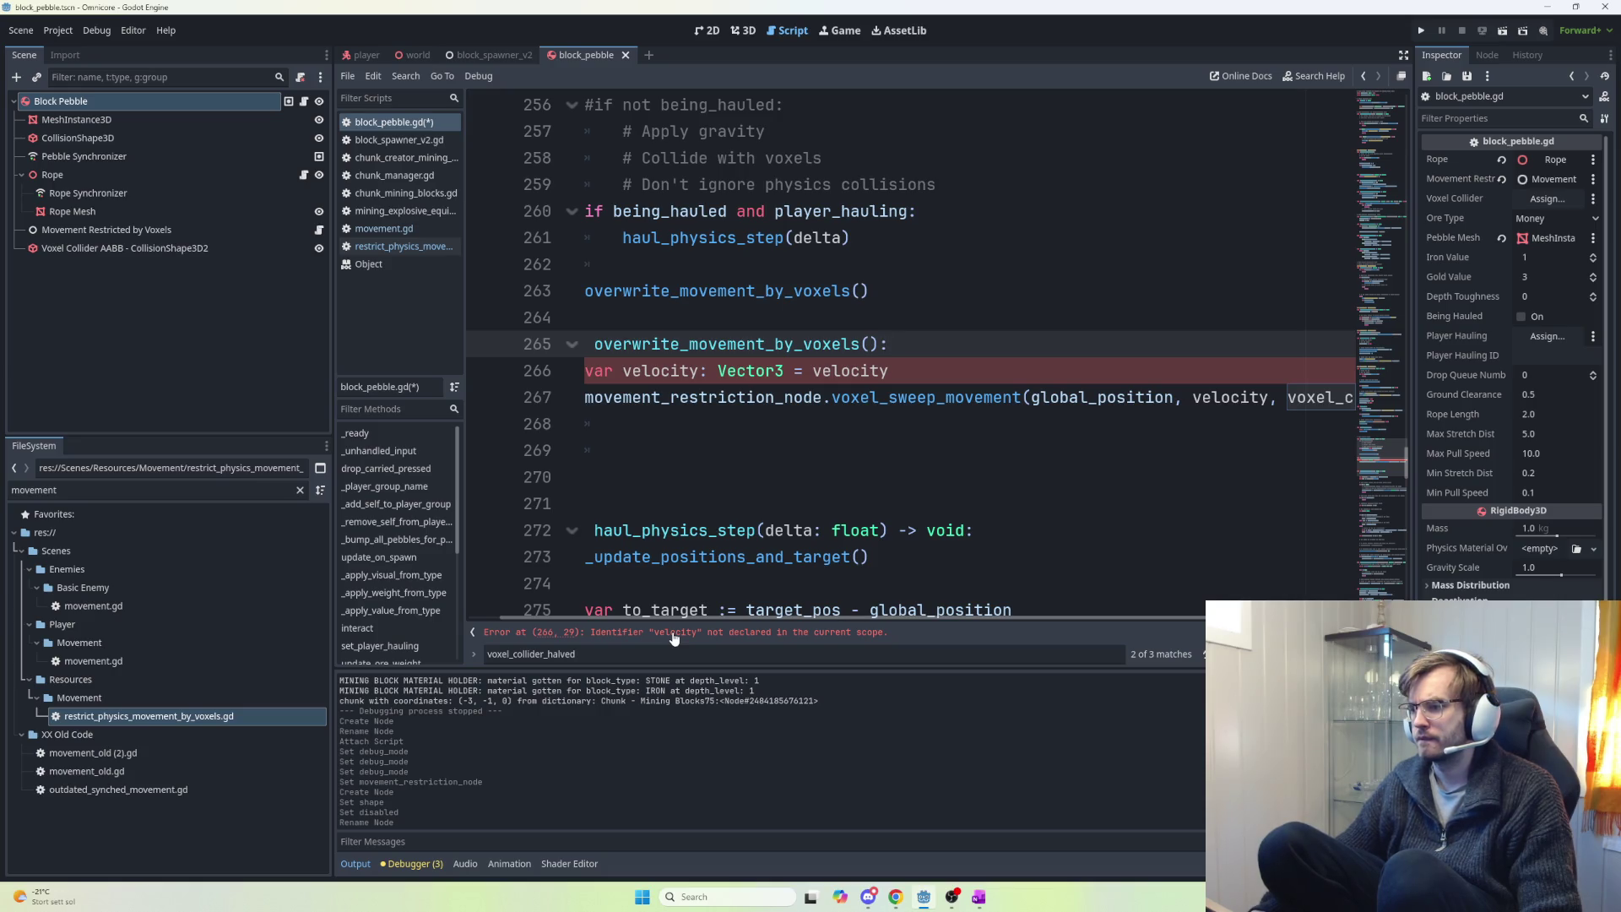
pyautogui.click(700, 373)
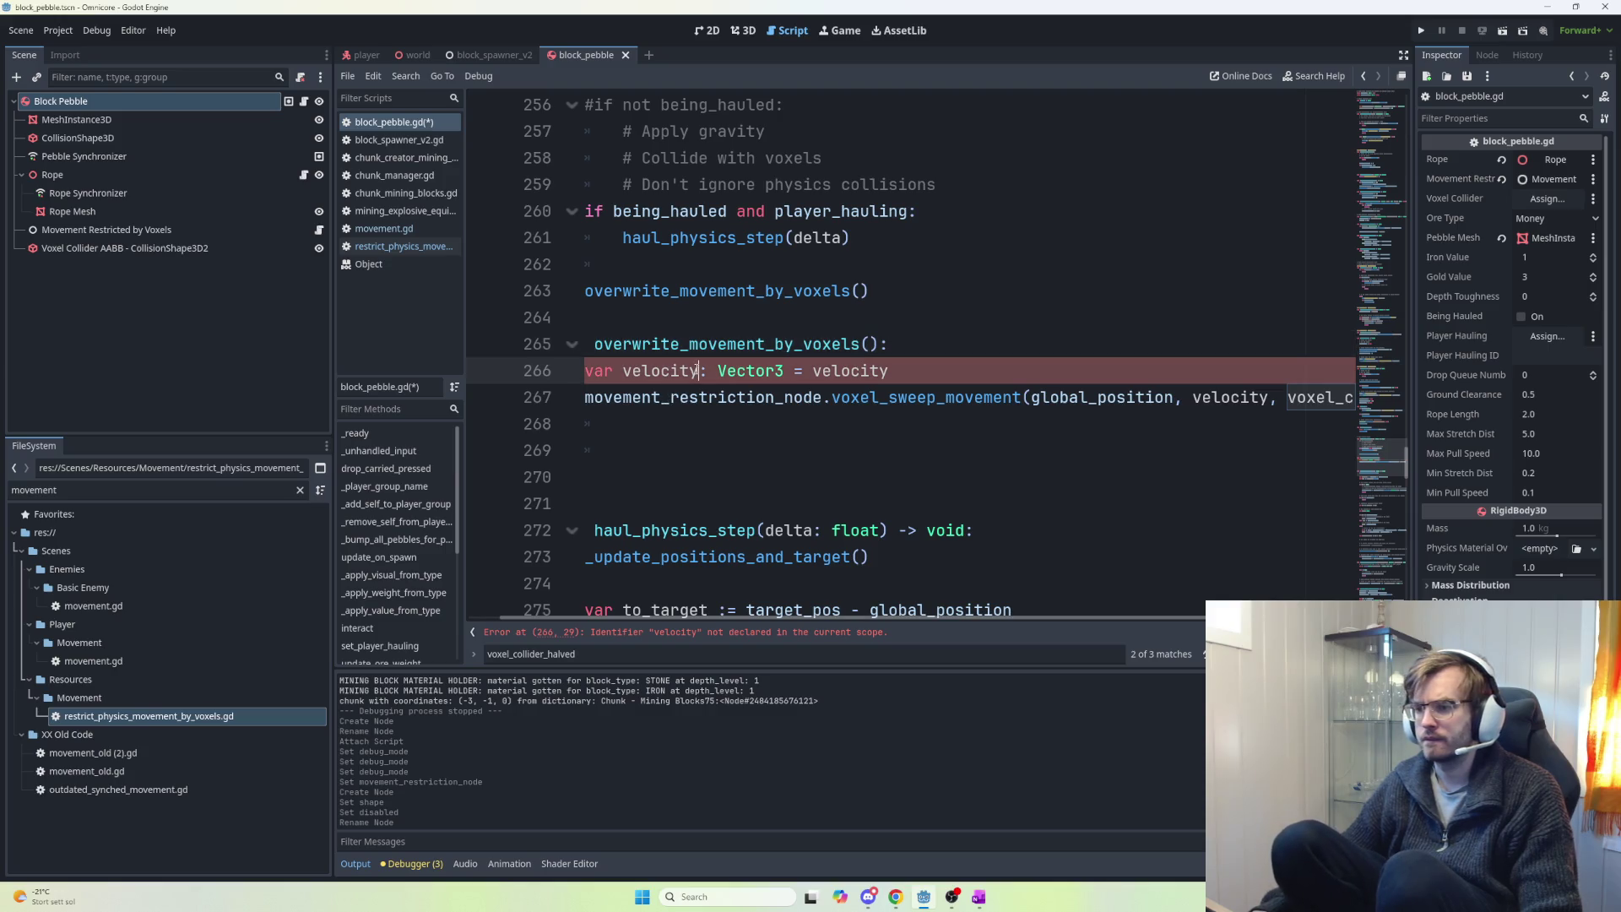
pyautogui.write('_')
pyautogui.click(896, 370)
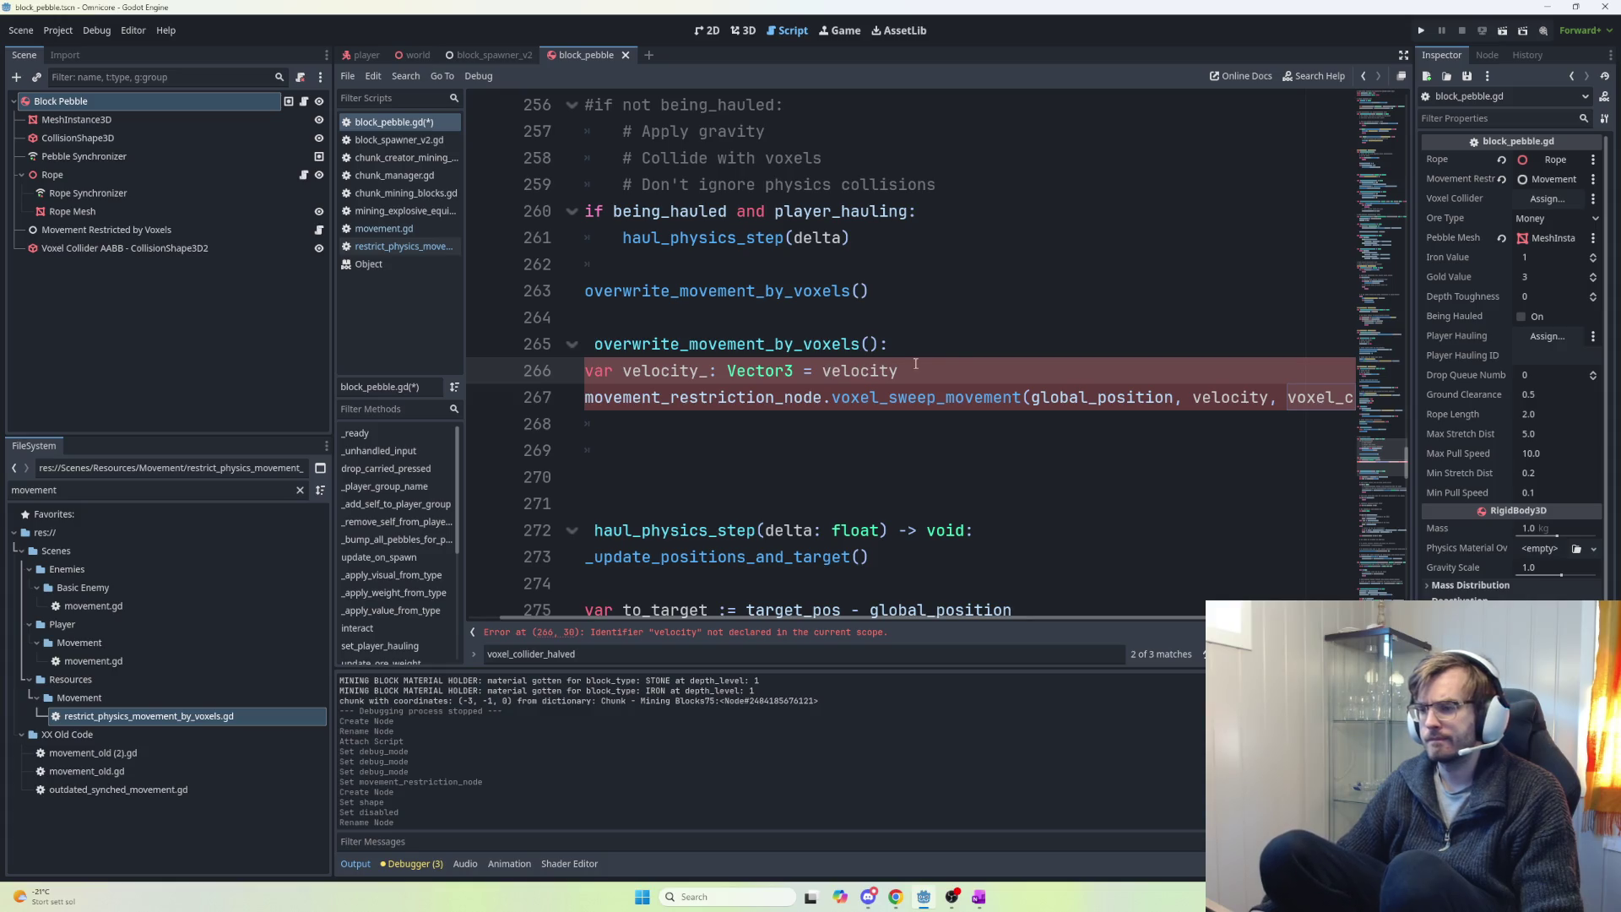
pyautogui.hotkey('alt', 'Tab')
pyautogui.hotkey('alt', 'Tab')
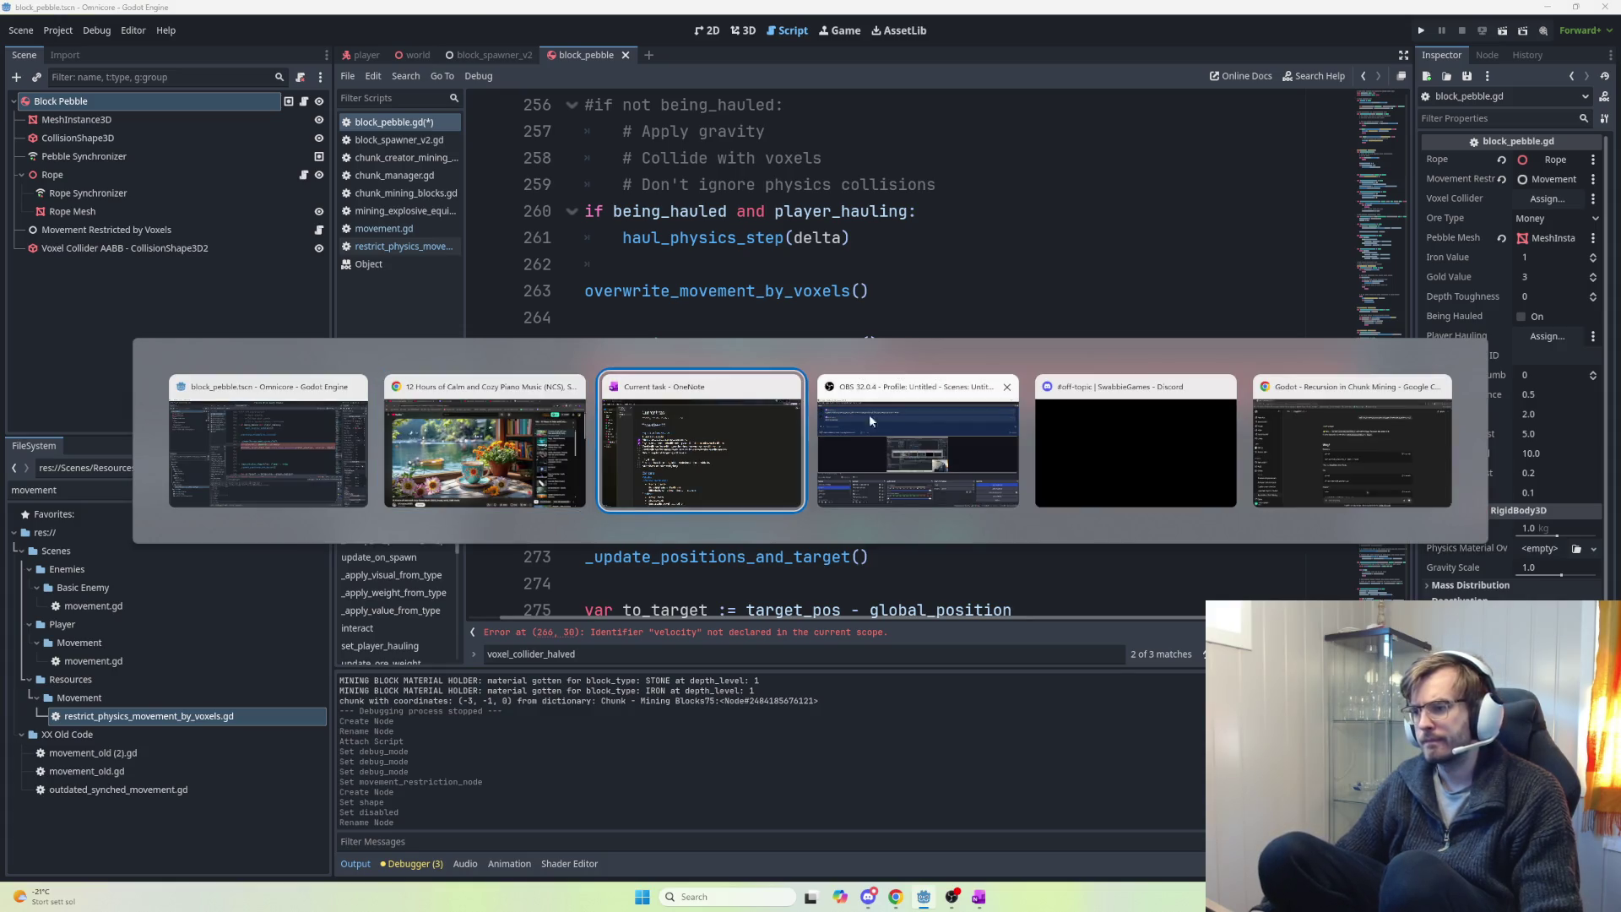
pyautogui.click(1322, 446)
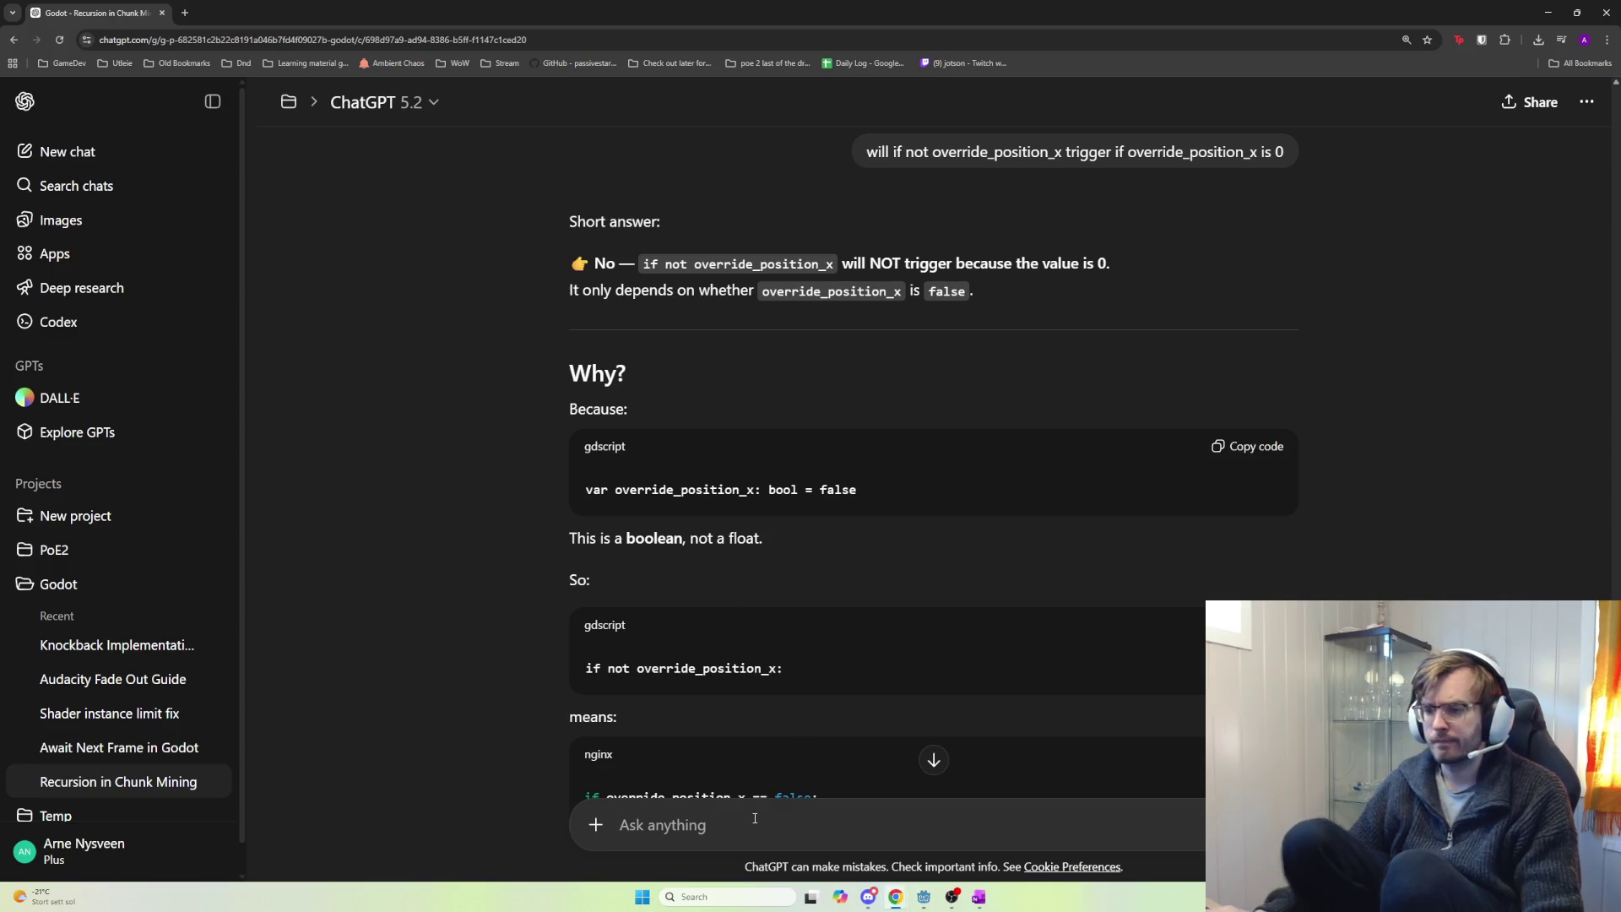
# Ask ChatGPT whether RigidBody3D has an accessible velocity and copy rigidbody.linear_velocity from its answer
pyautogui.write('does rigidbody3d h')
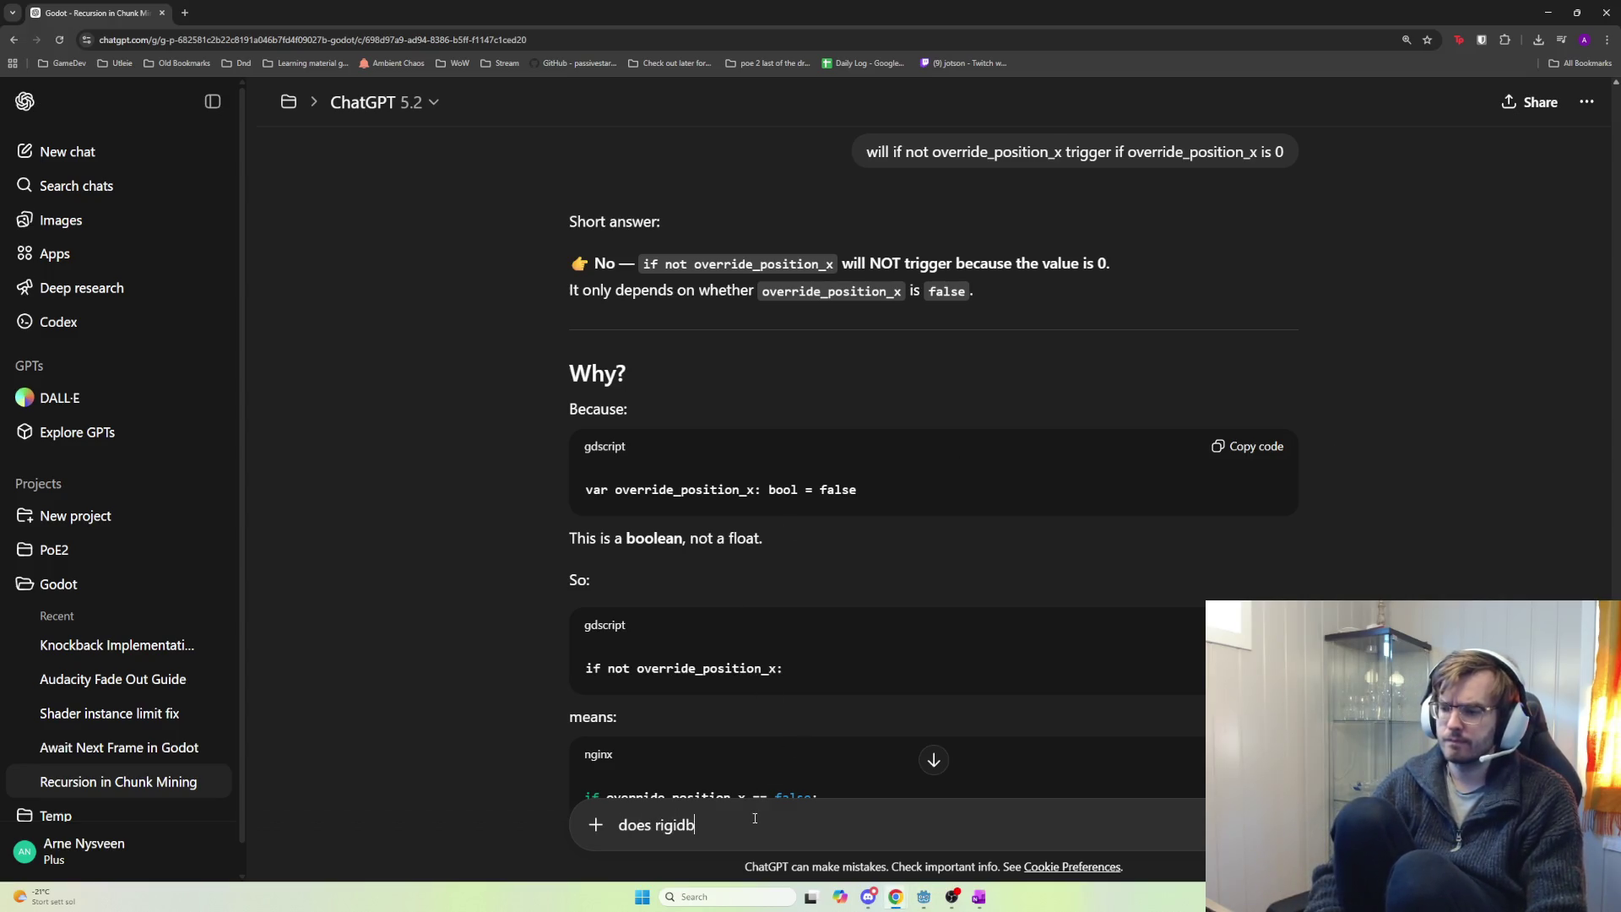
pyautogui.write('ave a')
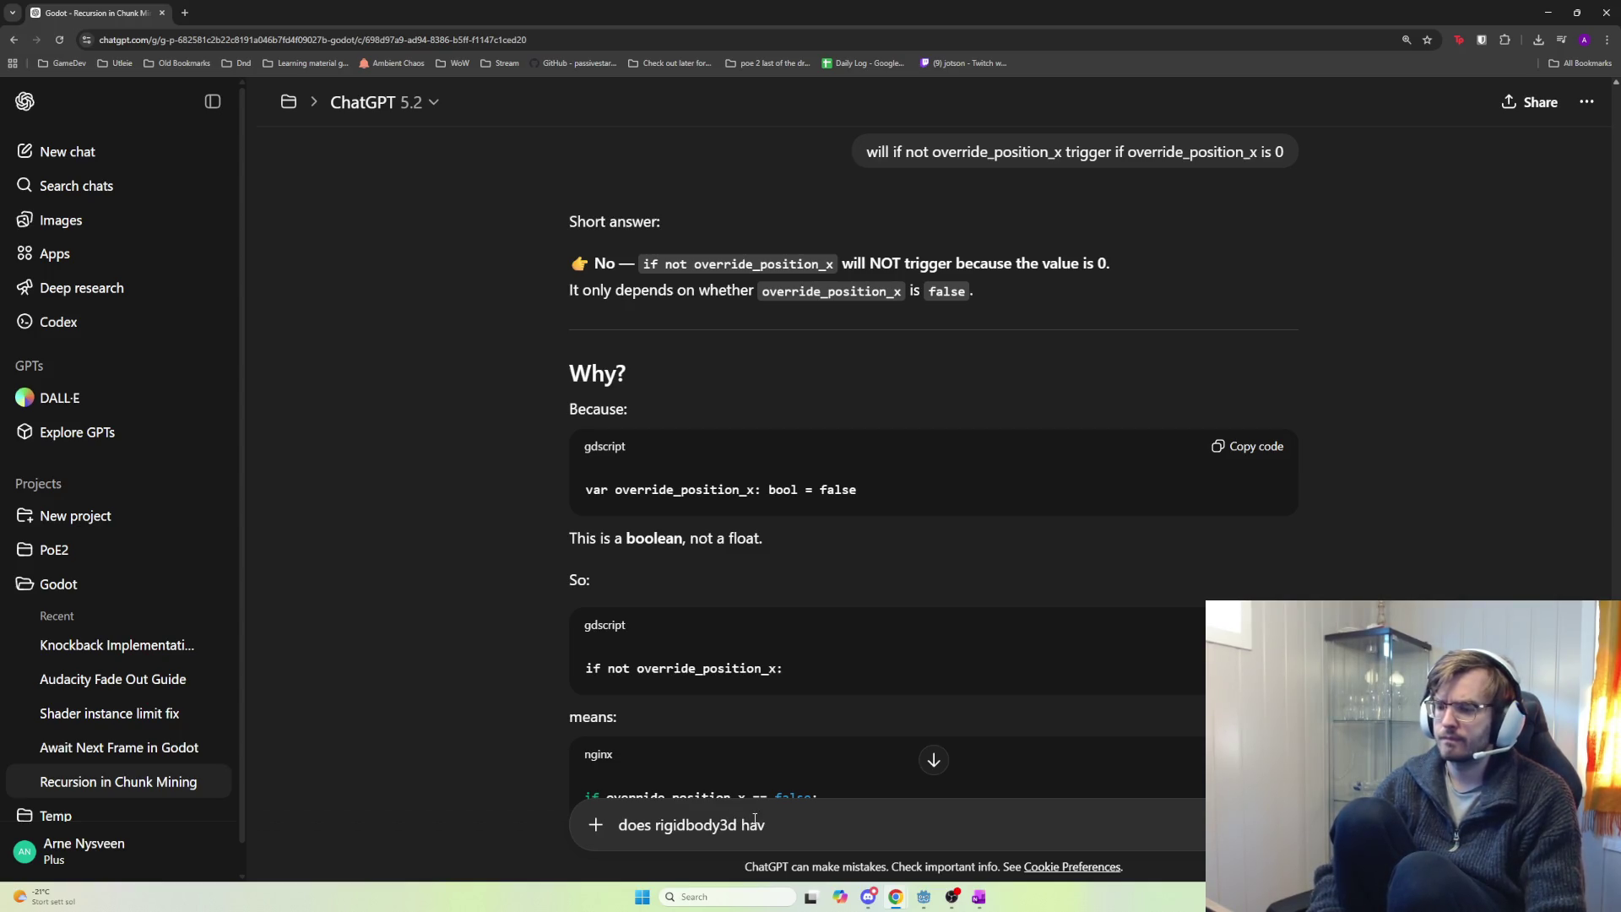
pyautogui.write("'velocit")
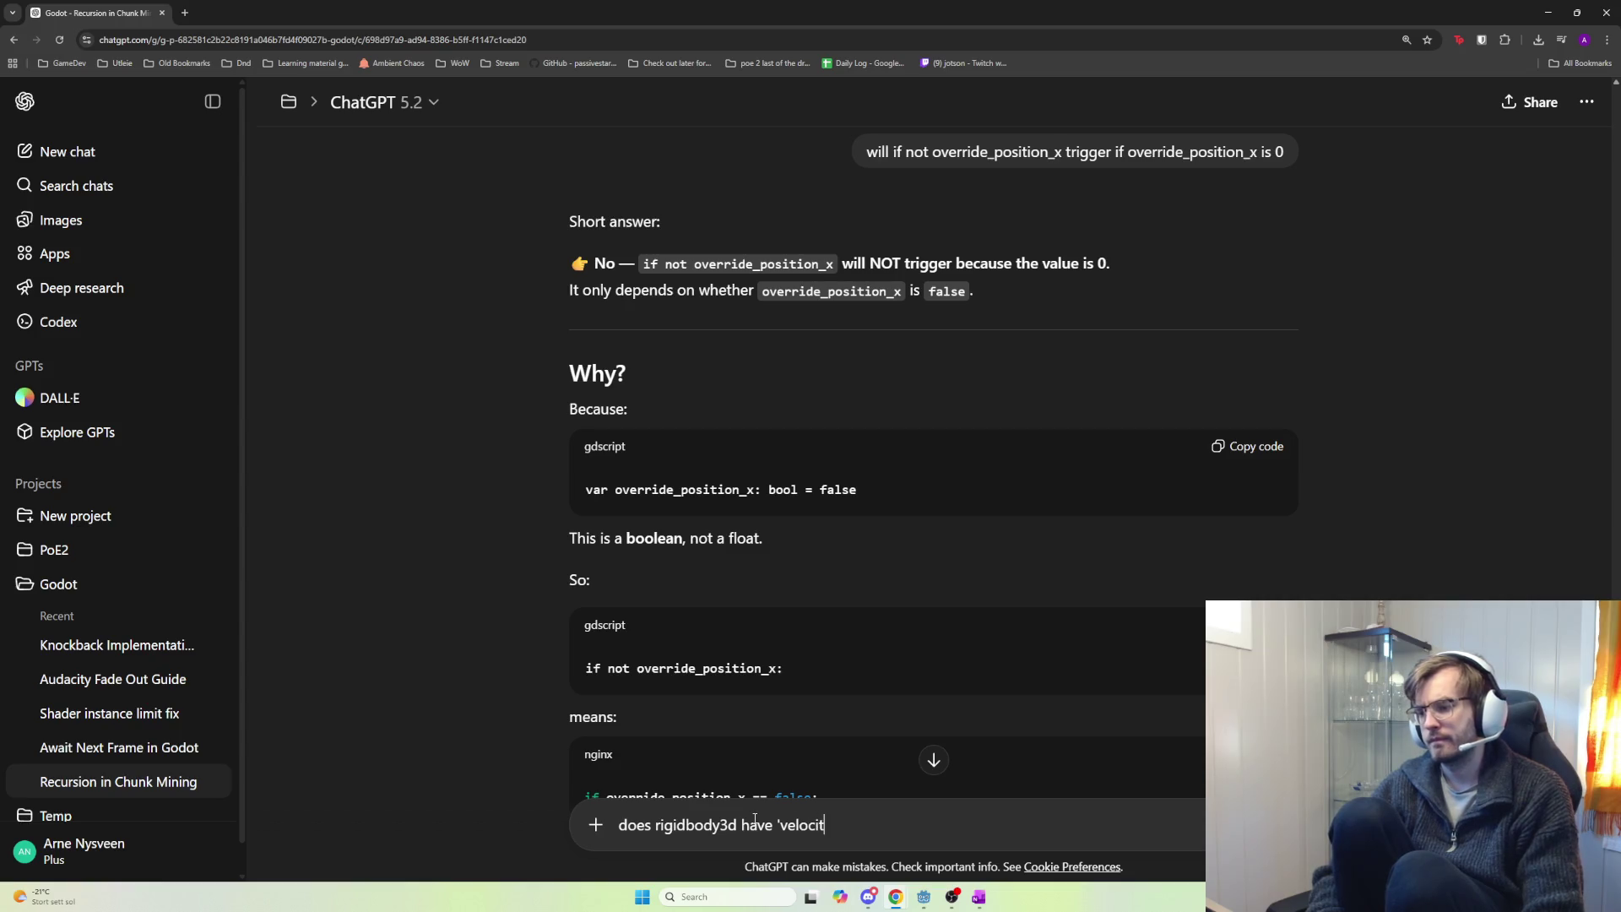
pyautogui.write('an access?')
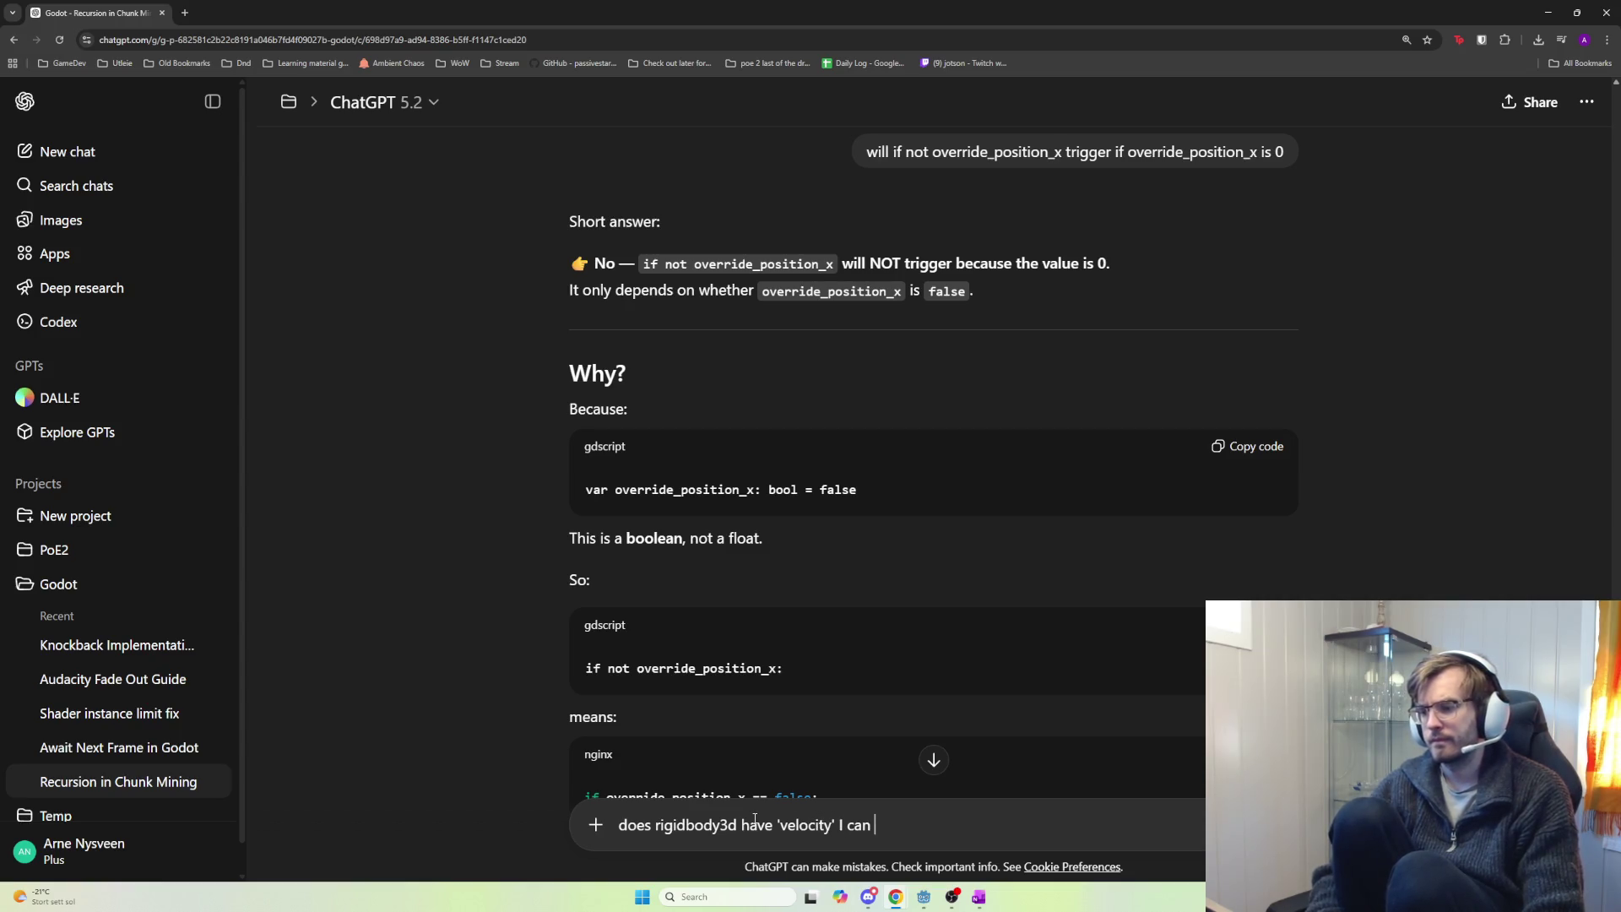
pyautogui.press('Return')
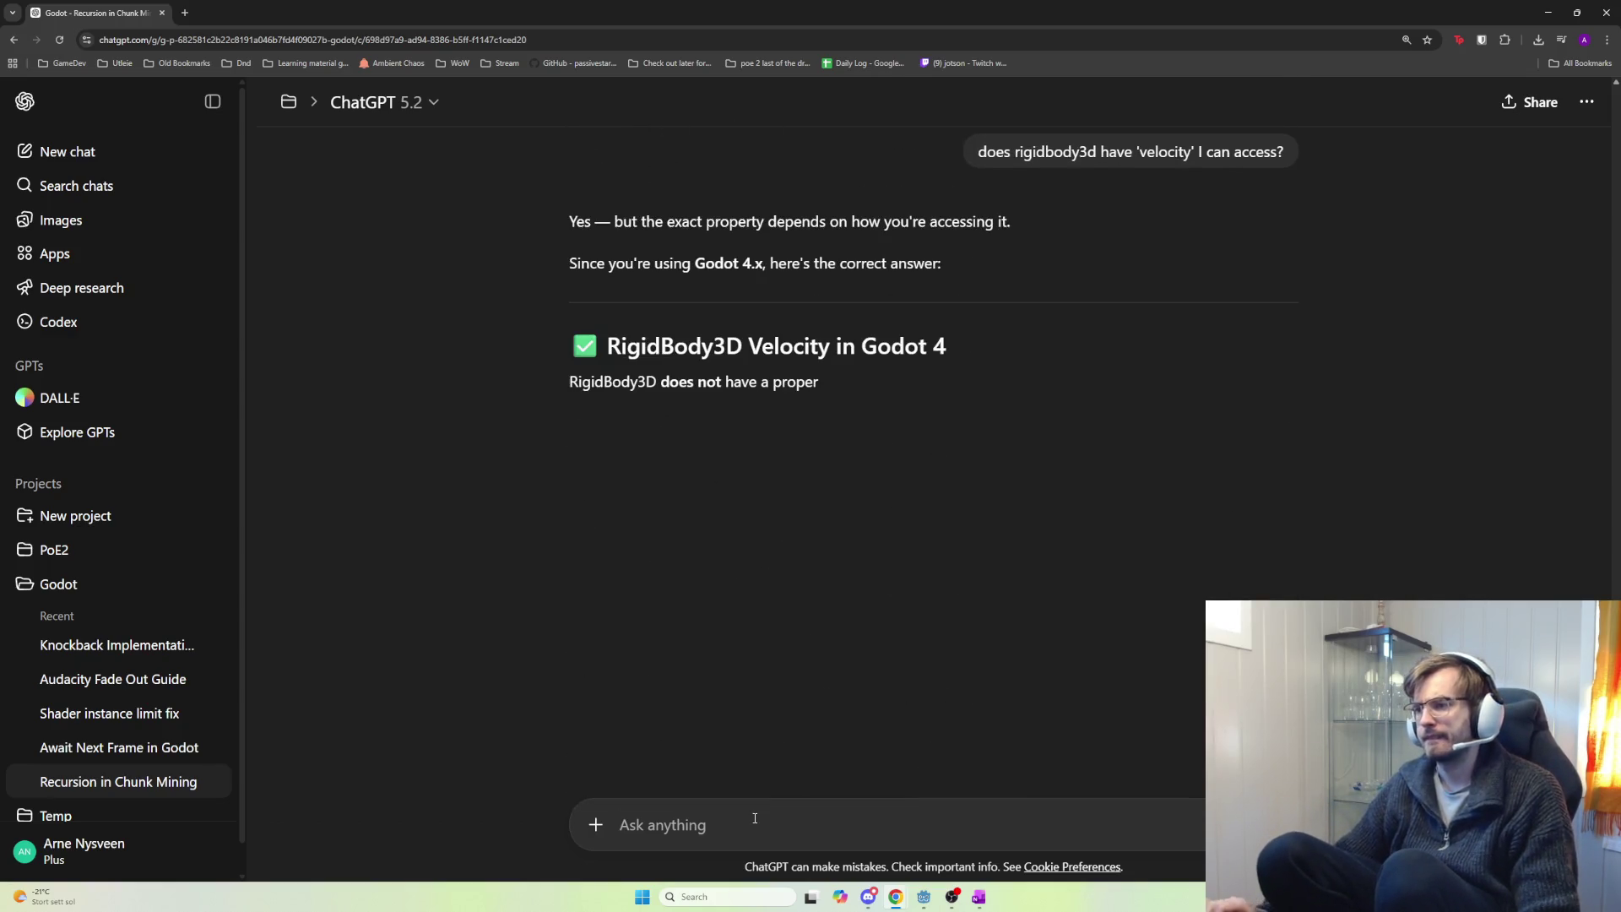
pyautogui.tripleClick(725, 544)
pyautogui.click(698, 532)
pyautogui.moveTo(694, 512); pyautogui.dragTo(569, 514)
pyautogui.moveTo(771, 665); pyautogui.dragTo(585, 663)
pyautogui.hotkey('ctrl', 'c')
pyautogui.hotkey('alt', 'Tab')
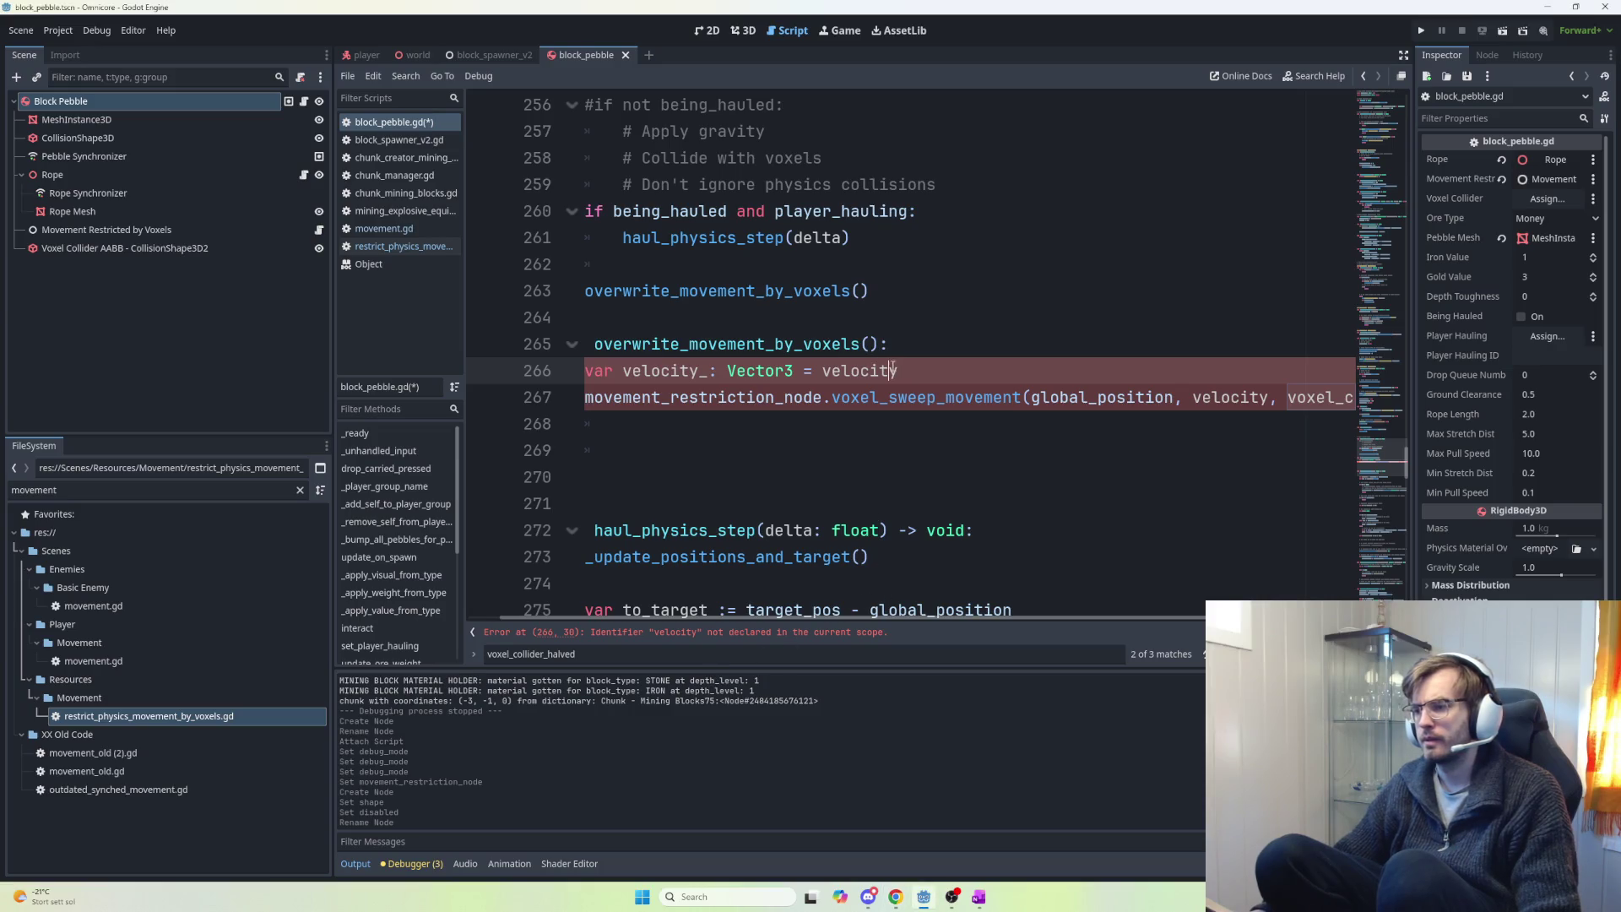
# Paste rigidbody.linear_velocity as the variable's value and restore the name to velocity:
pyautogui.doubleClick(878, 371)
pyautogui.hotkey('ctrl', 'v')
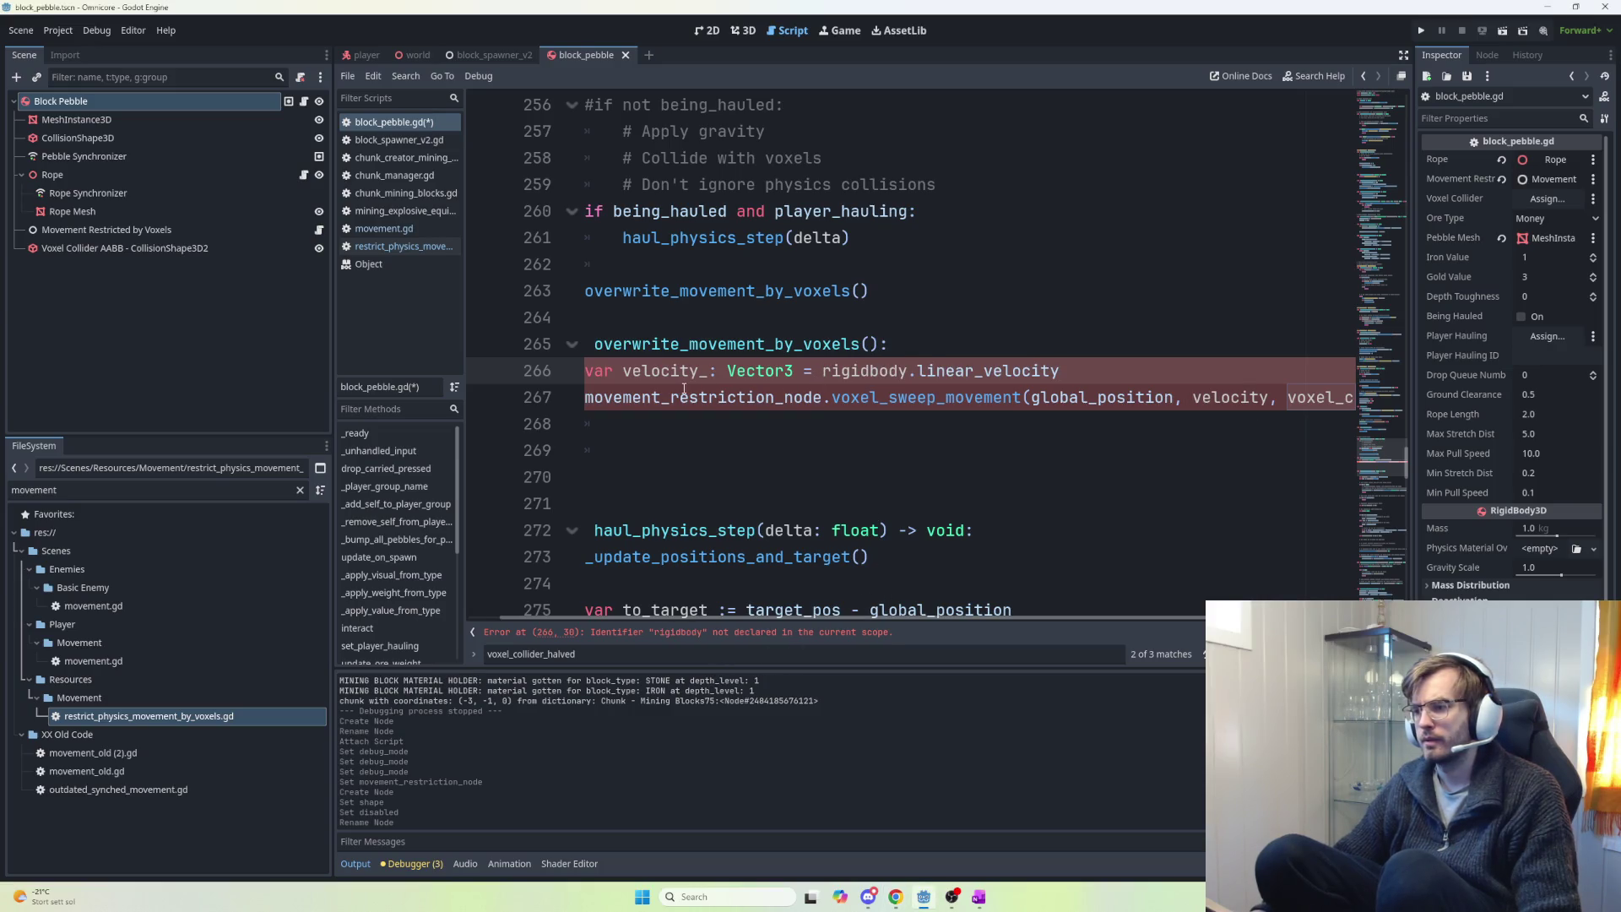
pyautogui.press('Delete')
pyautogui.doubleClick(651, 371)
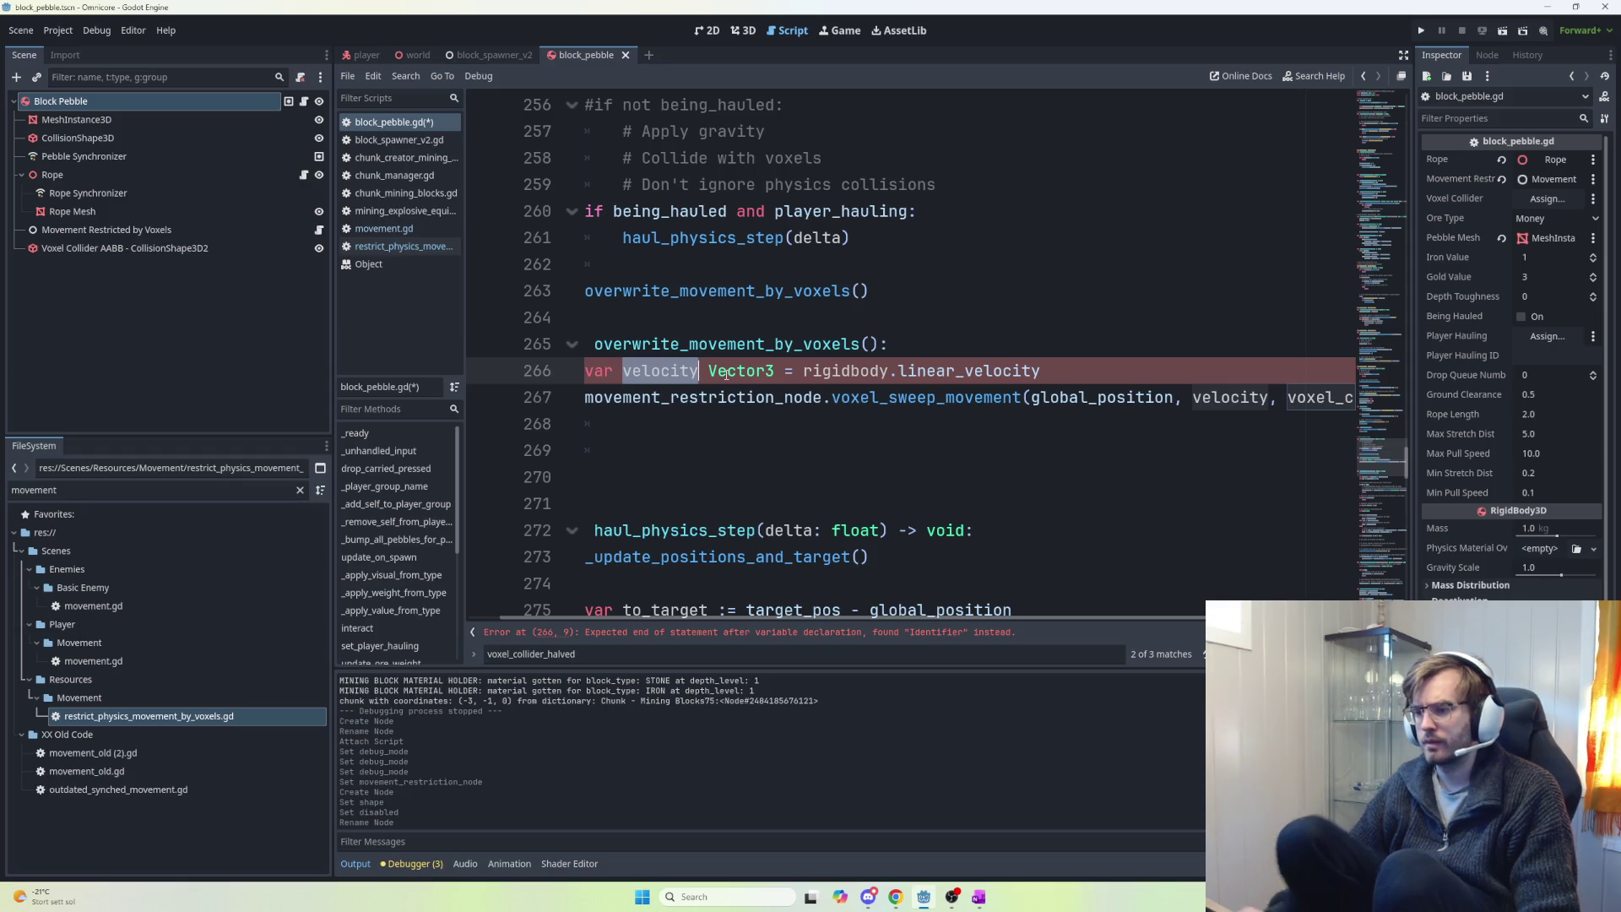
pyautogui.press('Right')
pyautogui.write(':')
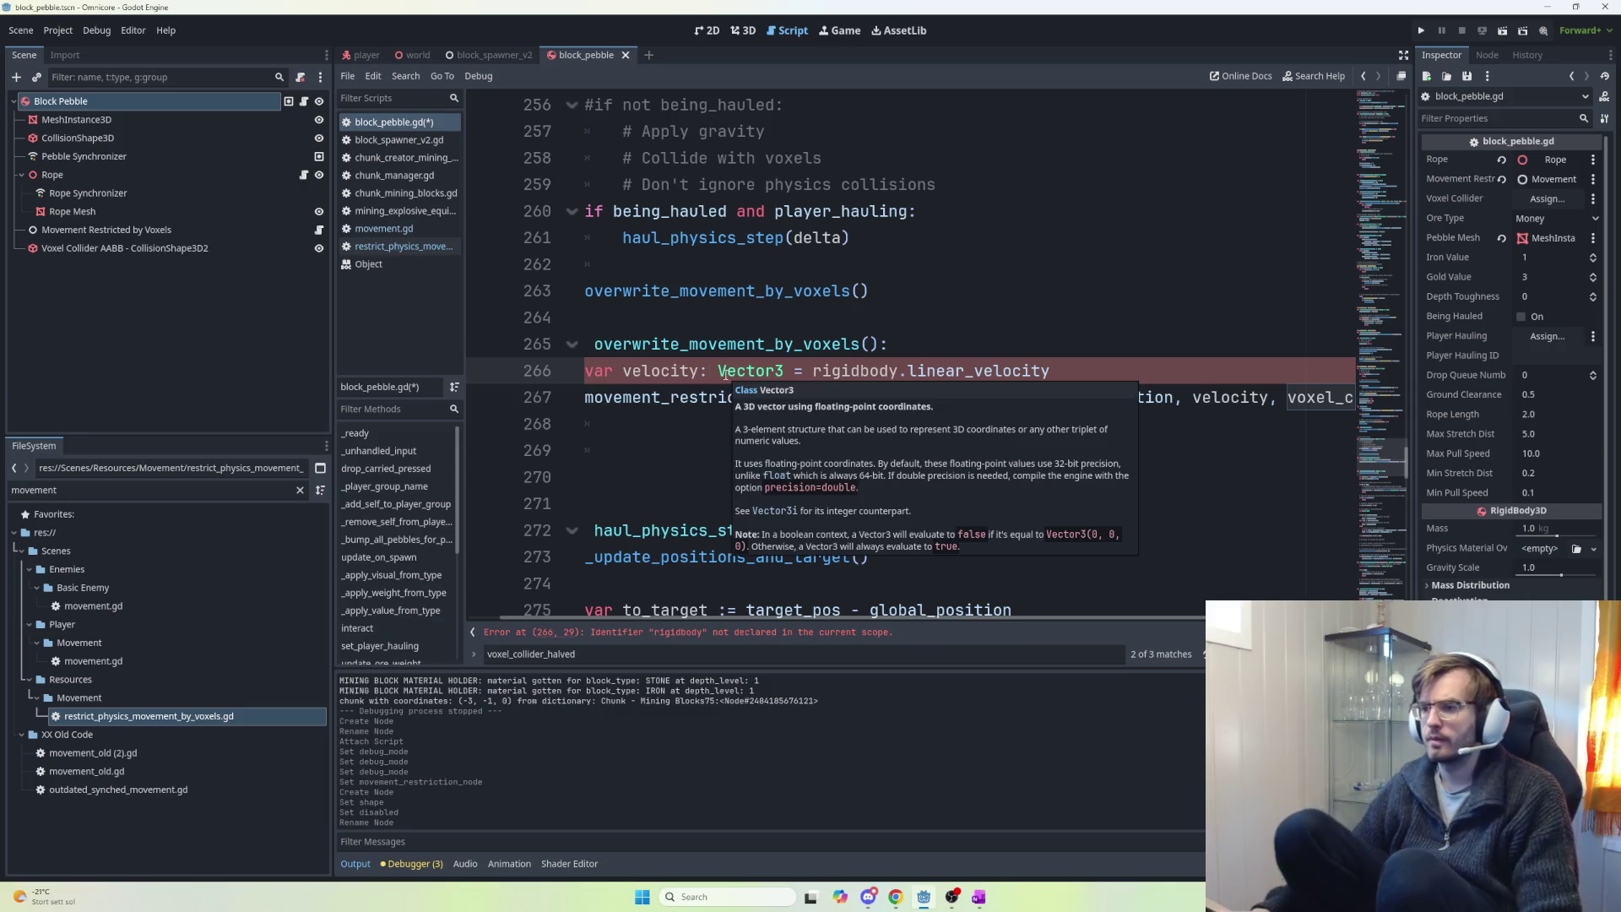
# Reduce the value to plain linear_velocity, check where velocity is used, then bring up movement.gd
pyautogui.doubleClick(678, 370)
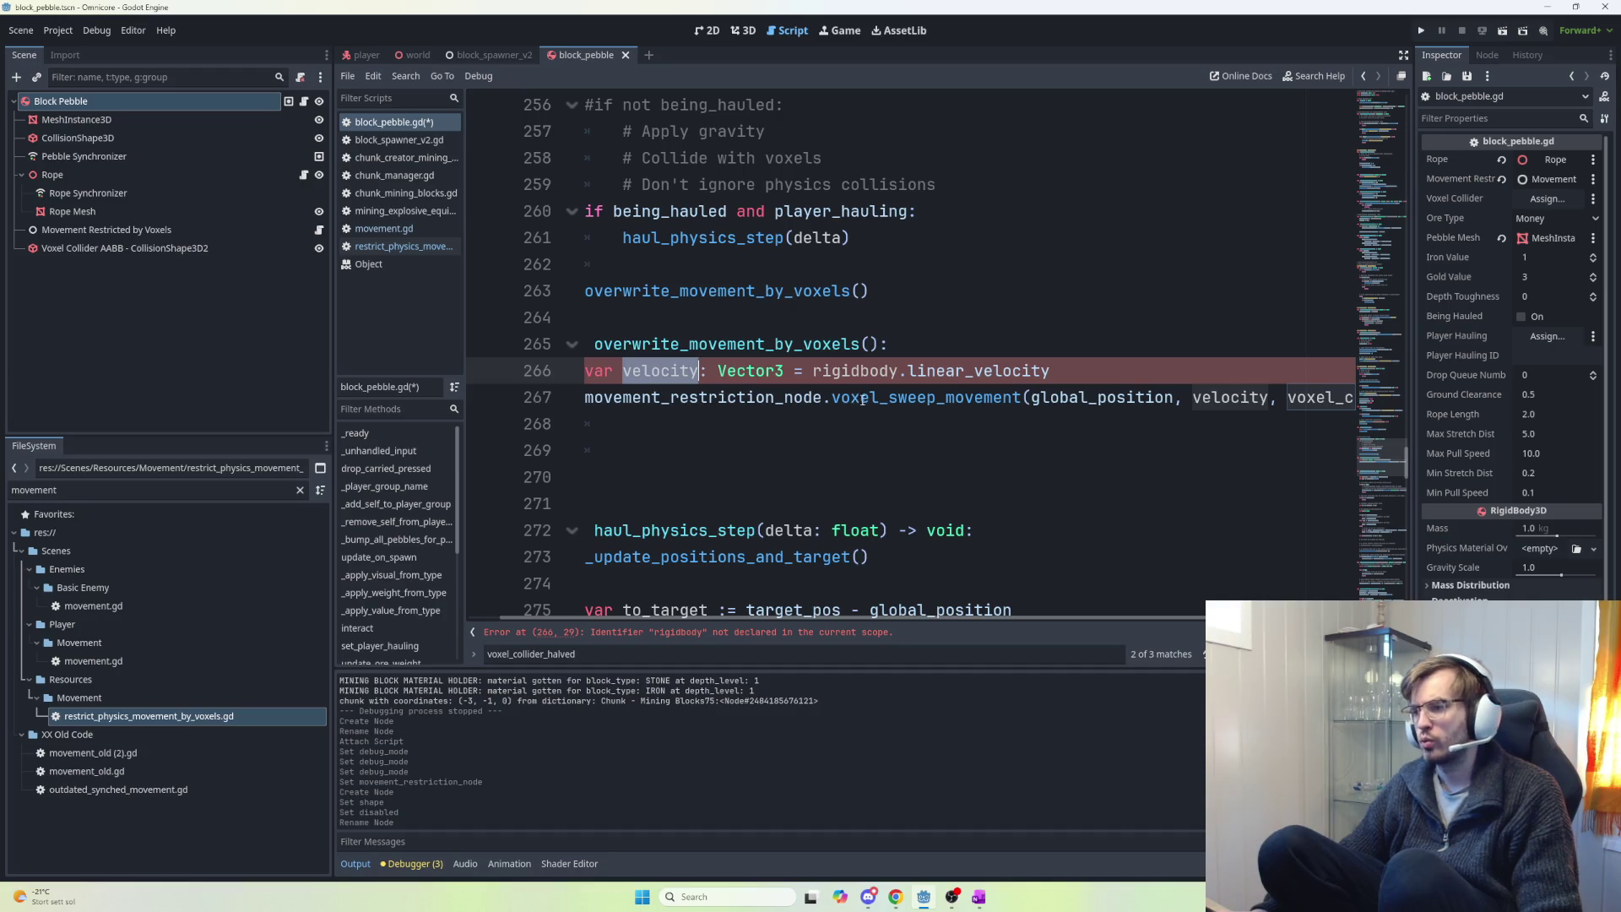
pyautogui.doubleClick(857, 372)
pyautogui.write('self')
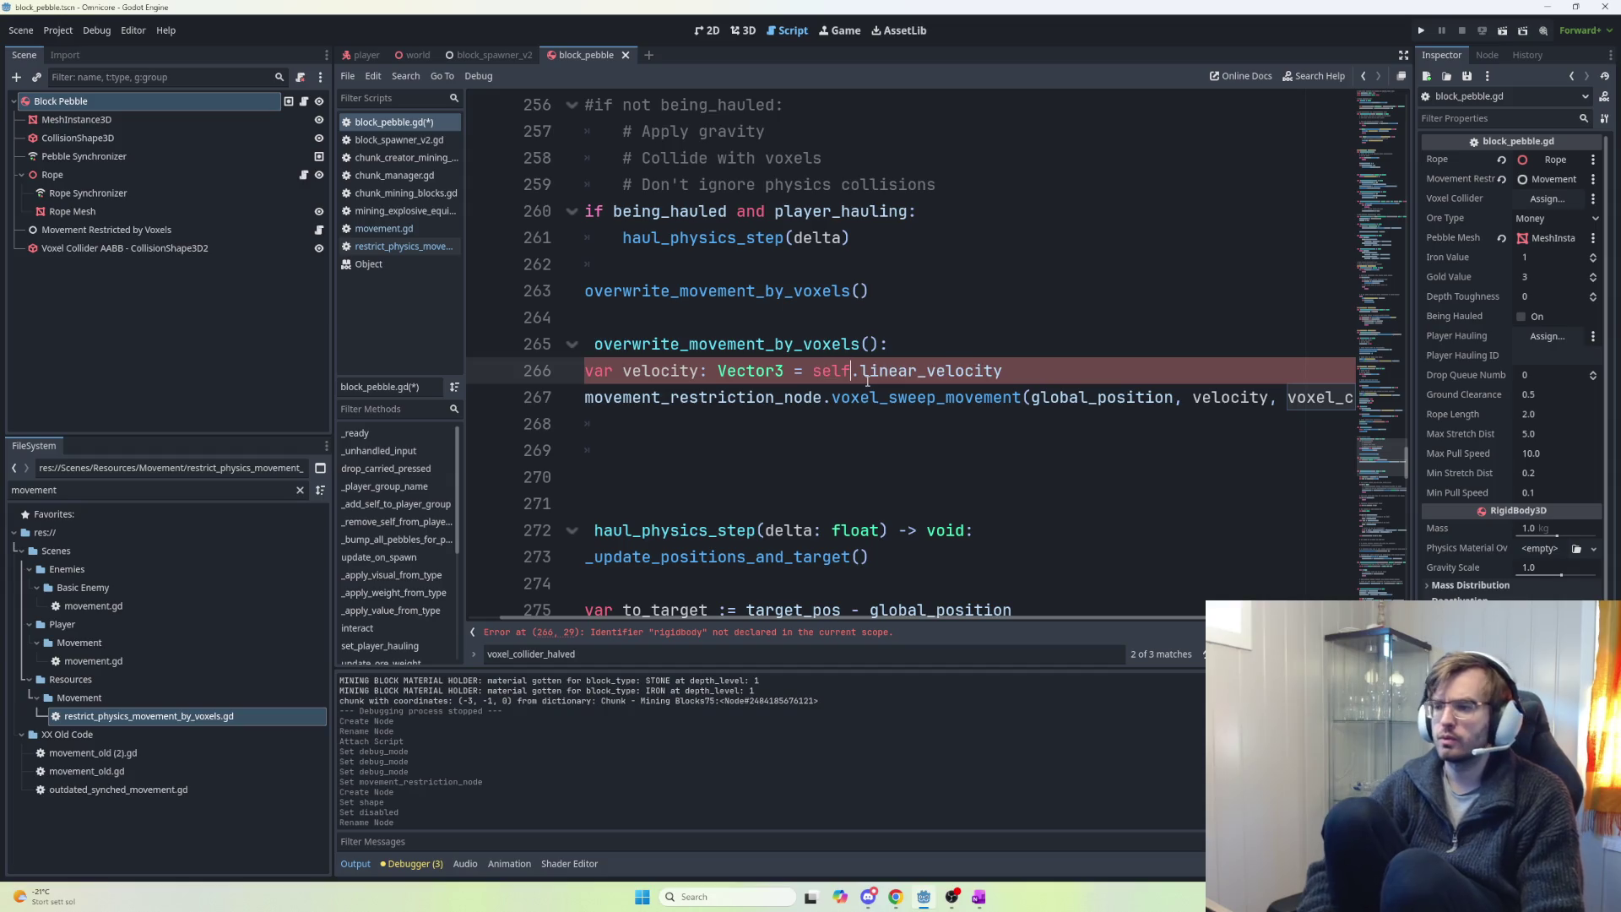
pyautogui.moveTo(860, 372); pyautogui.dragTo(817, 372)
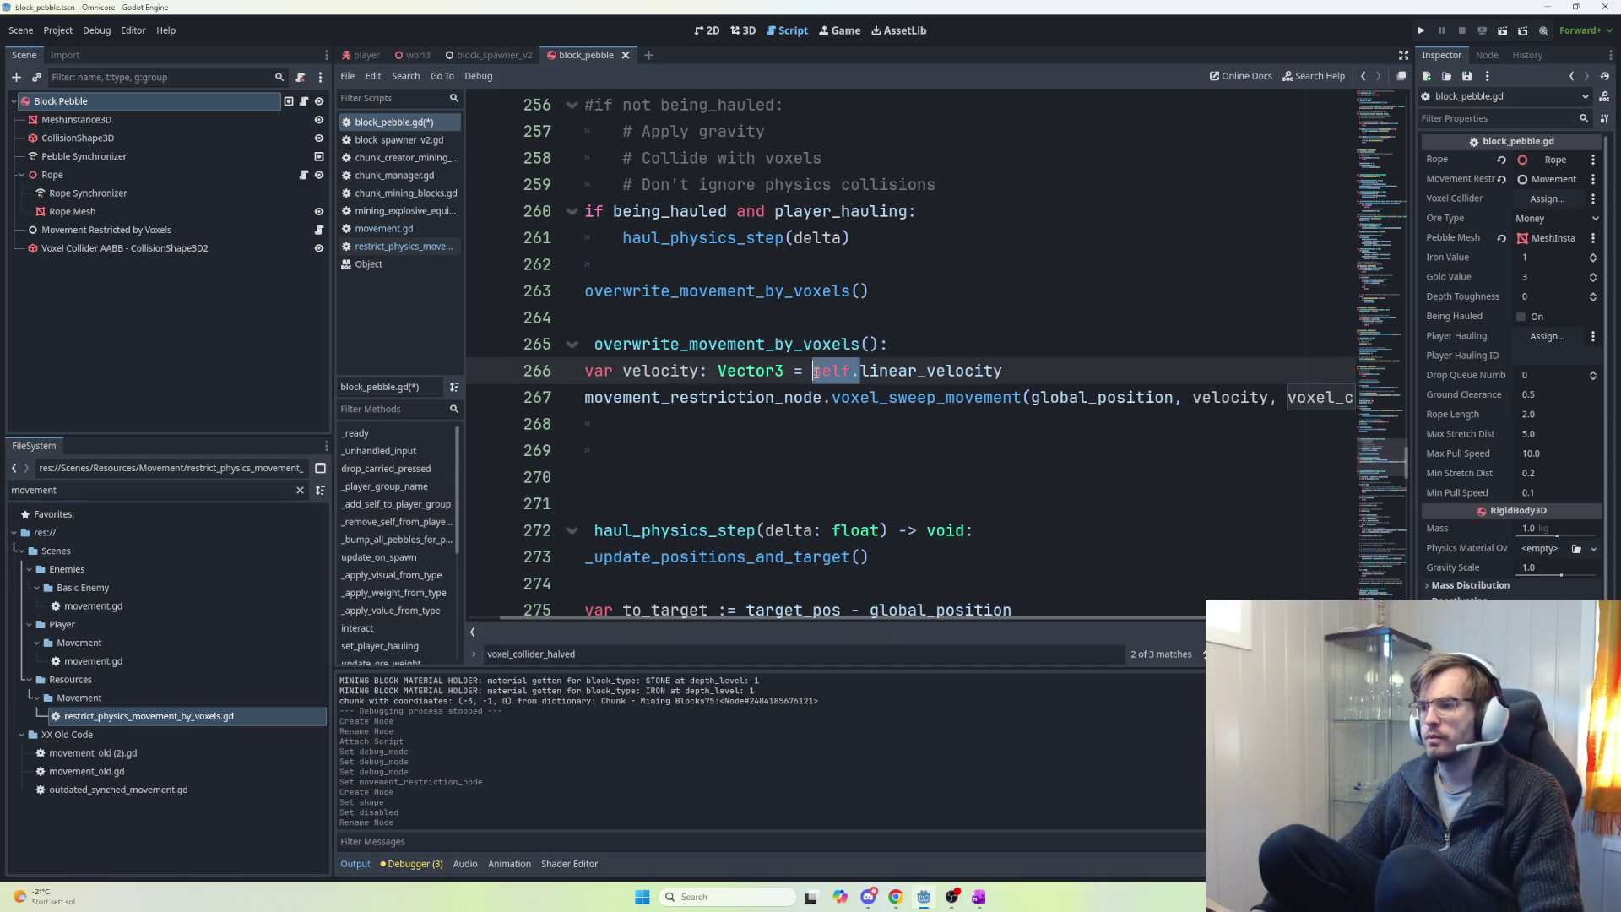
pyautogui.press('BackSpace')
pyautogui.click(854, 413)
pyautogui.doubleClick(660, 371)
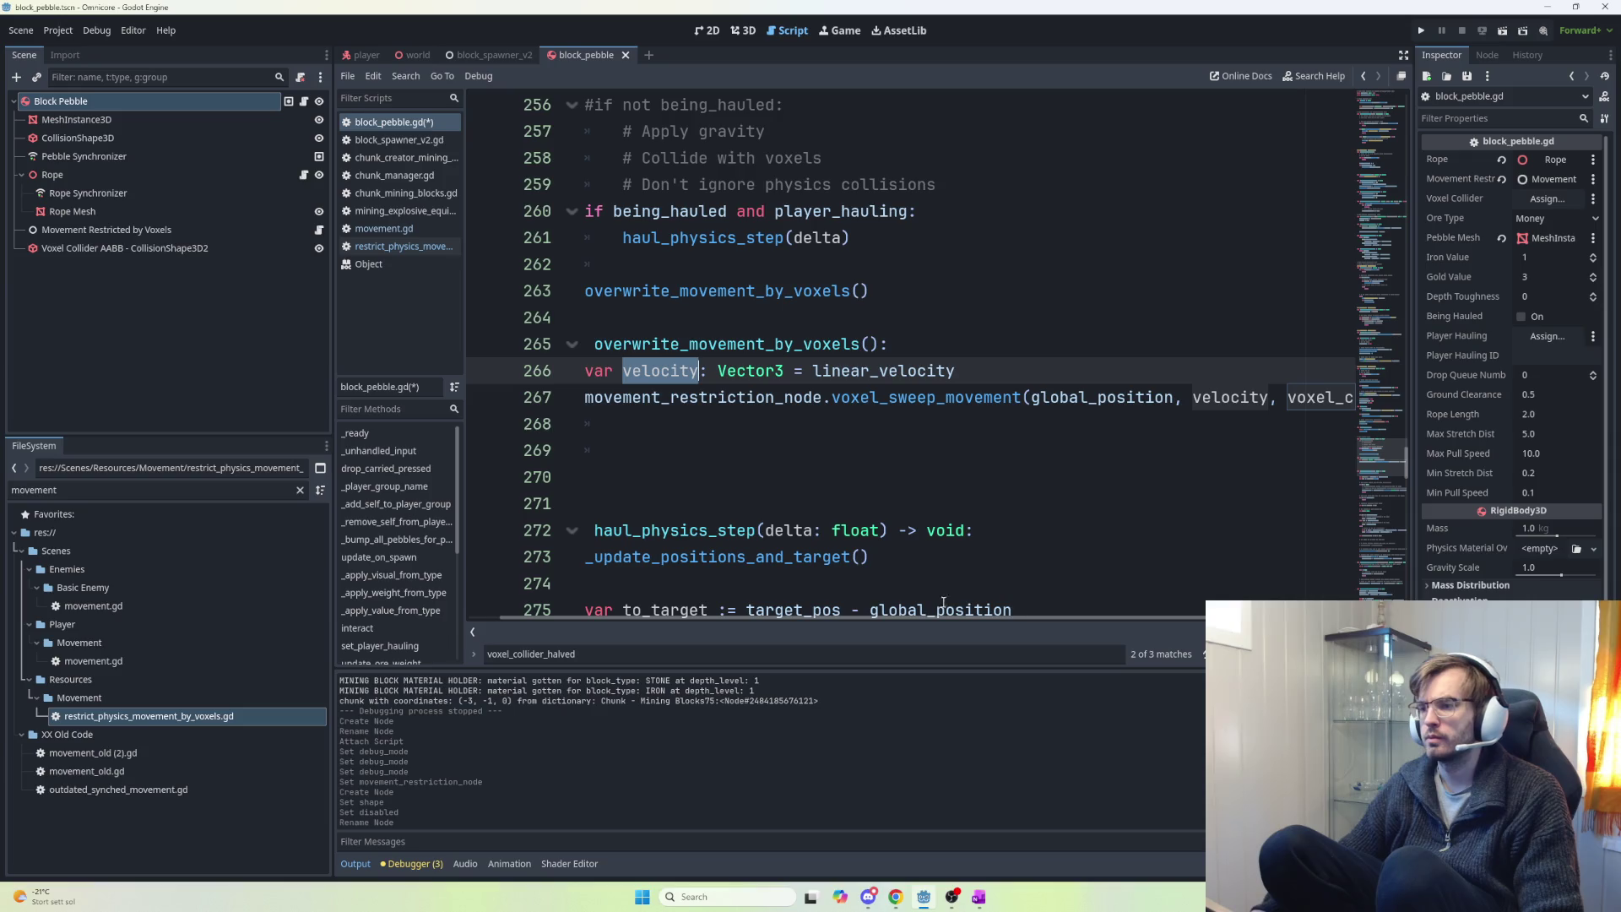
pyautogui.click(875, 373)
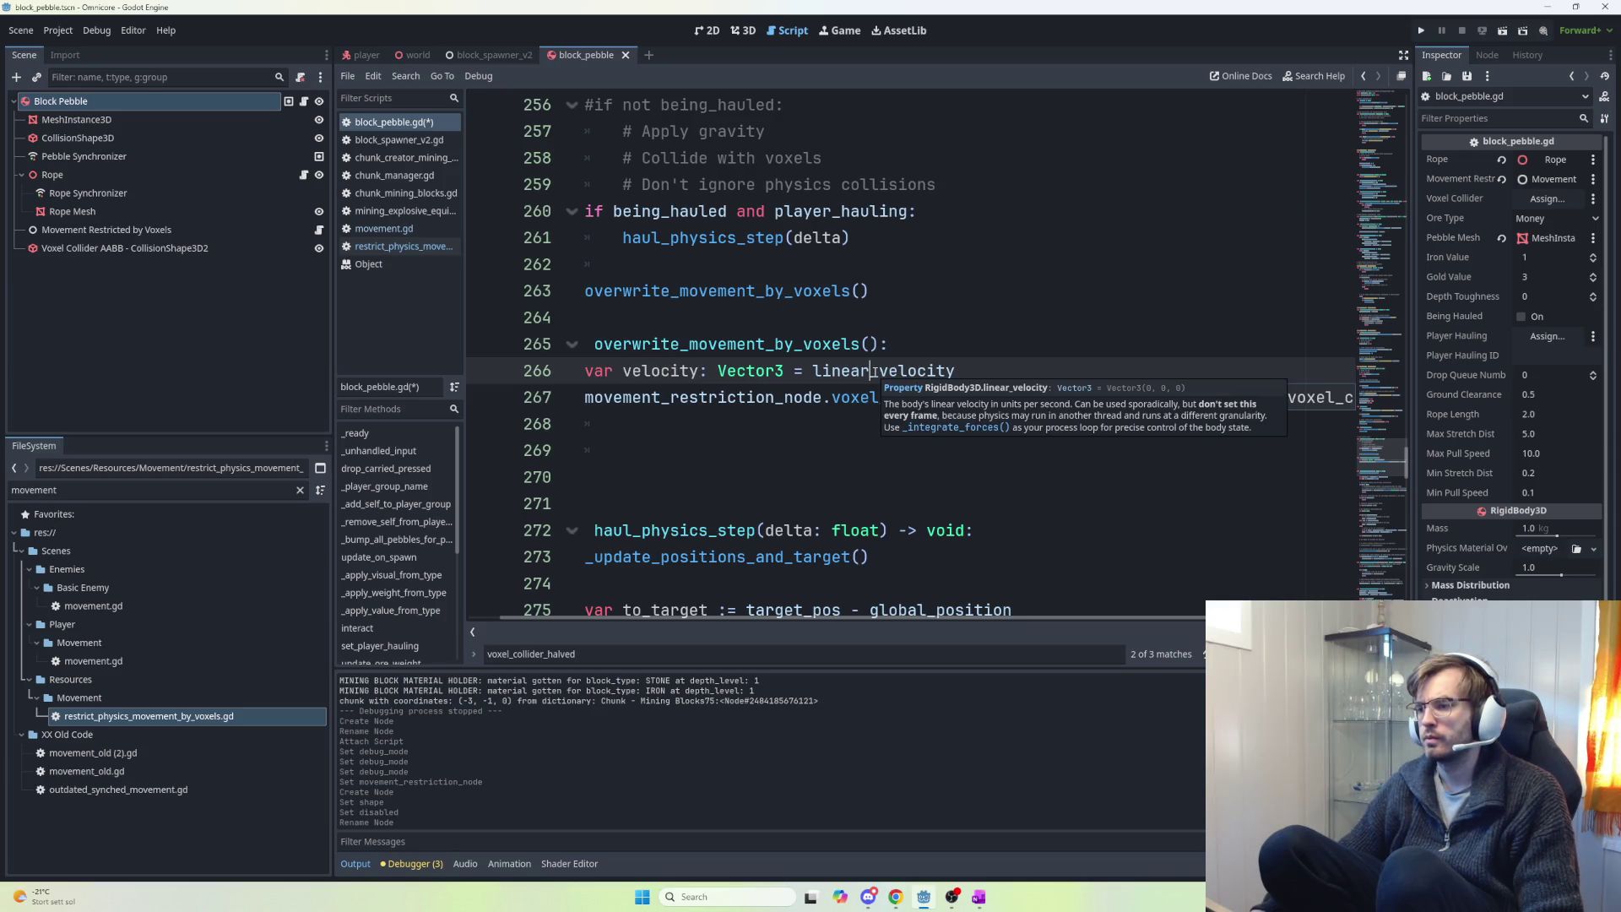
pyautogui.click(665, 373)
pyautogui.doubleClick(665, 373)
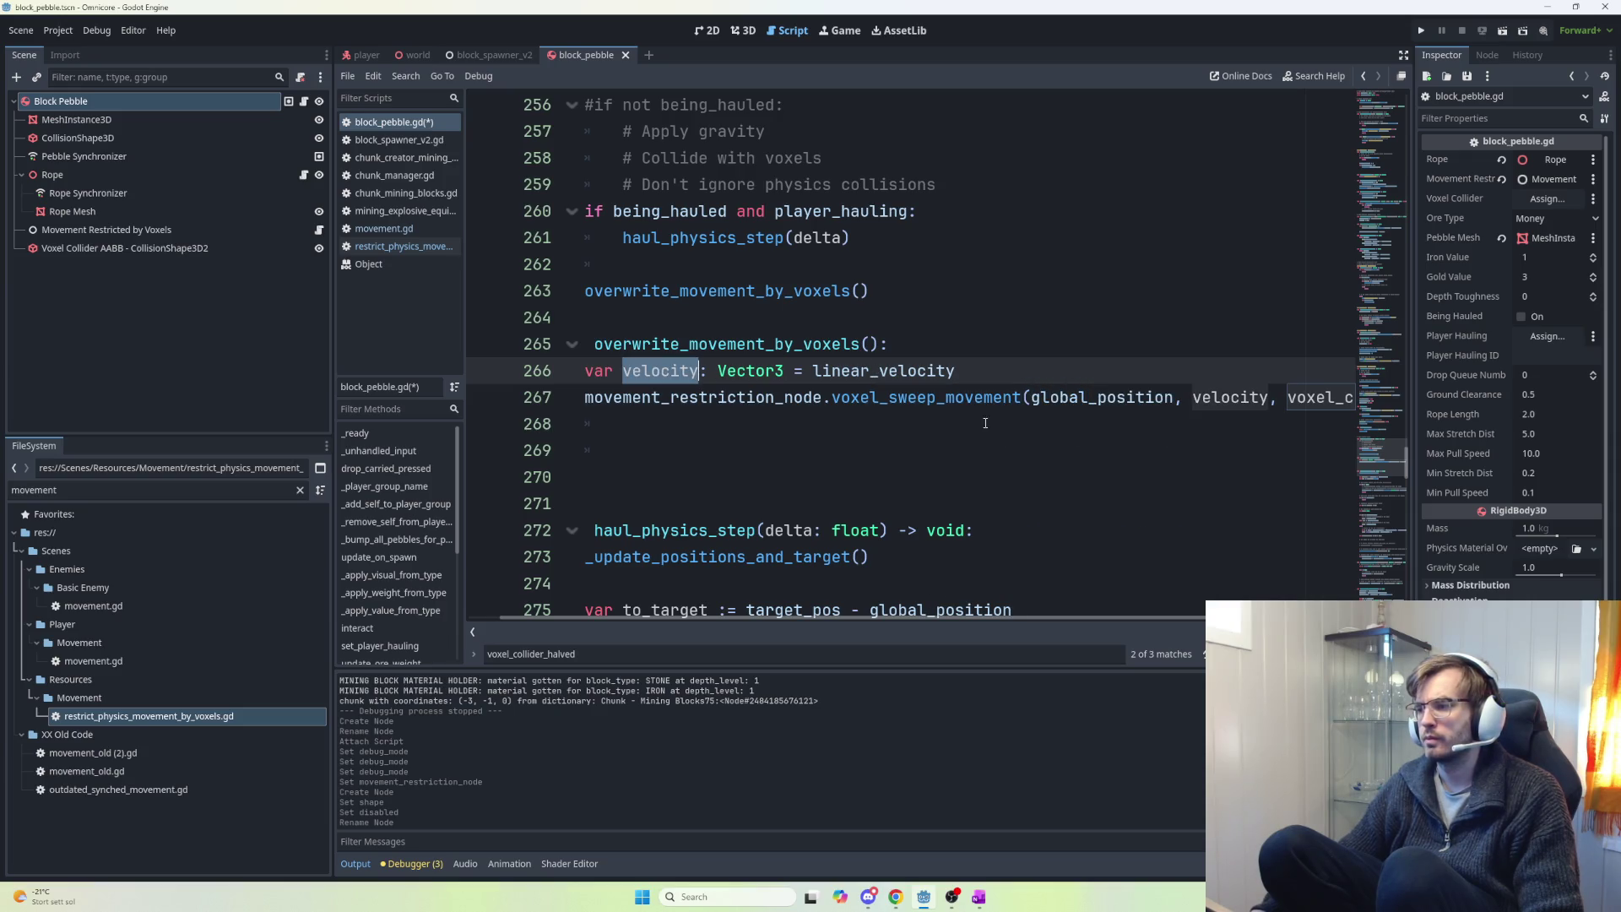
pyautogui.click(1212, 424)
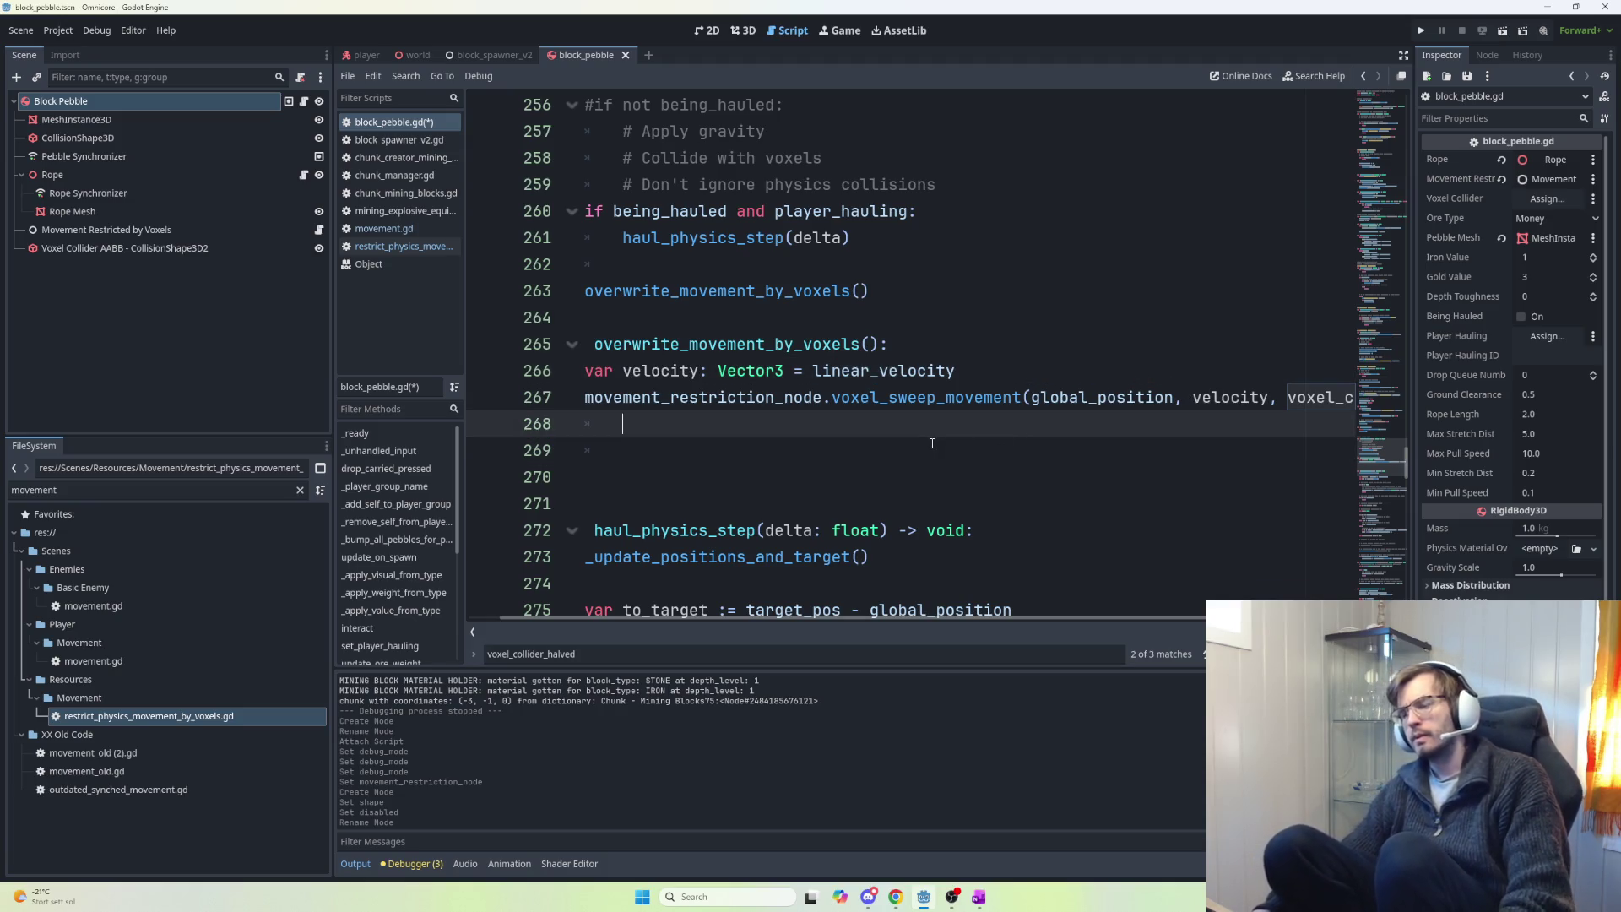
pyautogui.click(385, 229)
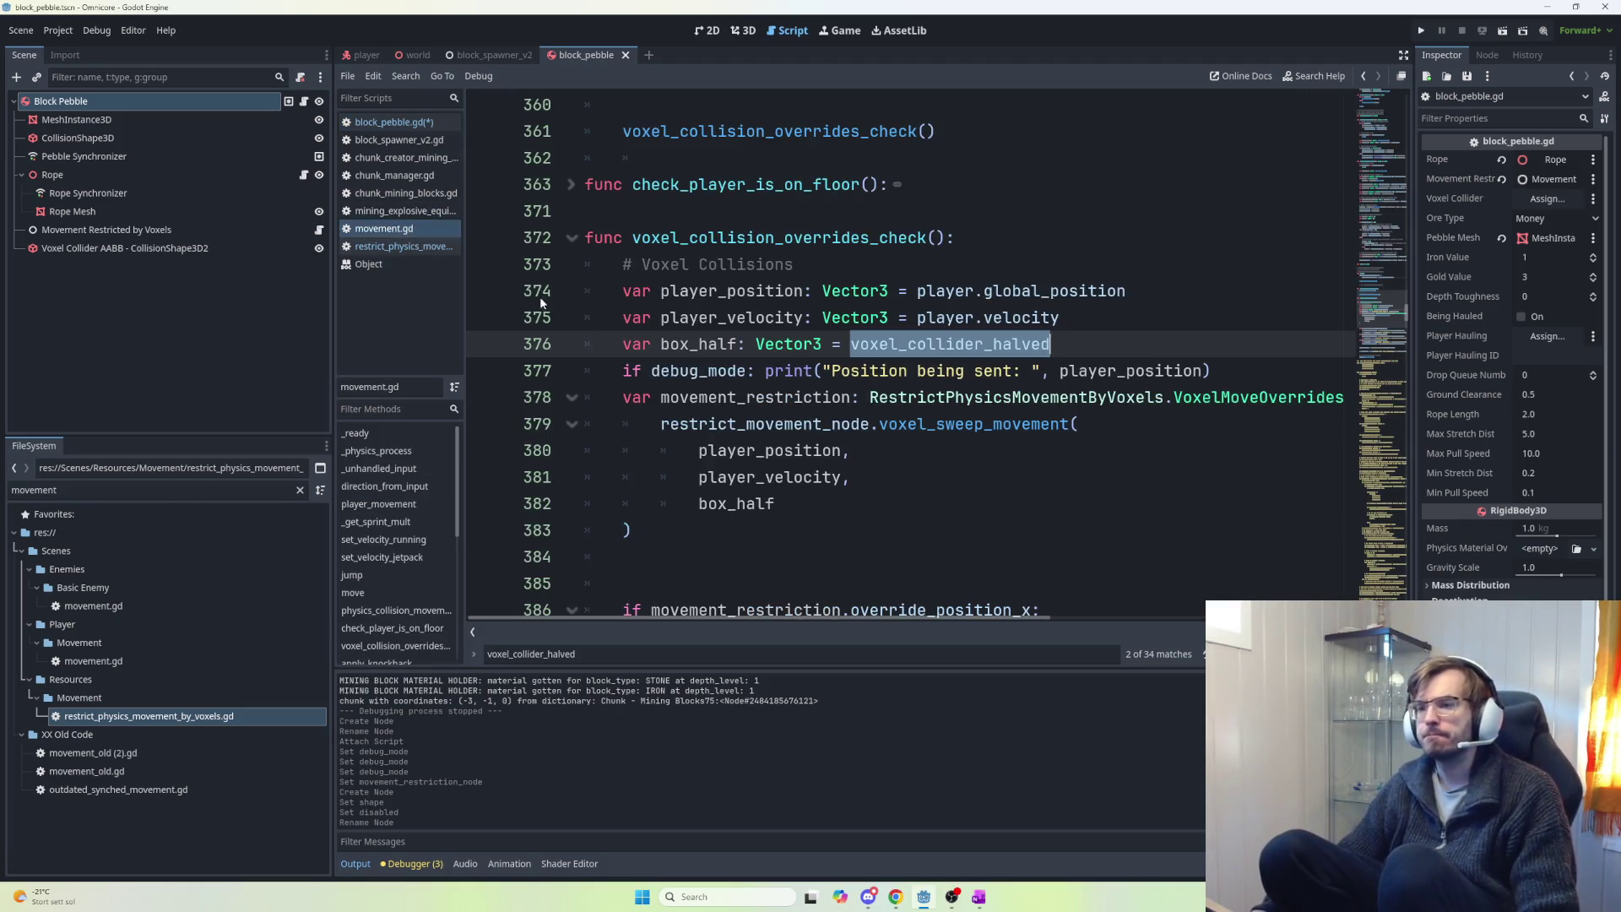
# Select the var movement_restriction declaration in movement.gd and return to block_pebble.gd
pyautogui.scroll(-1, 863, 411)
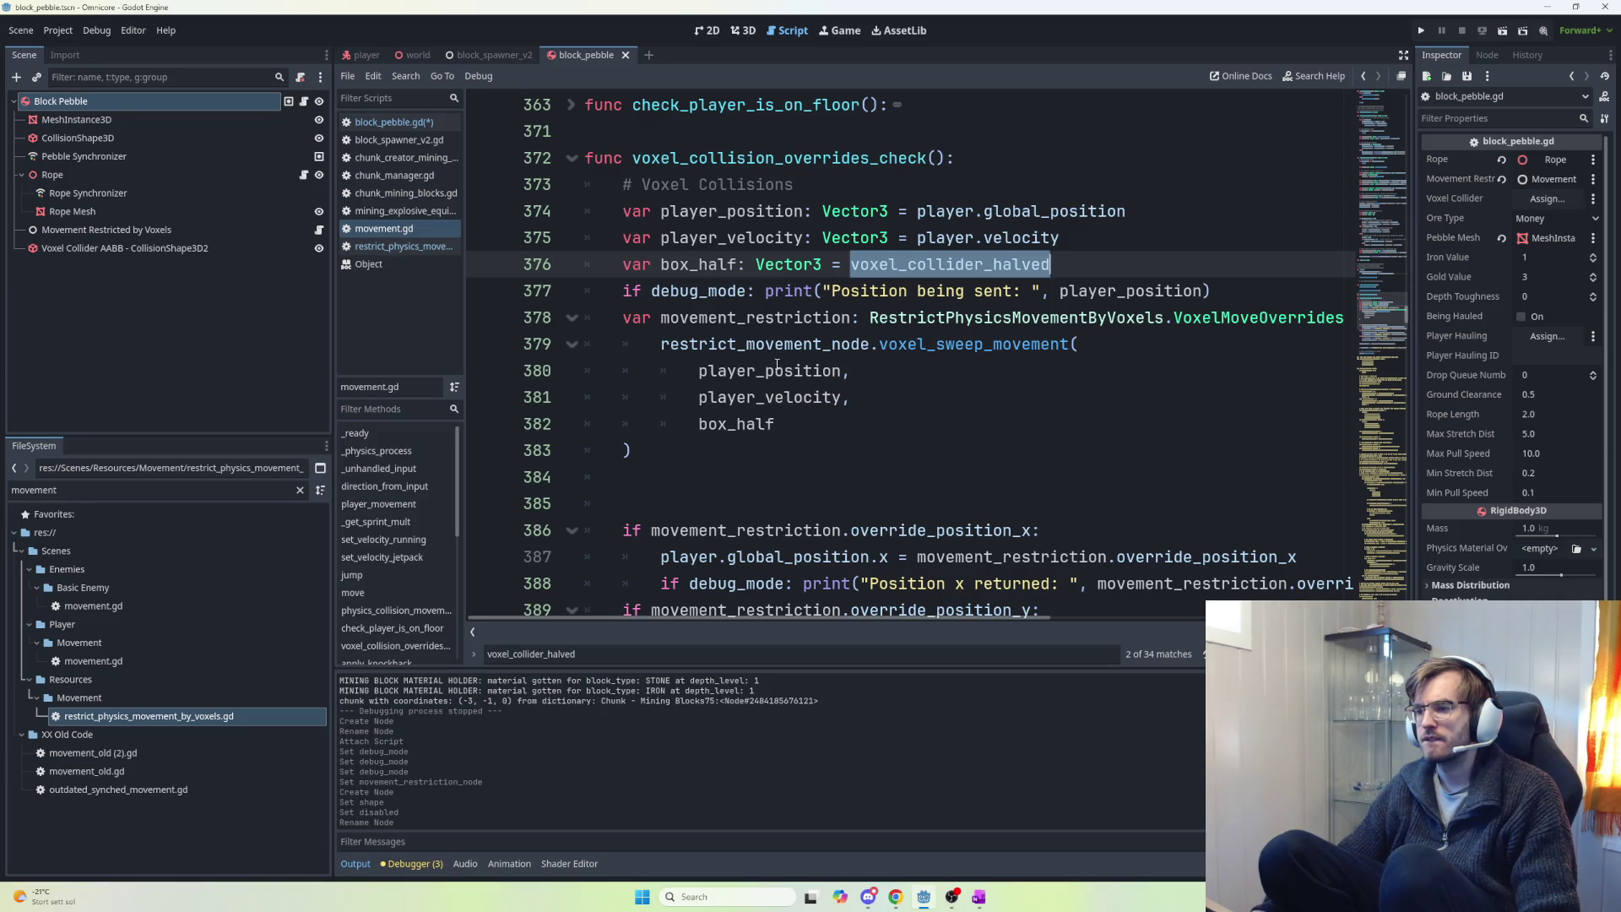
pyautogui.click(751, 317)
pyautogui.moveTo(623, 317)
pyautogui.mouseDown()
pyautogui.moveTo(702, 408)
pyautogui.moveTo(781, 346)
pyautogui.moveTo(1336, 318)
pyautogui.mouseUp()
pyautogui.click(387, 246)
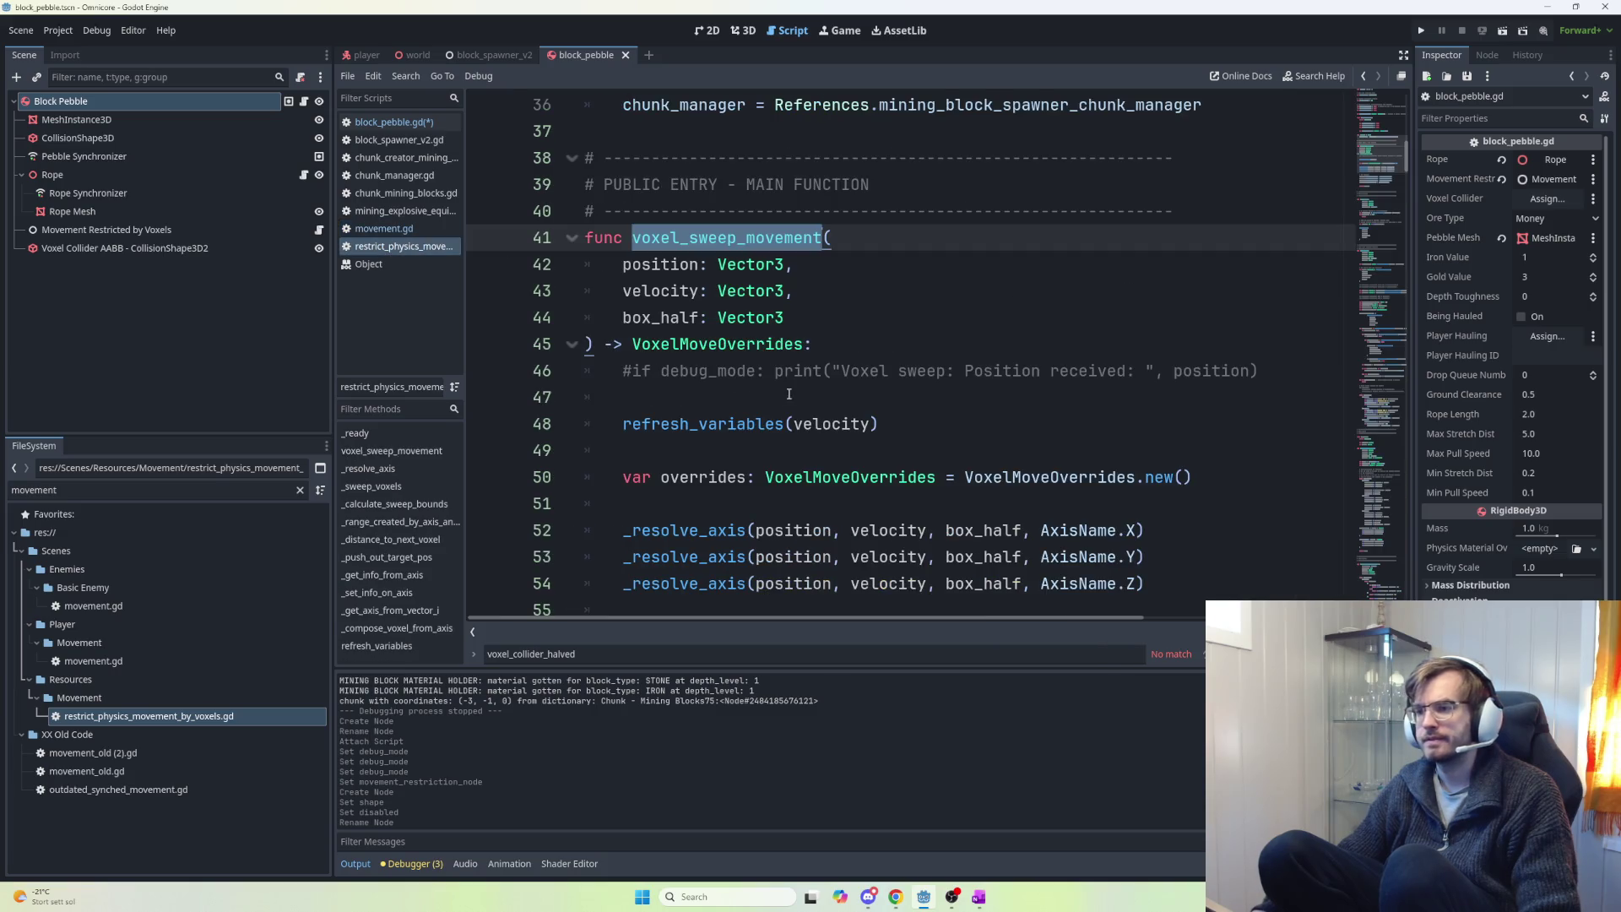
pyautogui.click(405, 228)
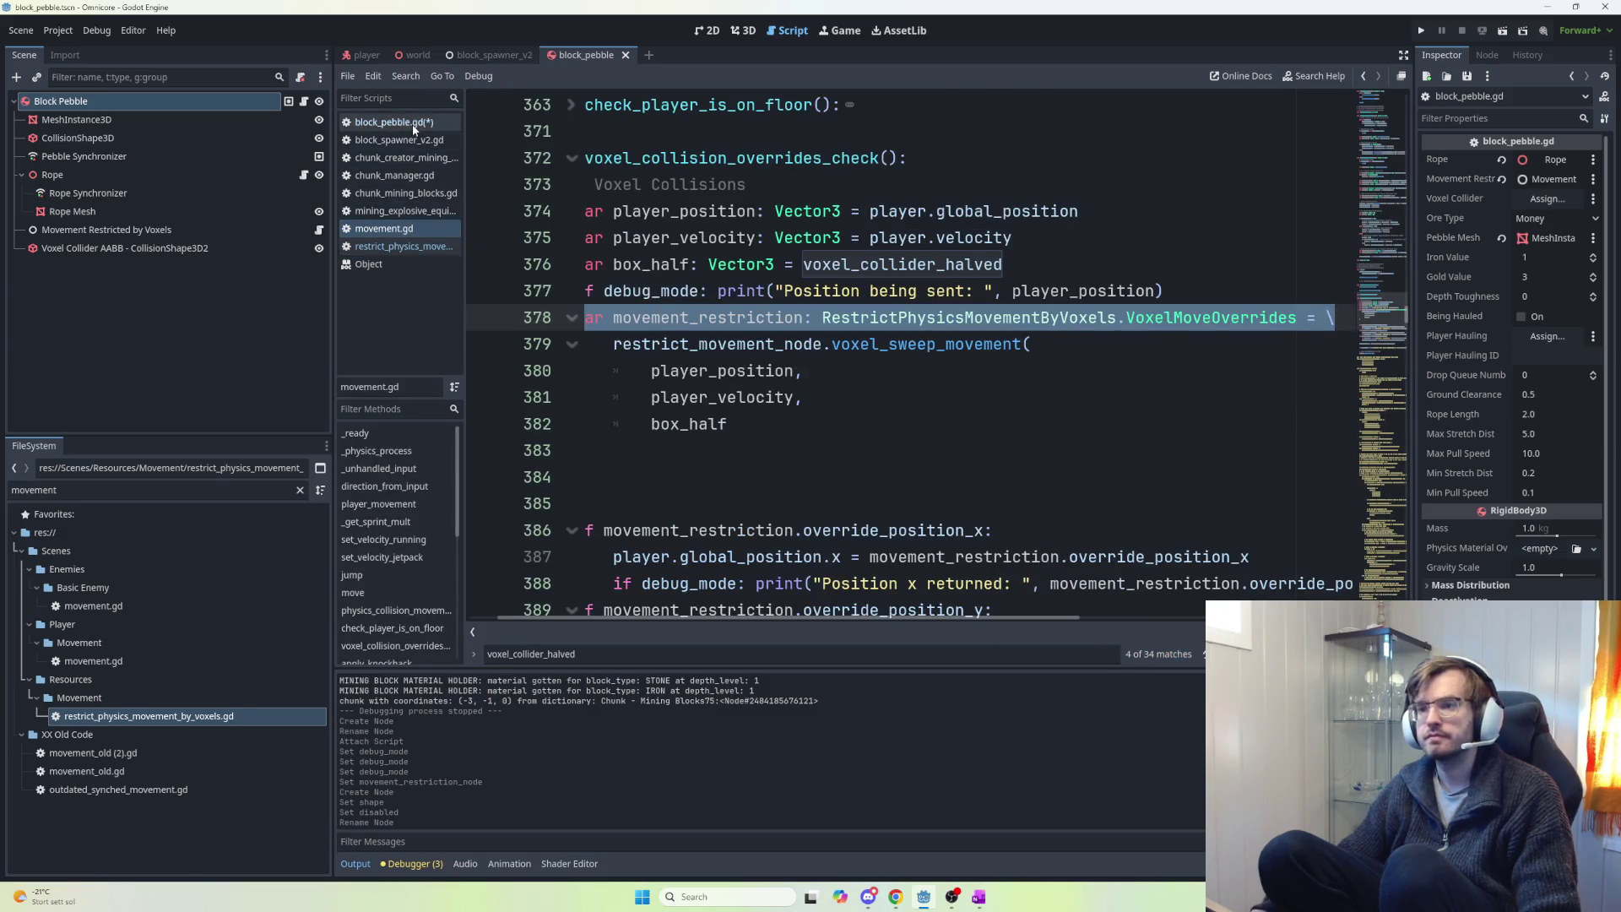
pyautogui.click(413, 125)
# Paste the movement_restriction declaration before the sweep call and wrap the call over three lines
pyautogui.click(642, 432)
pyautogui.click(635, 406)
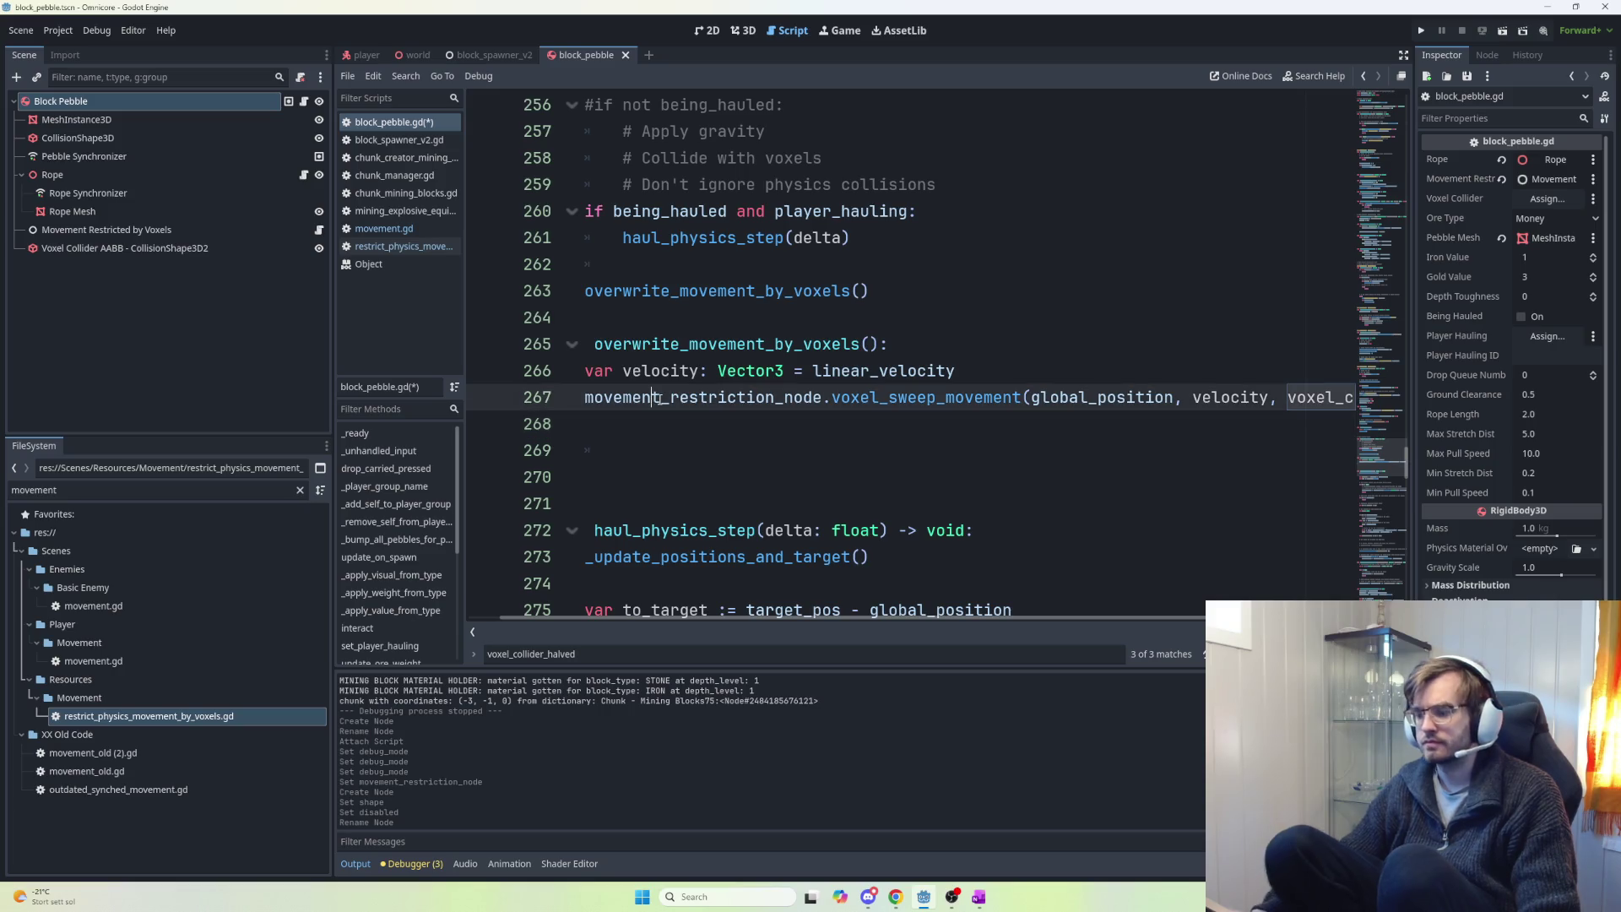
pyautogui.press('Home')
pyautogui.write('var movement_restriction: RestrictPhysicsMovementByVoxels.VoxelMoveOverrides = \\')
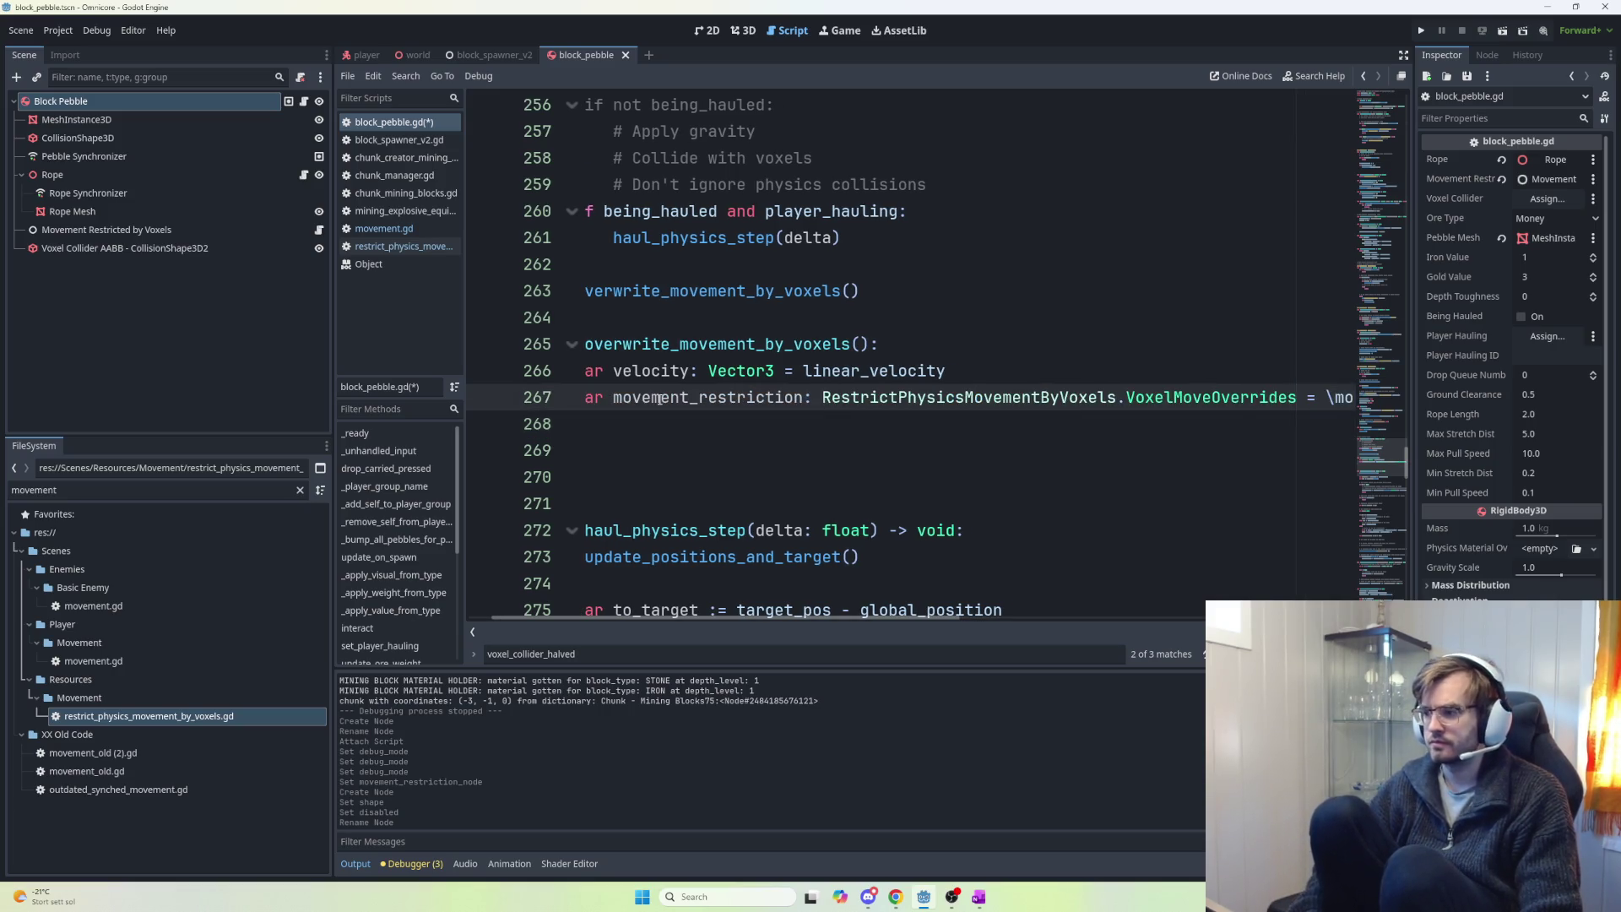
pyautogui.press('Return')
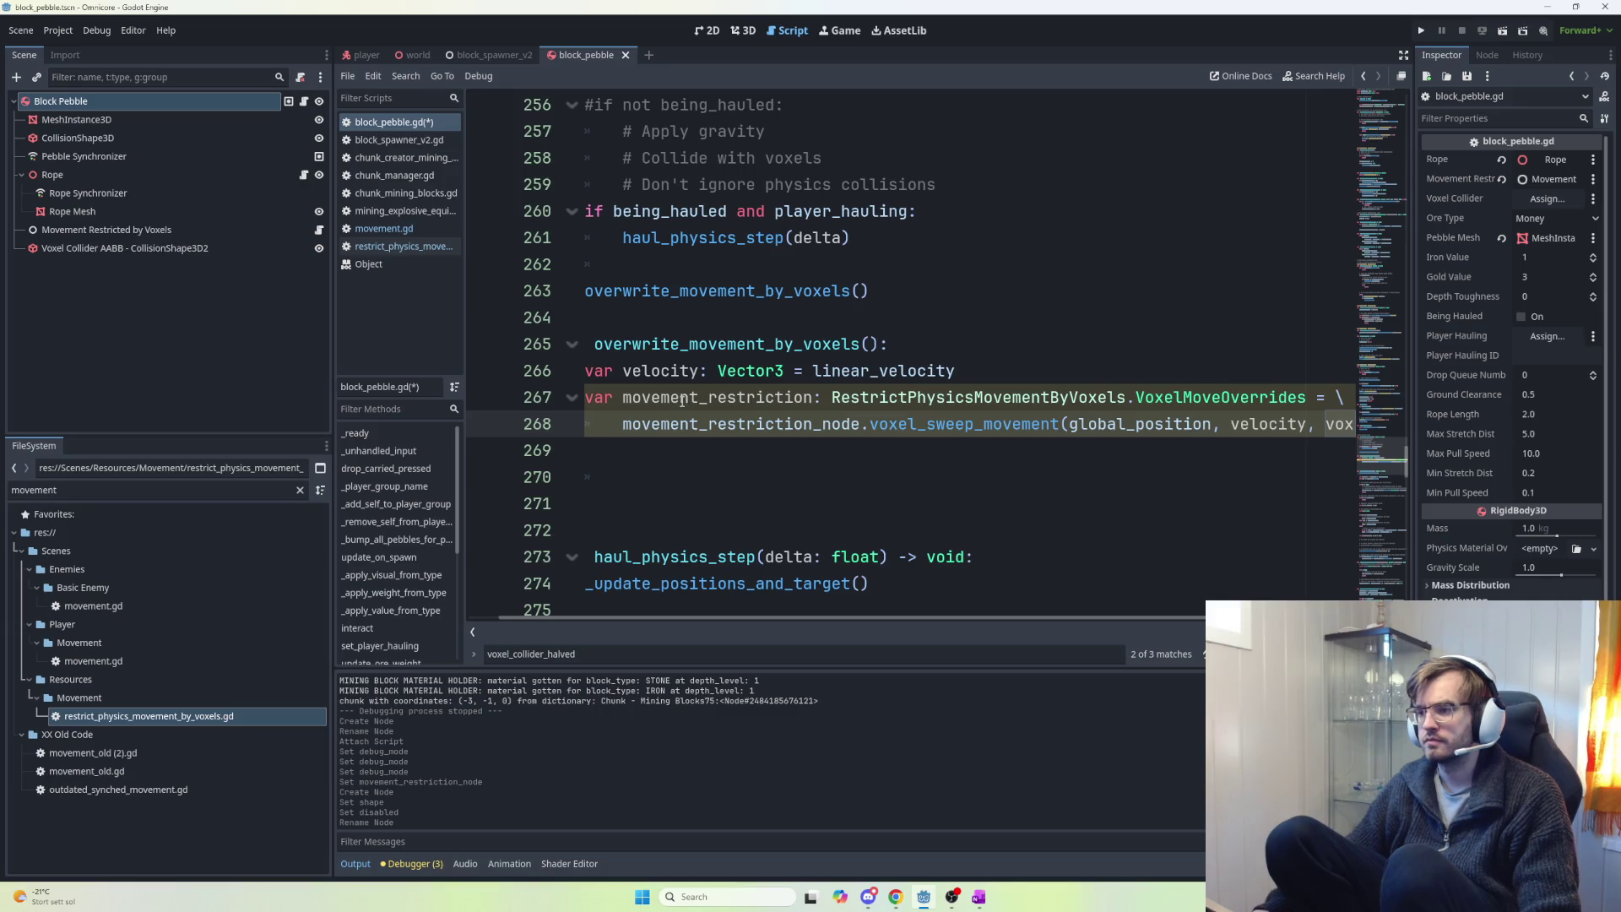
pyautogui.click(1070, 424)
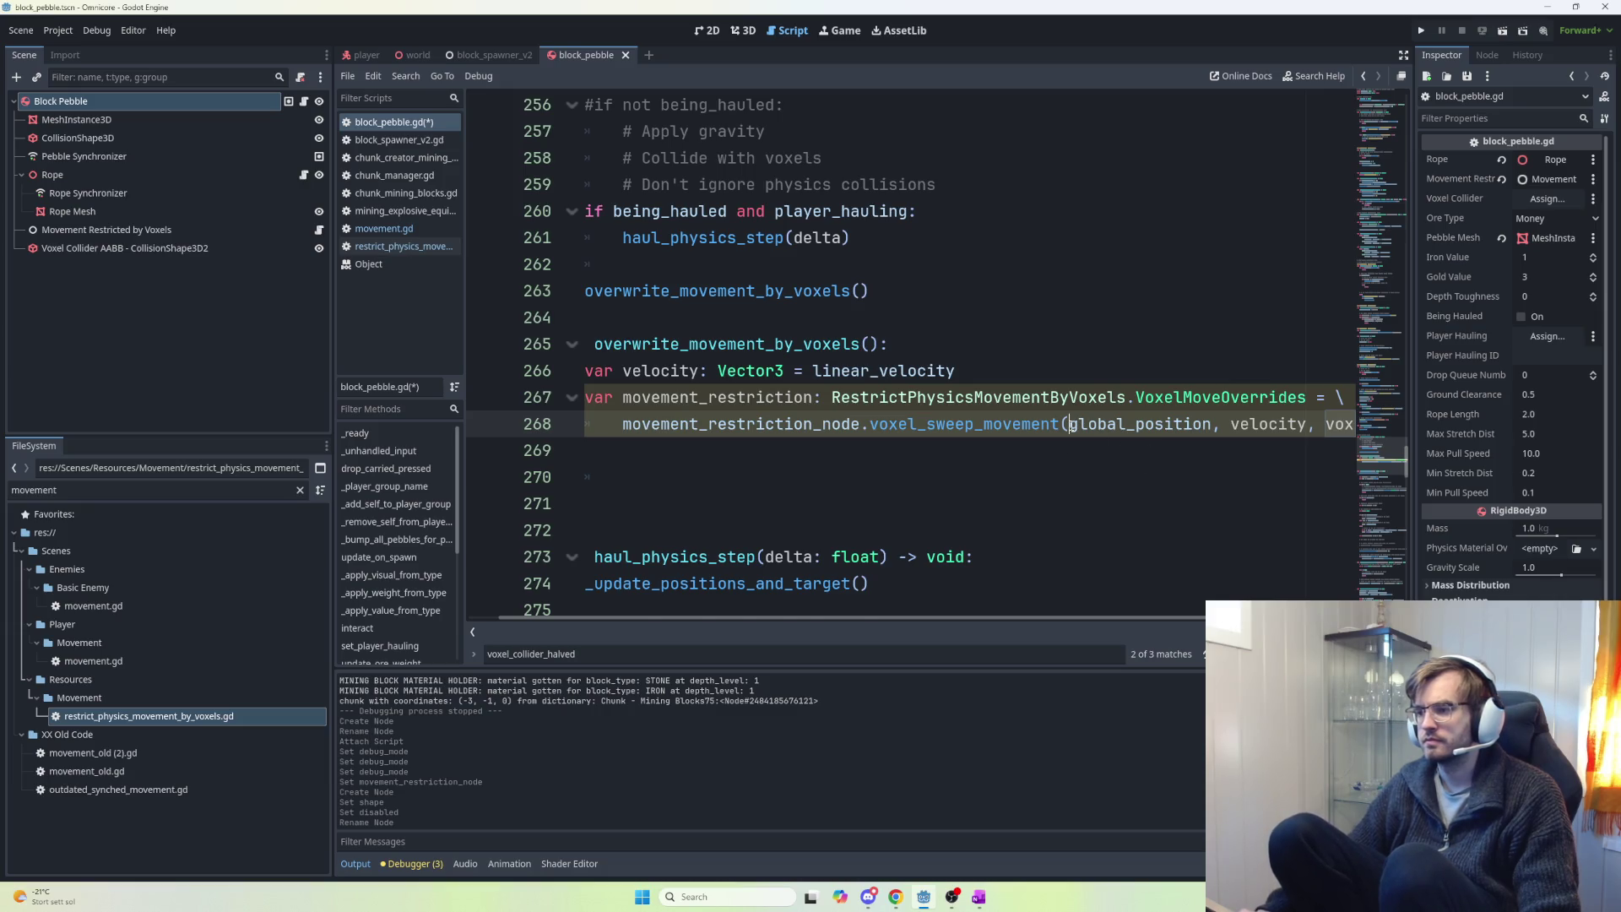
pyautogui.press('Return')
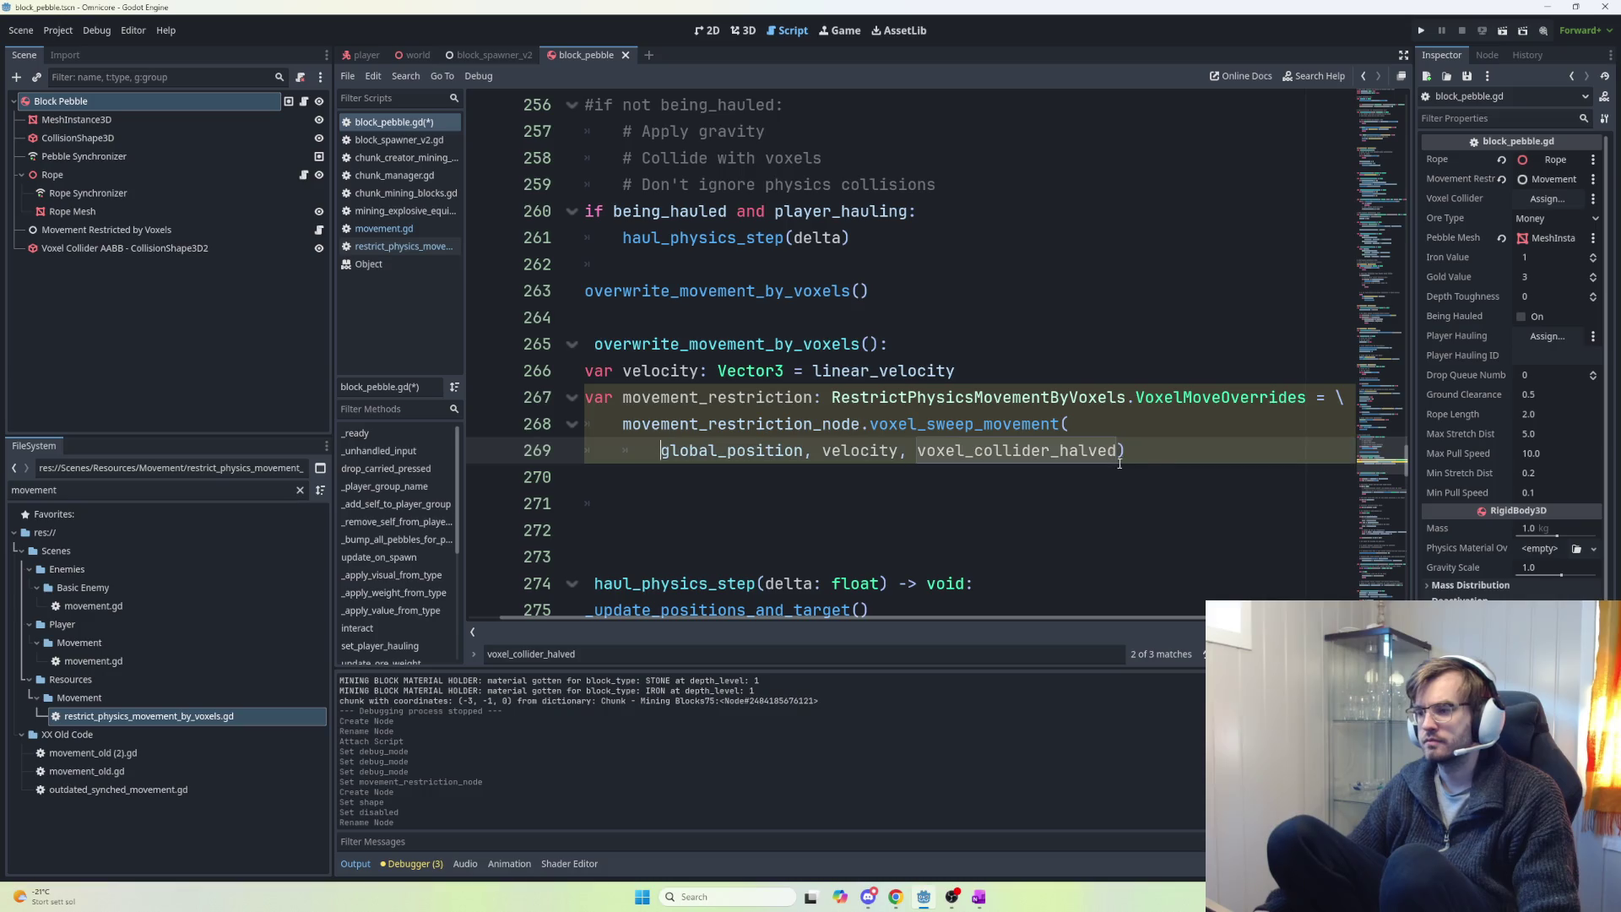
pyautogui.press('Return')
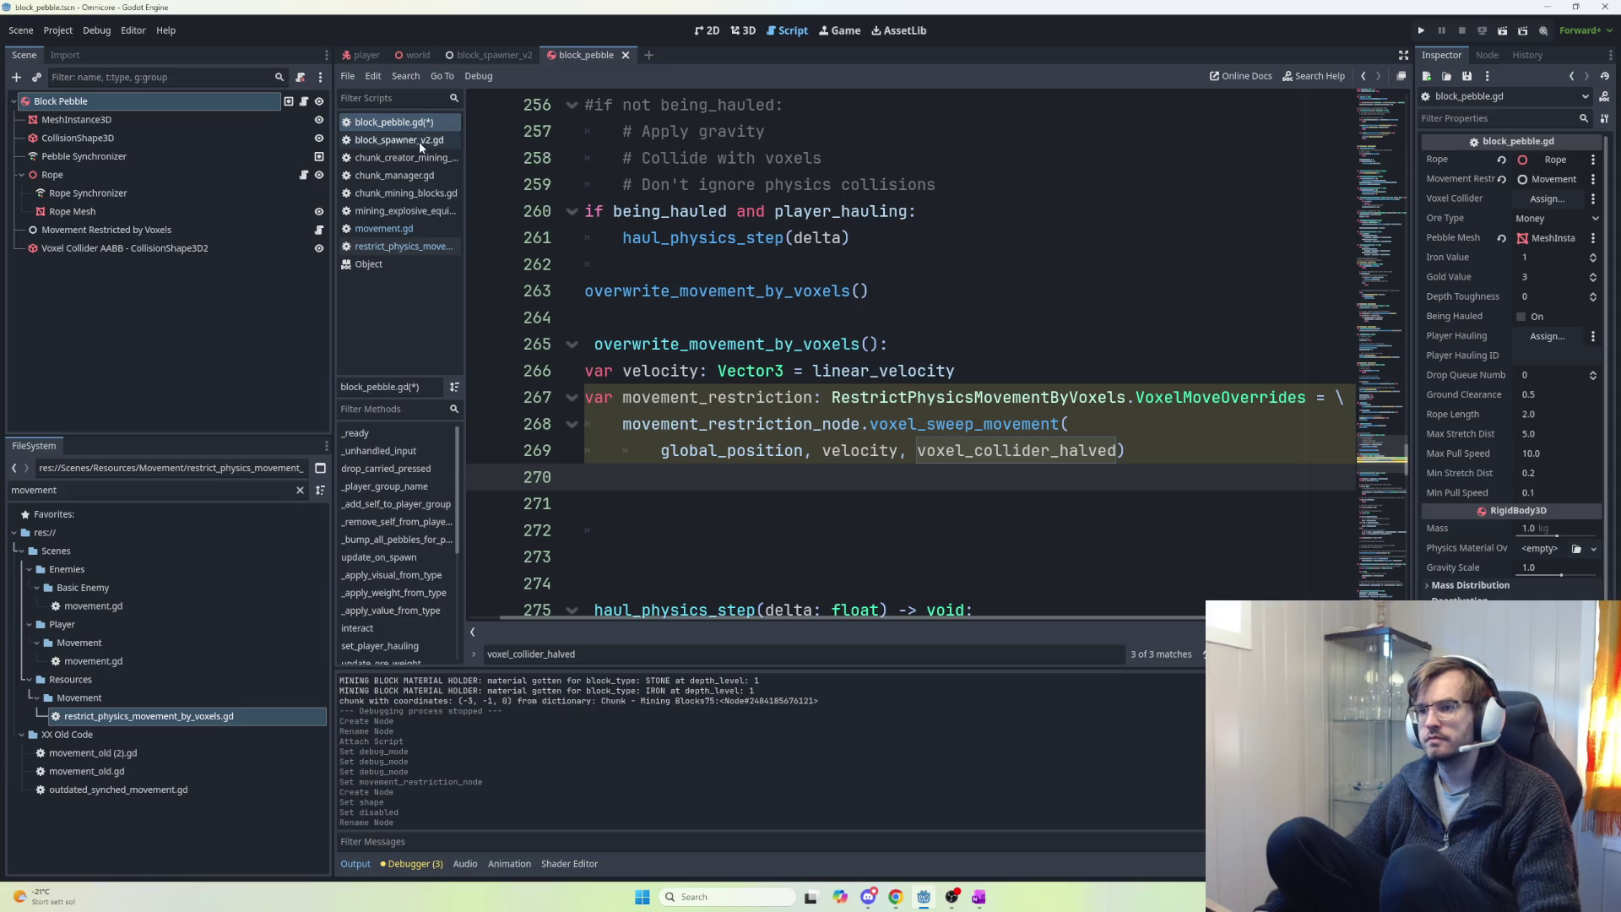
# Reopen movement.gd, restoring the accidentally cut movement_restriction line
pyautogui.click(375, 232)
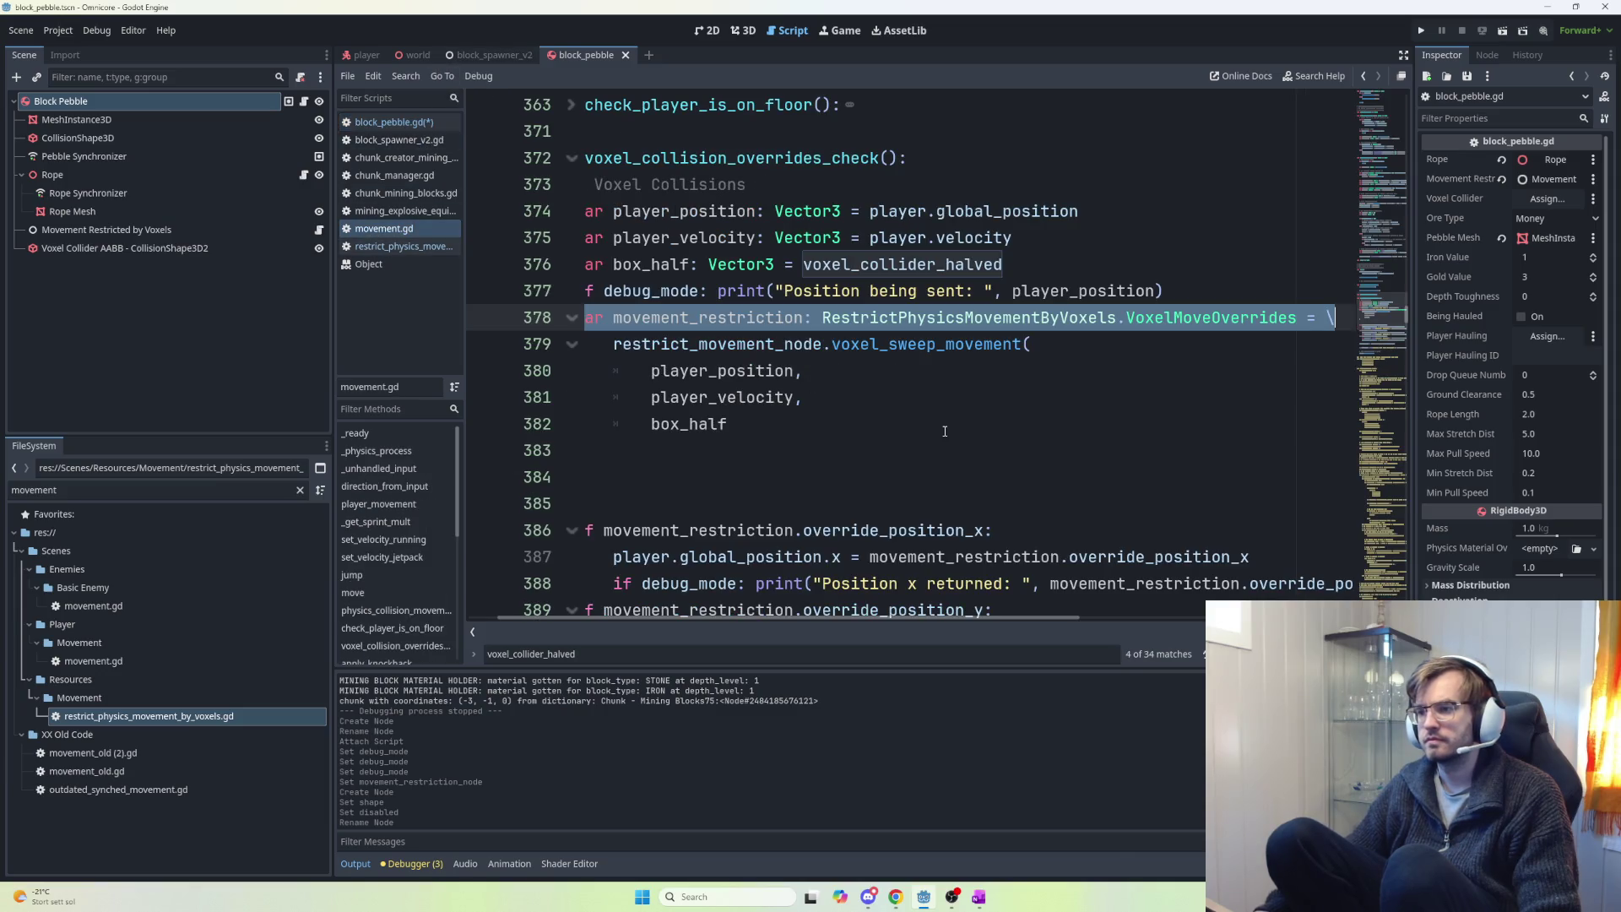
pyautogui.scroll(-3, 812, 399)
pyautogui.hotkey('ctrl', 'x')
pyautogui.hotkey('alt', 'Tab')
pyautogui.hotkey('alt', 'Tab')
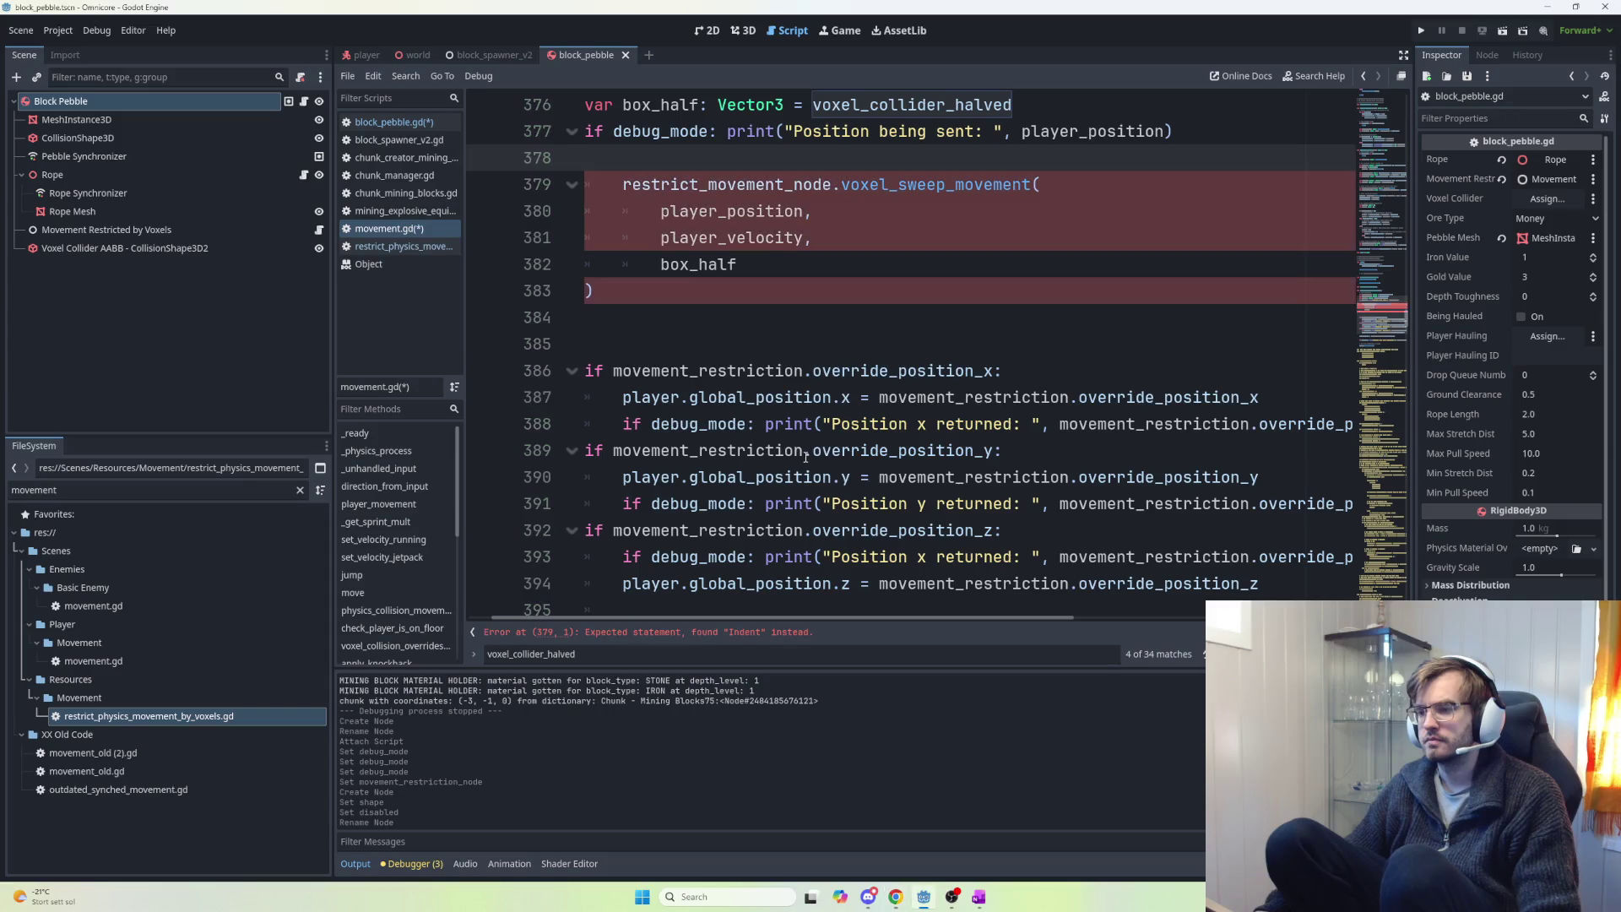
pyautogui.hotkey('ctrl', 'v')
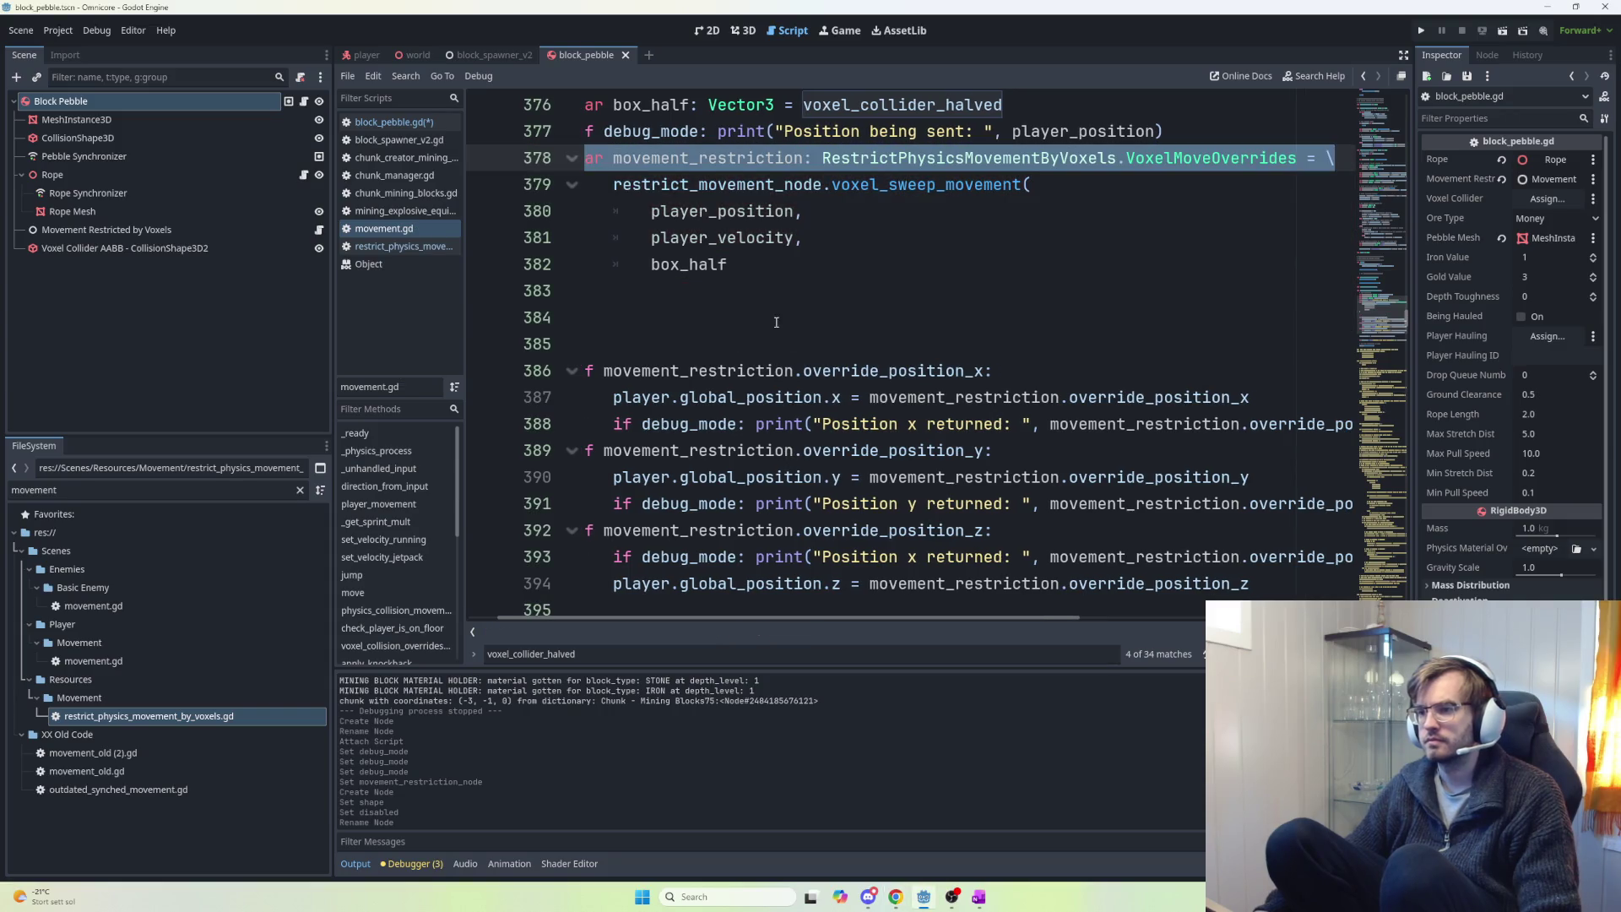
pyautogui.press('Down')
pyautogui.press('Down')
pyautogui.press('Down')
pyautogui.scroll(-2, 789, 512)
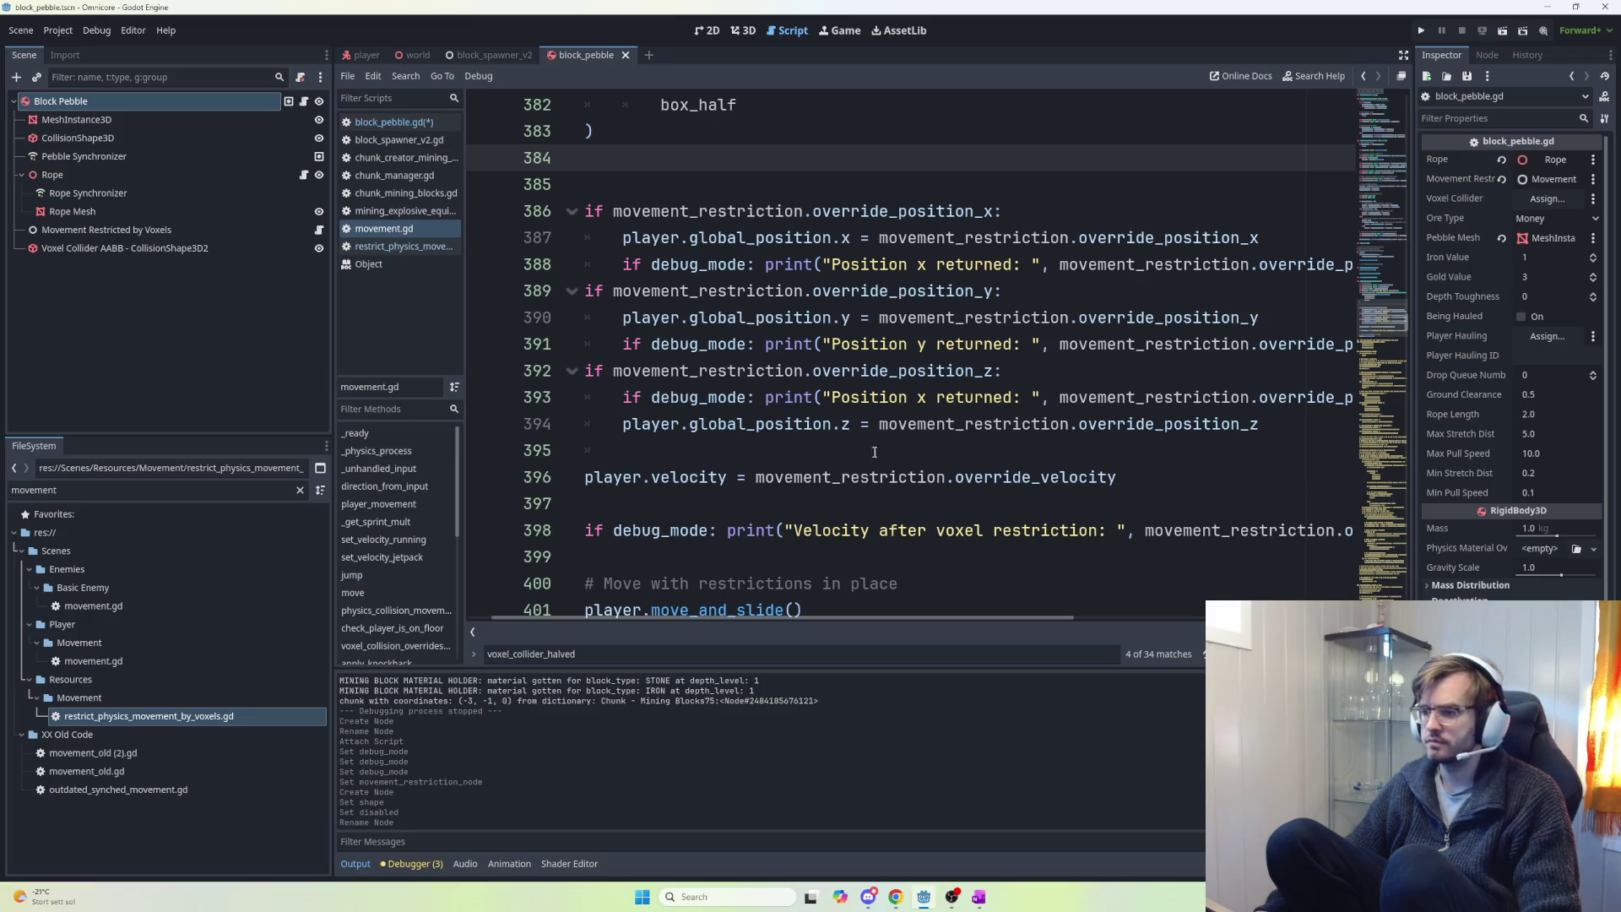
# Paste the override_position x/y/z checks and velocity override into block_pebble.gd, removing player. from the x line
pyautogui.moveTo(1126, 487)
pyautogui.mouseDown()
pyautogui.moveTo(587, 240)
pyautogui.moveTo(583, 211)
pyautogui.mouseUp()
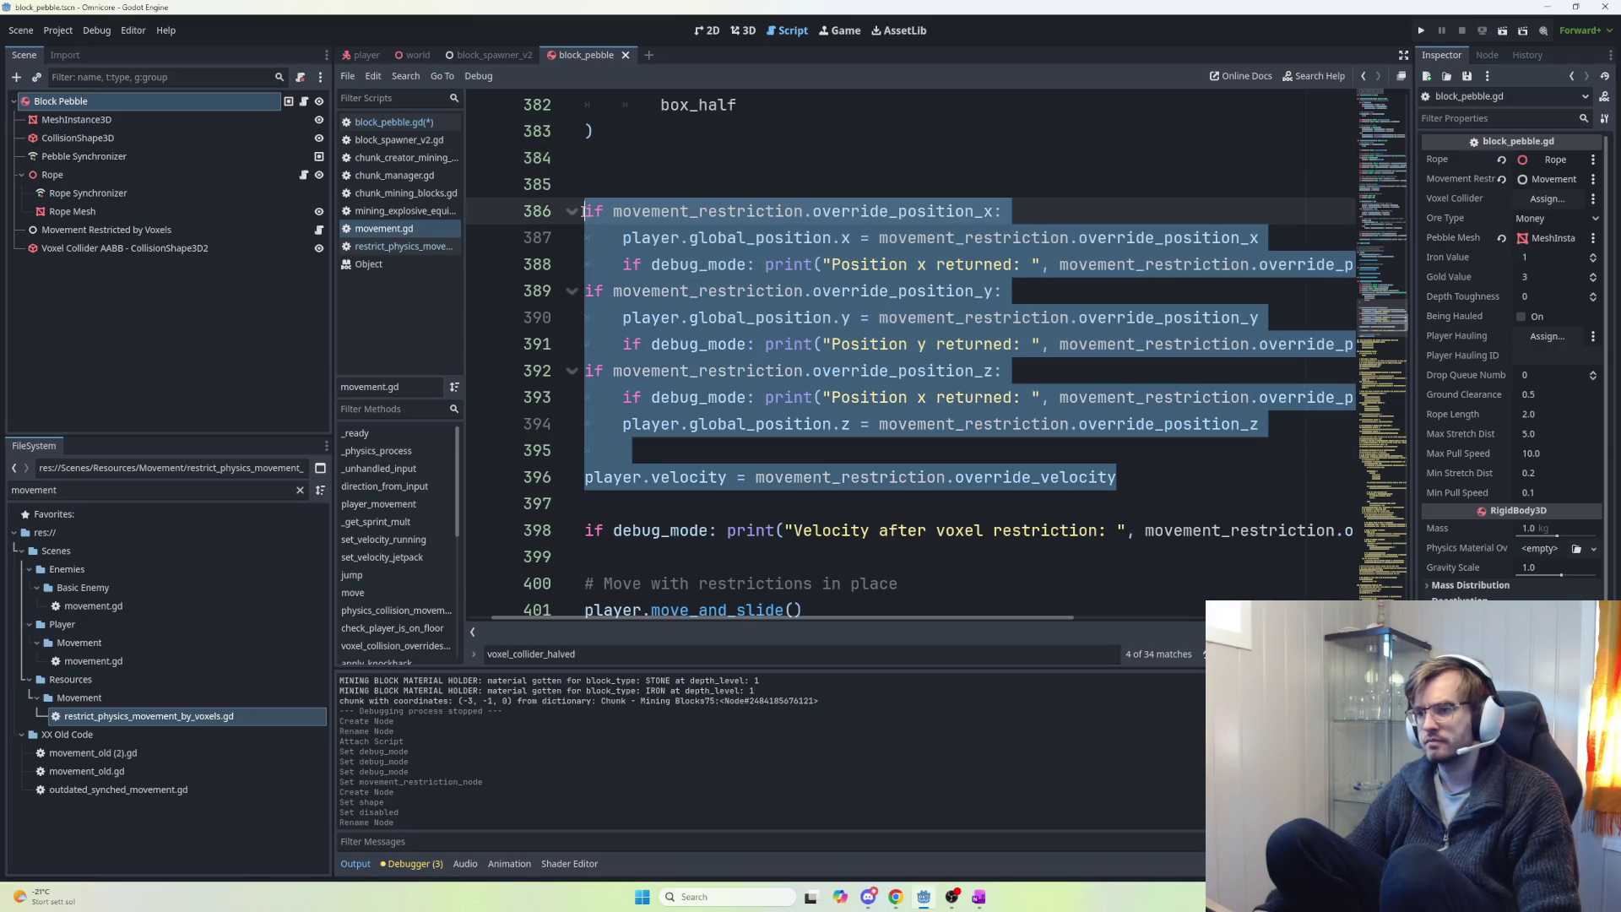
pyautogui.click(422, 122)
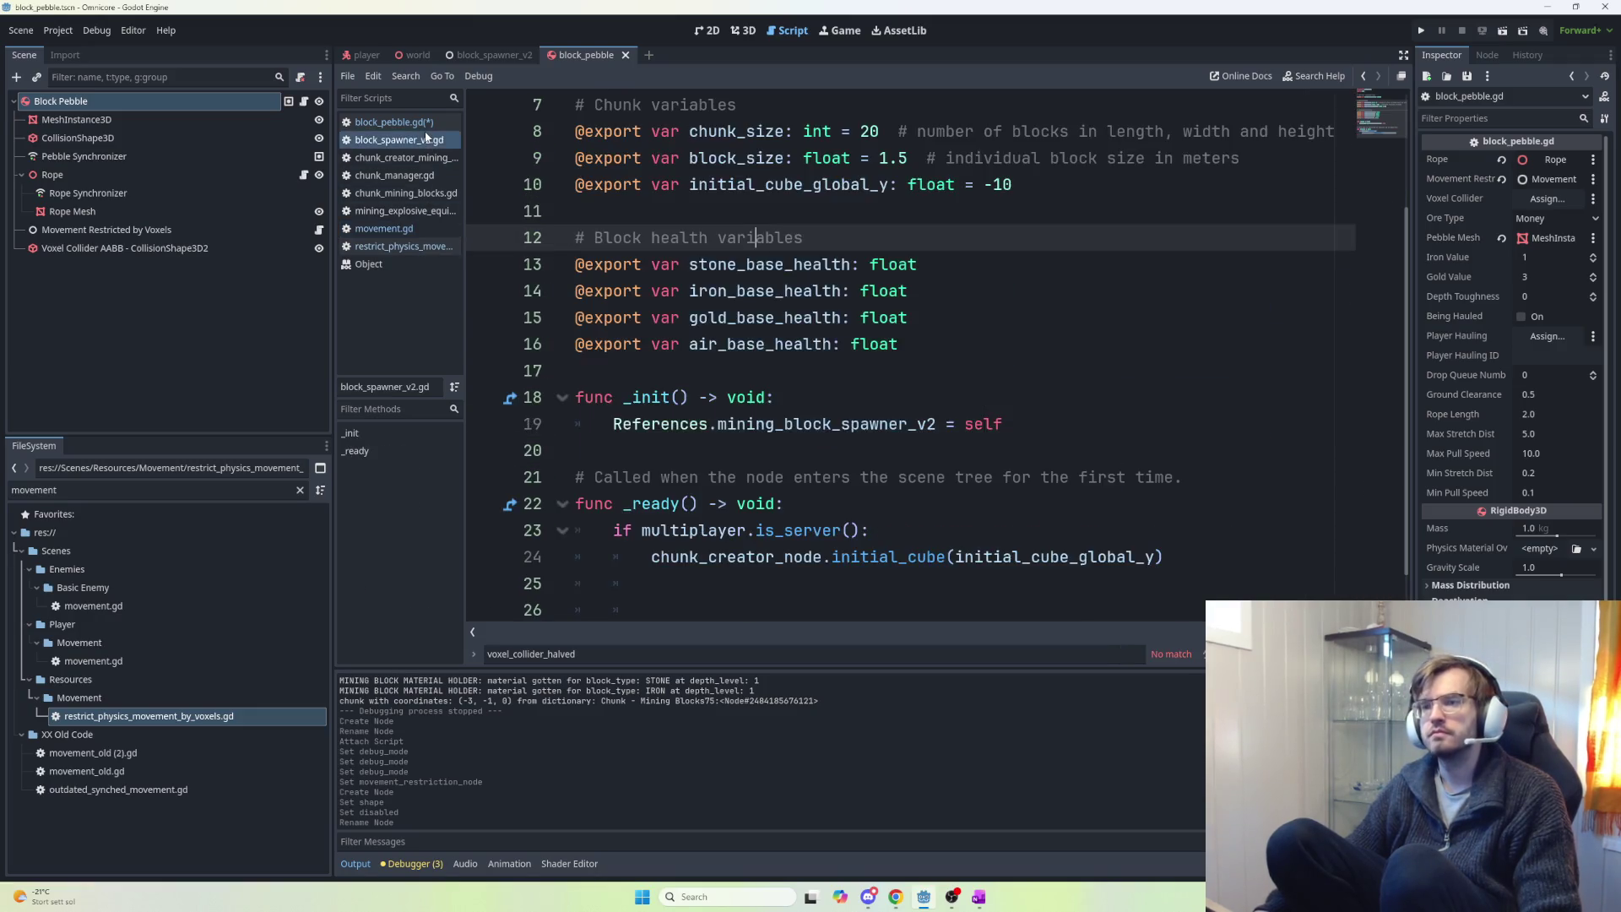
pyautogui.hotkey('ctrl', 'v')
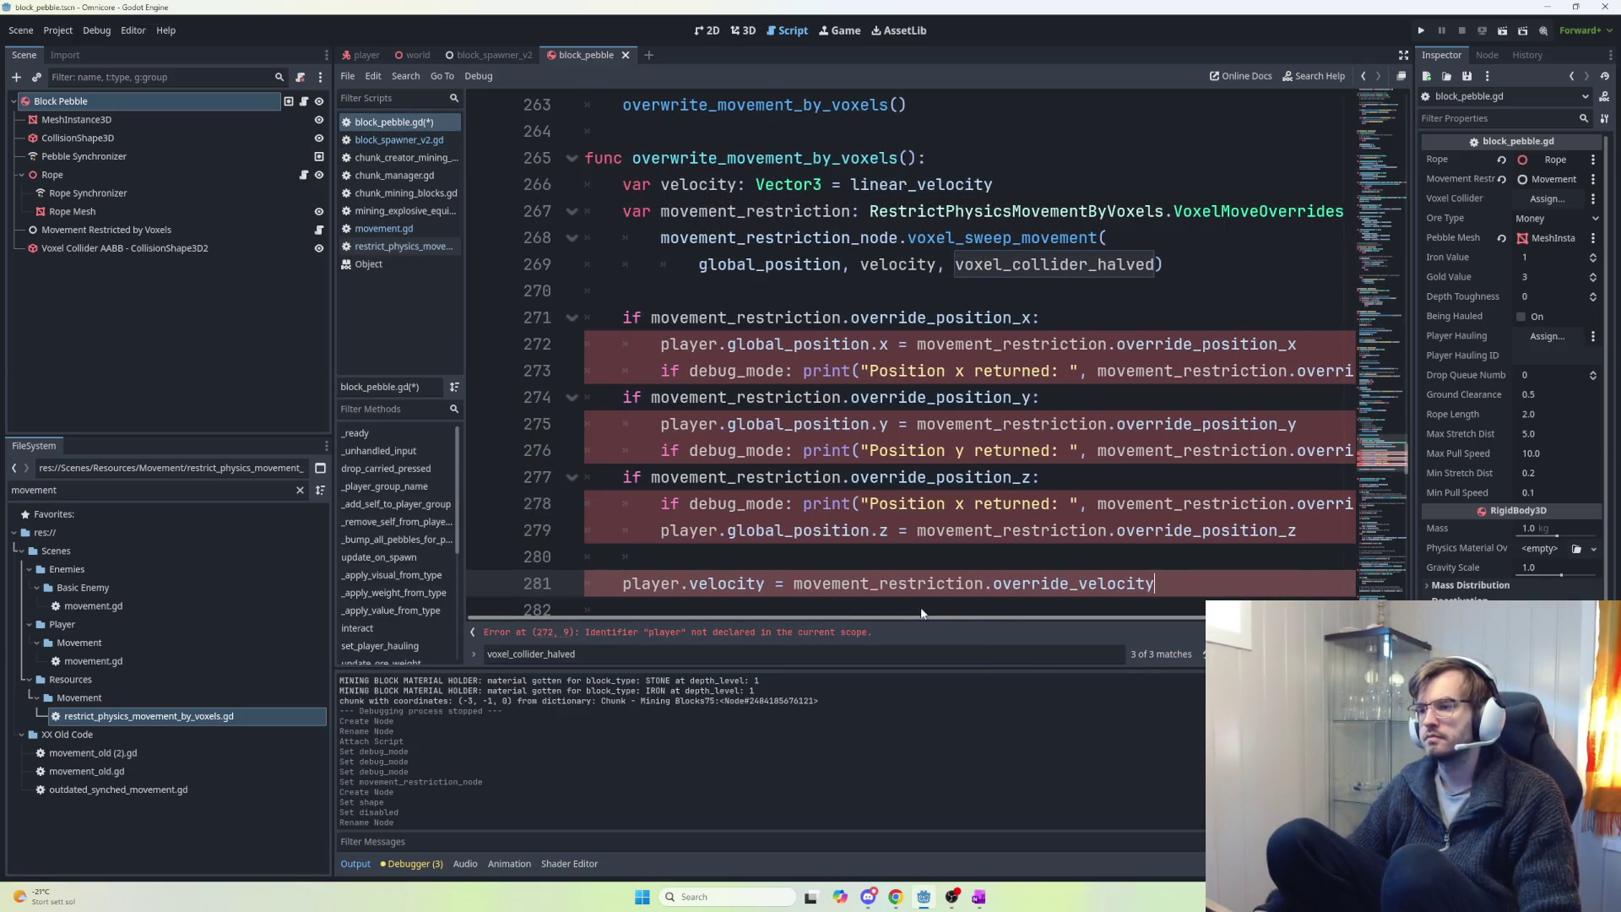
pyautogui.moveTo(724, 343); pyautogui.dragTo(661, 344)
pyautogui.press('BackSpace')
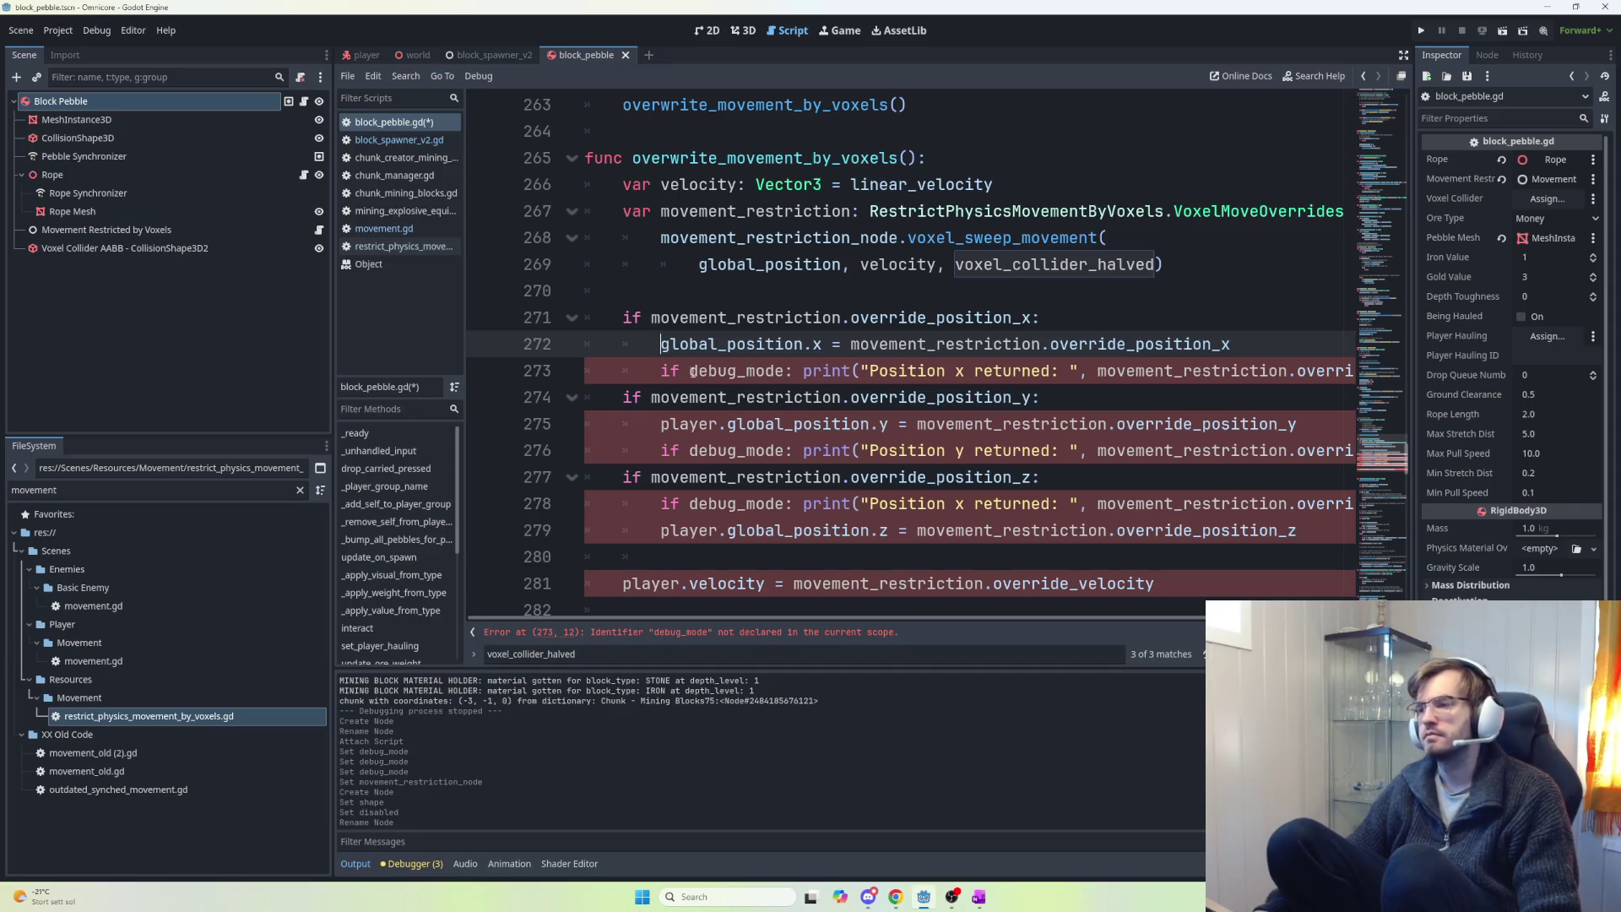
pyautogui.click(656, 371)
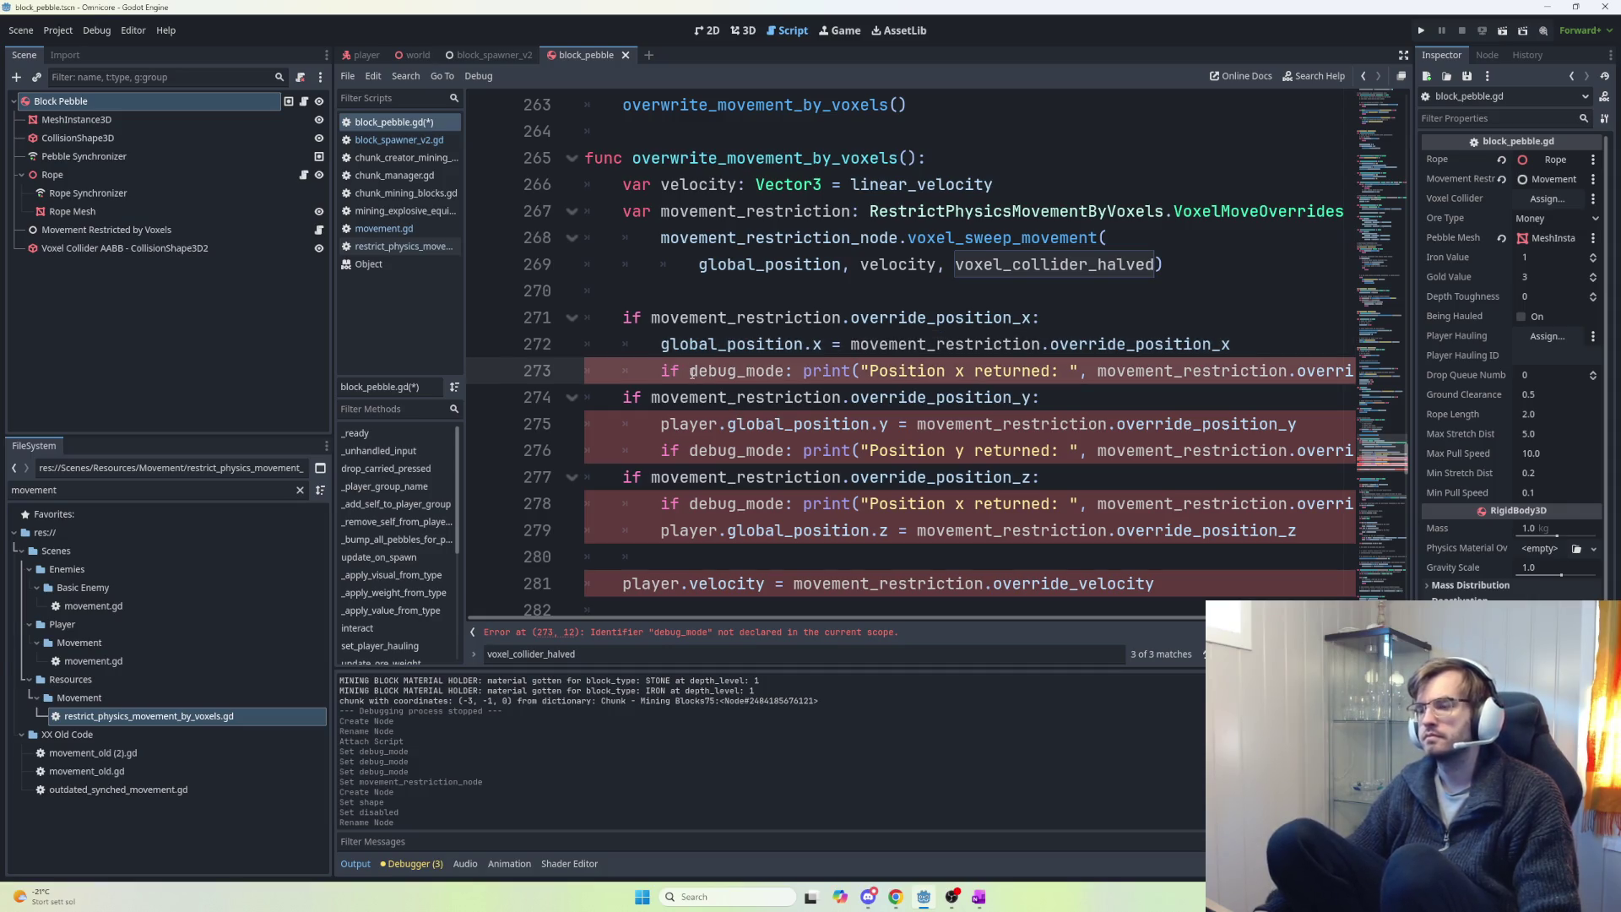
pyautogui.hotkey('ctrl', 'Home')
pyautogui.press('Down')
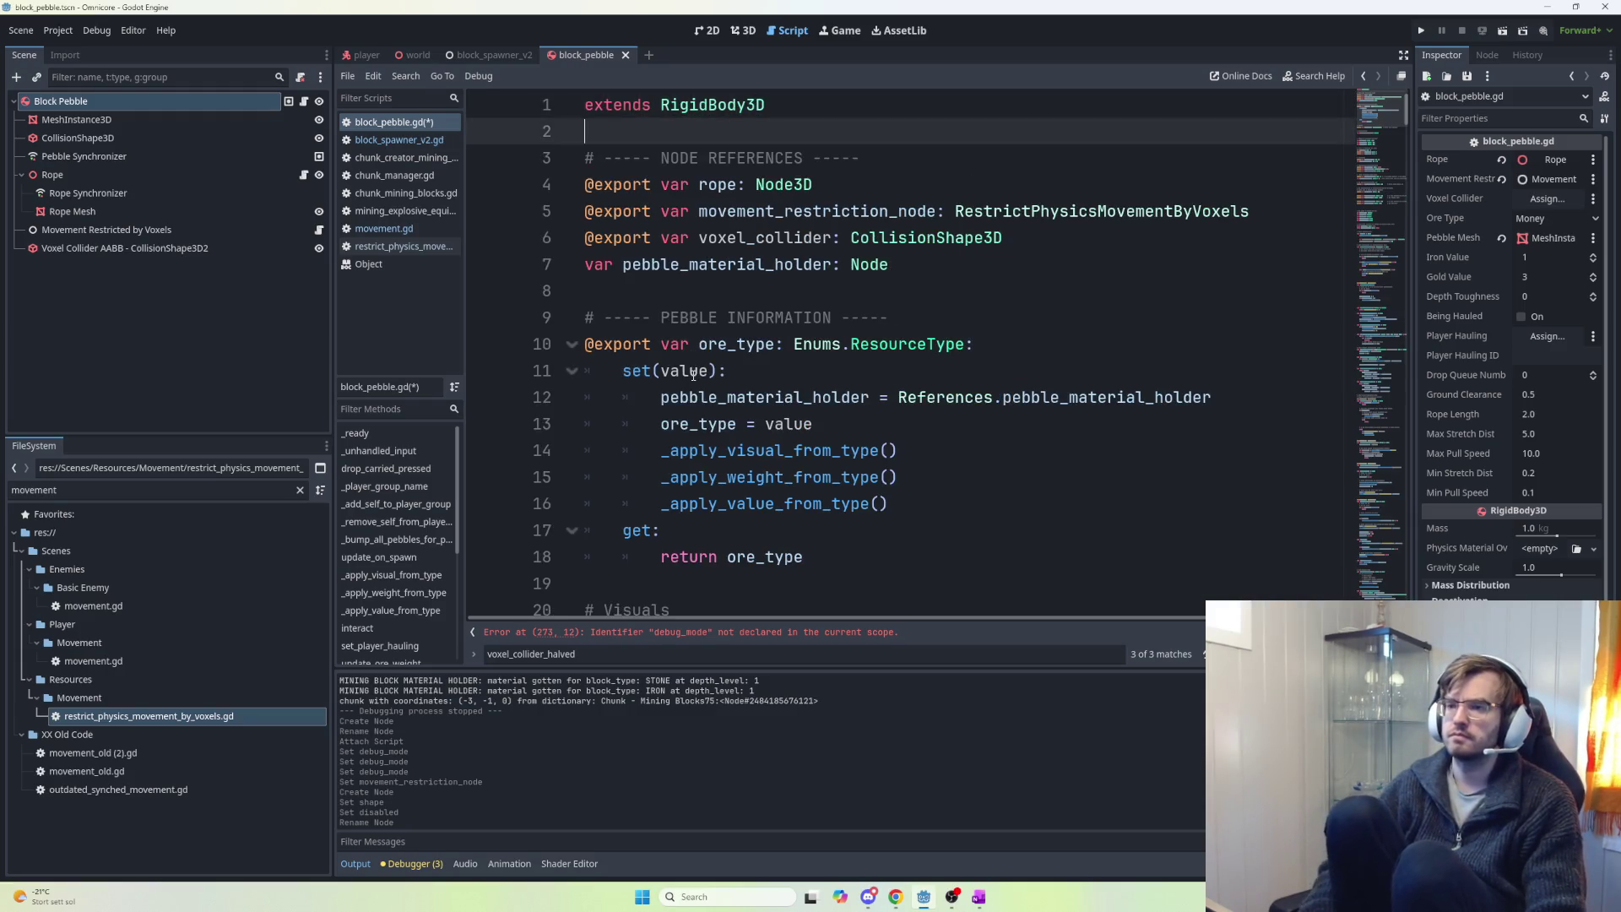
pyautogui.press('Return')
pyautogui.press('Up')
pyautogui.press('Return')
pyautogui.write('@')
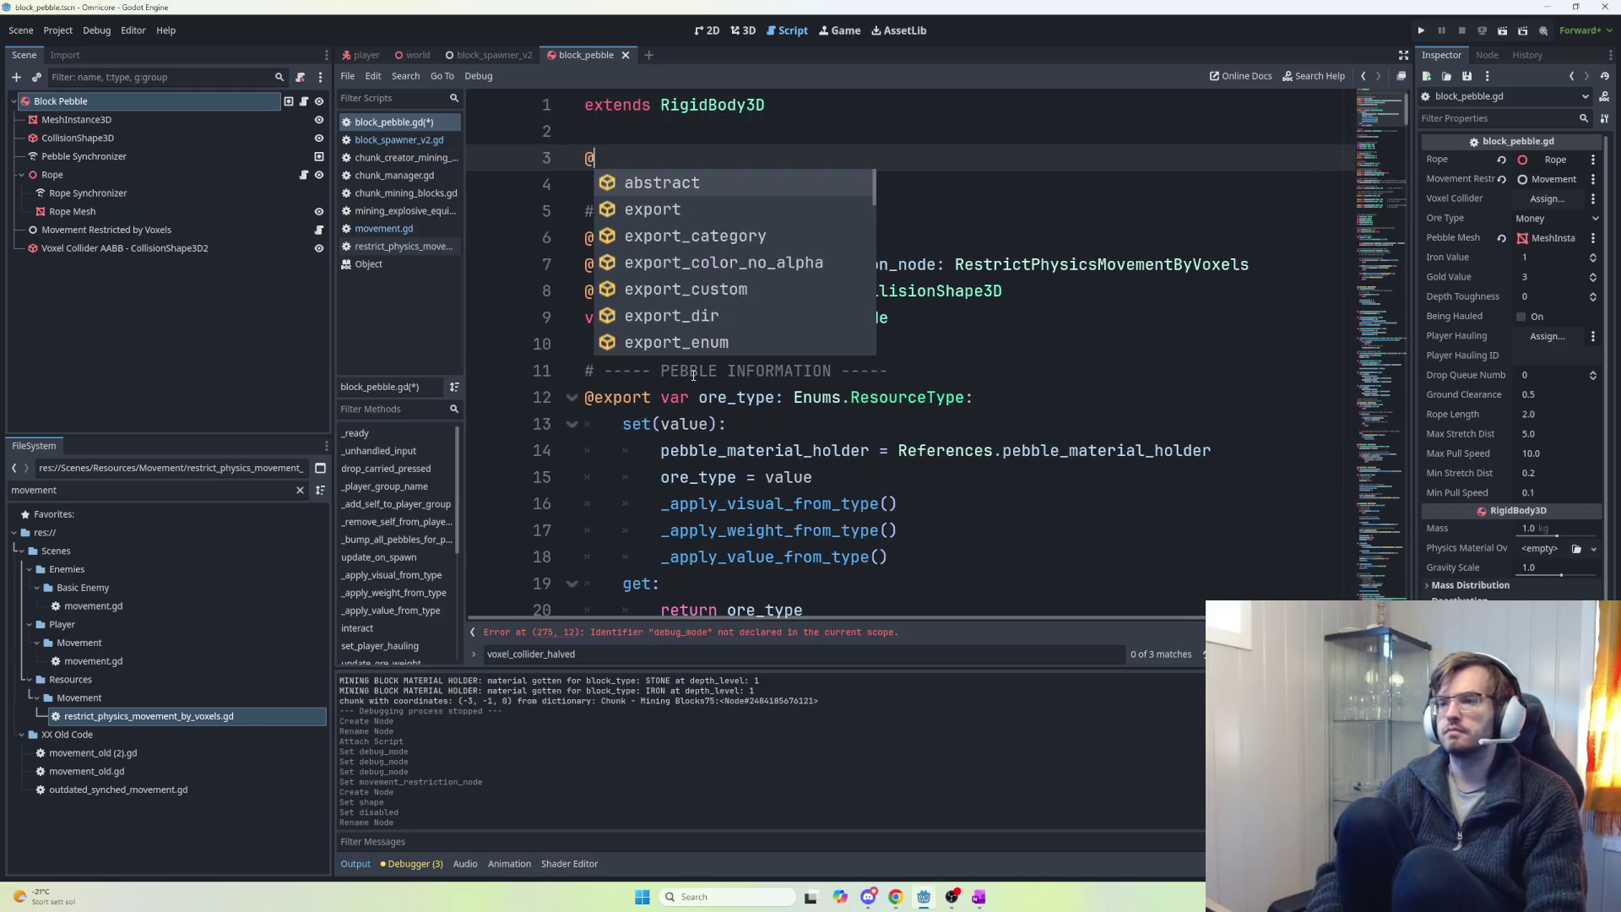
pyautogui.write('export var de')
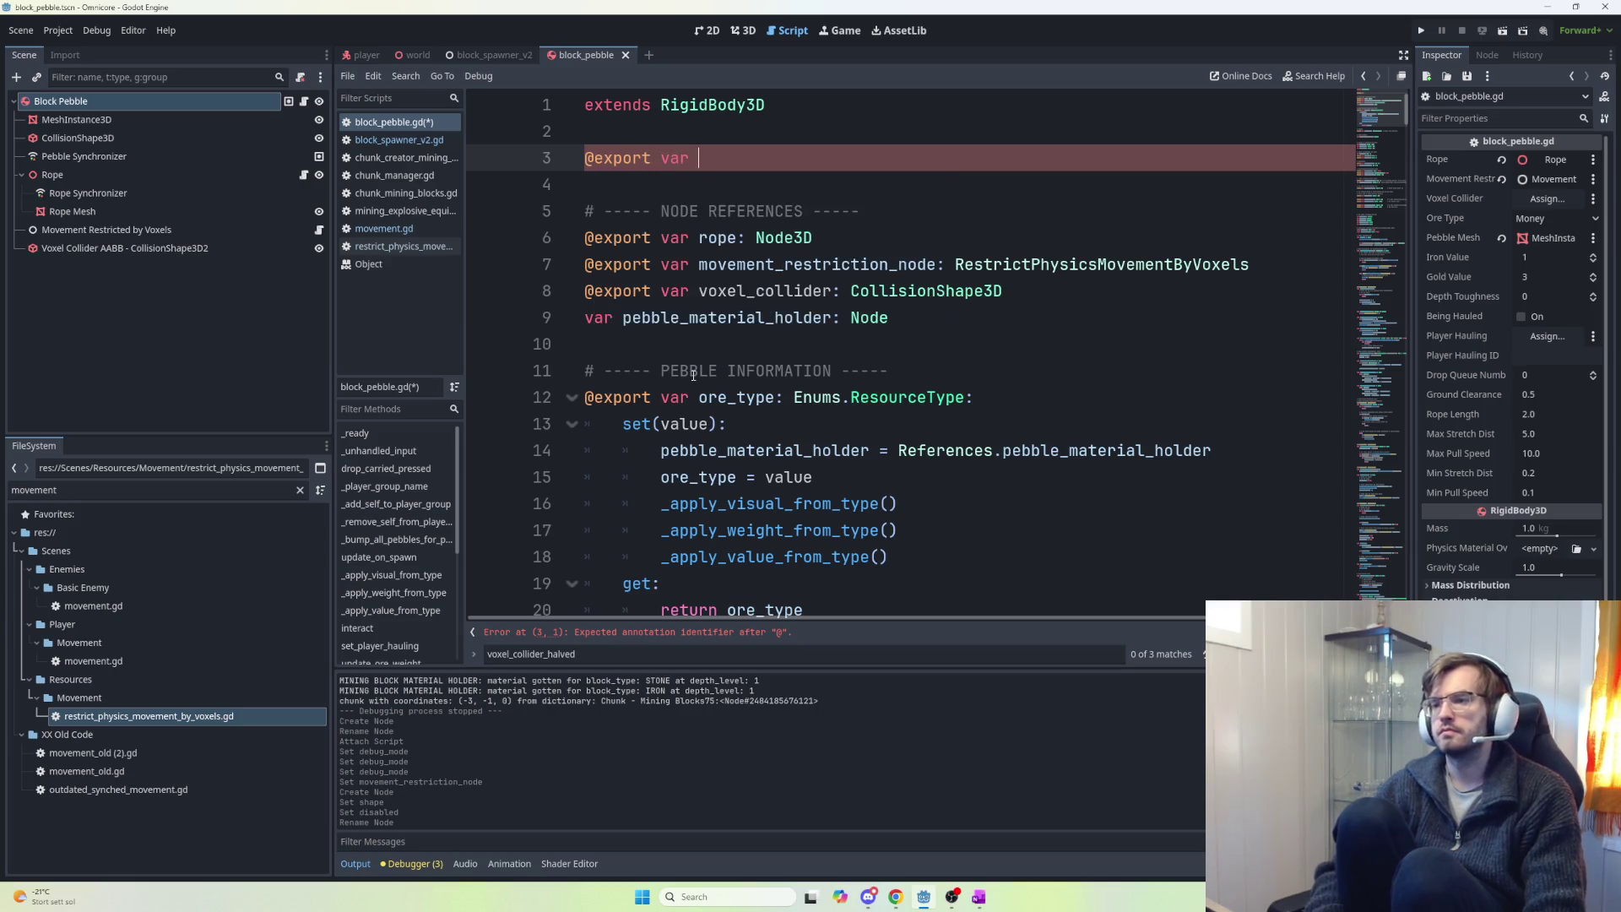
pyautogui.write('bug_mode: boolo')
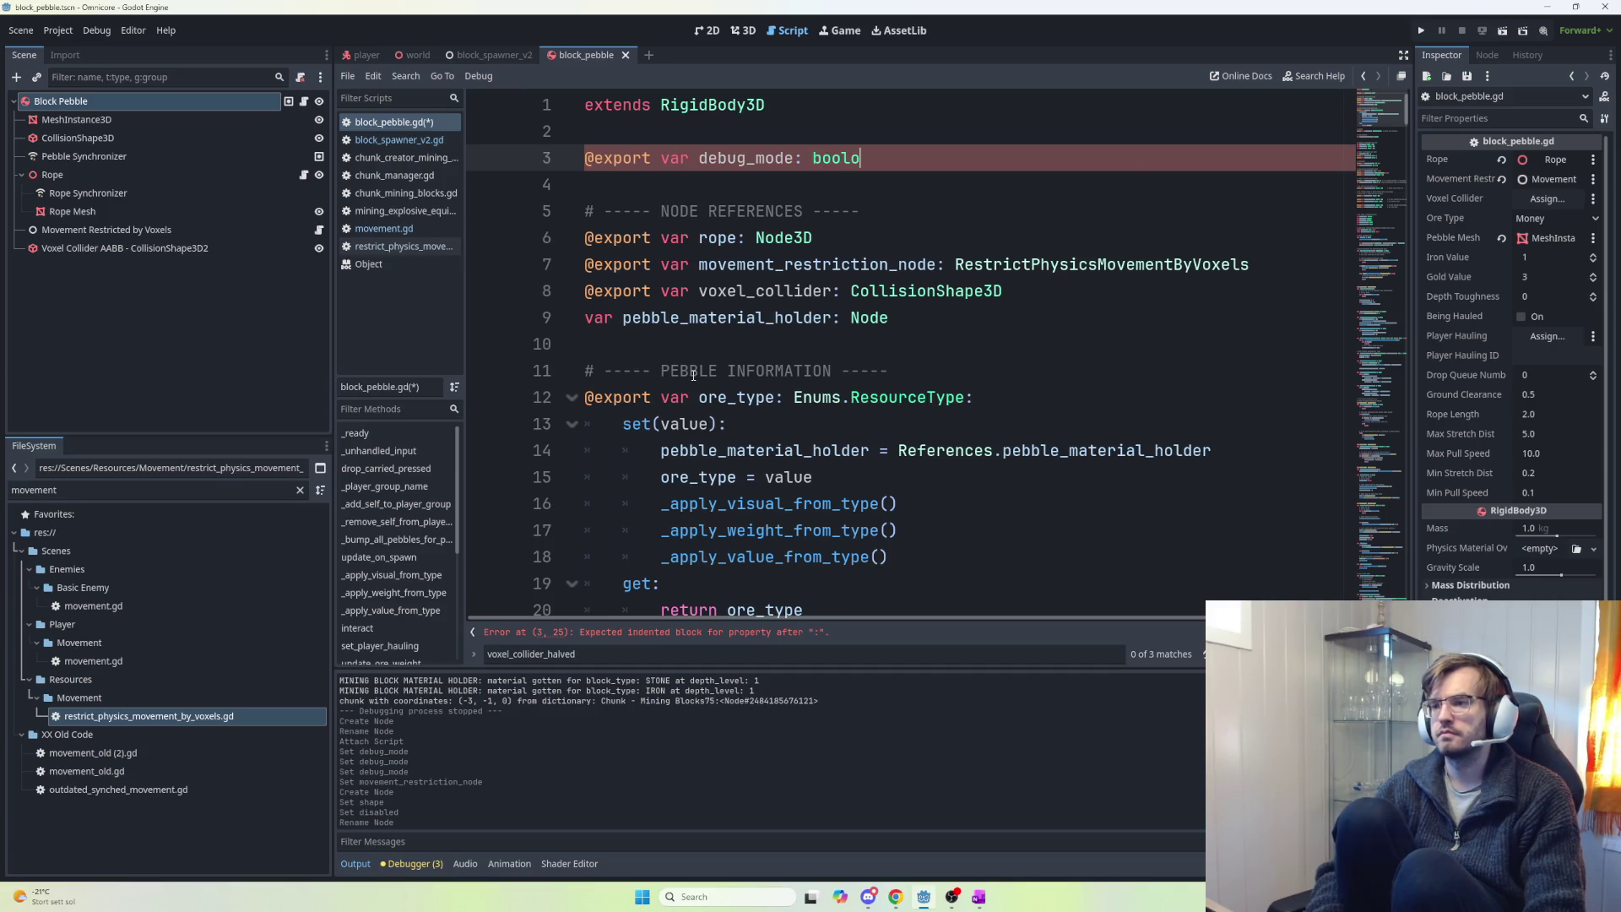
pyautogui.press('BackSpace')
pyautogui.write('= false')
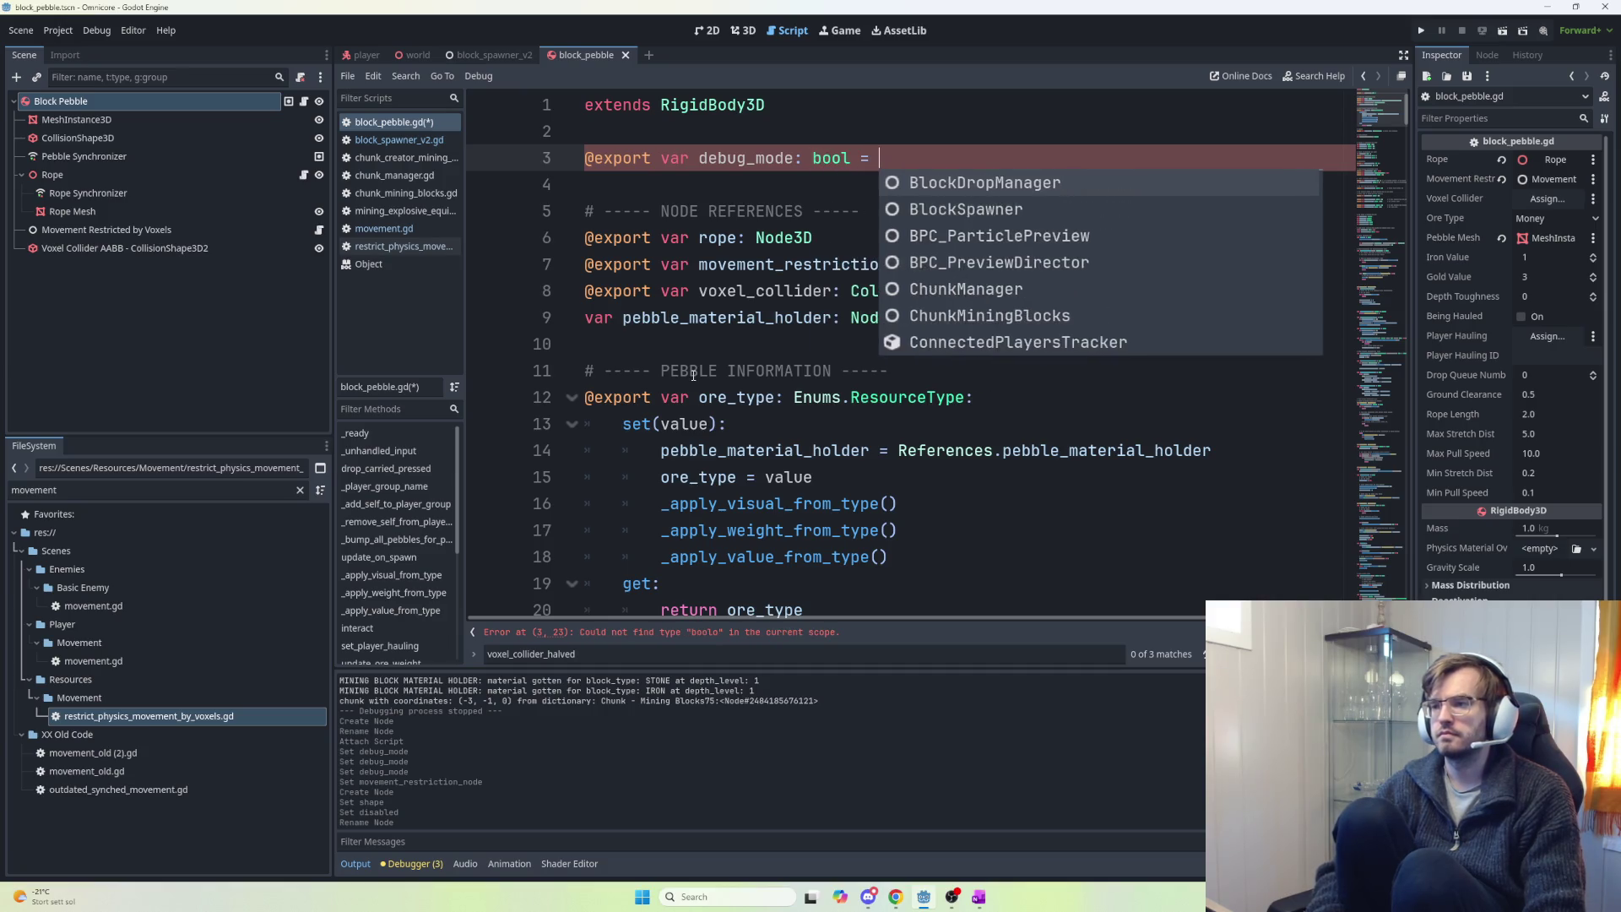
pyautogui.hotkey('ctrl', 's')
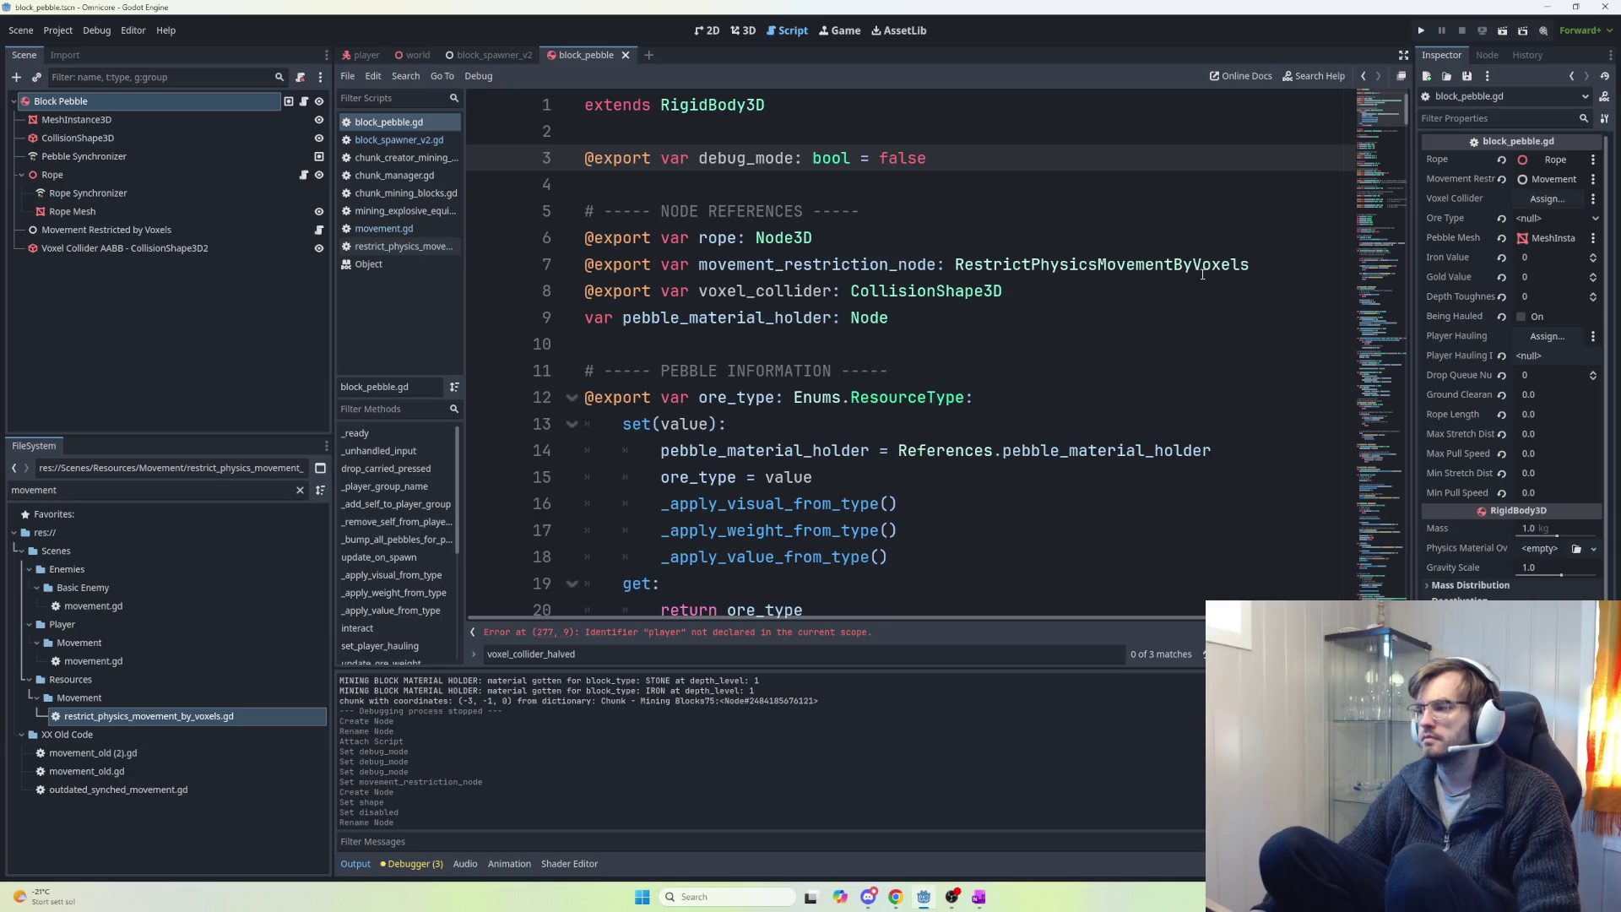
pyautogui.hotkey('ctrl', 'End')
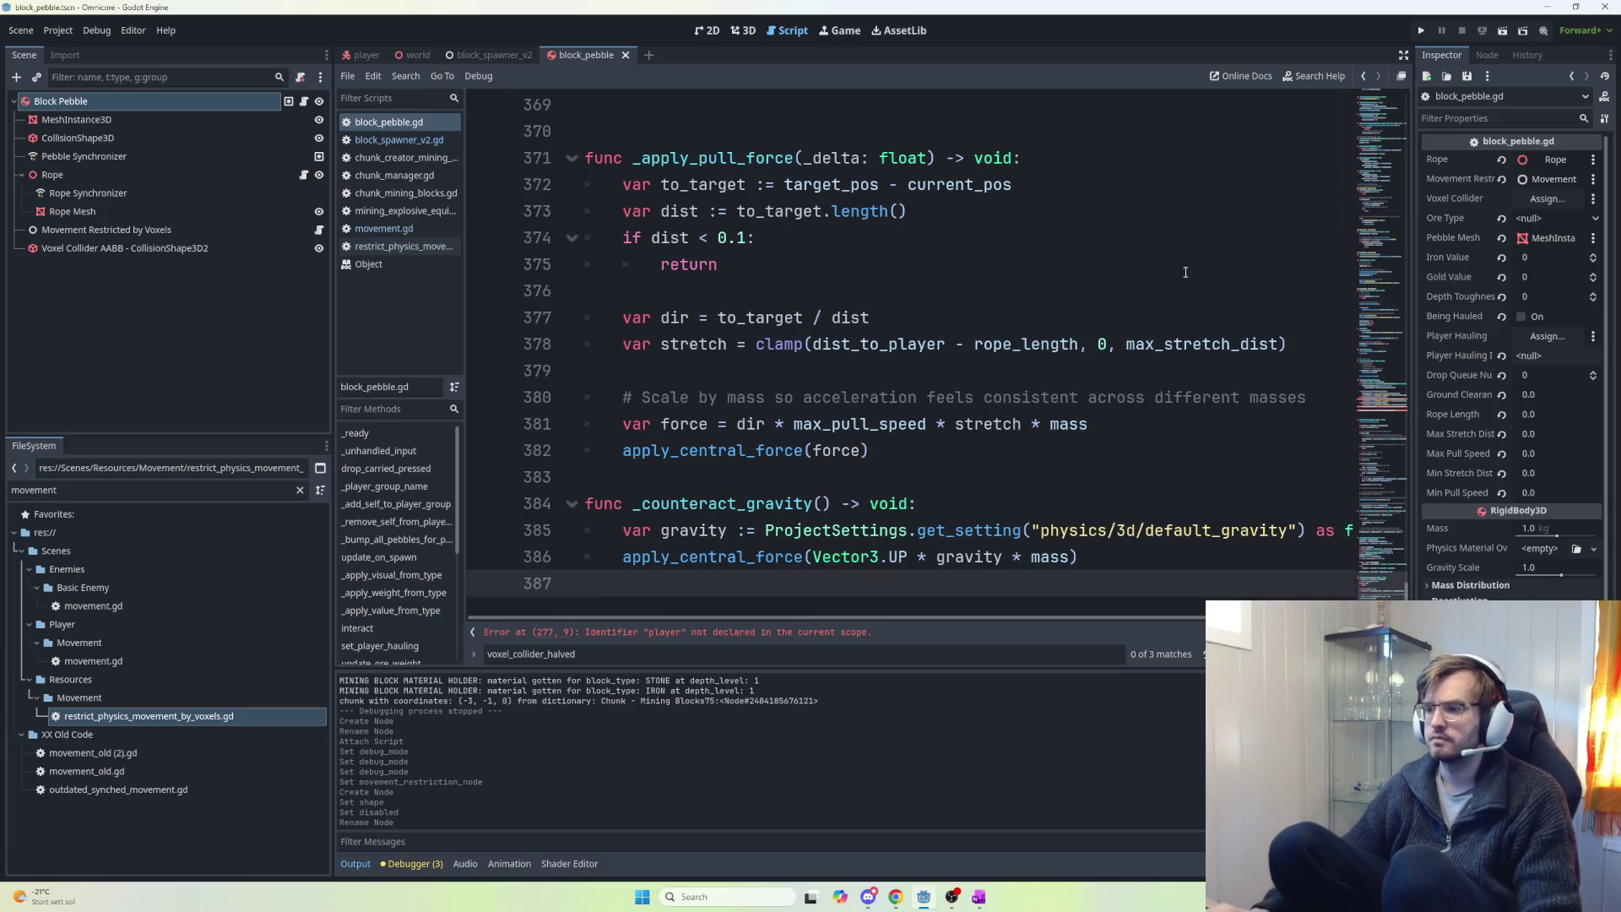
# Delete the player. prefixes from the y and z position lines and the velocity line
pyautogui.scroll(10, 1123, 338)
pyautogui.scroll(8, 1123, 337)
pyautogui.scroll(-7, 1123, 338)
pyautogui.scroll(-10, 1121, 341)
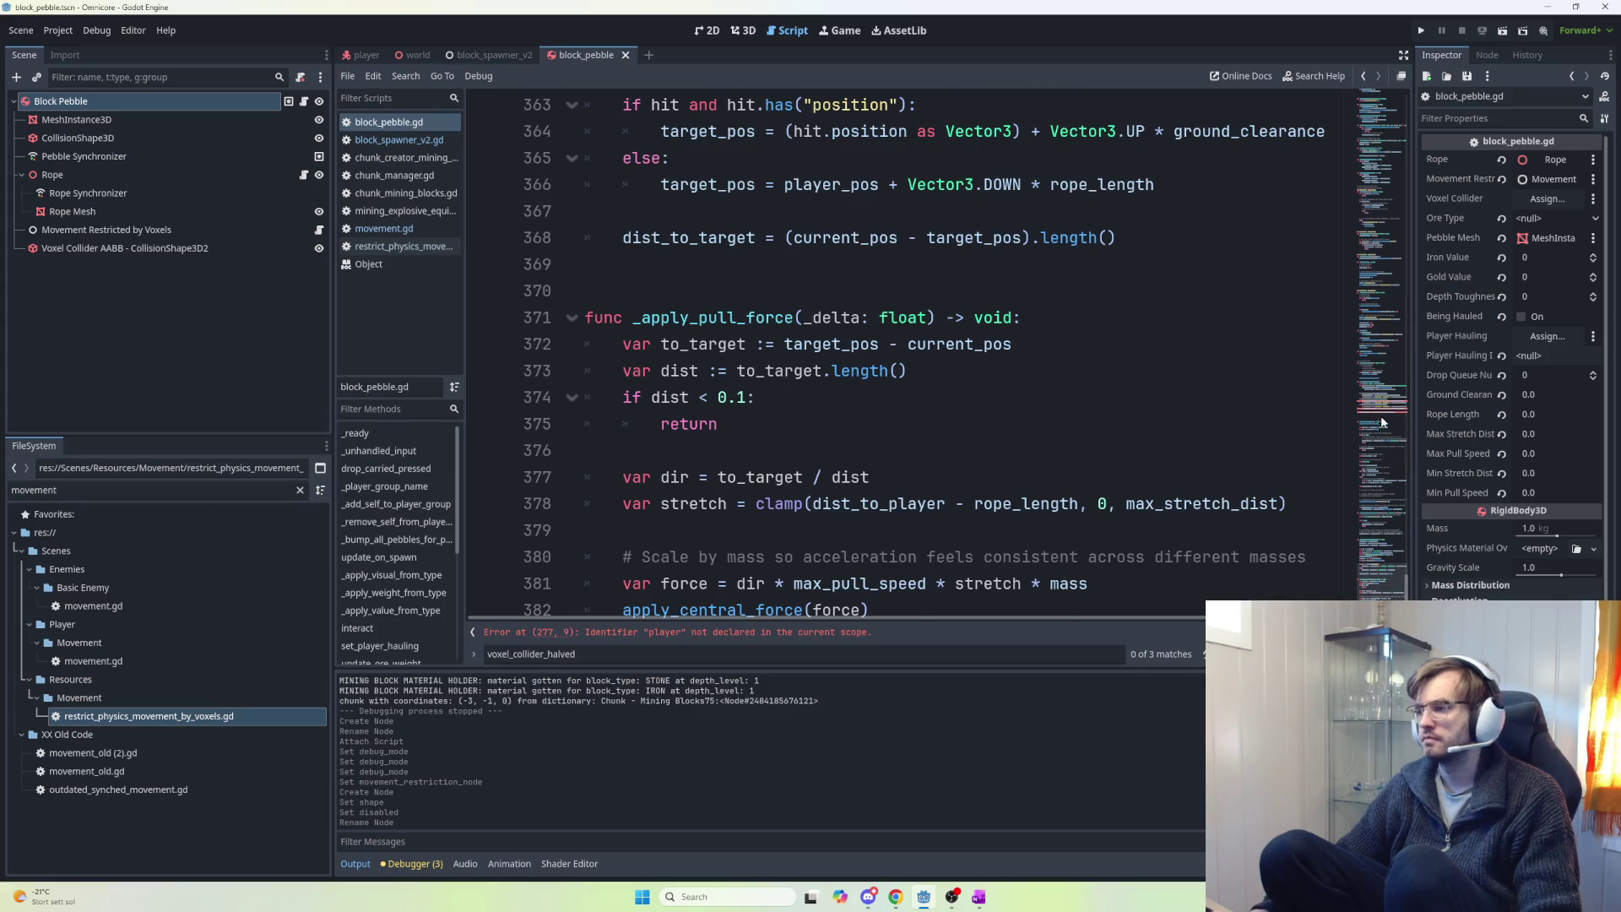
pyautogui.click(1385, 427)
pyautogui.scroll(1, 648, 298)
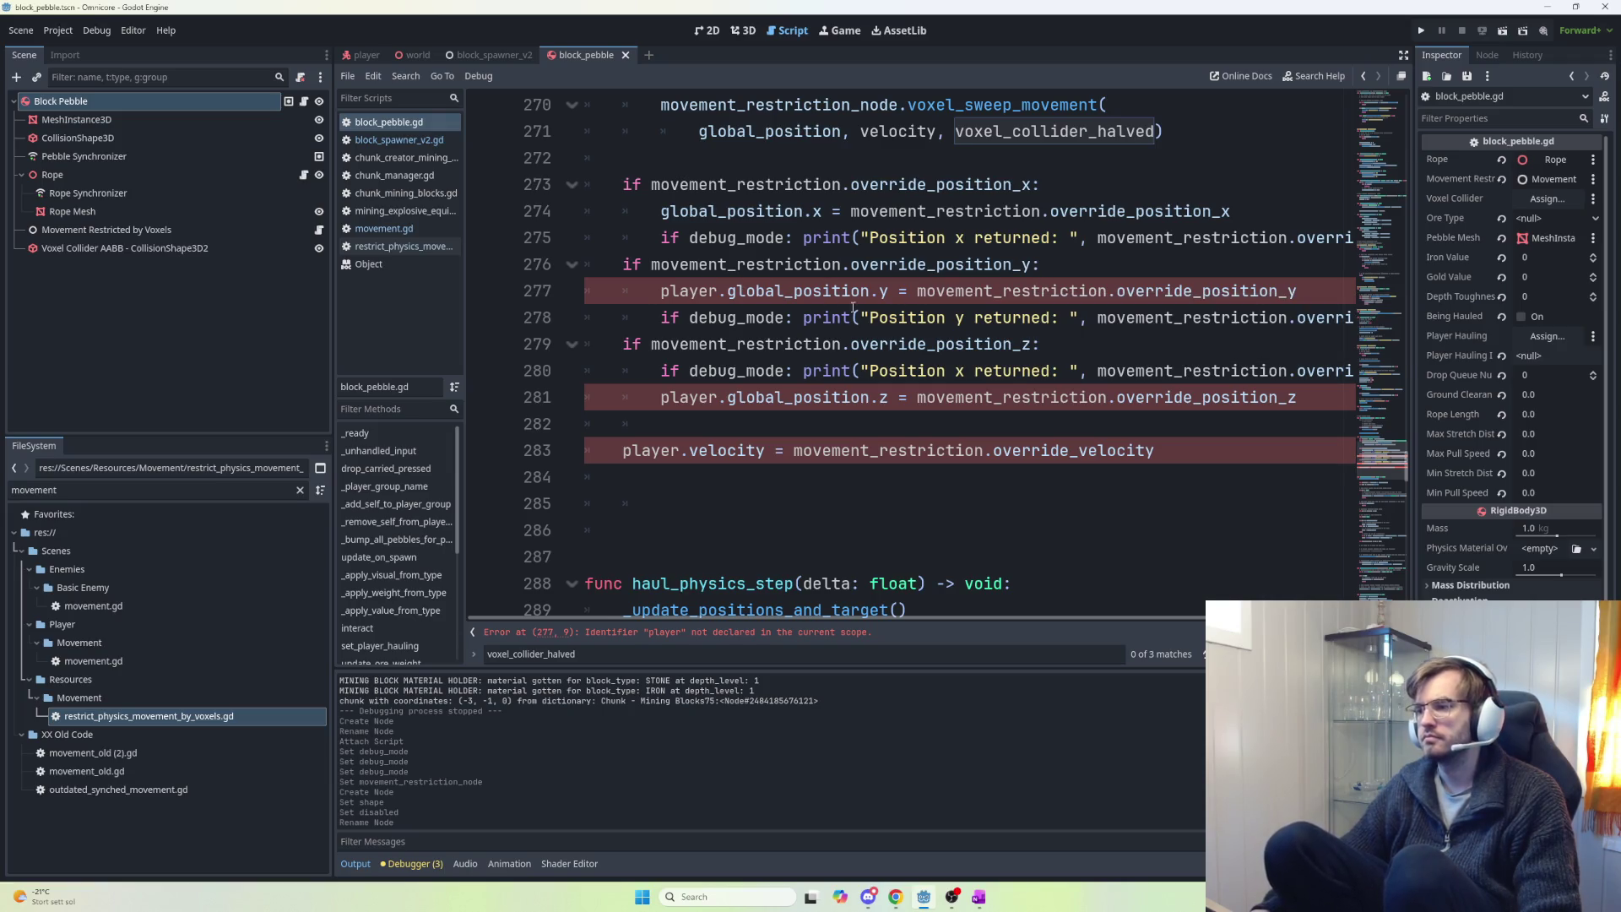
pyautogui.moveTo(729, 292); pyautogui.dragTo(661, 291)
pyautogui.press('BackSpace')
pyautogui.click(671, 400)
pyautogui.moveTo(661, 400); pyautogui.dragTo(727, 401)
pyautogui.press('BackSpace')
pyautogui.moveTo(688, 452); pyautogui.dragTo(606, 451)
pyautogui.press('BackSpace')
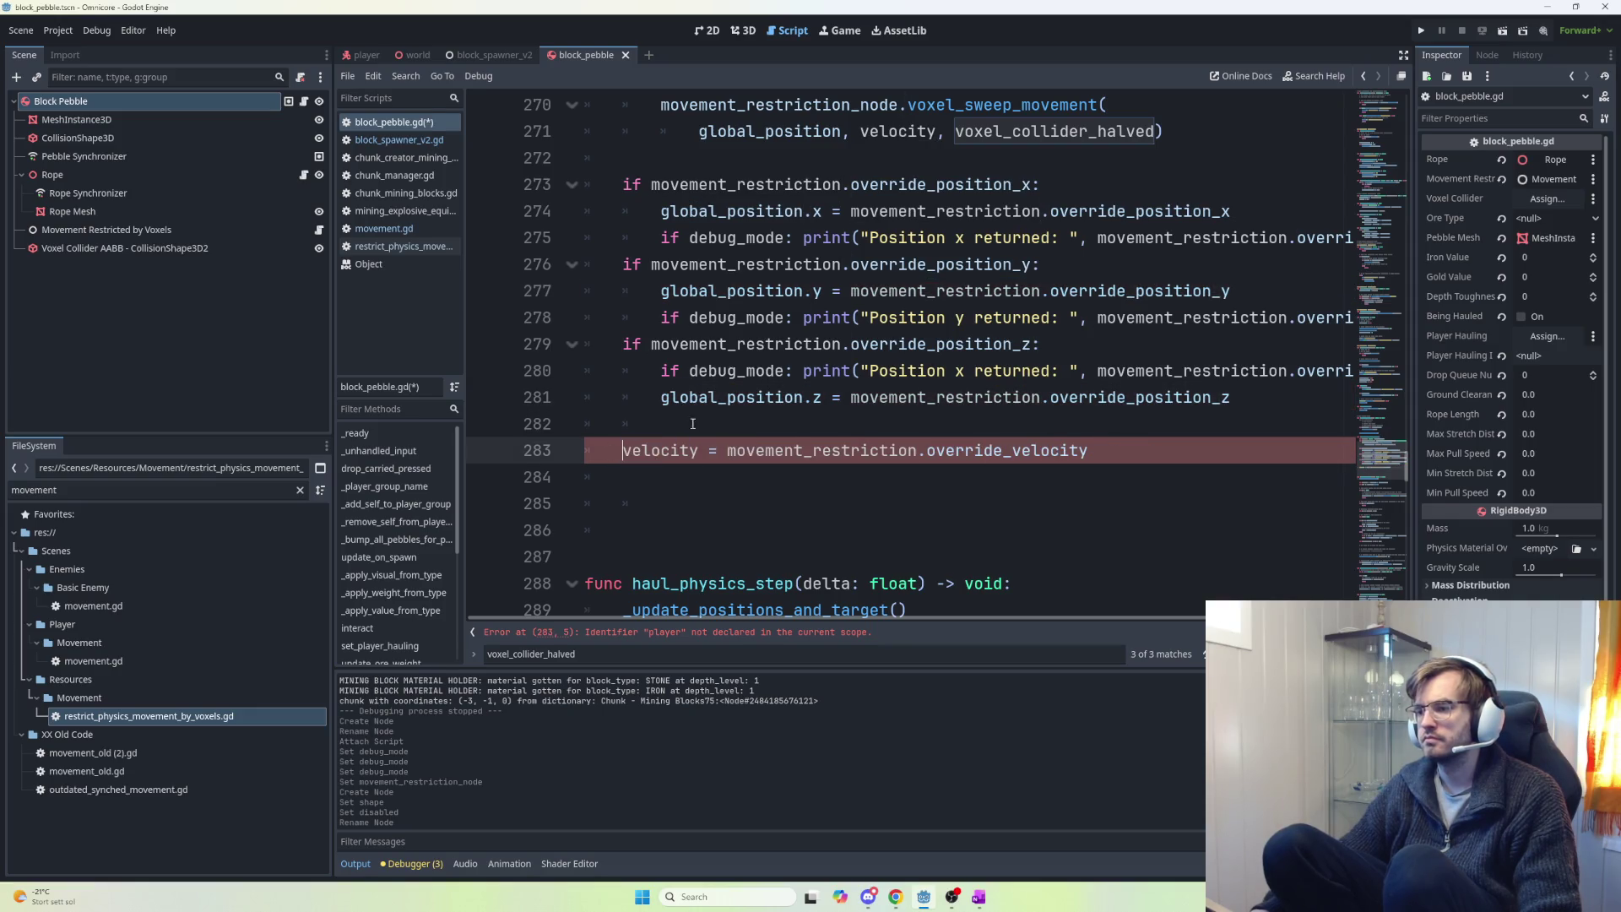
# Change velocity to linear_velocity on line 283, then bring up movement.gd for comparison
pyautogui.scroll(1, 763, 426)
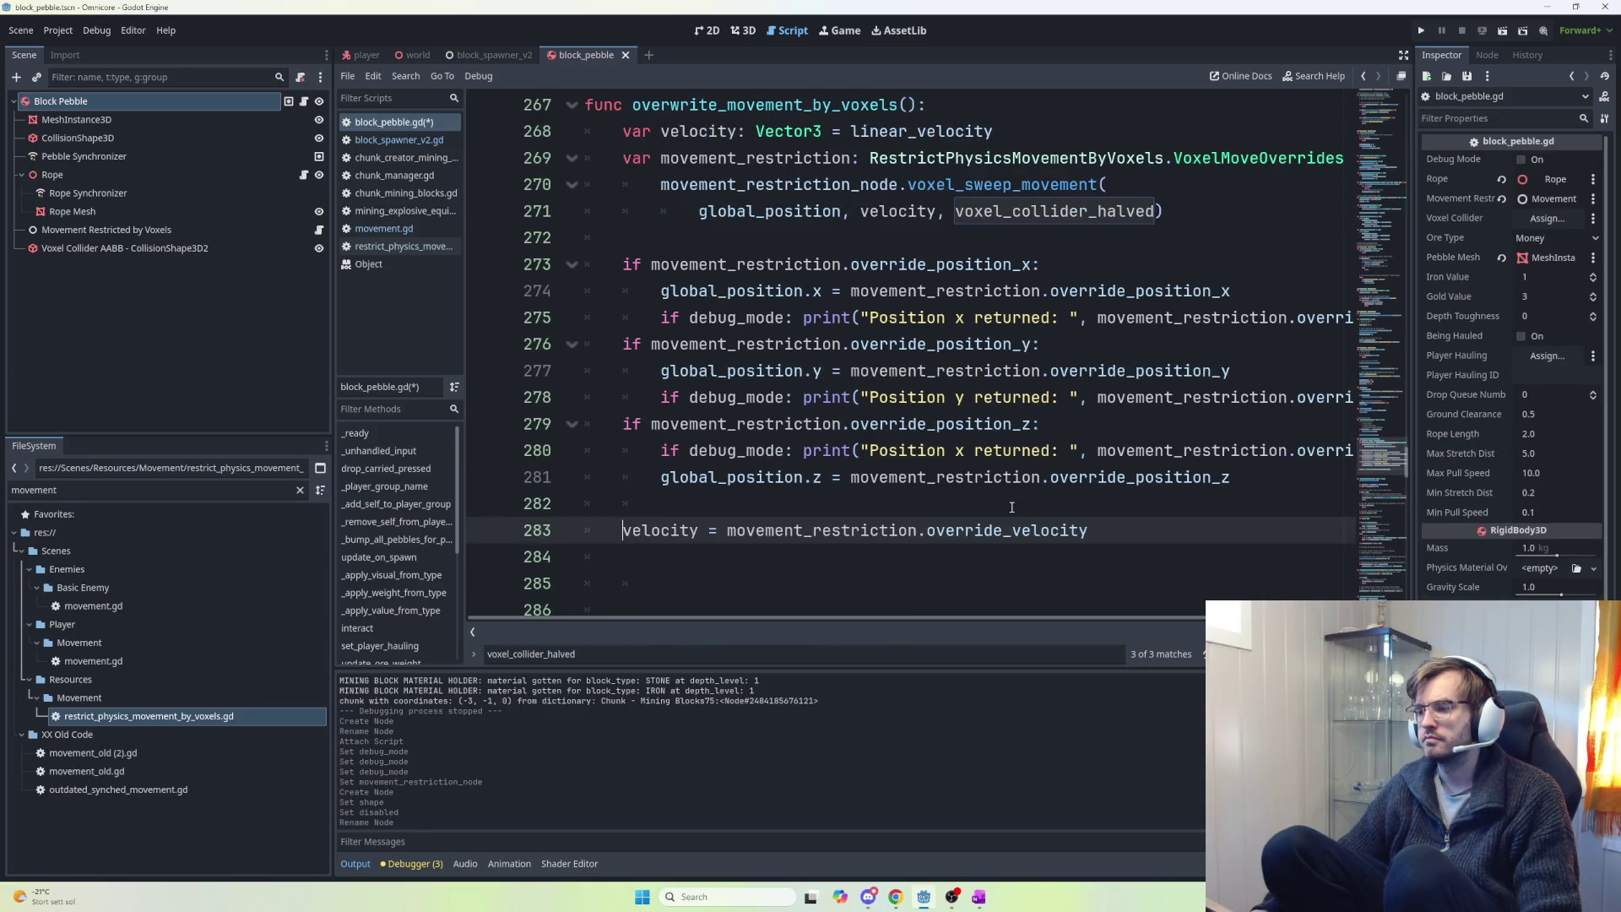
pyautogui.write('linear.')
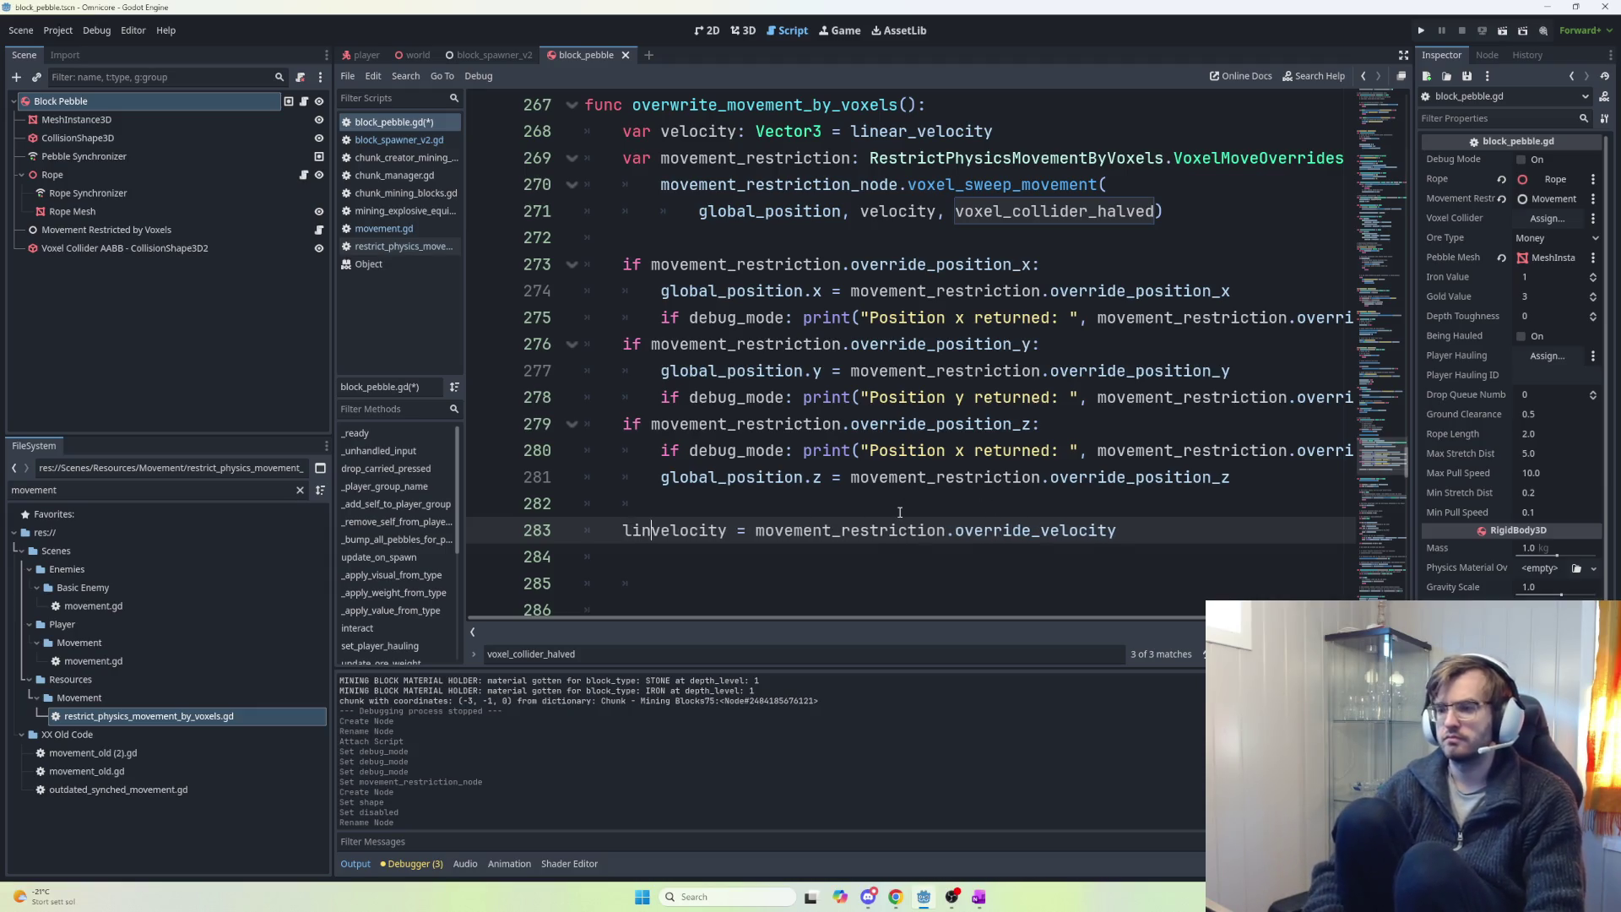
pyautogui.click(900, 512)
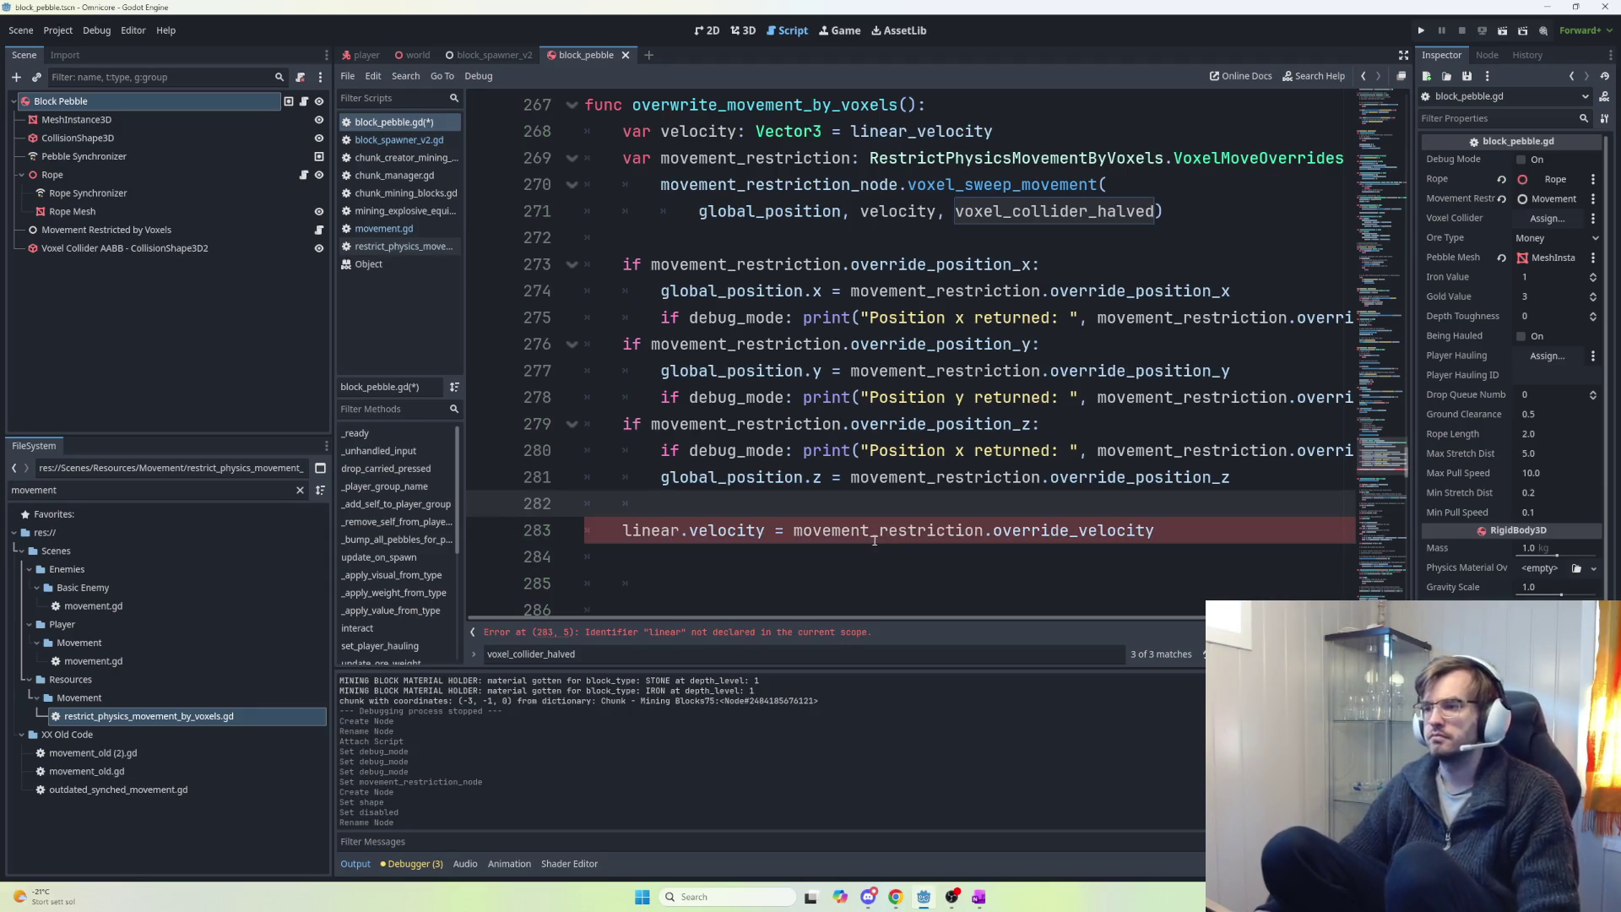
pyautogui.click(689, 530)
pyautogui.press('BackSpace')
pyautogui.write('_')
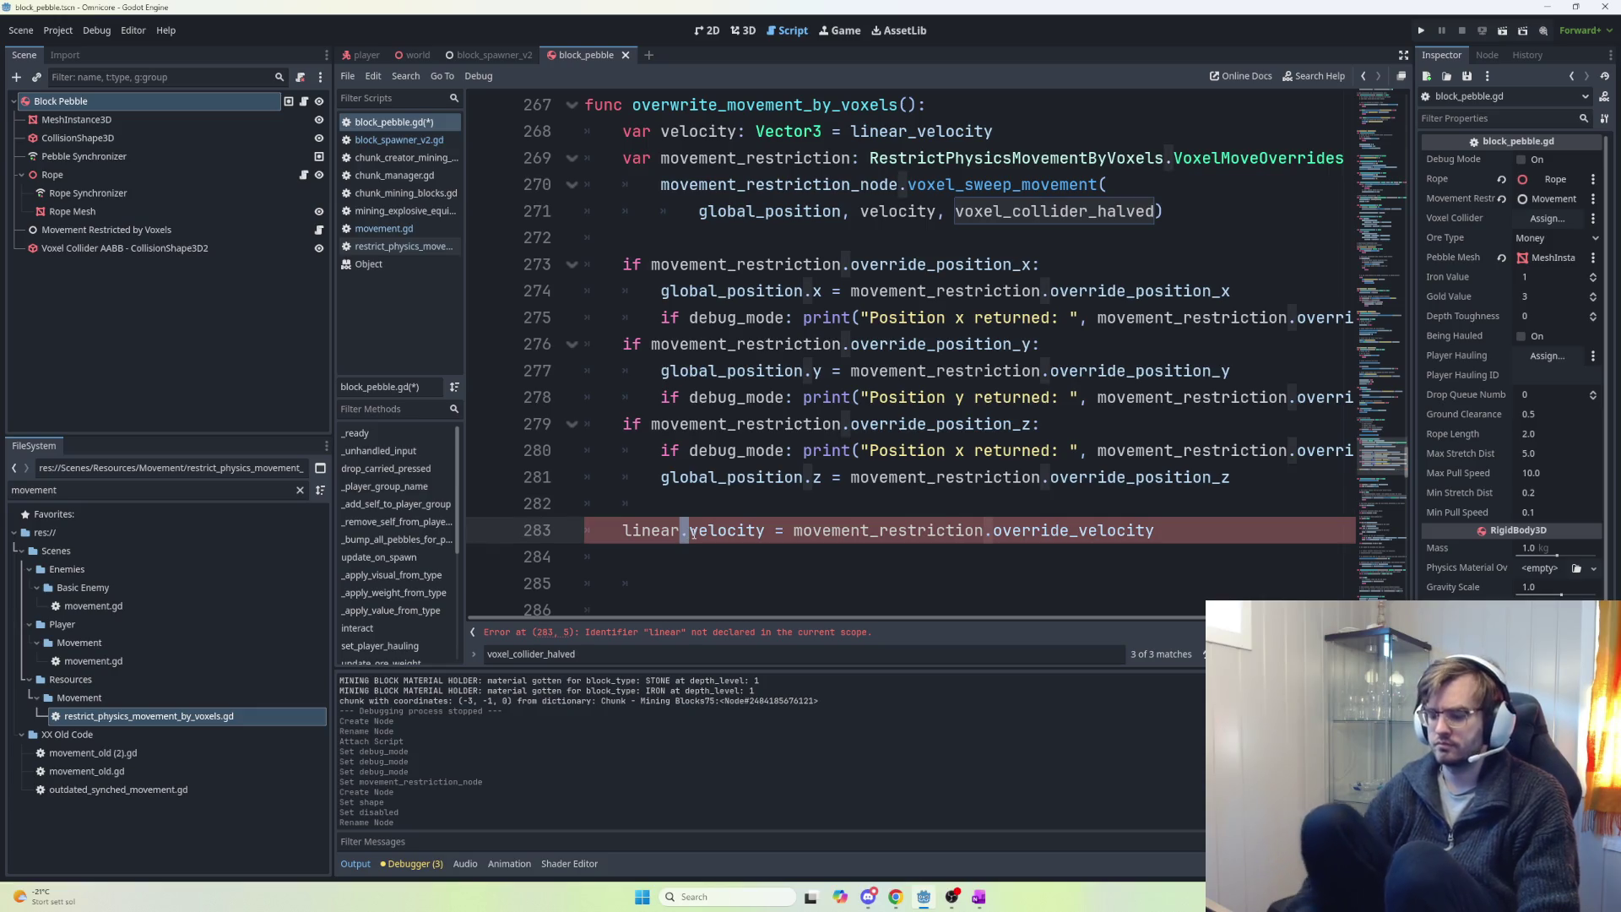
pyautogui.moveTo(935, 531)
pyautogui.mouseDown()
pyautogui.moveTo(1163, 532)
pyautogui.moveTo(770, 530)
pyautogui.mouseUp()
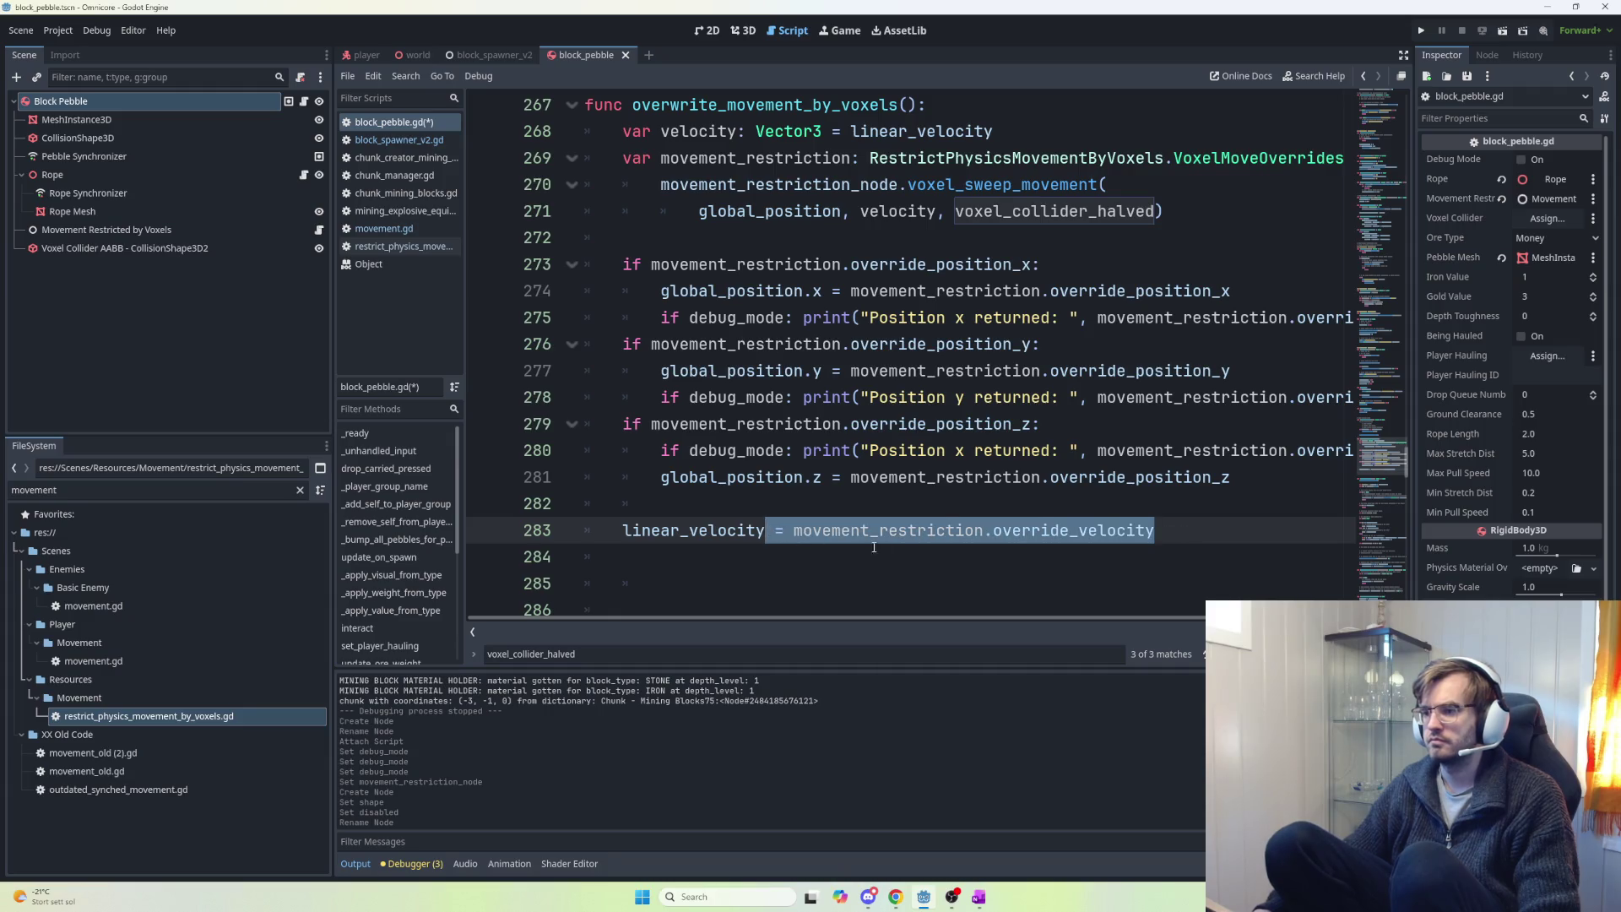
pyautogui.click(902, 550)
pyautogui.click(384, 228)
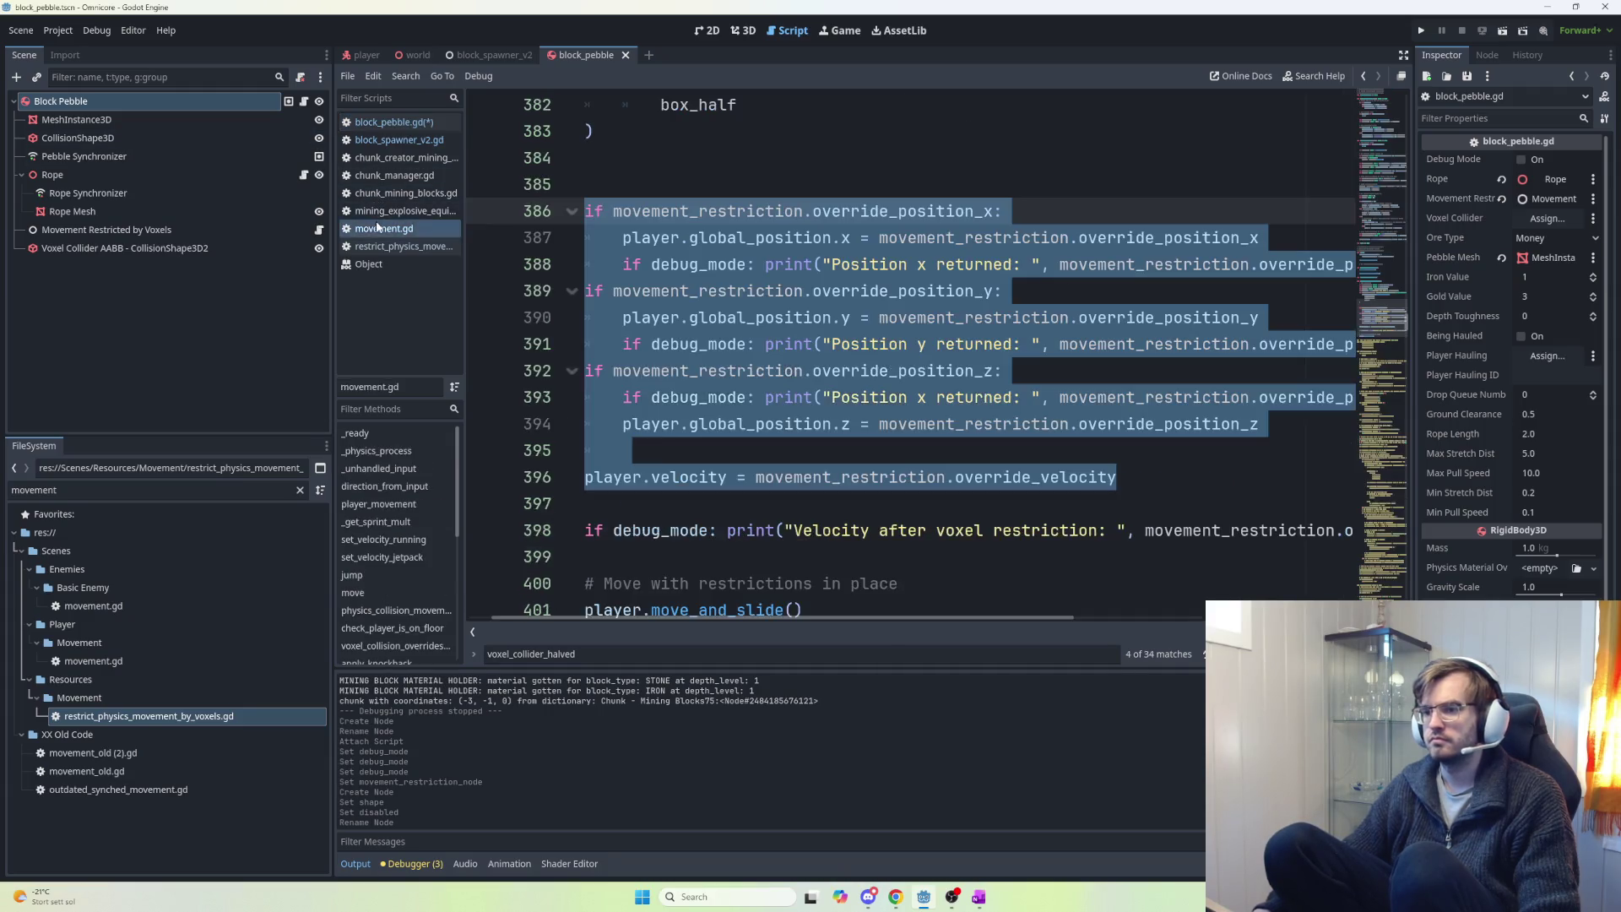
# Compare against movement.gd's player.velocity override, then save block_pebble.gd
pyautogui.scroll(-2, 931, 446)
pyautogui.moveTo(852, 445); pyautogui.dragTo(579, 443)
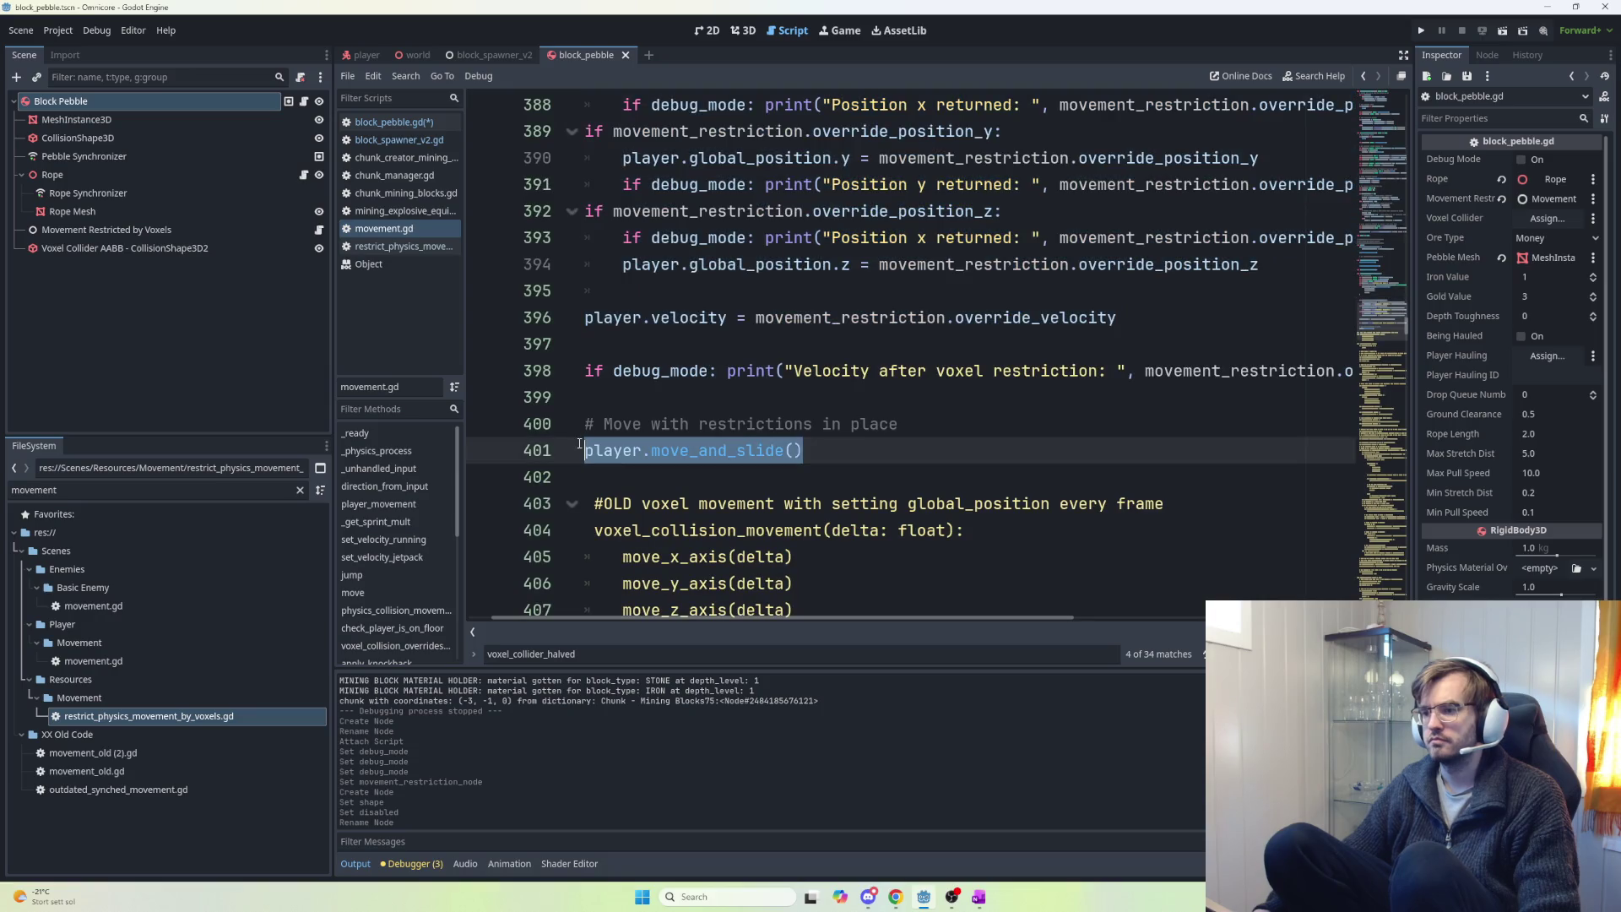
pyautogui.moveTo(1119, 318); pyautogui.dragTo(573, 330)
pyautogui.click(810, 450)
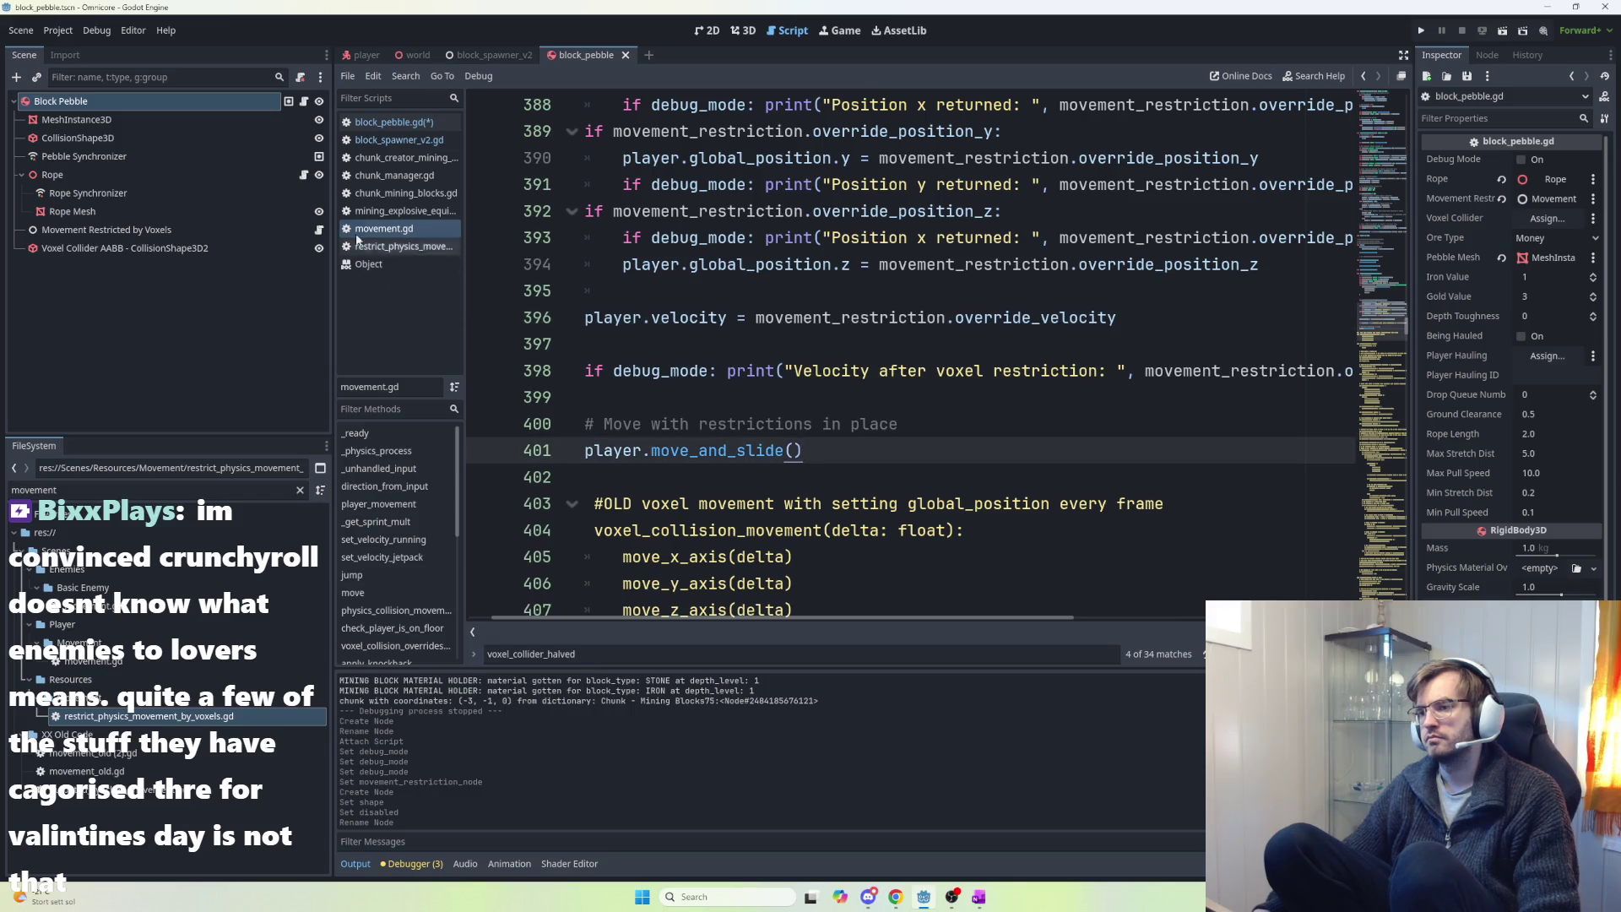
pyautogui.click(302, 102)
pyautogui.click(886, 530)
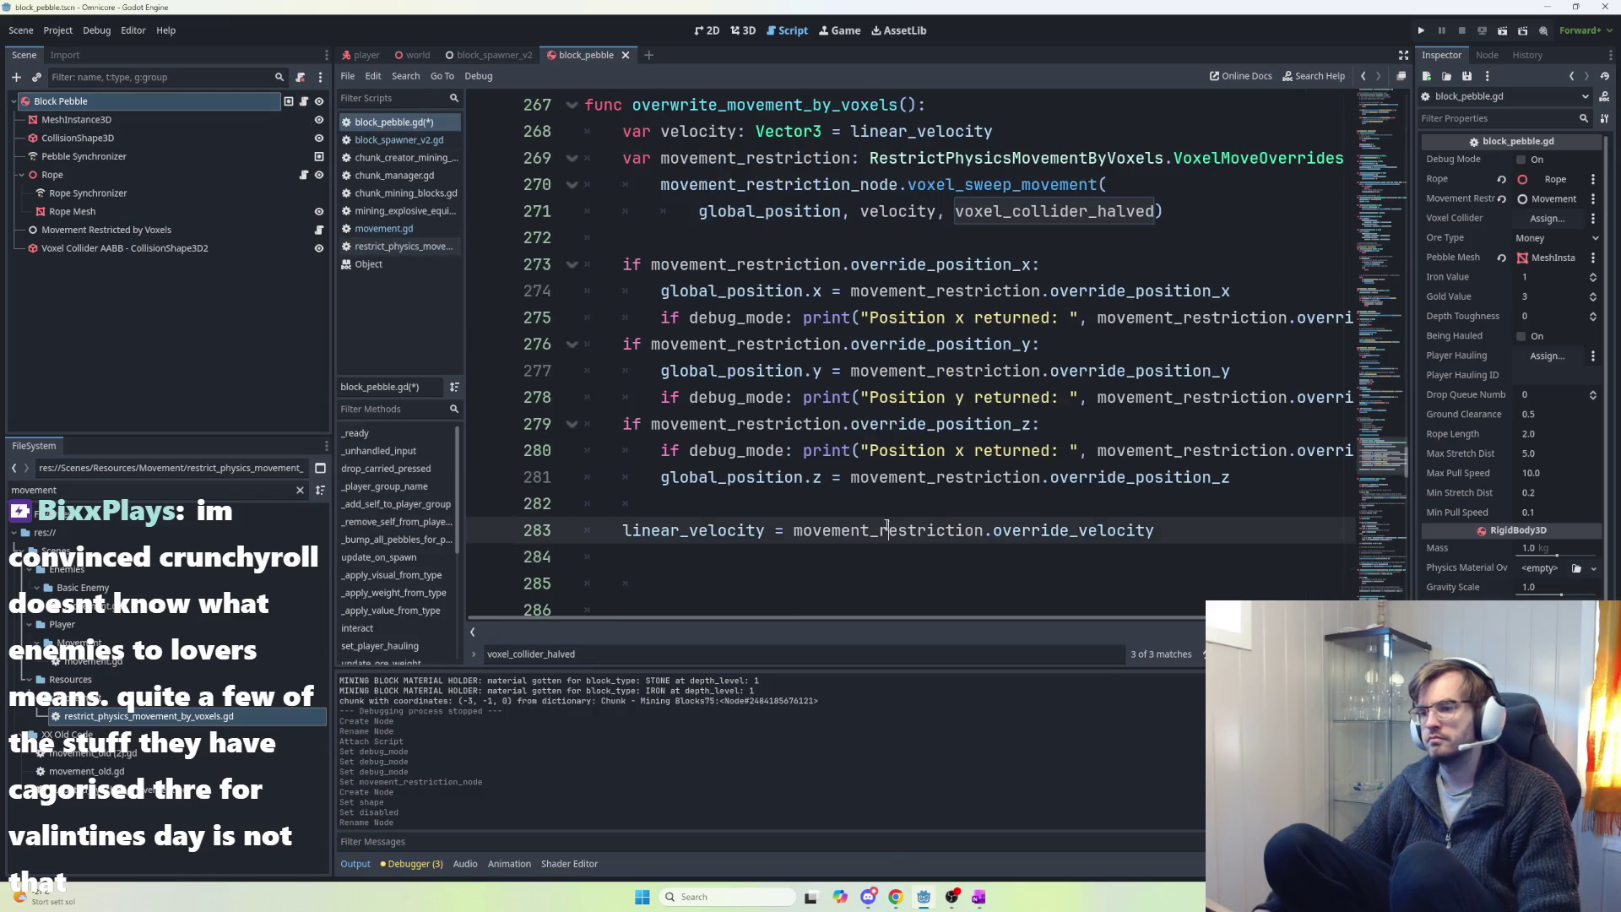
pyautogui.hotkey('ctrl', 's')
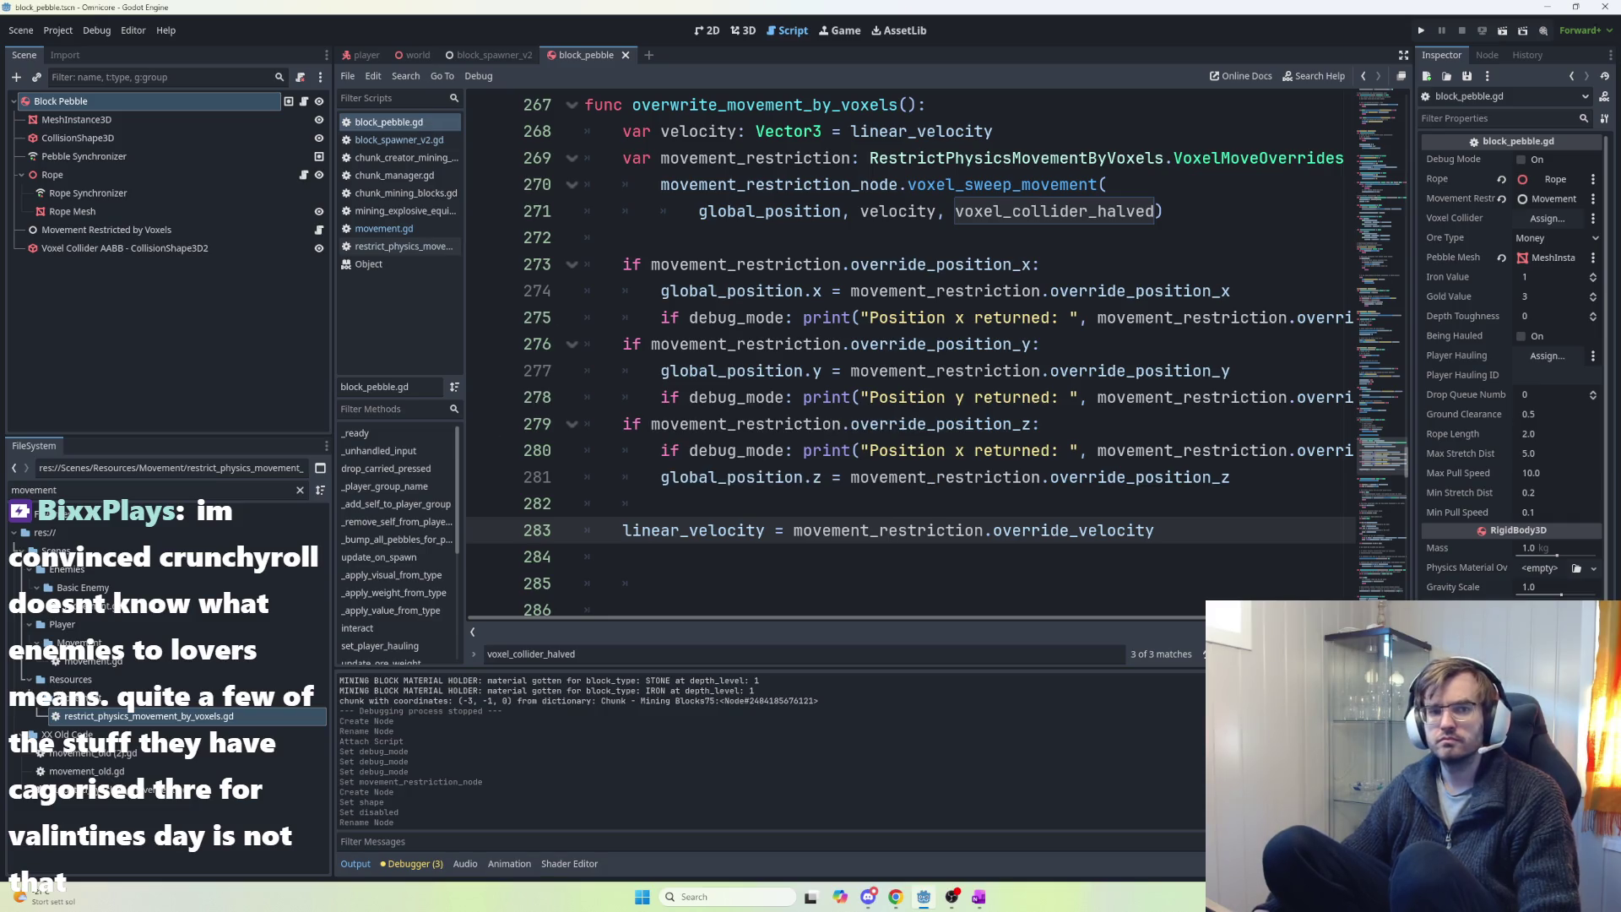
pyautogui.hotkey('alt', 'Tab')
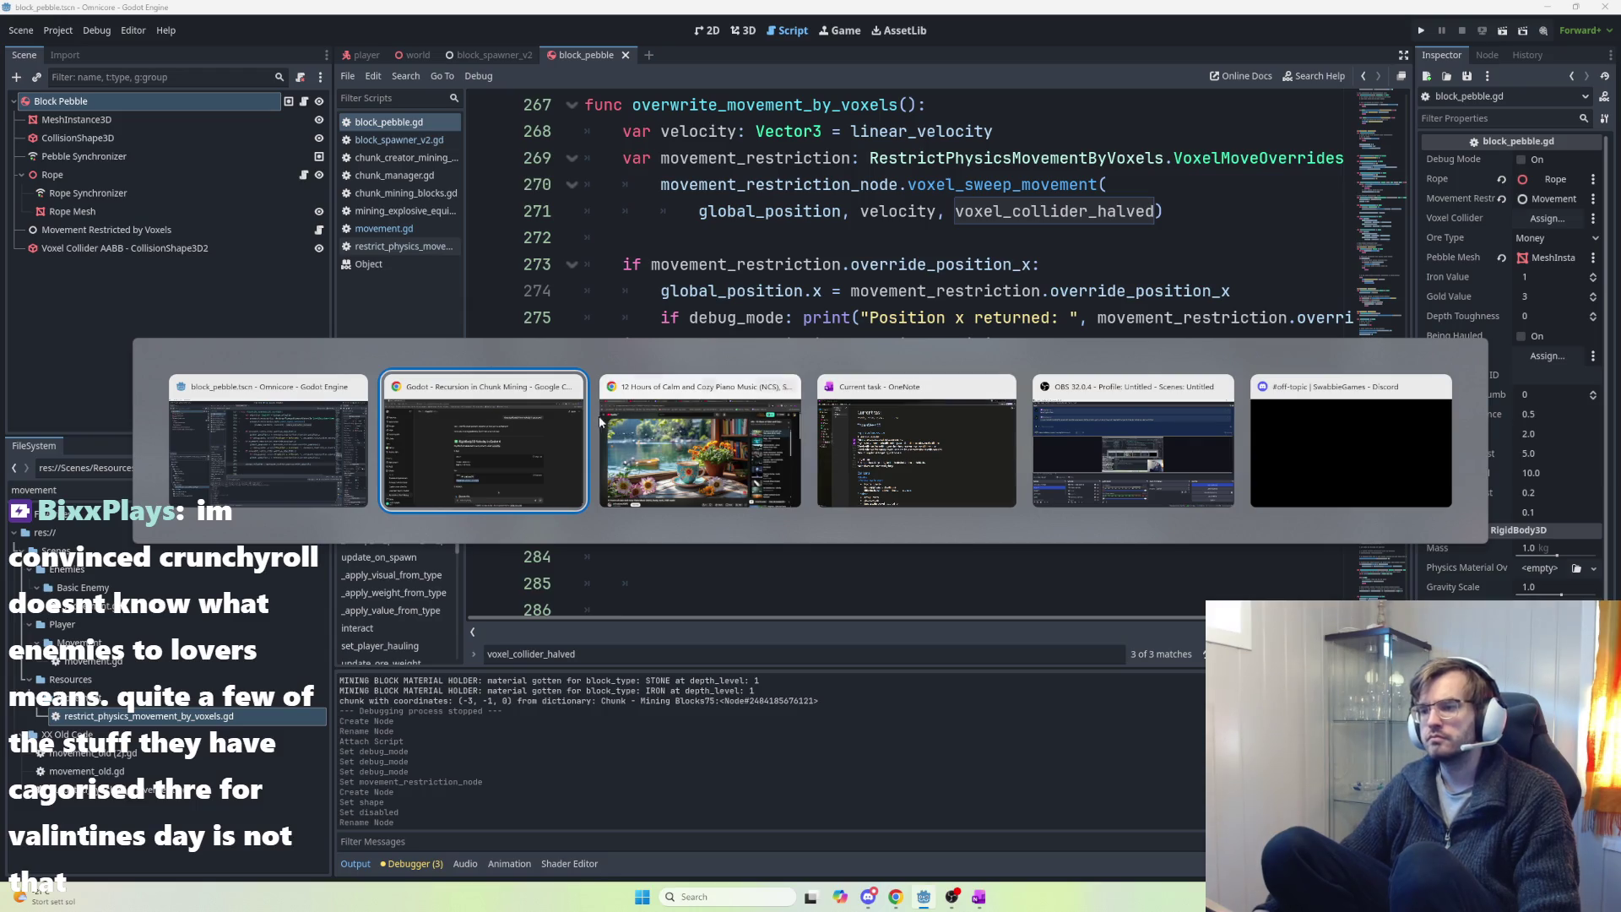
# Glance at the ChatGPT page in Chrome, then return to the Godot editor
pyautogui.press('Escape')
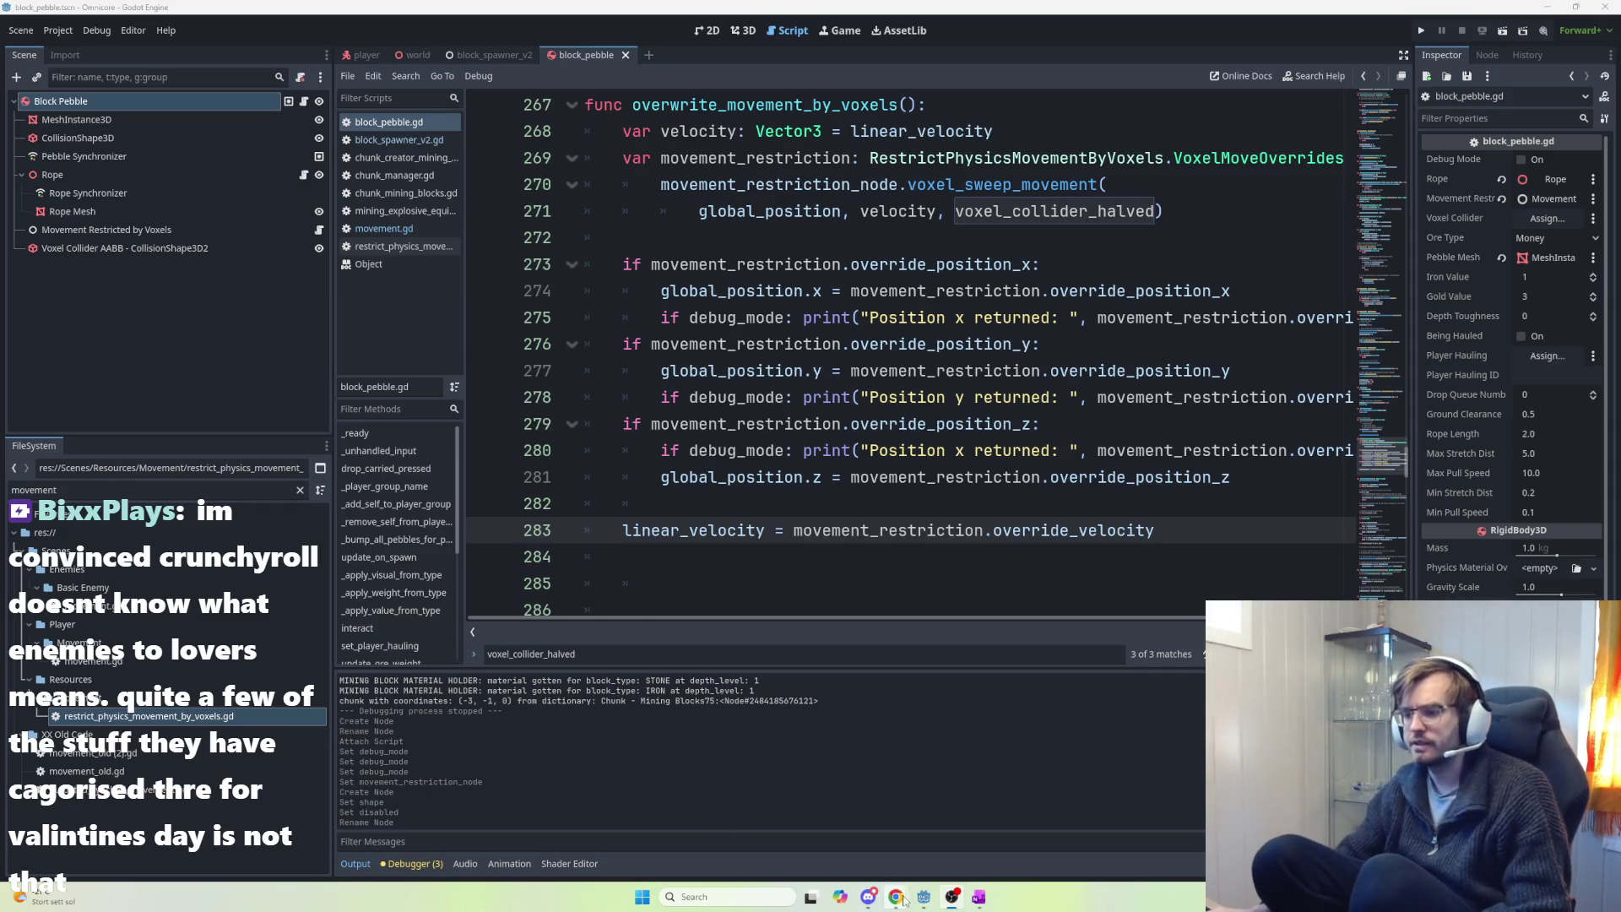
pyautogui.moveTo(893, 893)
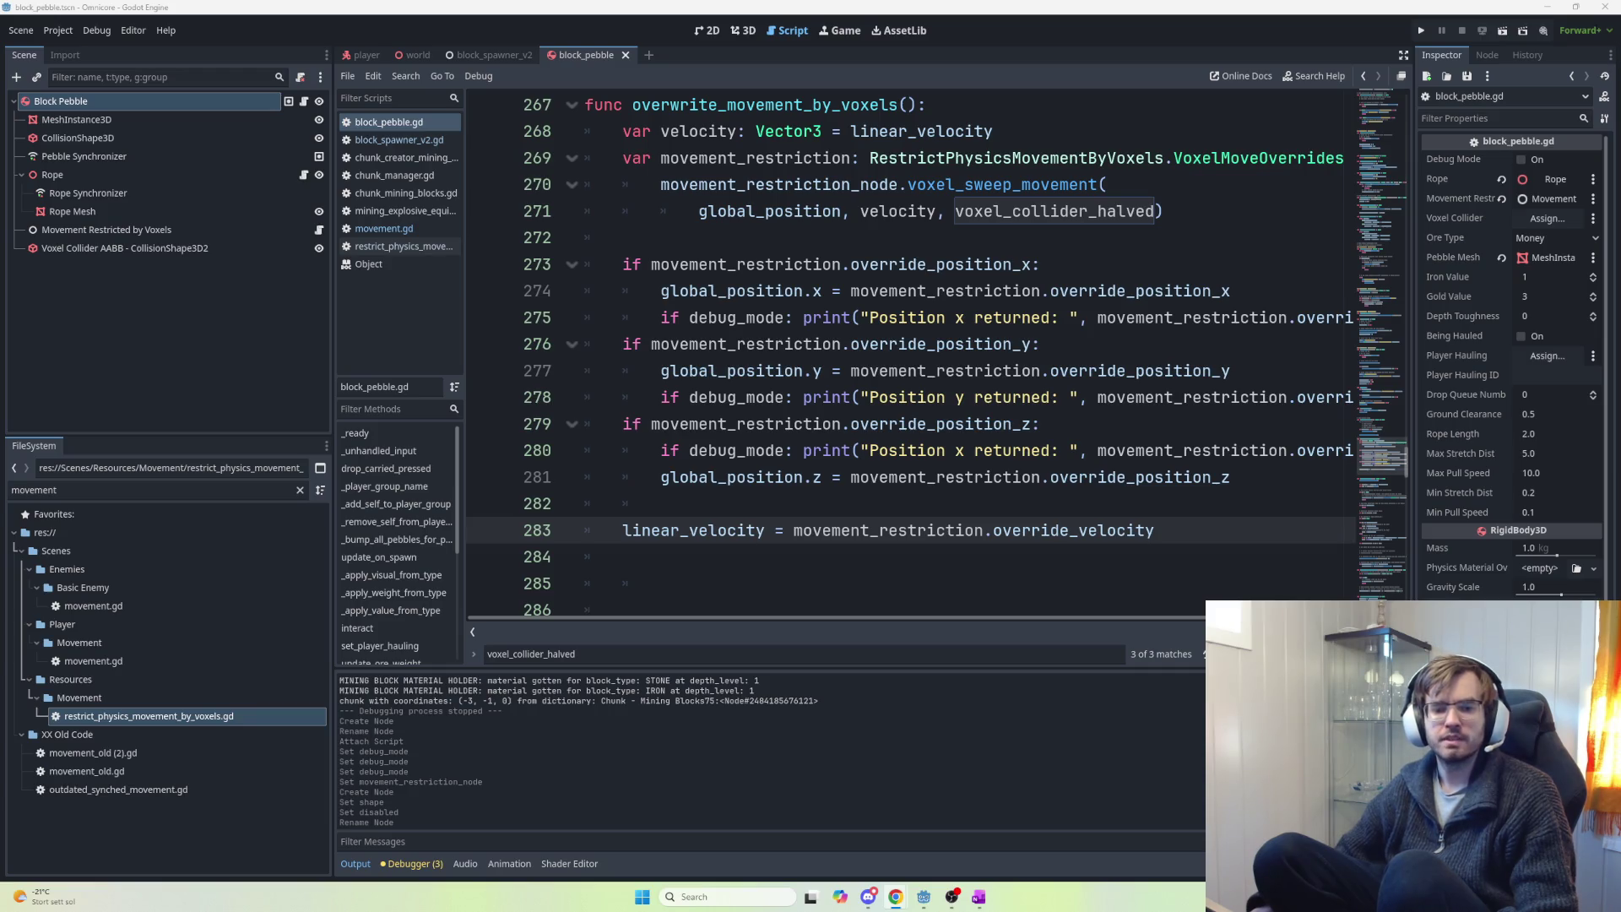
pyautogui.hotkey('alt', 'Tab')
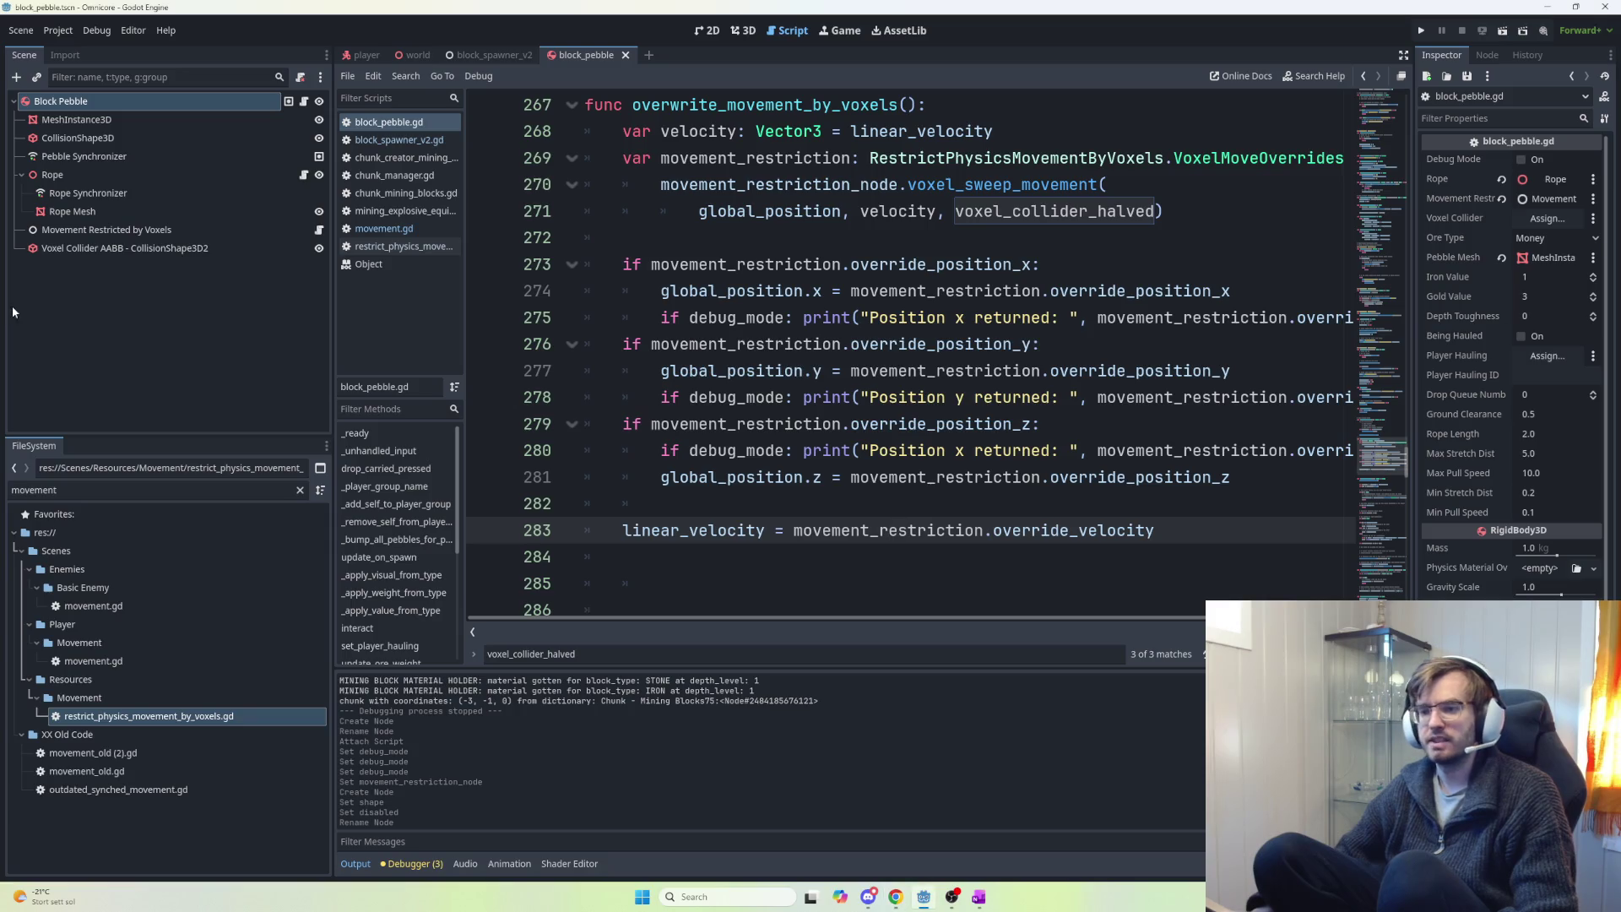
pyautogui.hotkey('alt', 'Tab')
pyautogui.press('Tab')
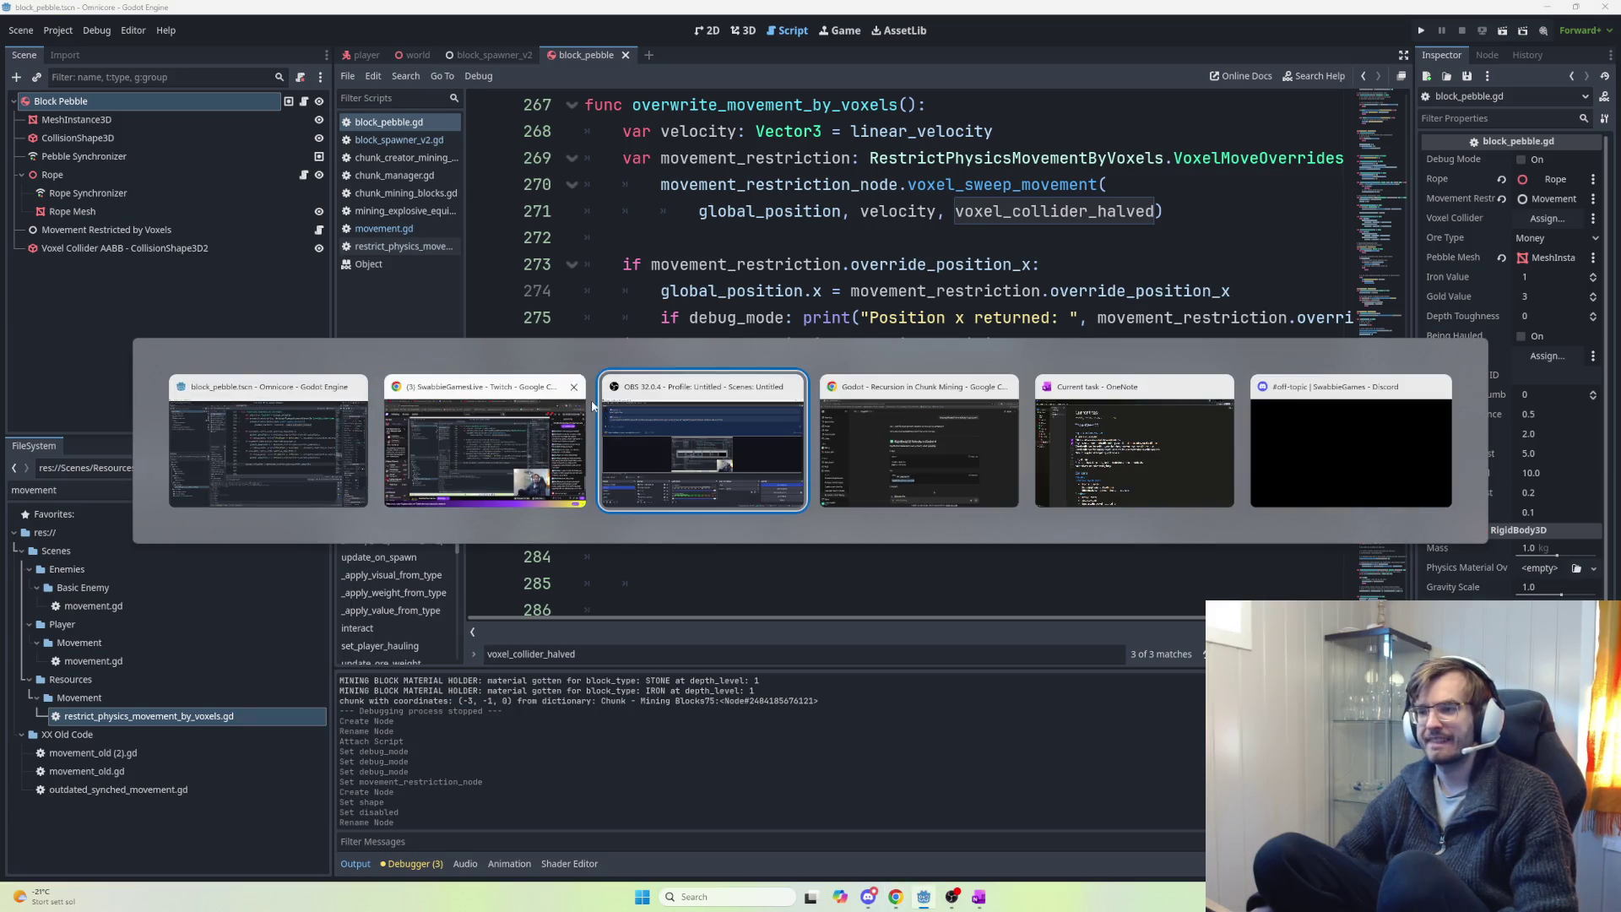
pyautogui.click(856, 429)
pyautogui.hotkey('alt', 'Tab')
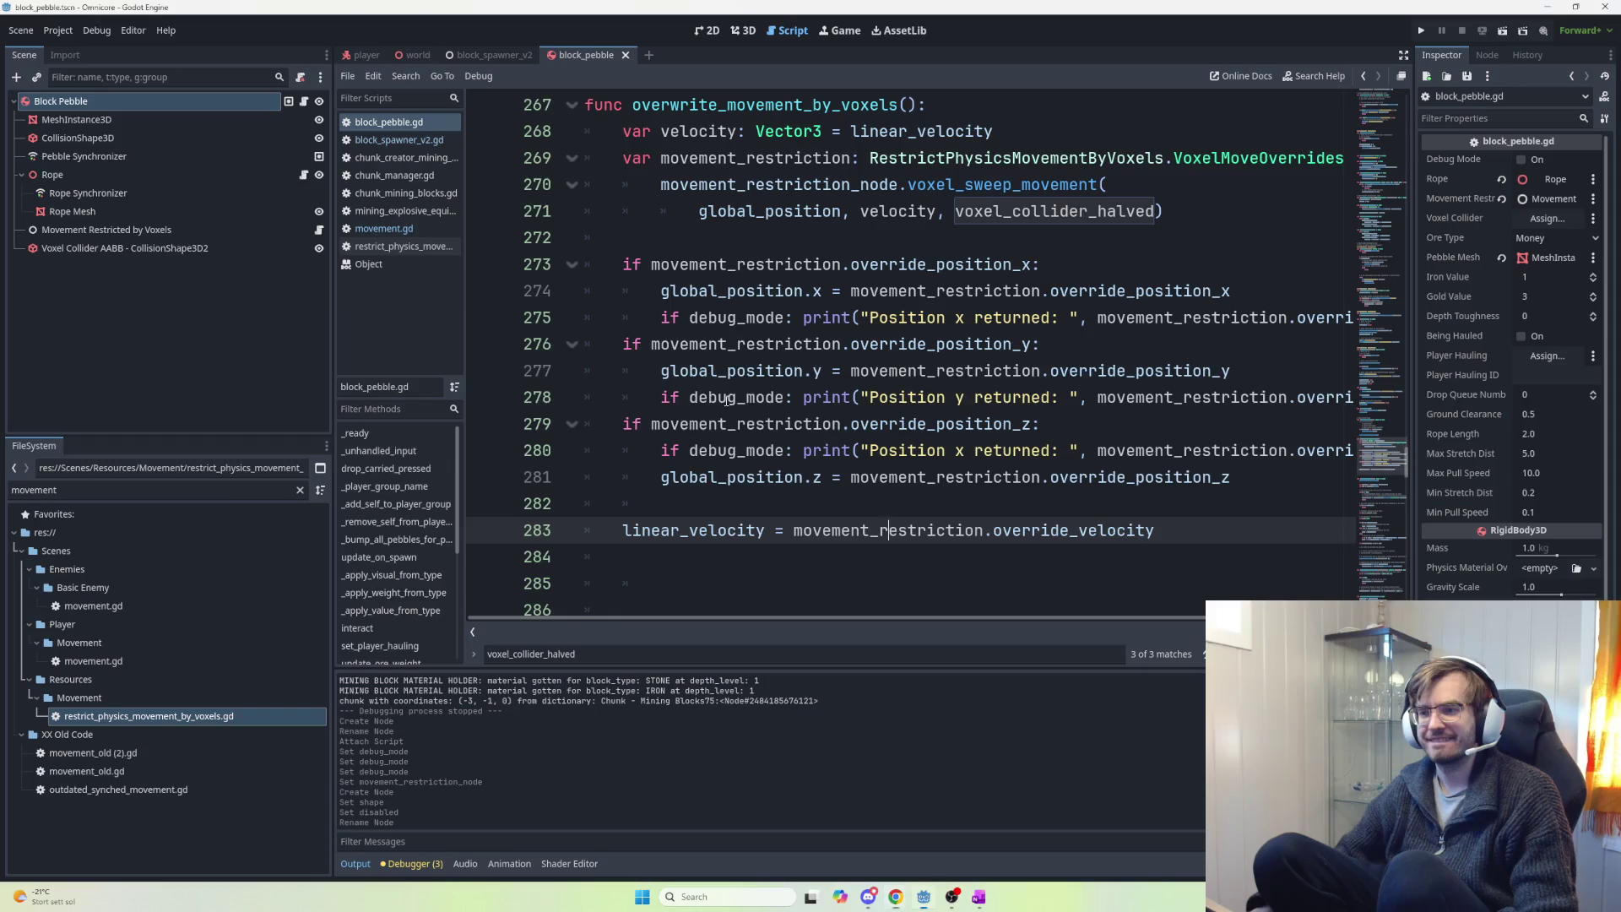
pyautogui.hotkey('alt', 'Tab')
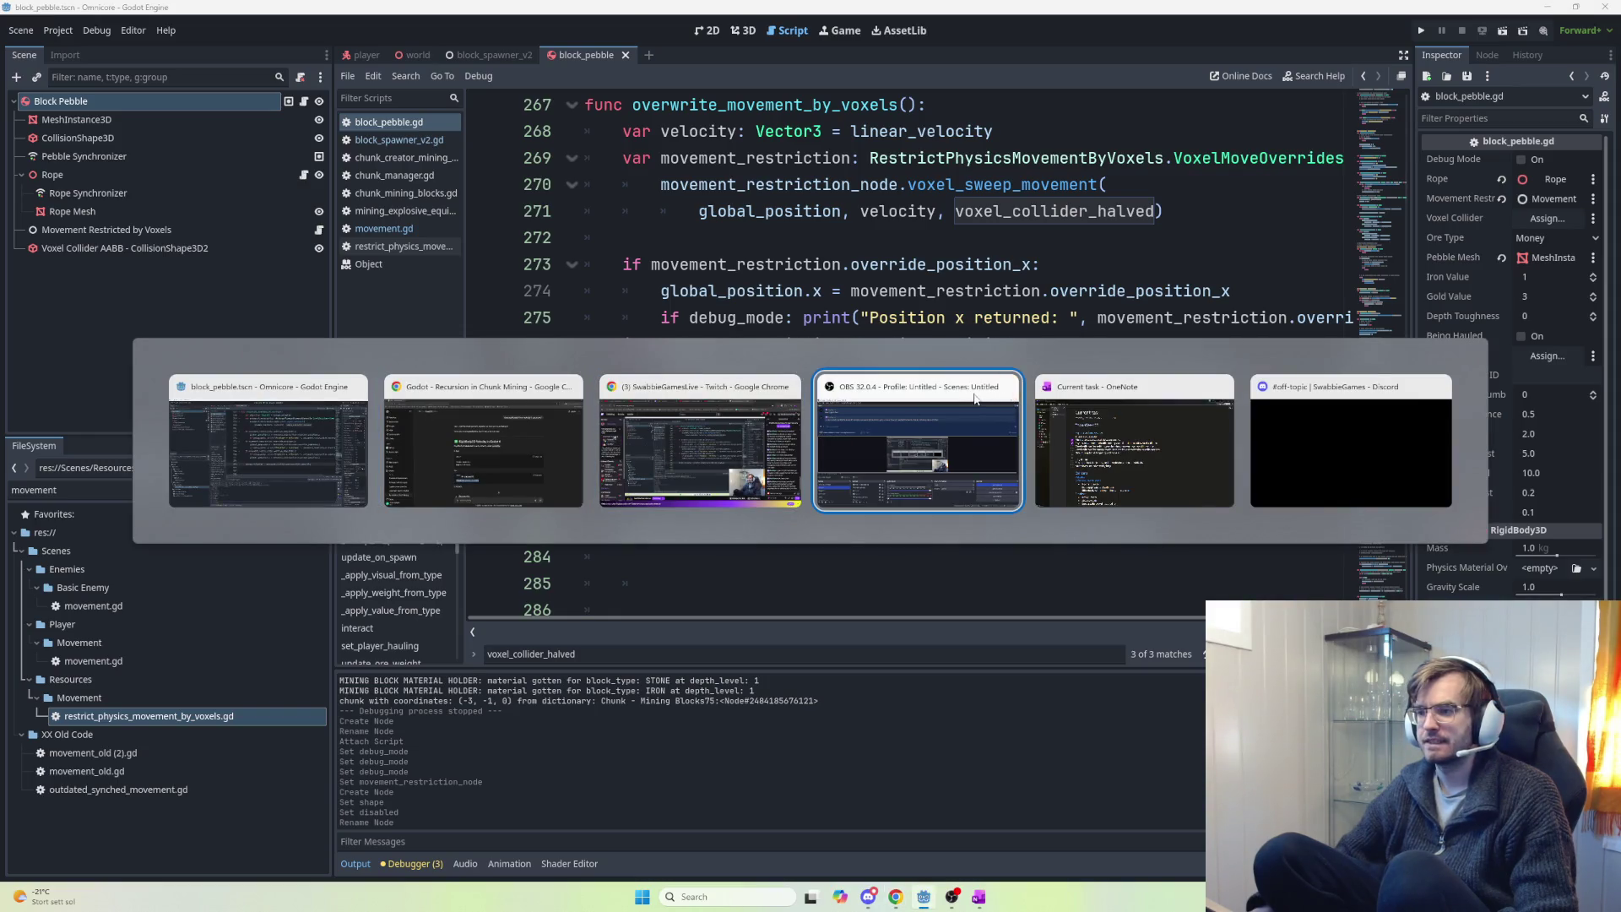
pyautogui.press('Escape')
# Review the override block (lines 273–283) and the drop input code in block_pebble.gd
pyautogui.click(938, 511)
pyautogui.moveTo(1217, 538)
pyautogui.mouseDown()
pyautogui.moveTo(663, 450)
pyautogui.moveTo(629, 424)
pyautogui.moveTo(624, 264)
pyautogui.mouseUp()
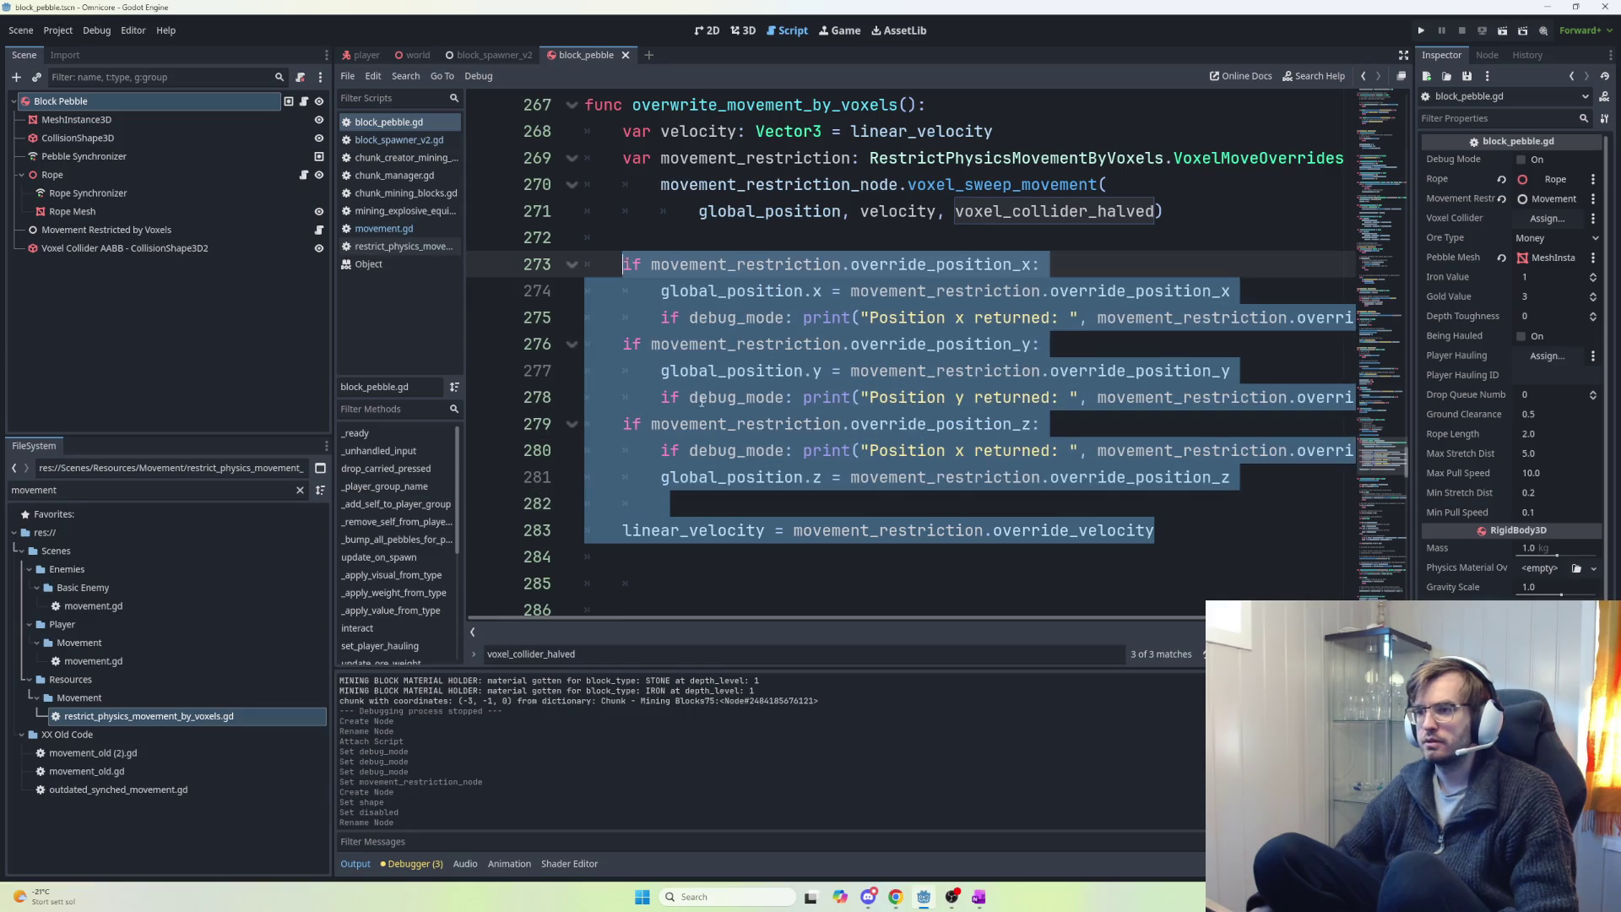
pyautogui.click(1256, 549)
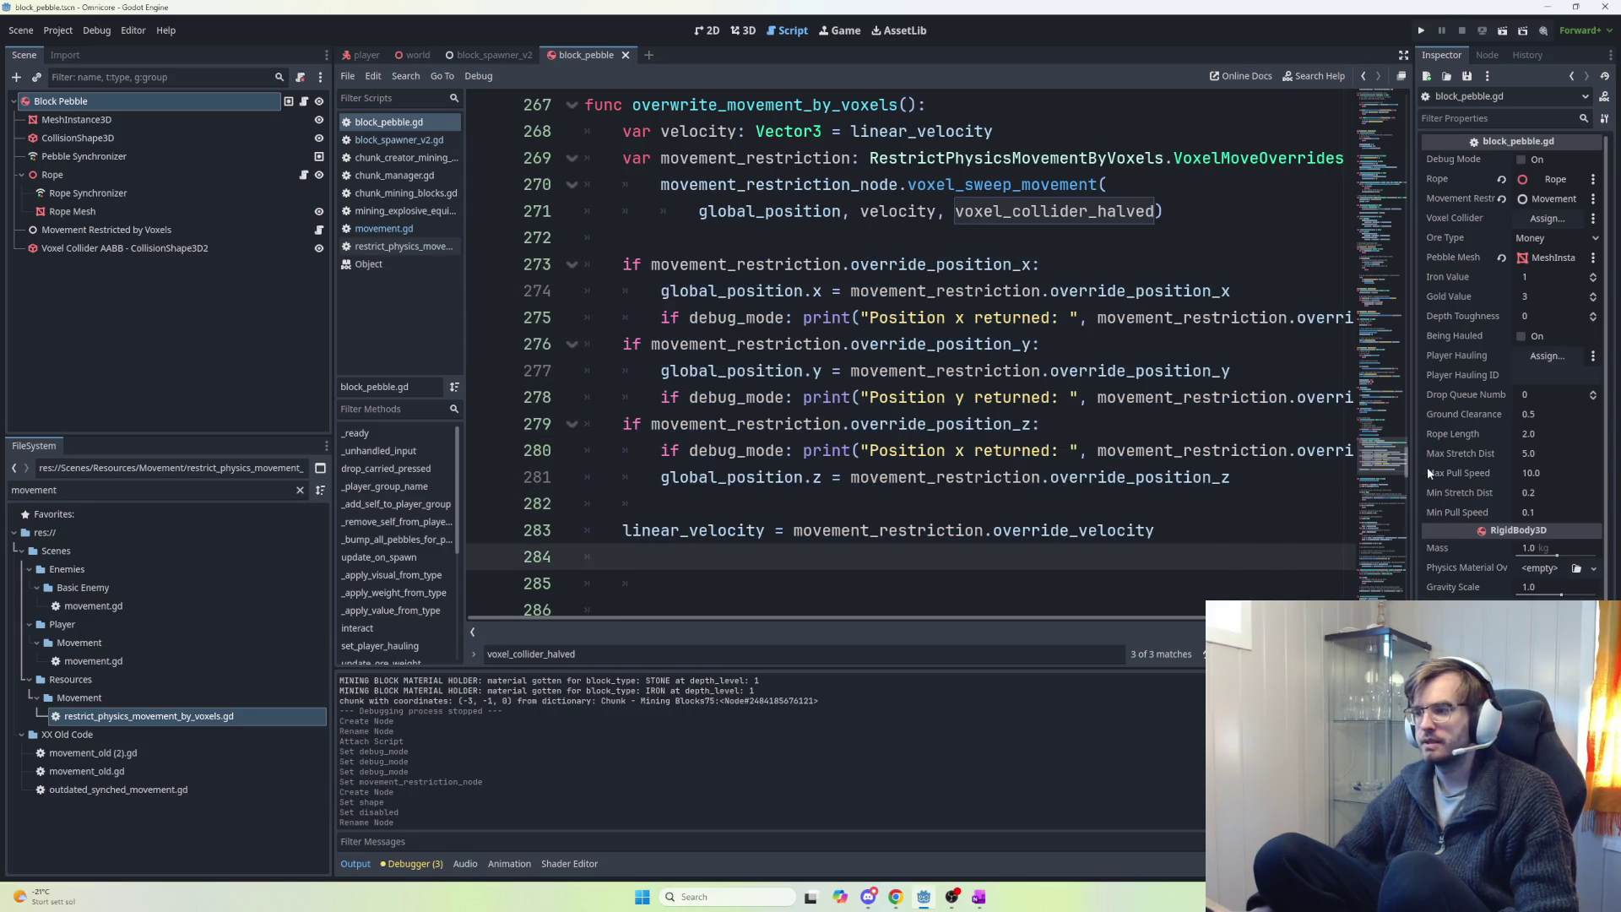
pyautogui.moveTo(1410, 463)
pyautogui.mouseDown()
pyautogui.moveTo(1398, 207)
pyautogui.moveTo(1406, 226)
pyautogui.mouseUp()
pyautogui.click(1029, 409)
pyautogui.scroll(6, 1004, 447)
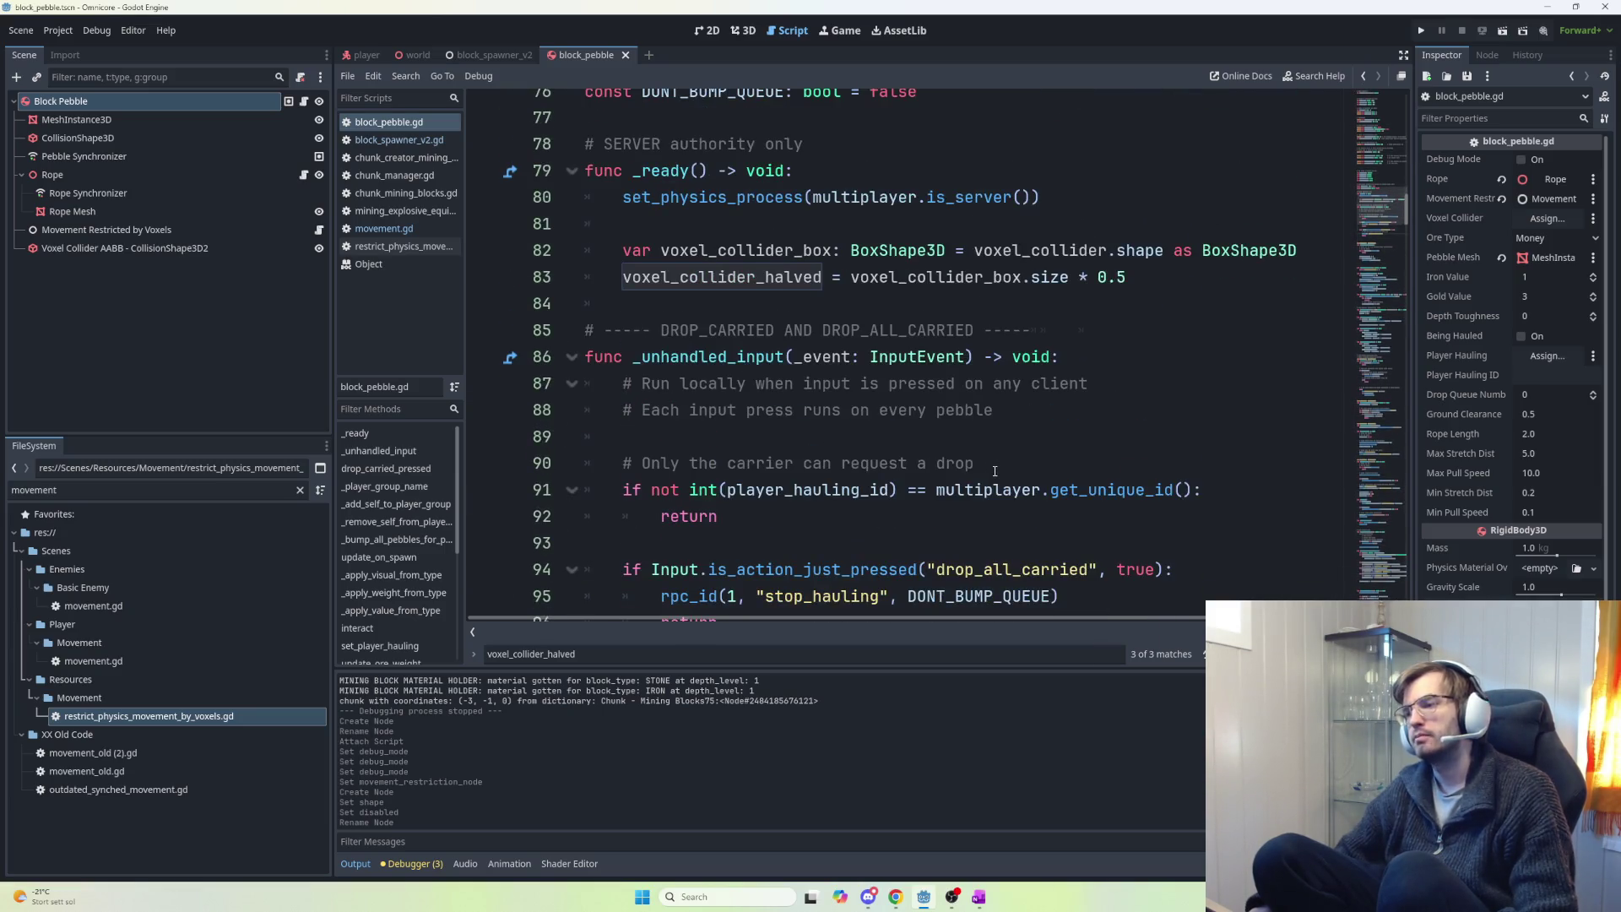
pyautogui.scroll(2, 994, 471)
pyautogui.scroll(-3, 995, 471)
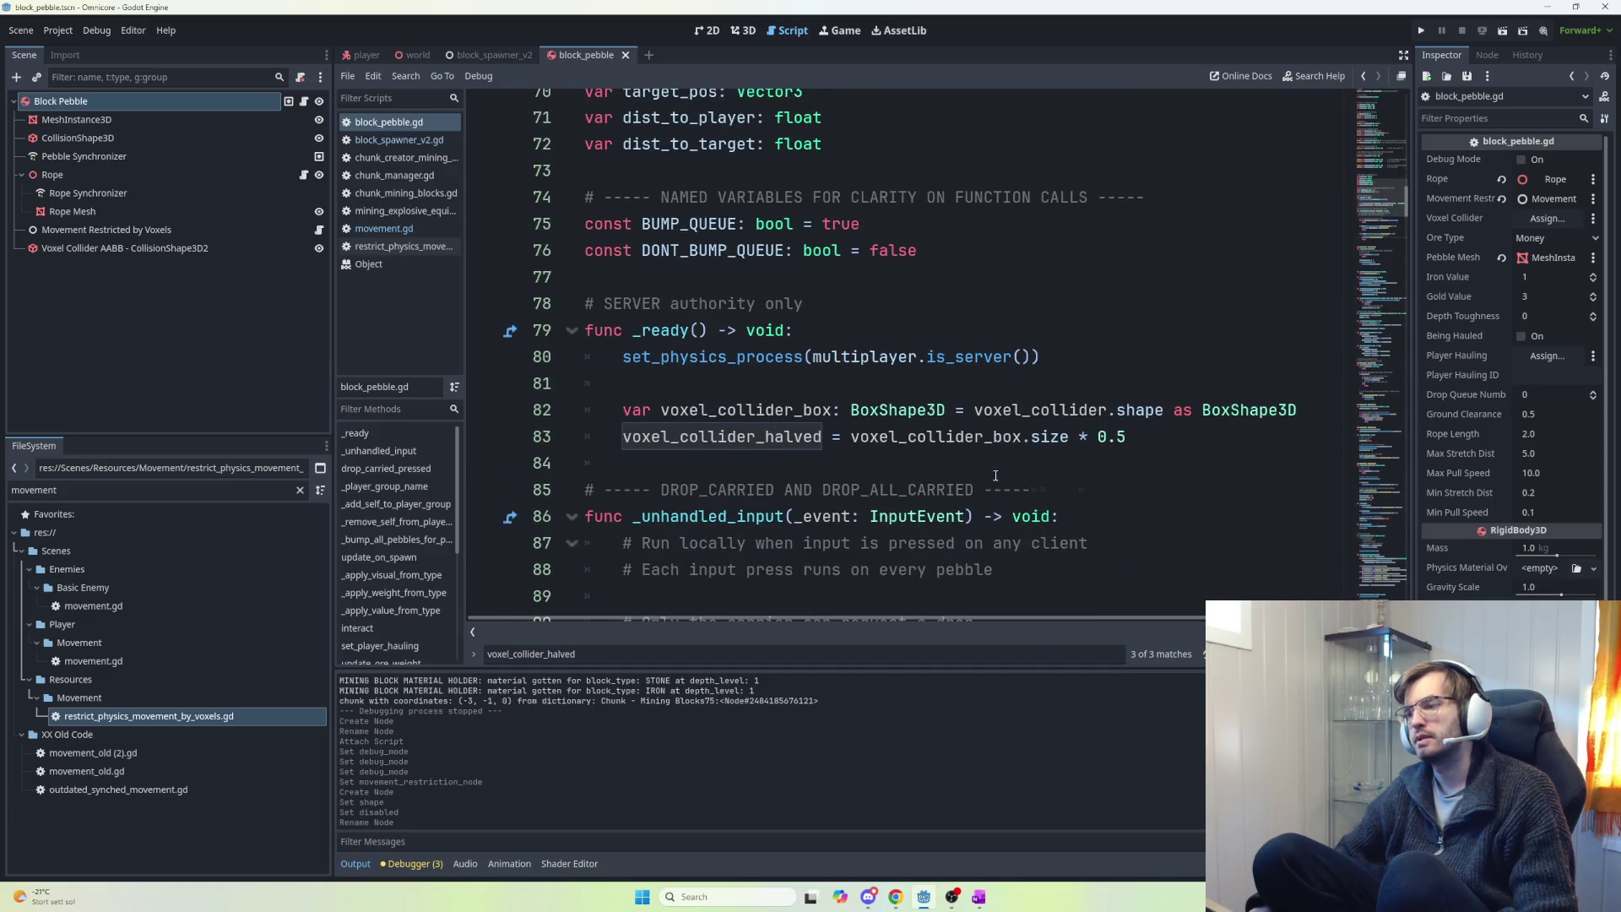
pyautogui.scroll(-9, 996, 484)
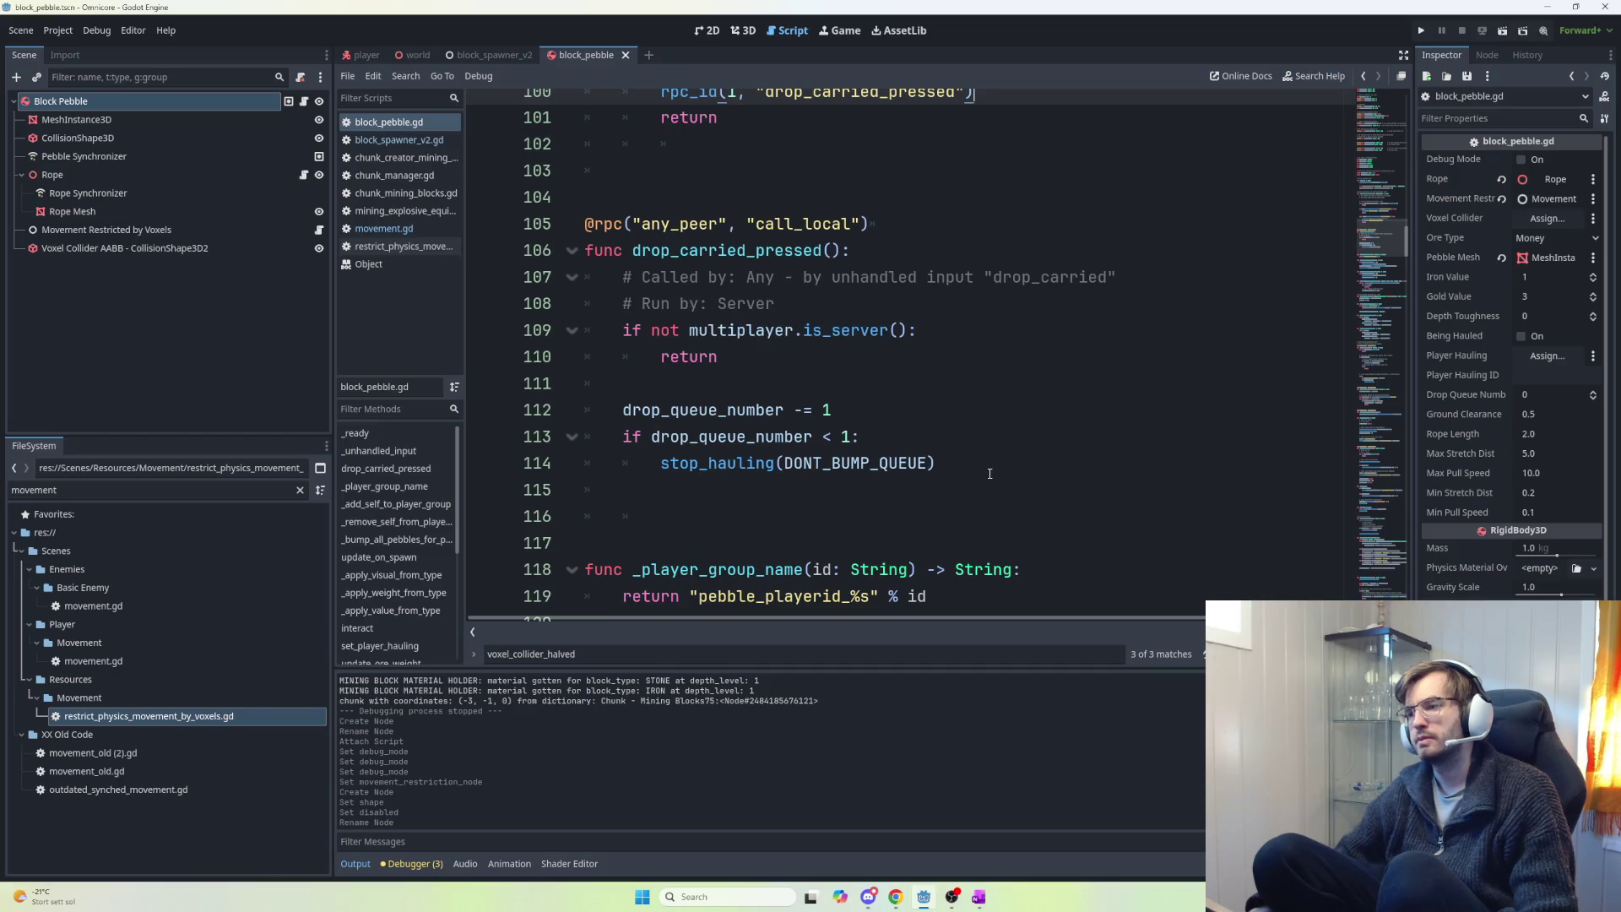
pyautogui.scroll(3, 990, 474)
# Search the script for 'physics_' and run the project with F5
pyautogui.hotkey('ctrl', 'f')
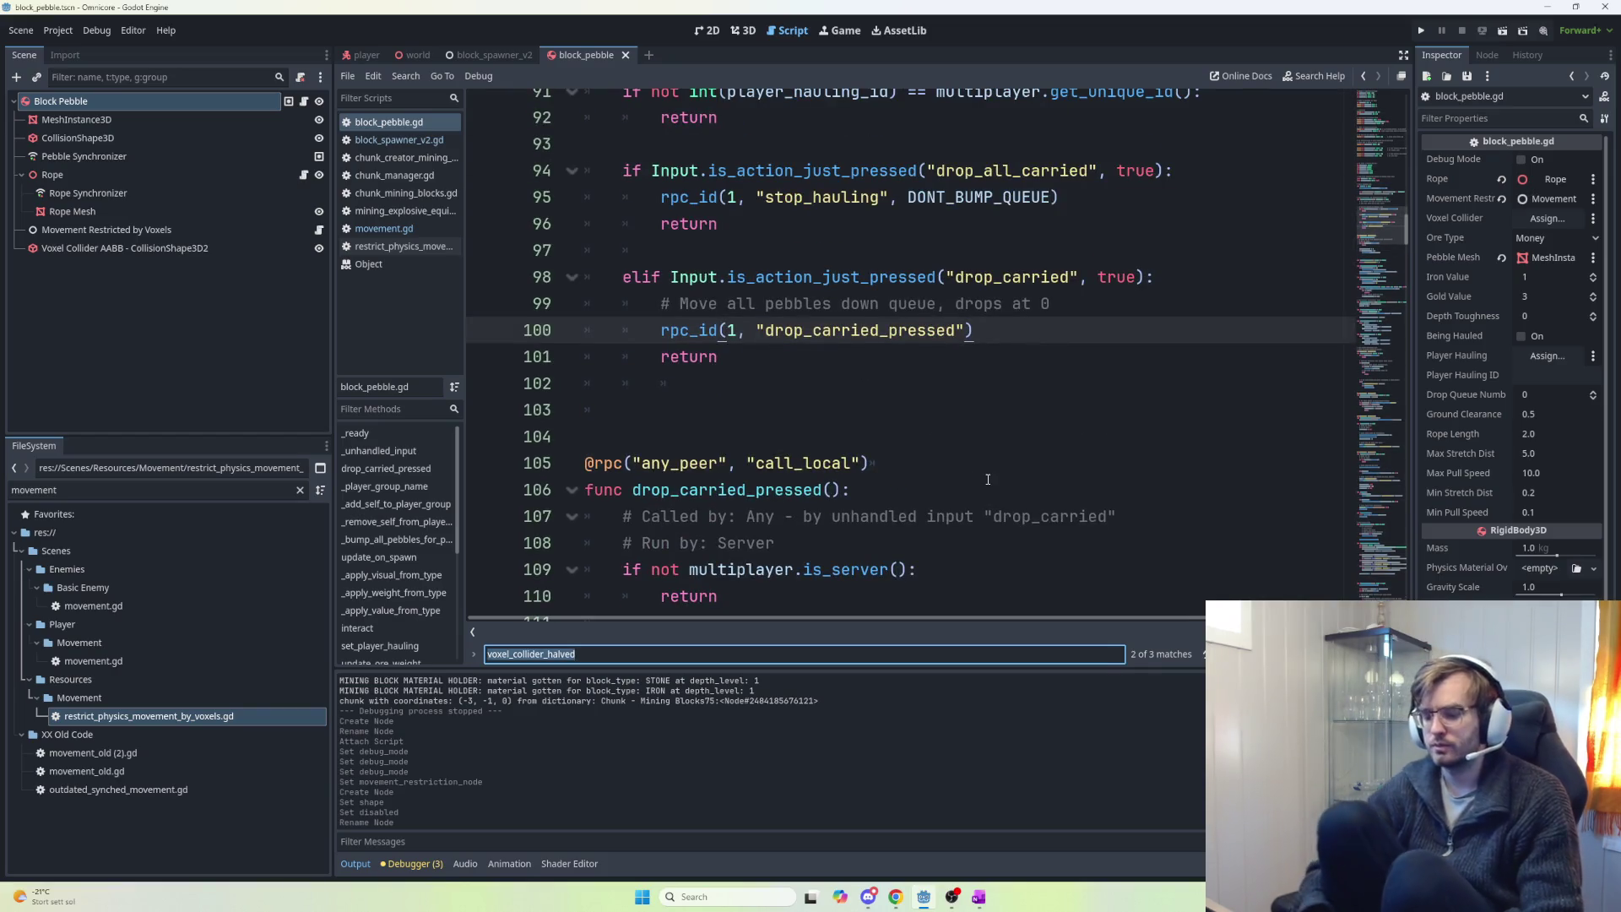
pyautogui.write('physics_')
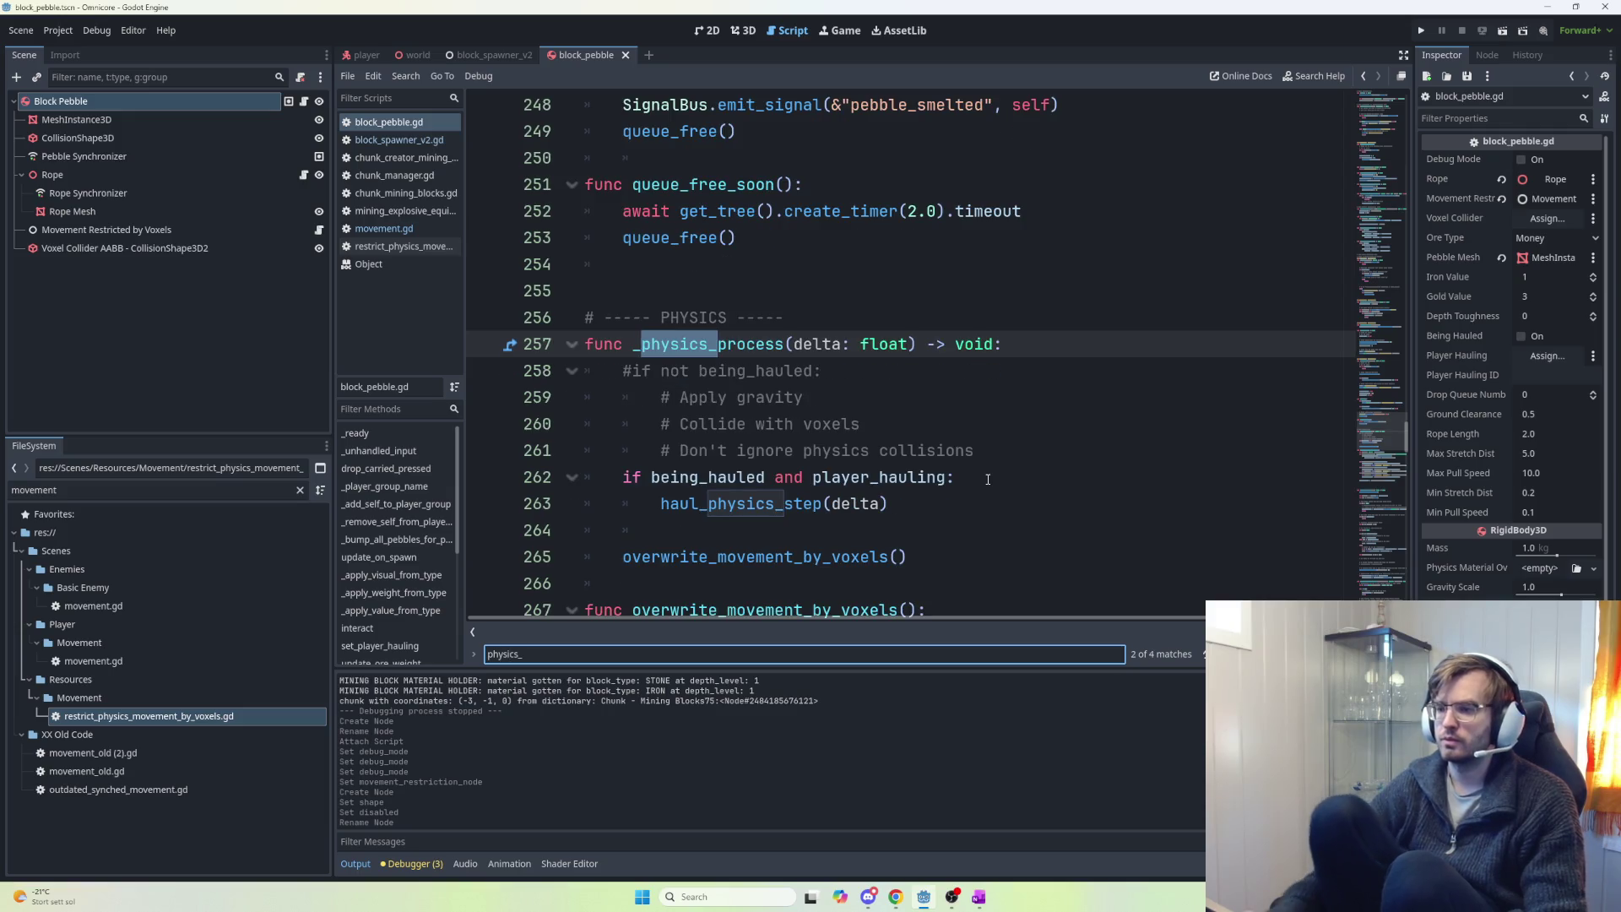
pyautogui.press('F5')
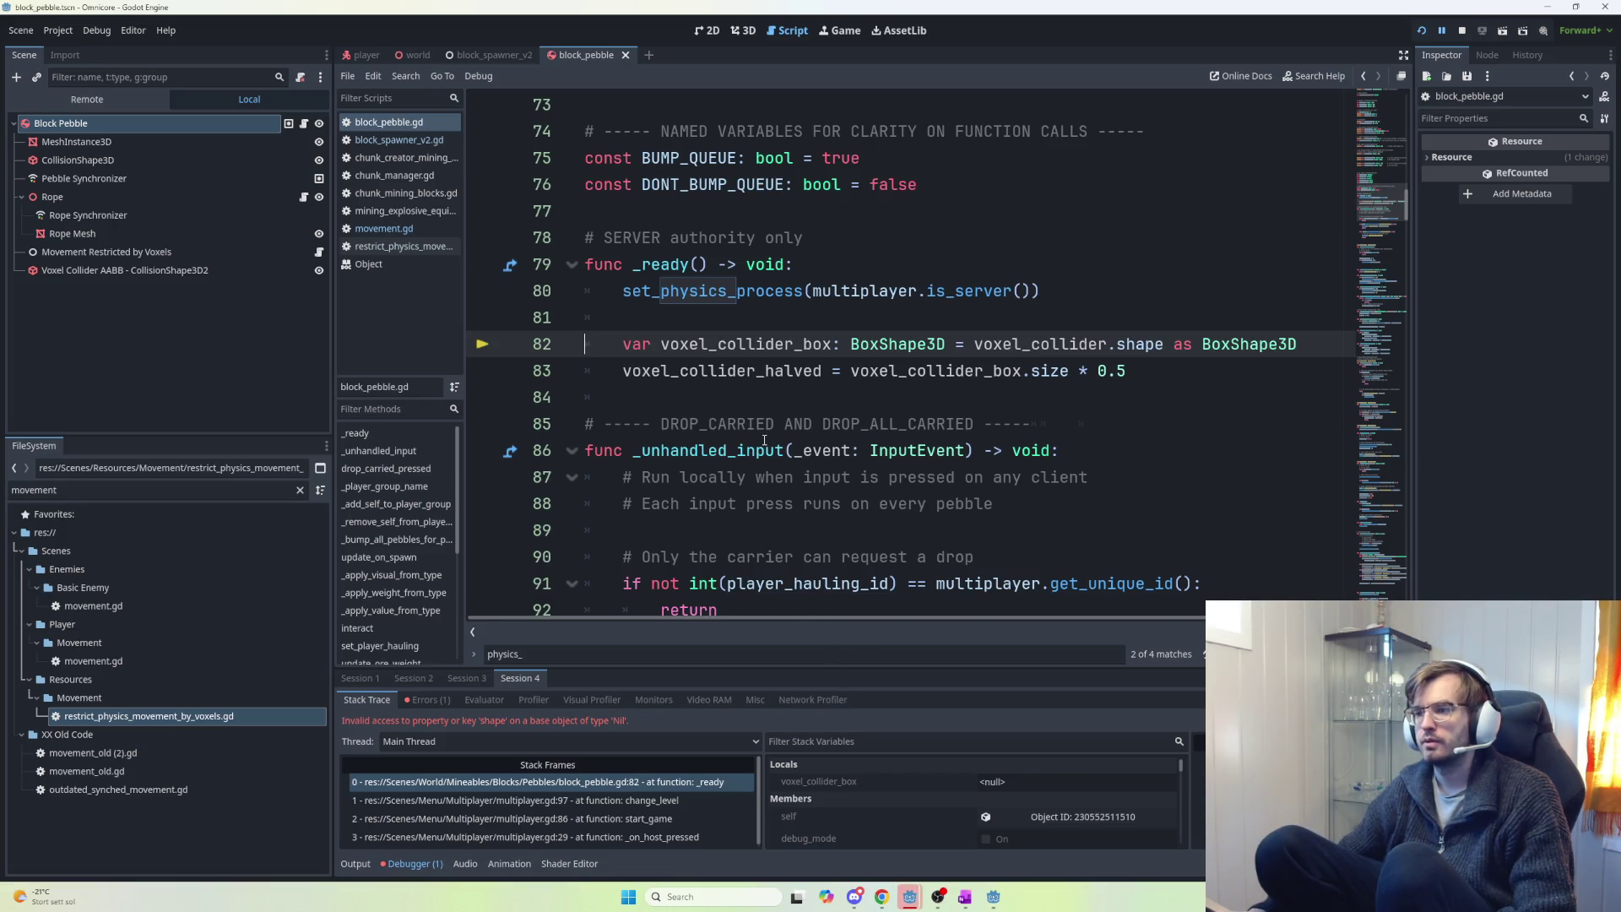
# Select Block Pebble and drop the Voxel Collider AABB node onto its Voxel Collider property
pyautogui.click(165, 129)
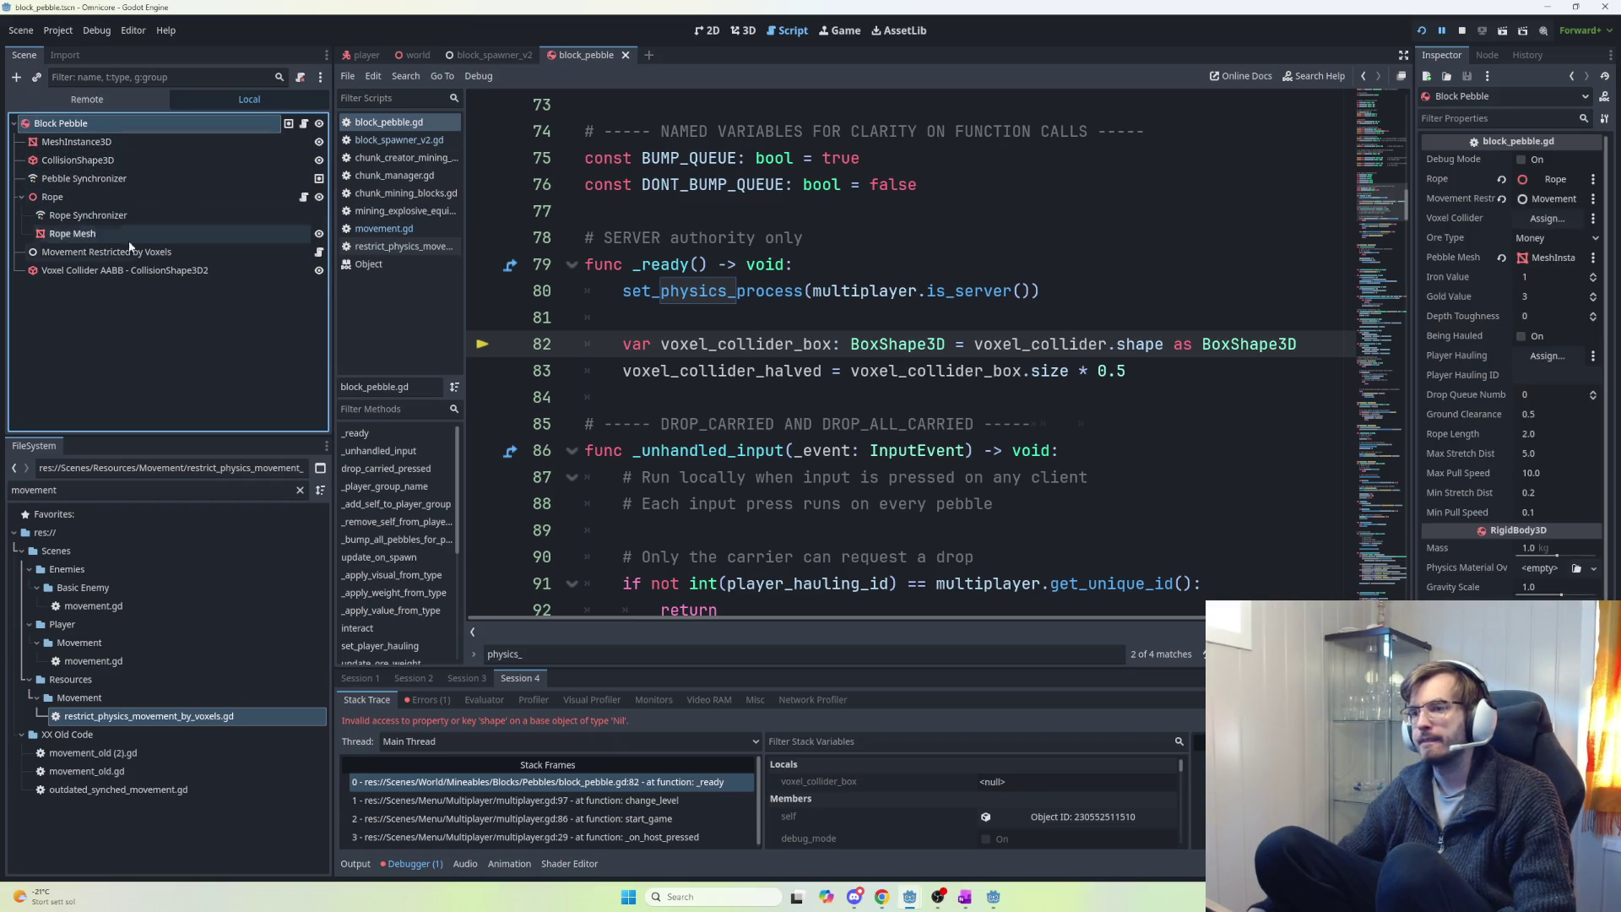
pyautogui.moveTo(120, 270)
pyautogui.mouseDown()
pyautogui.moveTo(1363, 272)
pyautogui.moveTo(1561, 209)
pyautogui.moveTo(1545, 217)
pyautogui.mouseUp()
# Rerun the game, grab the red pebble, then drop and re-grab it in the pit
pyautogui.press('F5')
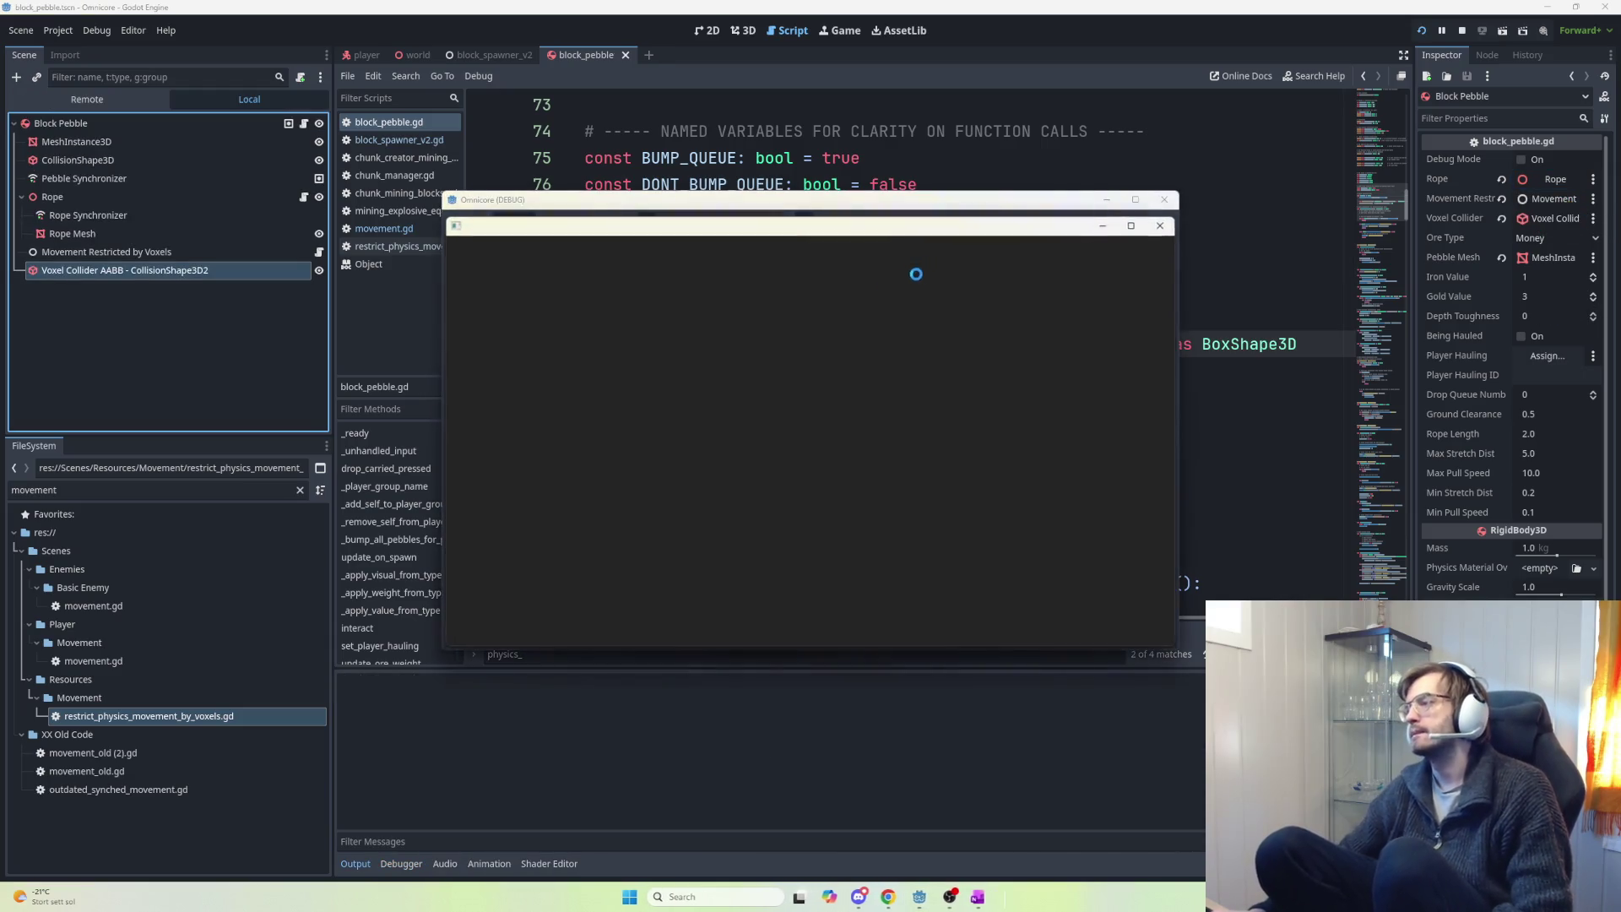
pyautogui.press('w')
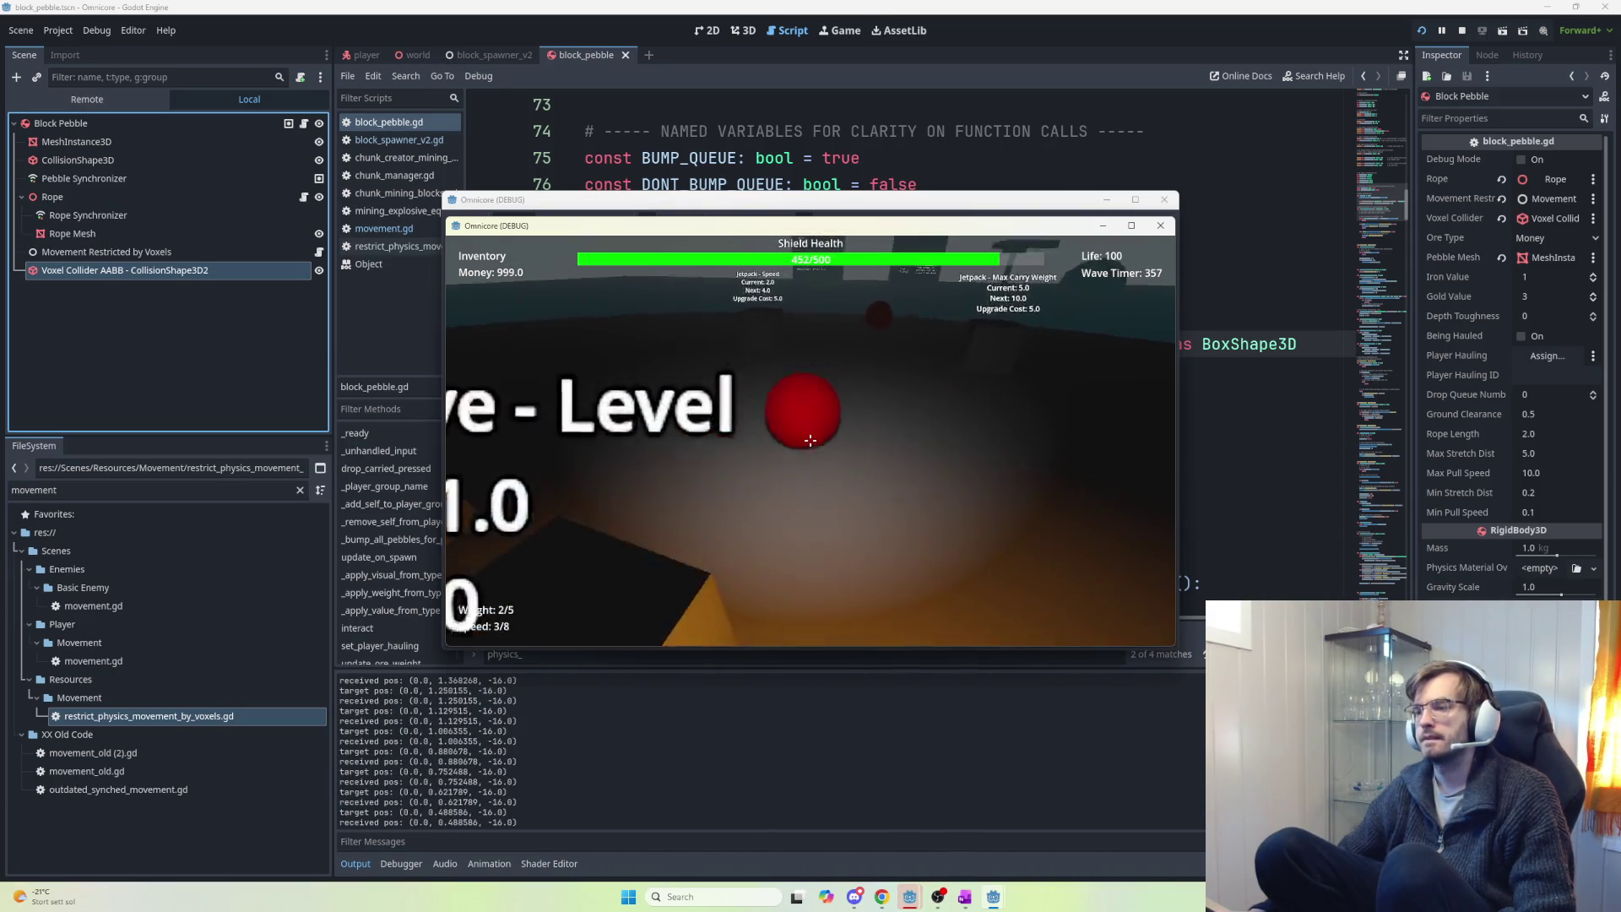
pyautogui.press('e')
pyautogui.press('w')
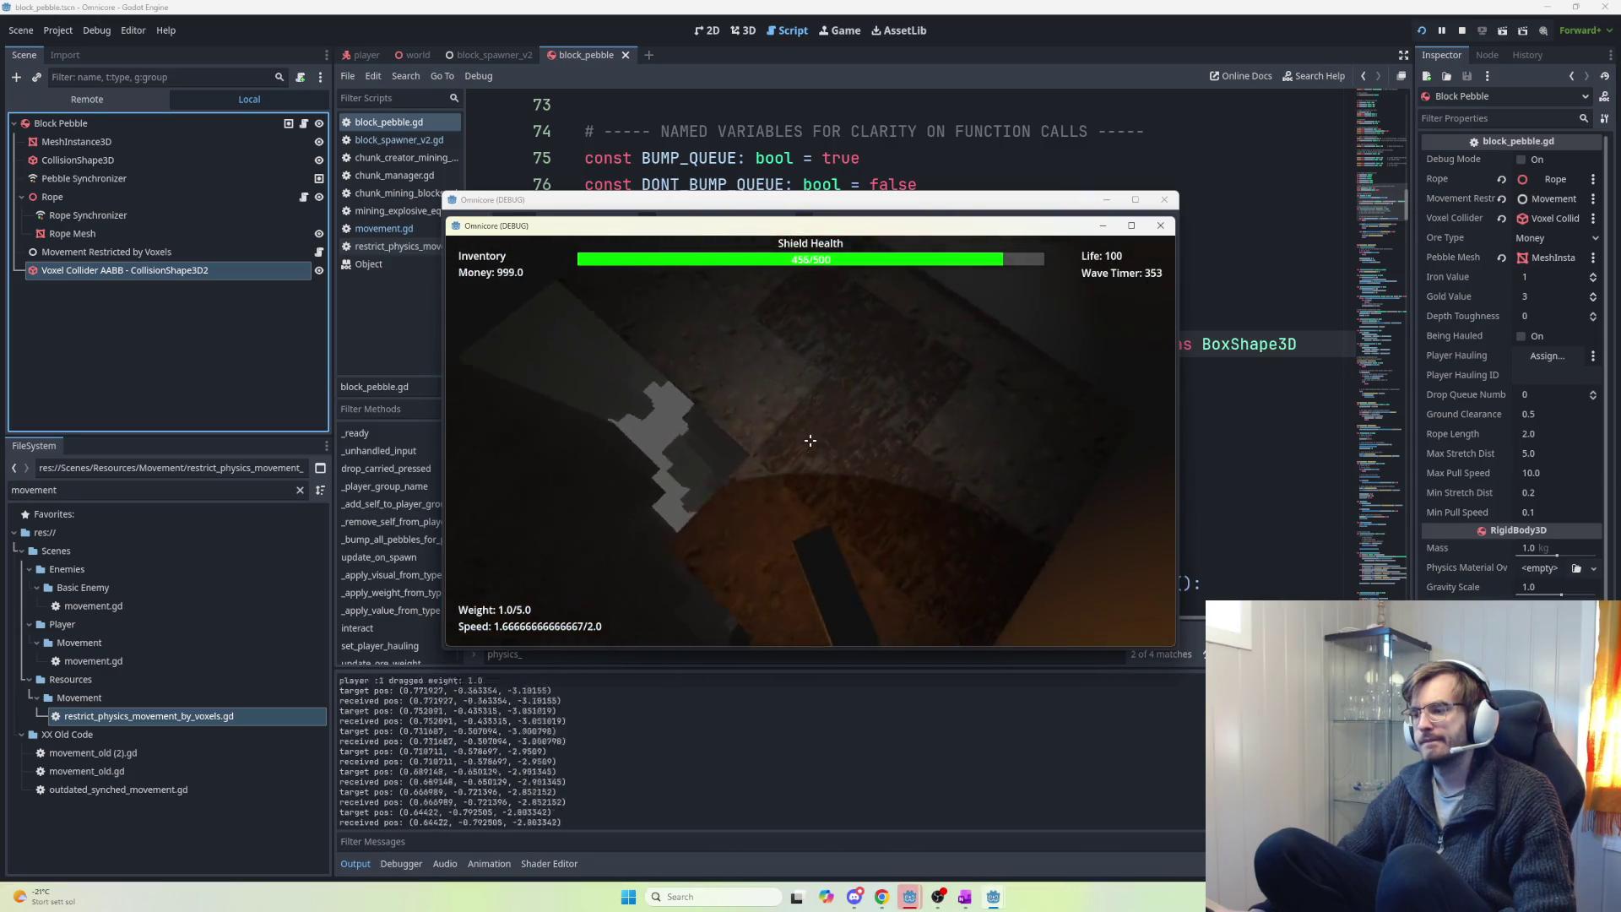
pyautogui.press('w')
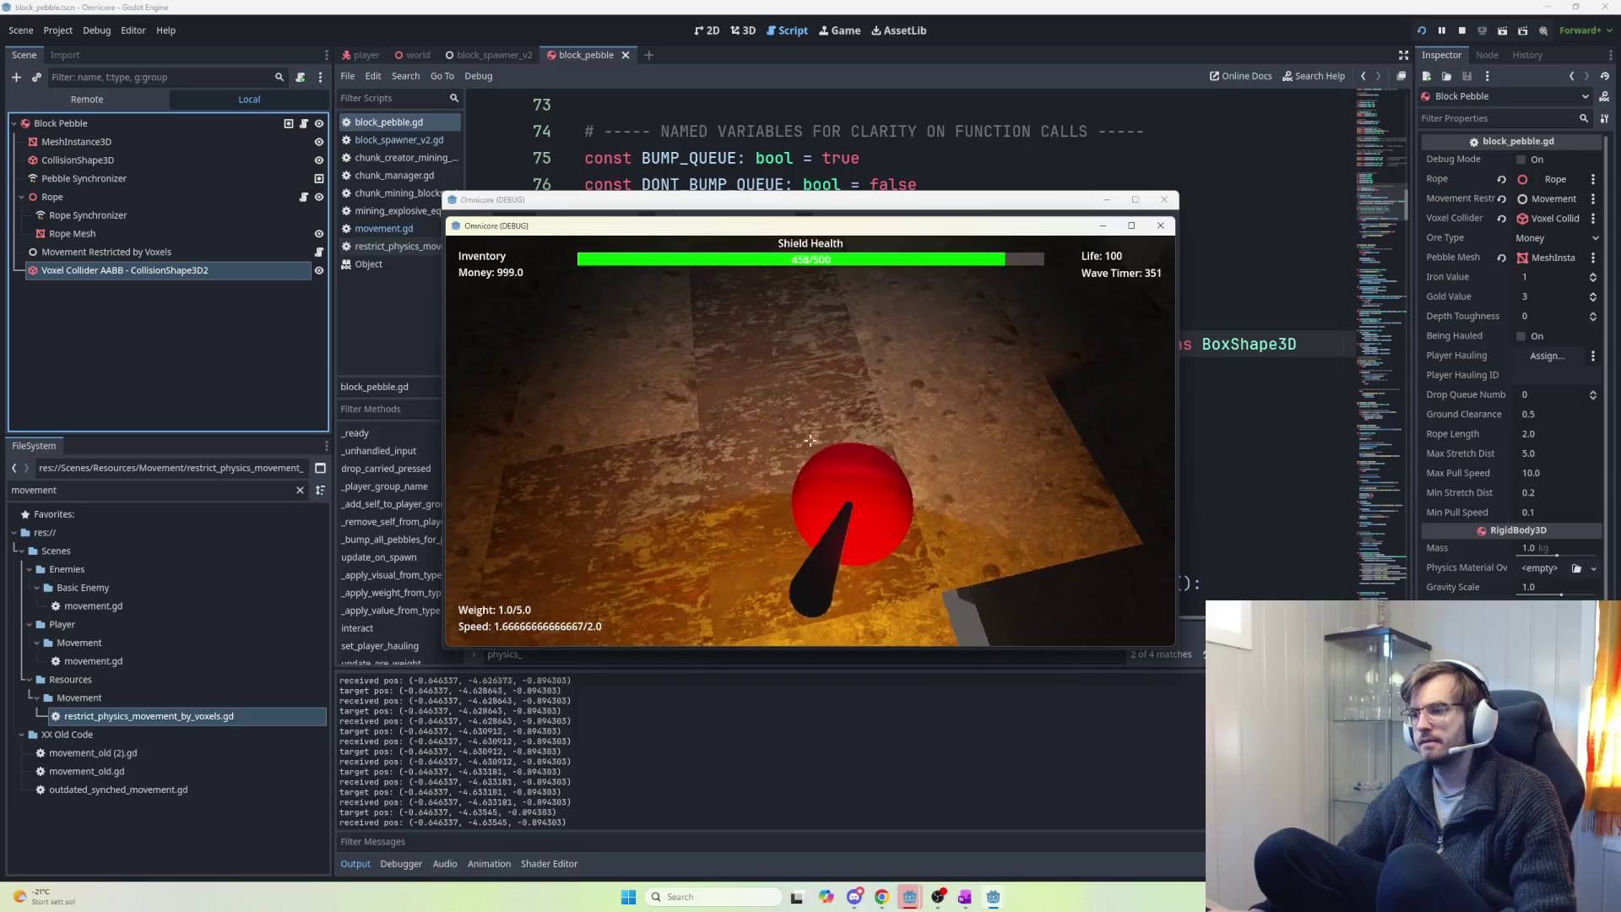
pyautogui.click(810, 440)
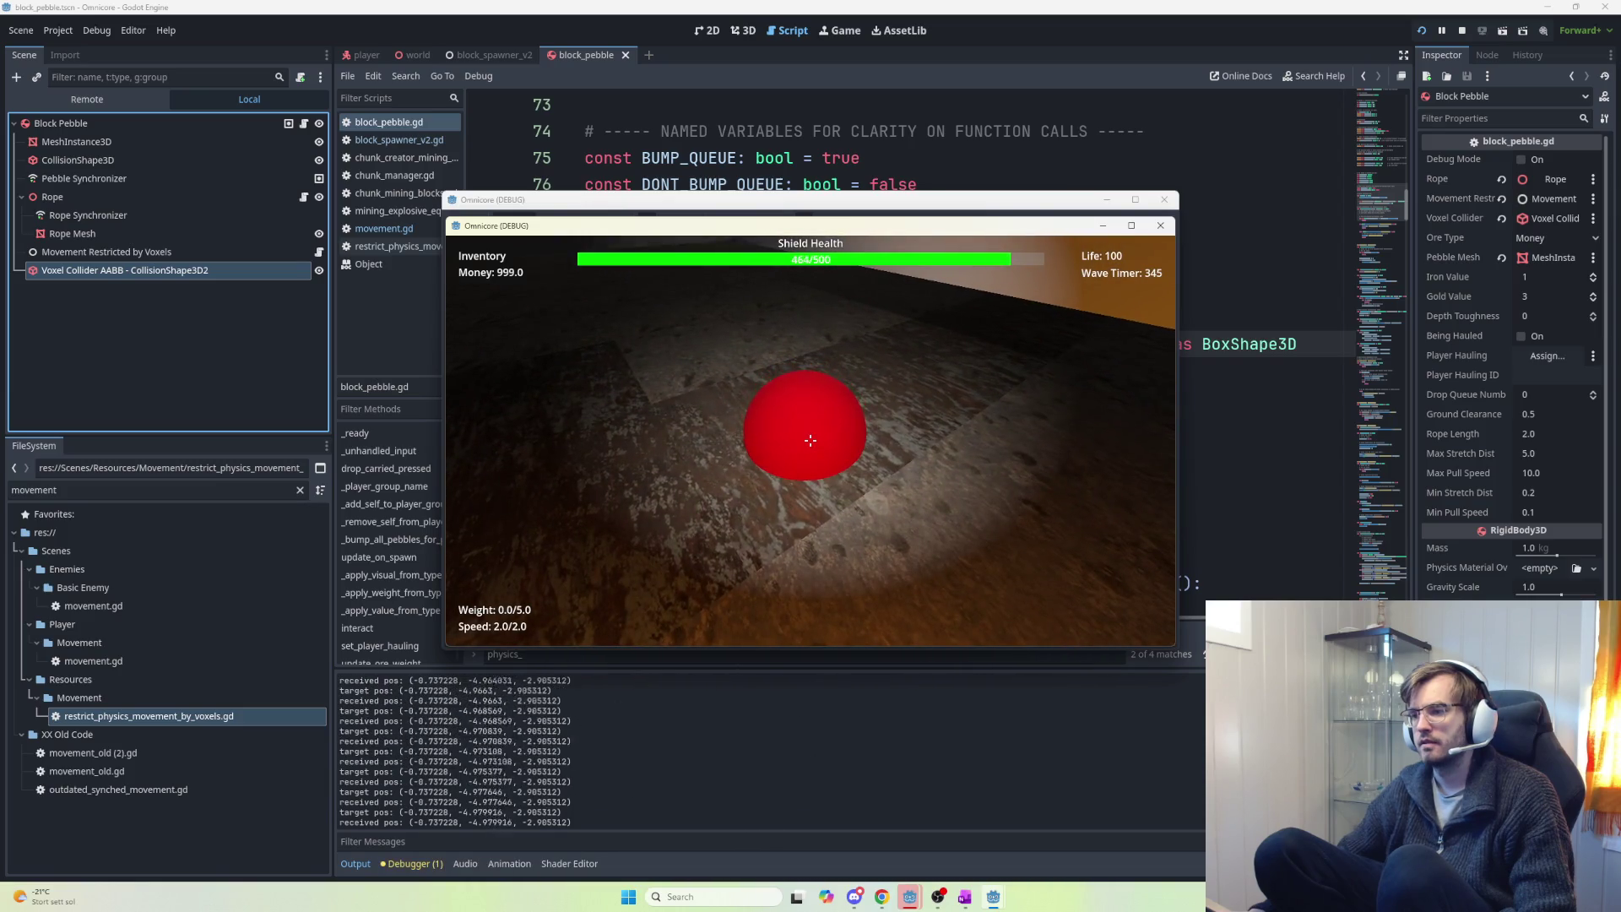
pyautogui.click(810, 440)
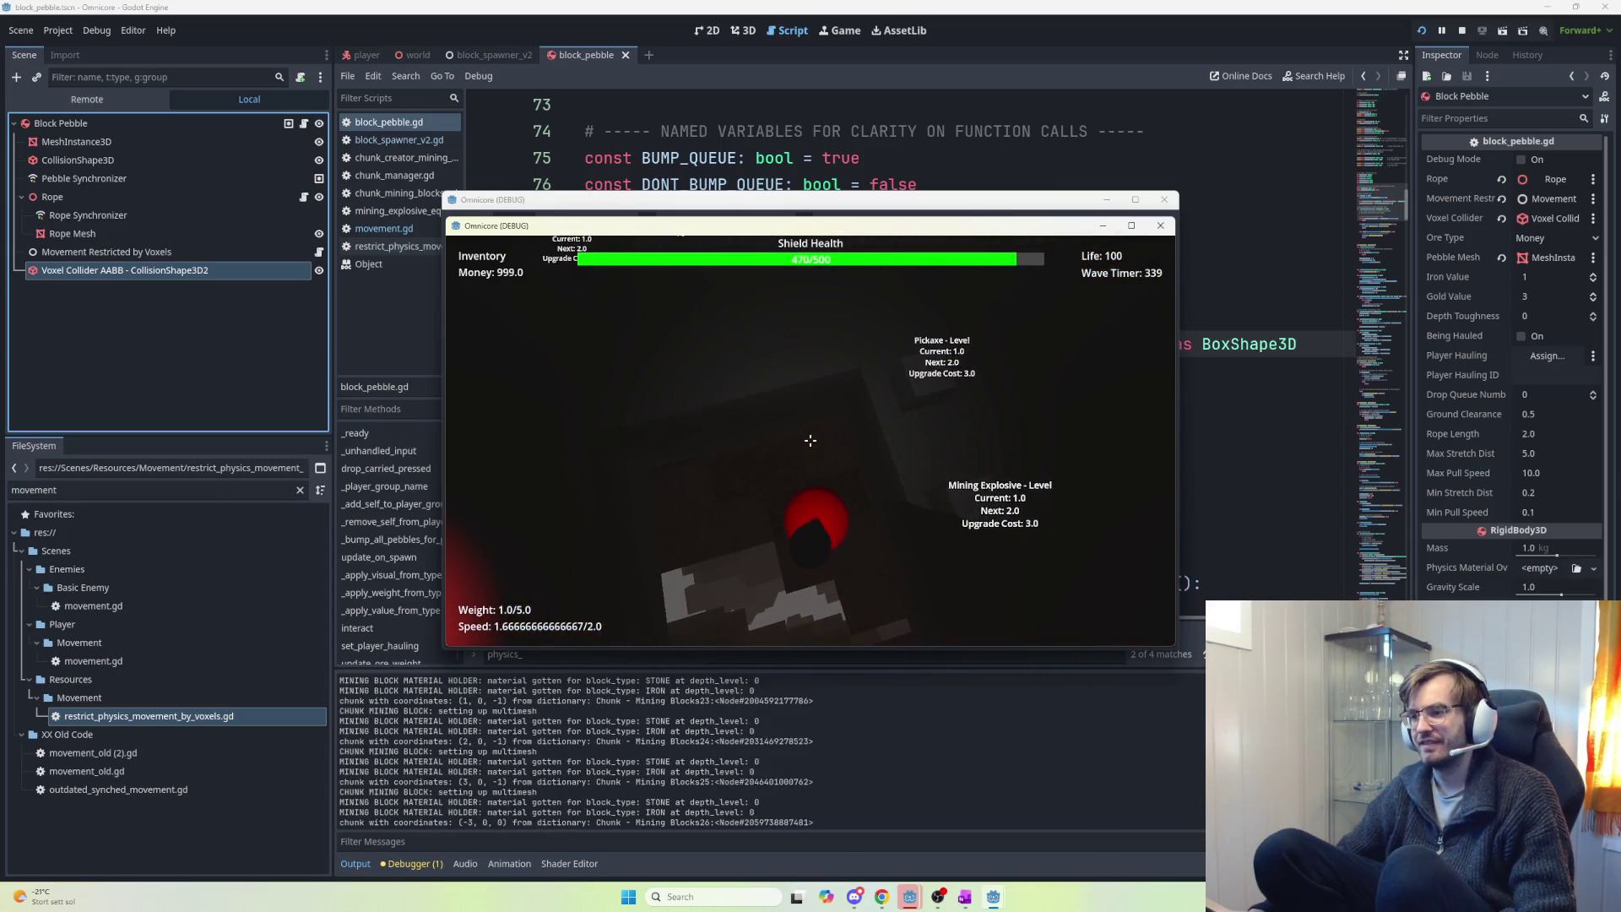
pyautogui.click(810, 439)
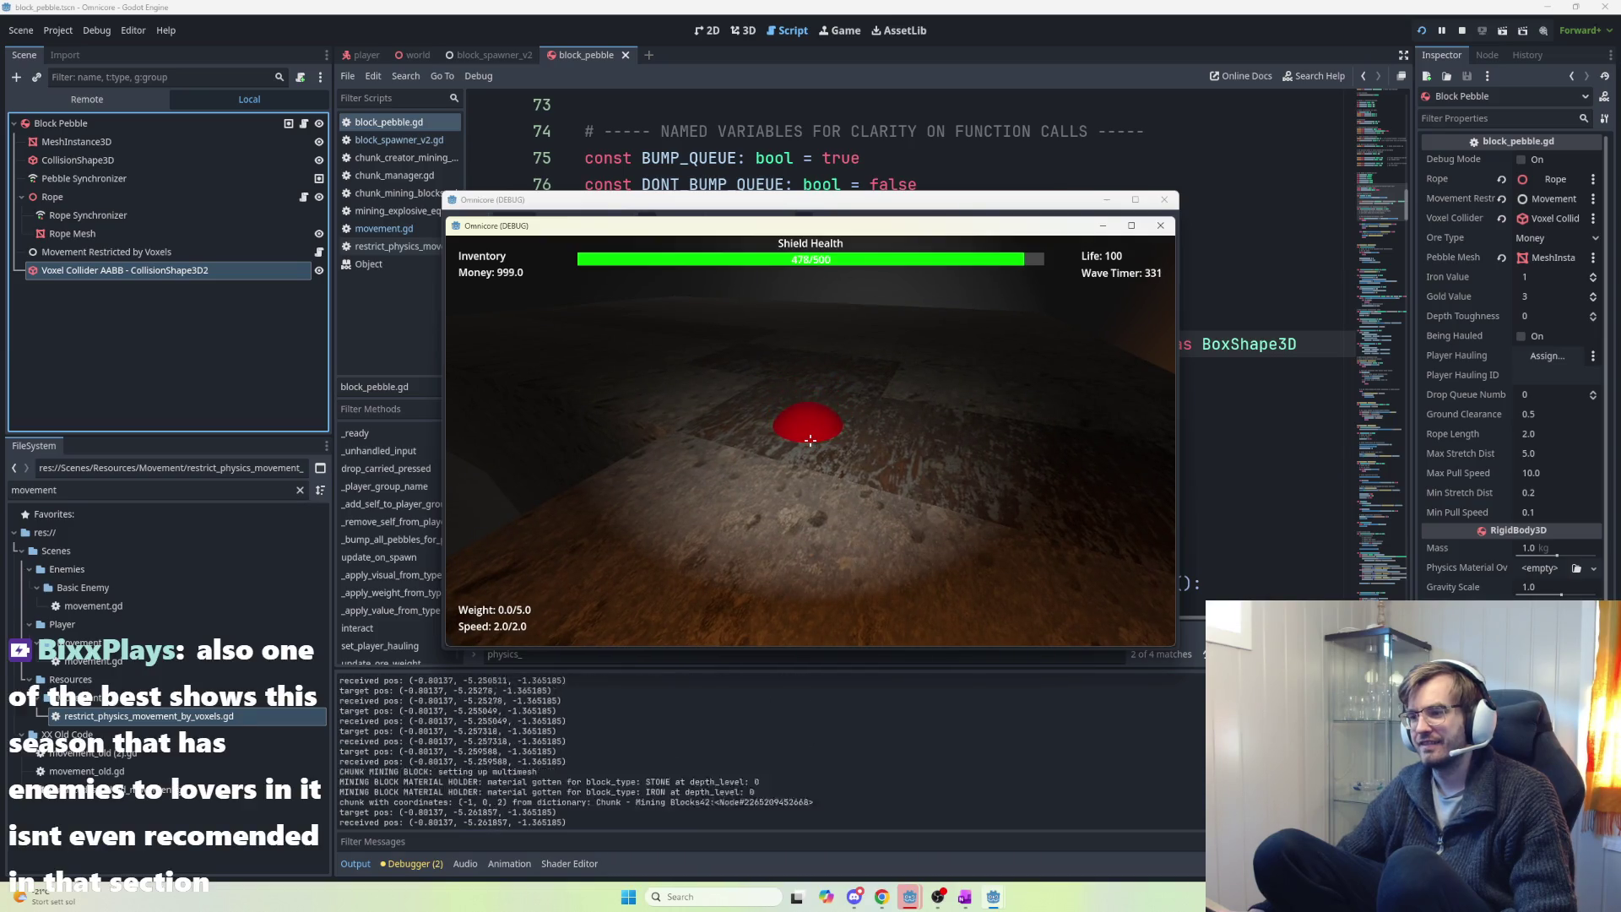
pyautogui.press('e')
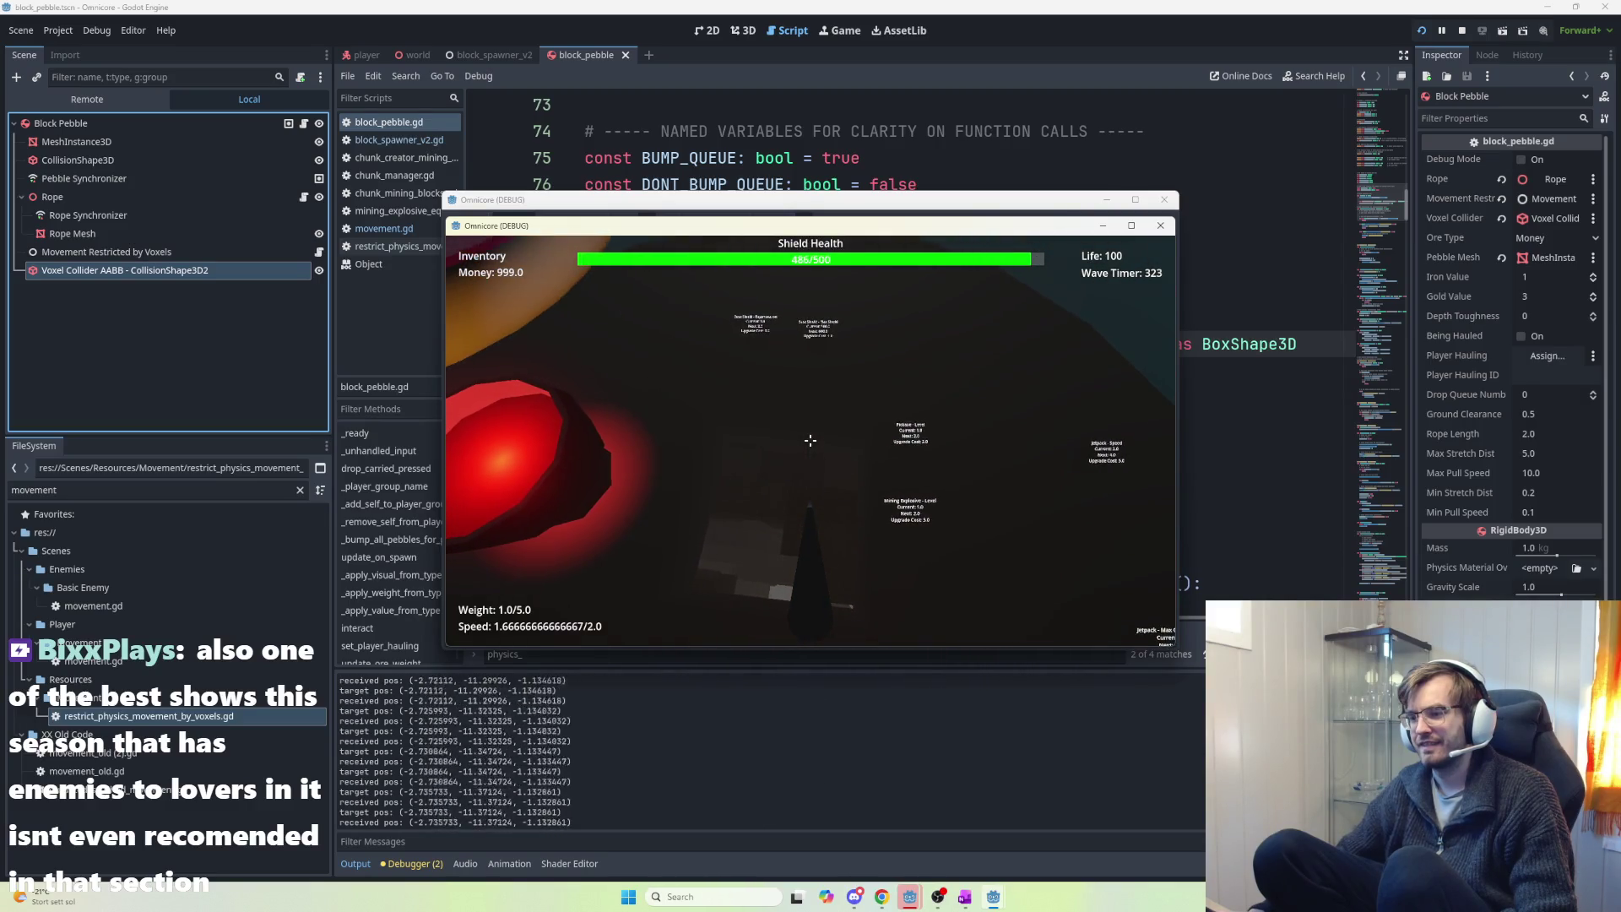
# Walk past the Pickaxe and Mining Explosive signs up to the Jetpack Speed cube
pyautogui.press('w')
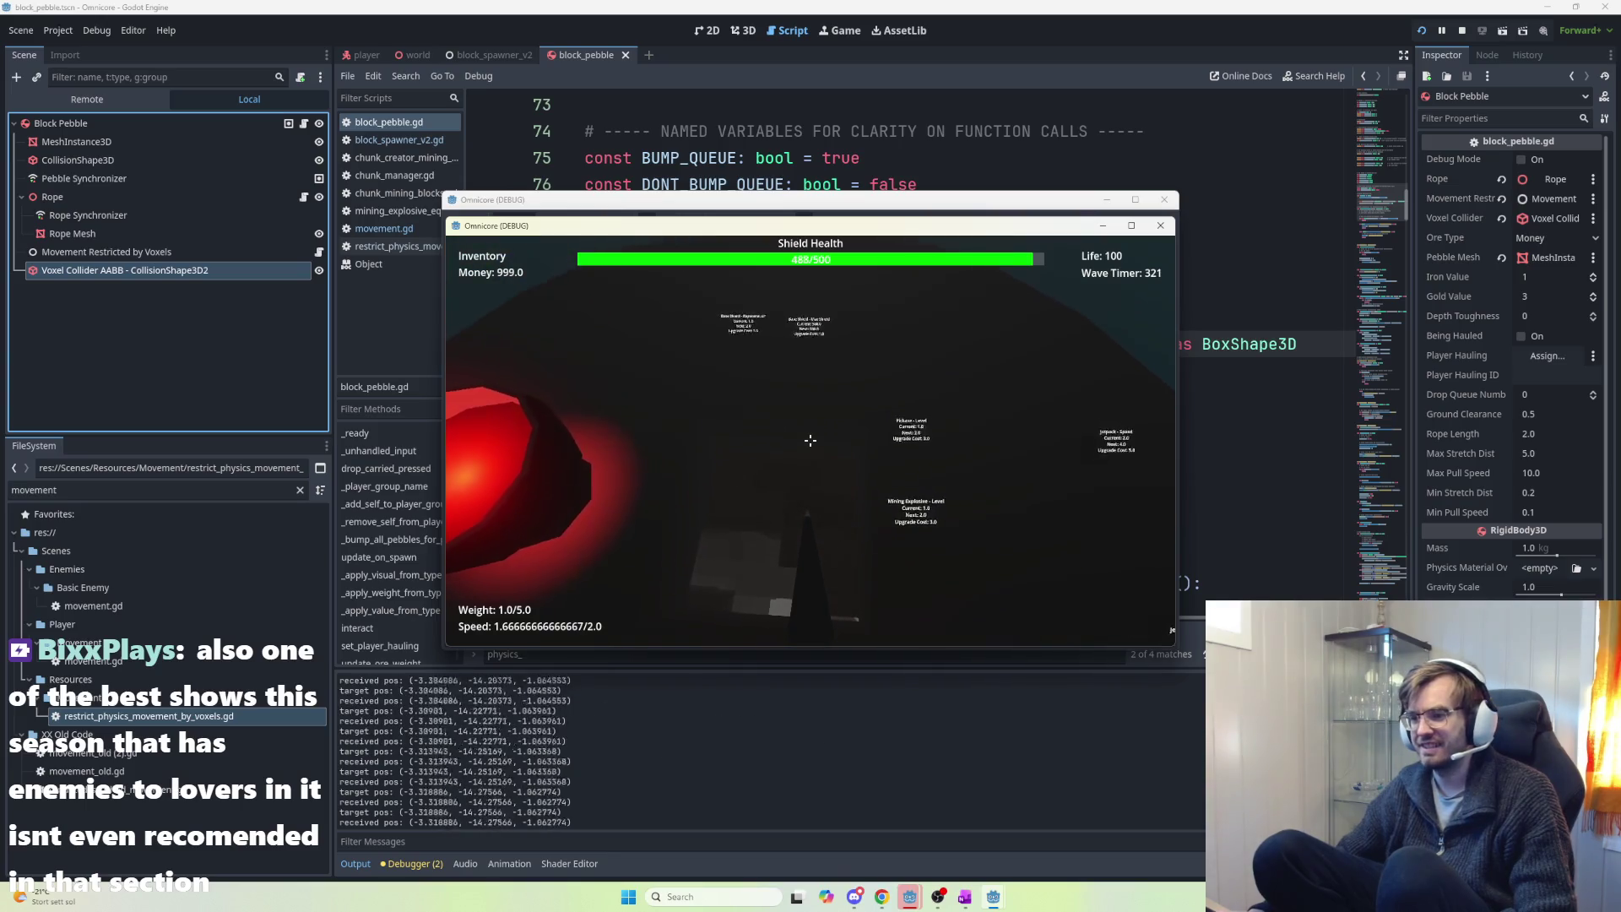
pyautogui.press('s')
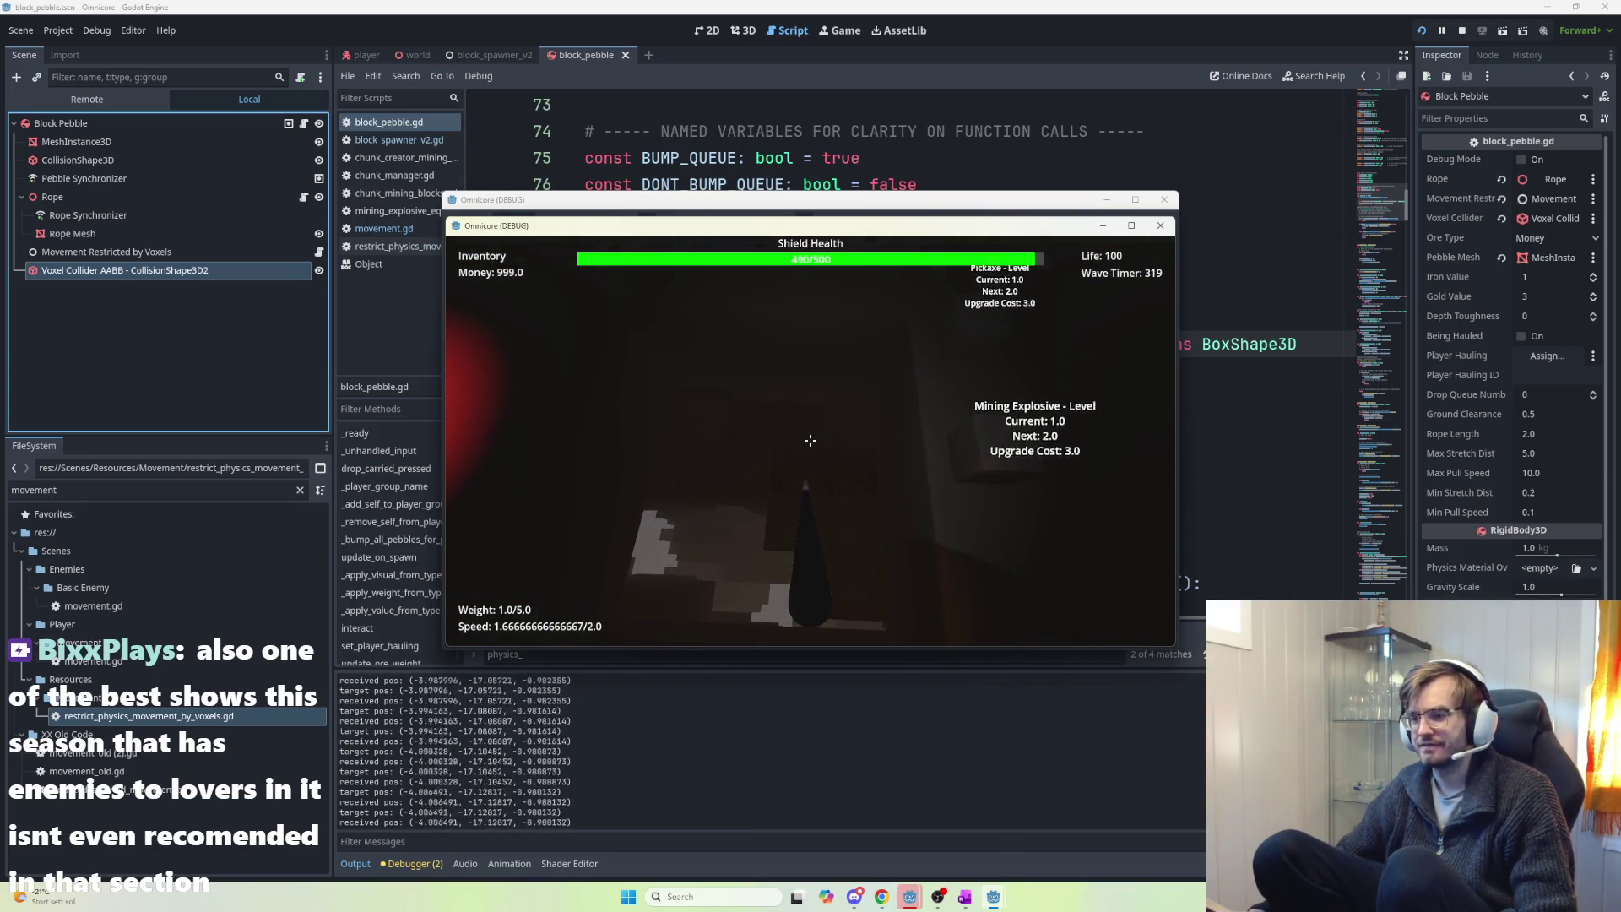
pyautogui.press('w')
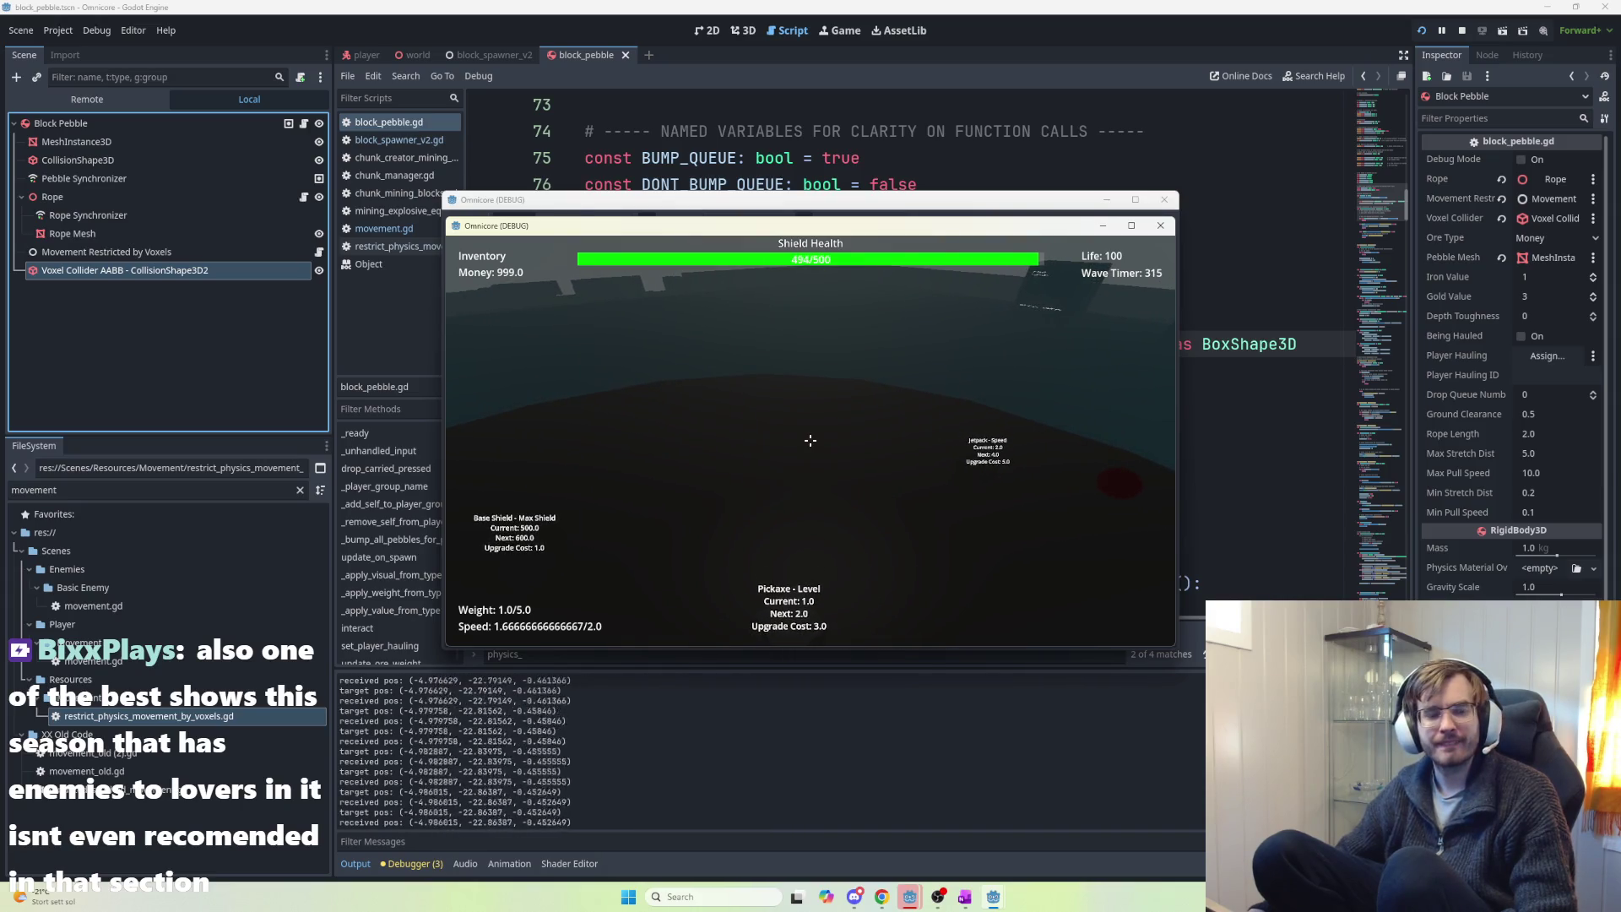
pyautogui.press('w')
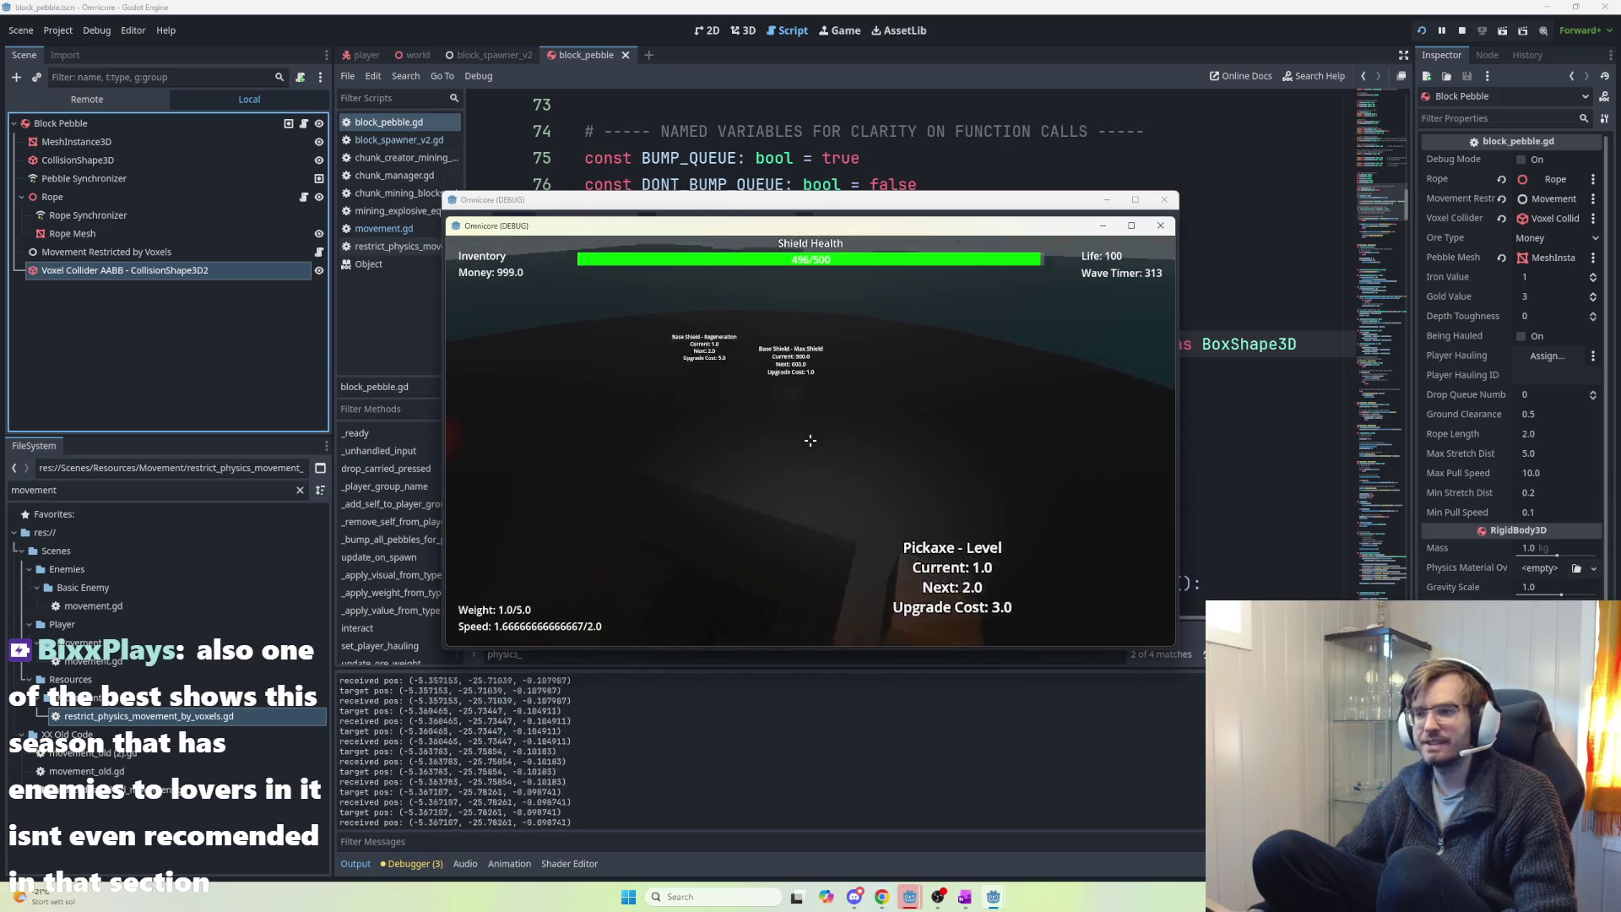
pyautogui.press('s')
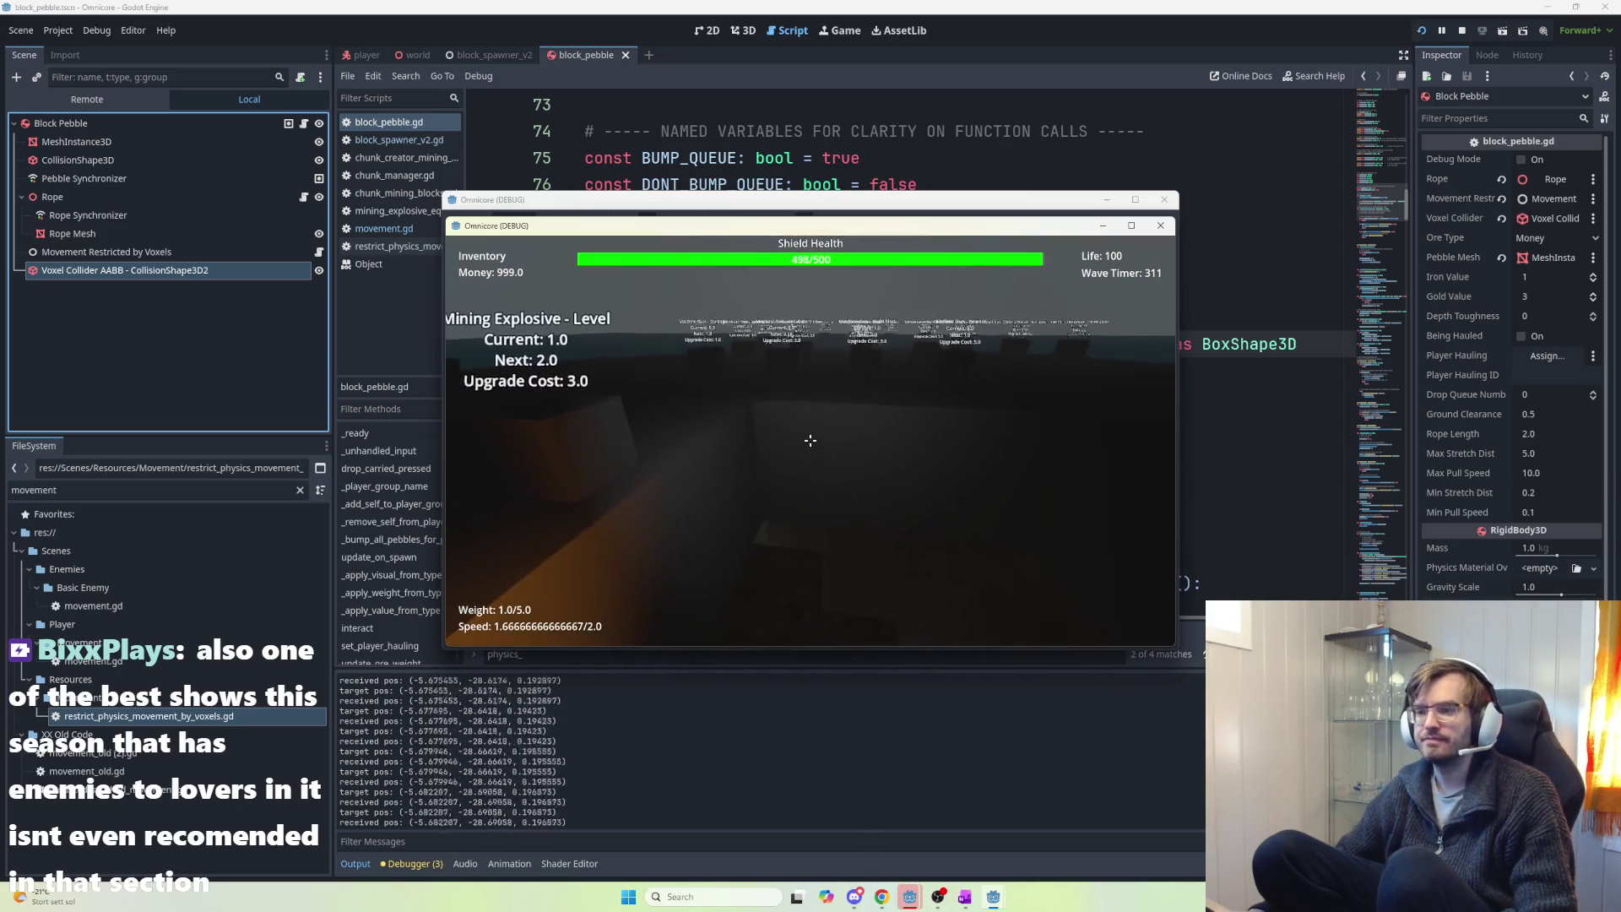
pyautogui.press('s')
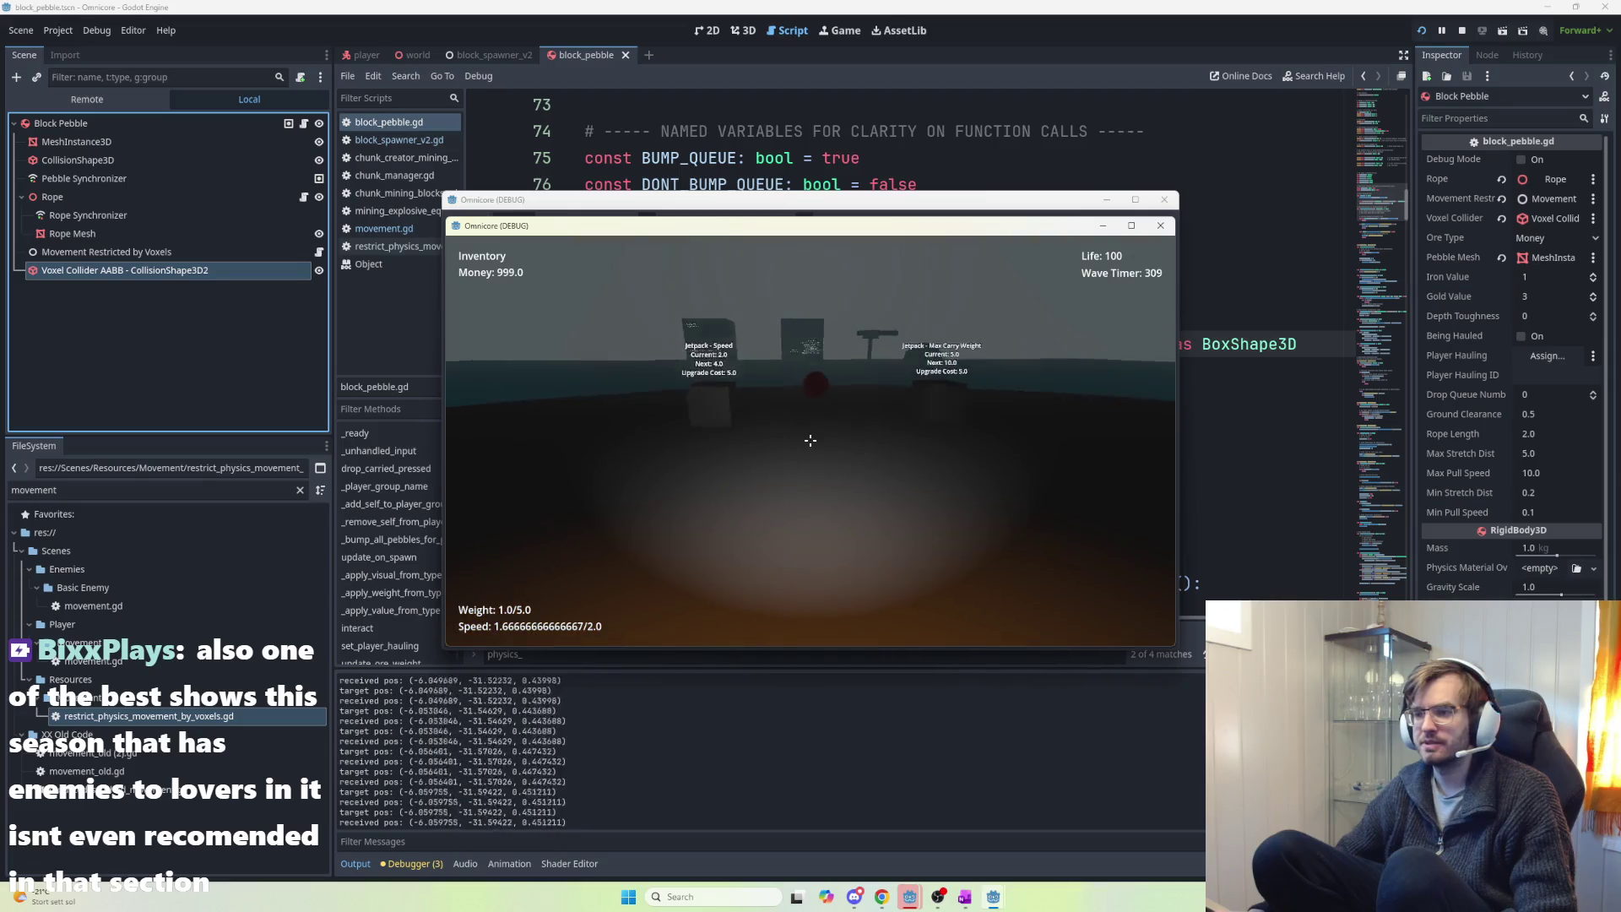
pyautogui.press('w')
# Buy Jetpack Speed upgrades until the speed reaches 18
pyautogui.click(809, 440)
pyautogui.click(809, 440)
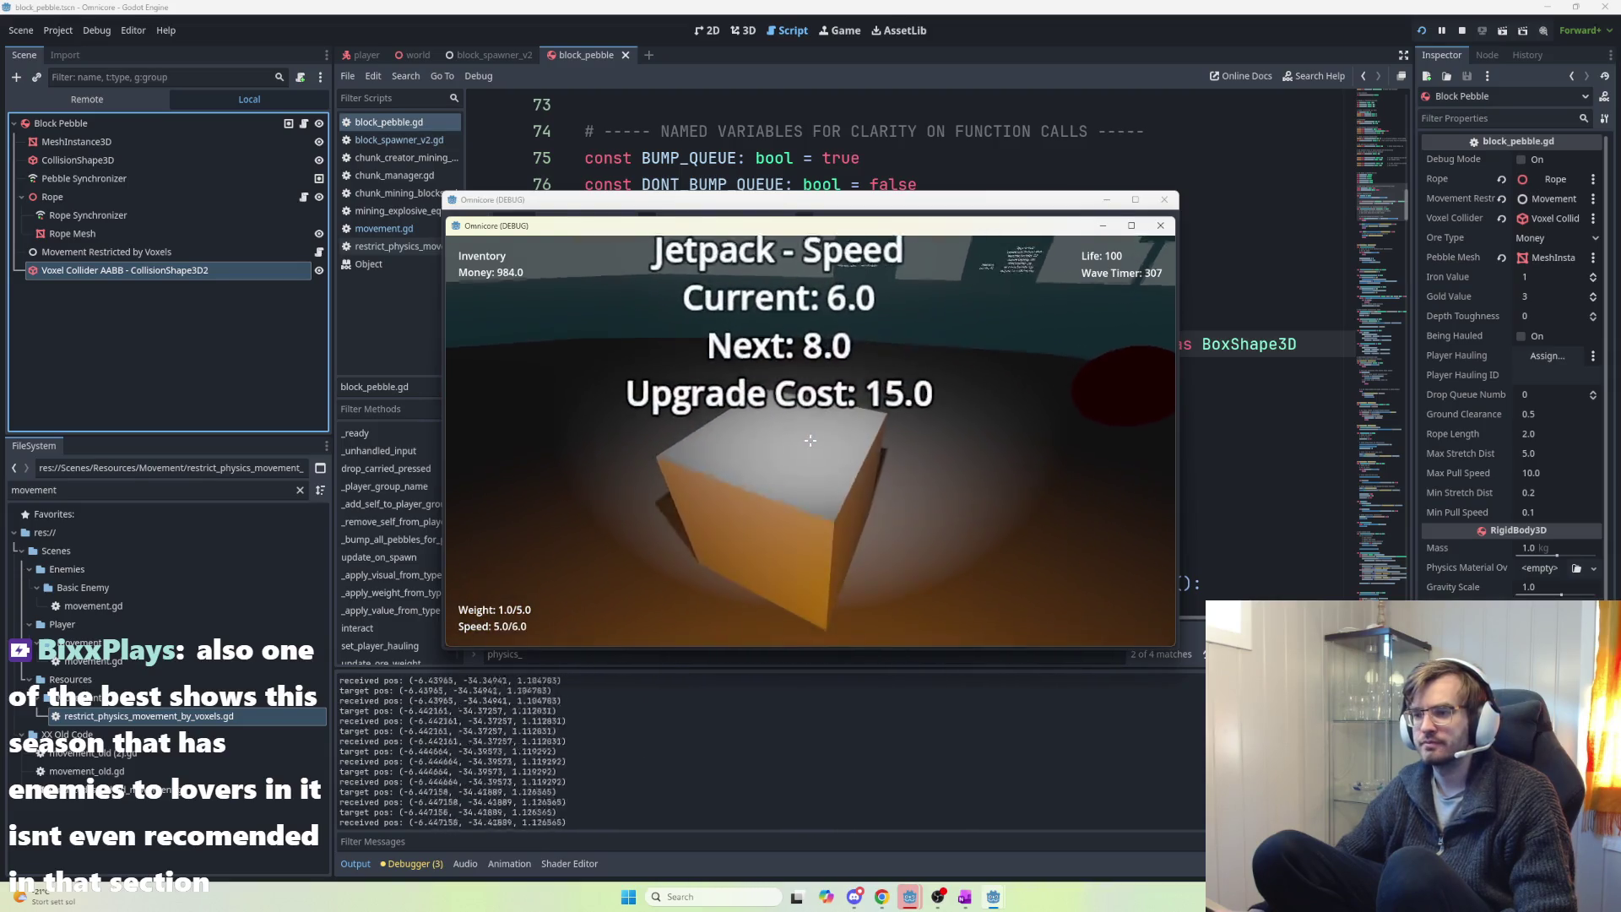
pyautogui.click(809, 440)
pyautogui.click(810, 440)
pyautogui.click(810, 440)
pyautogui.click(810, 440)
pyautogui.click(810, 439)
pyautogui.click(809, 439)
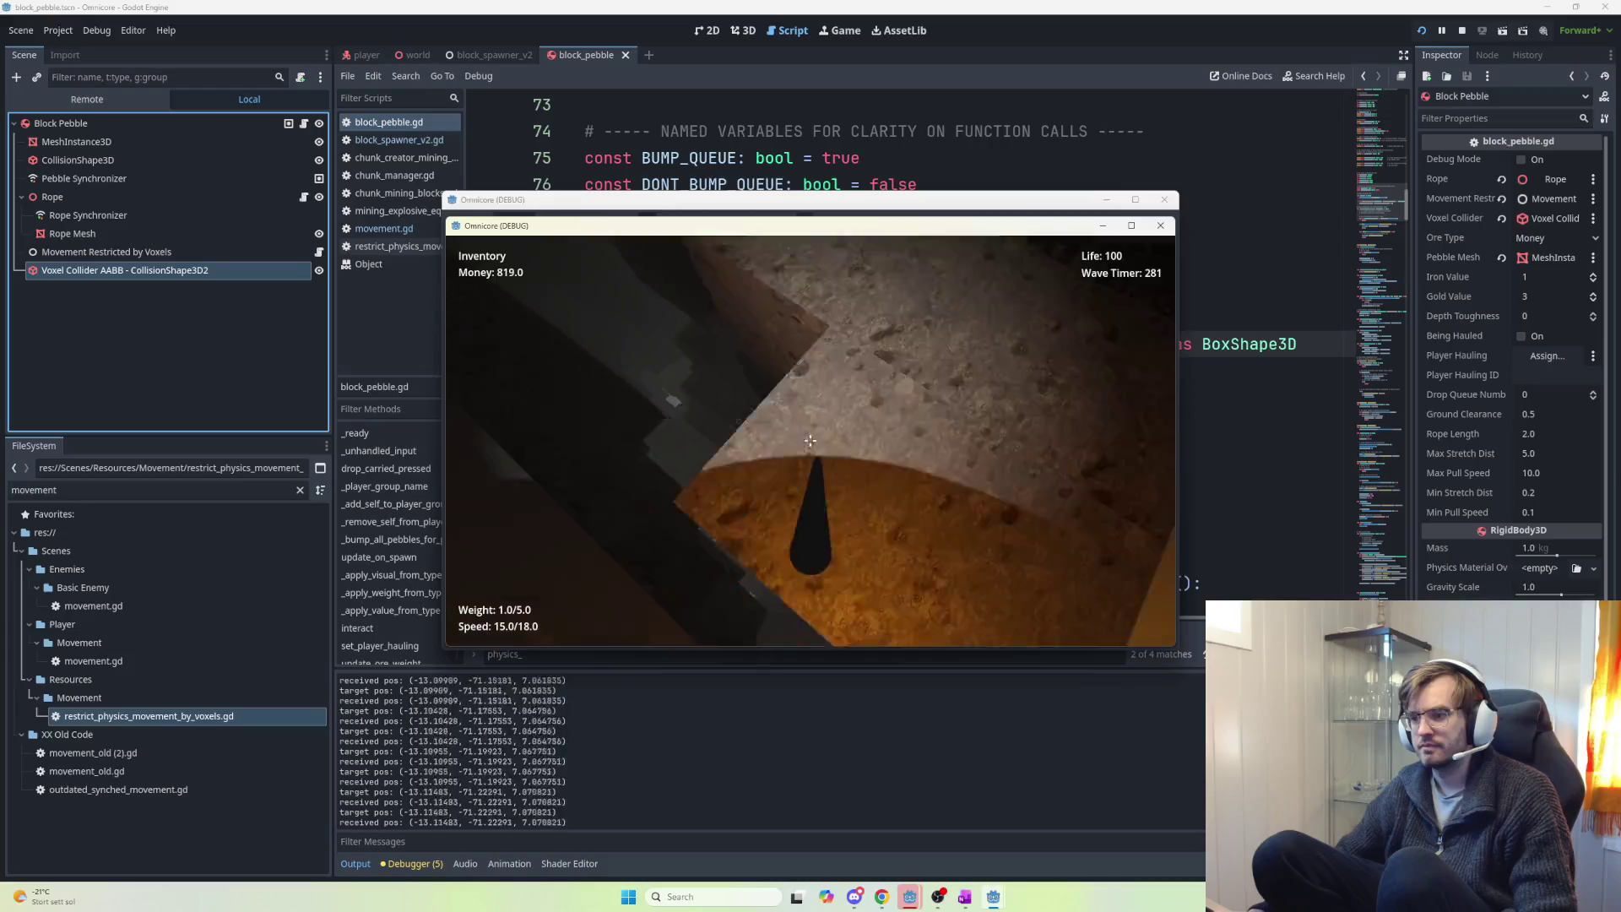
# Haul the red pebble through the dark tunnels, then stop the debug run with F8
pyautogui.press('w')
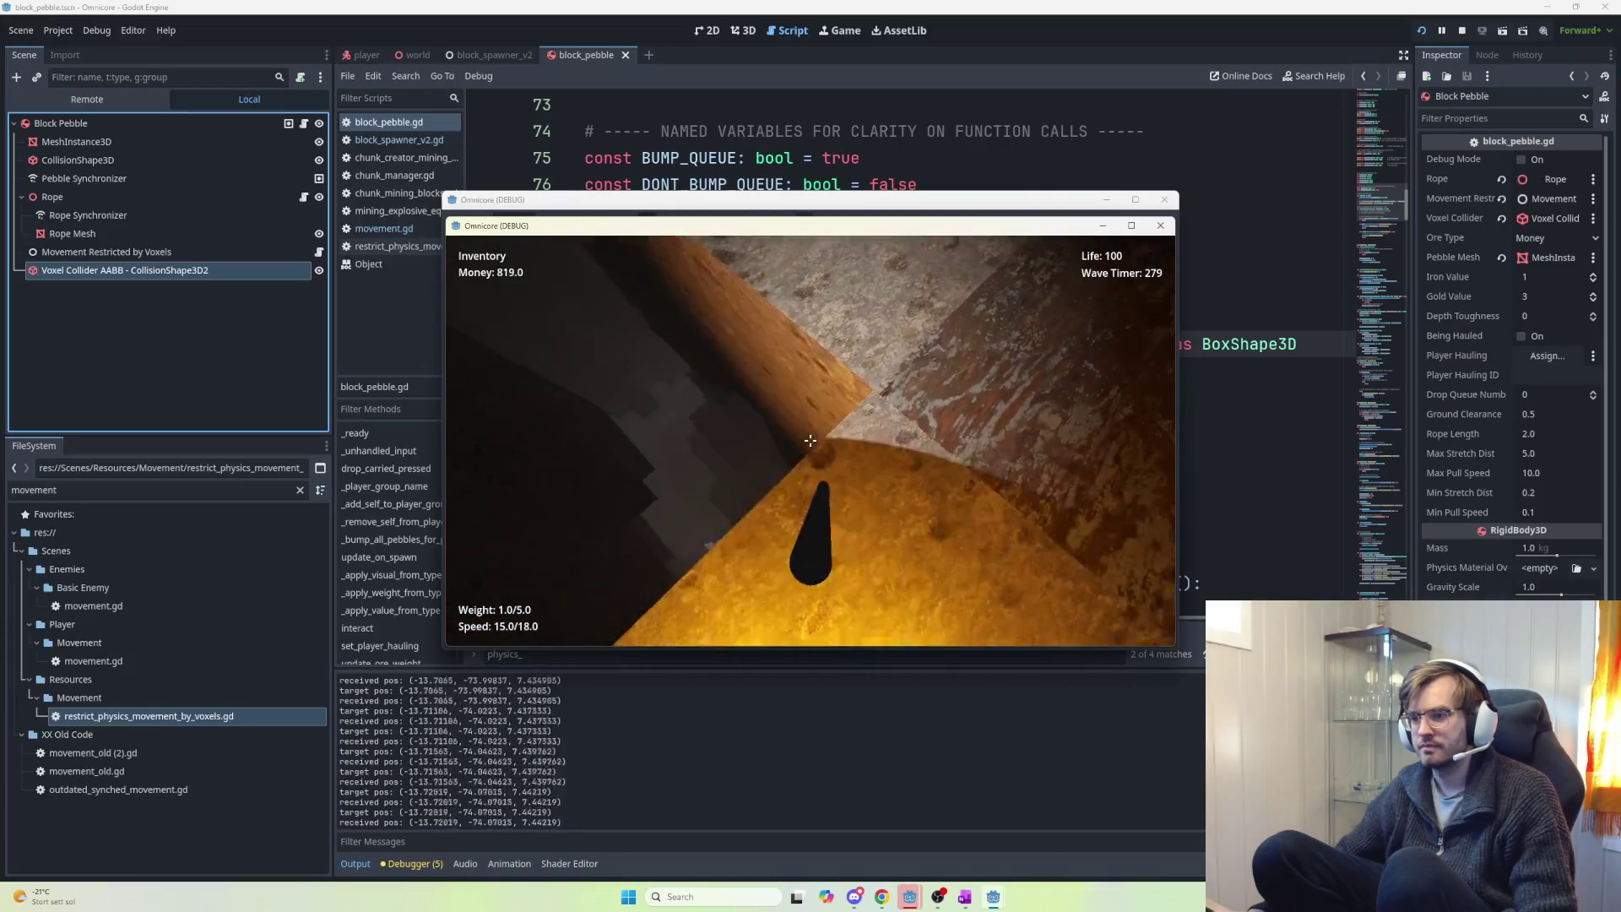
pyautogui.press('w')
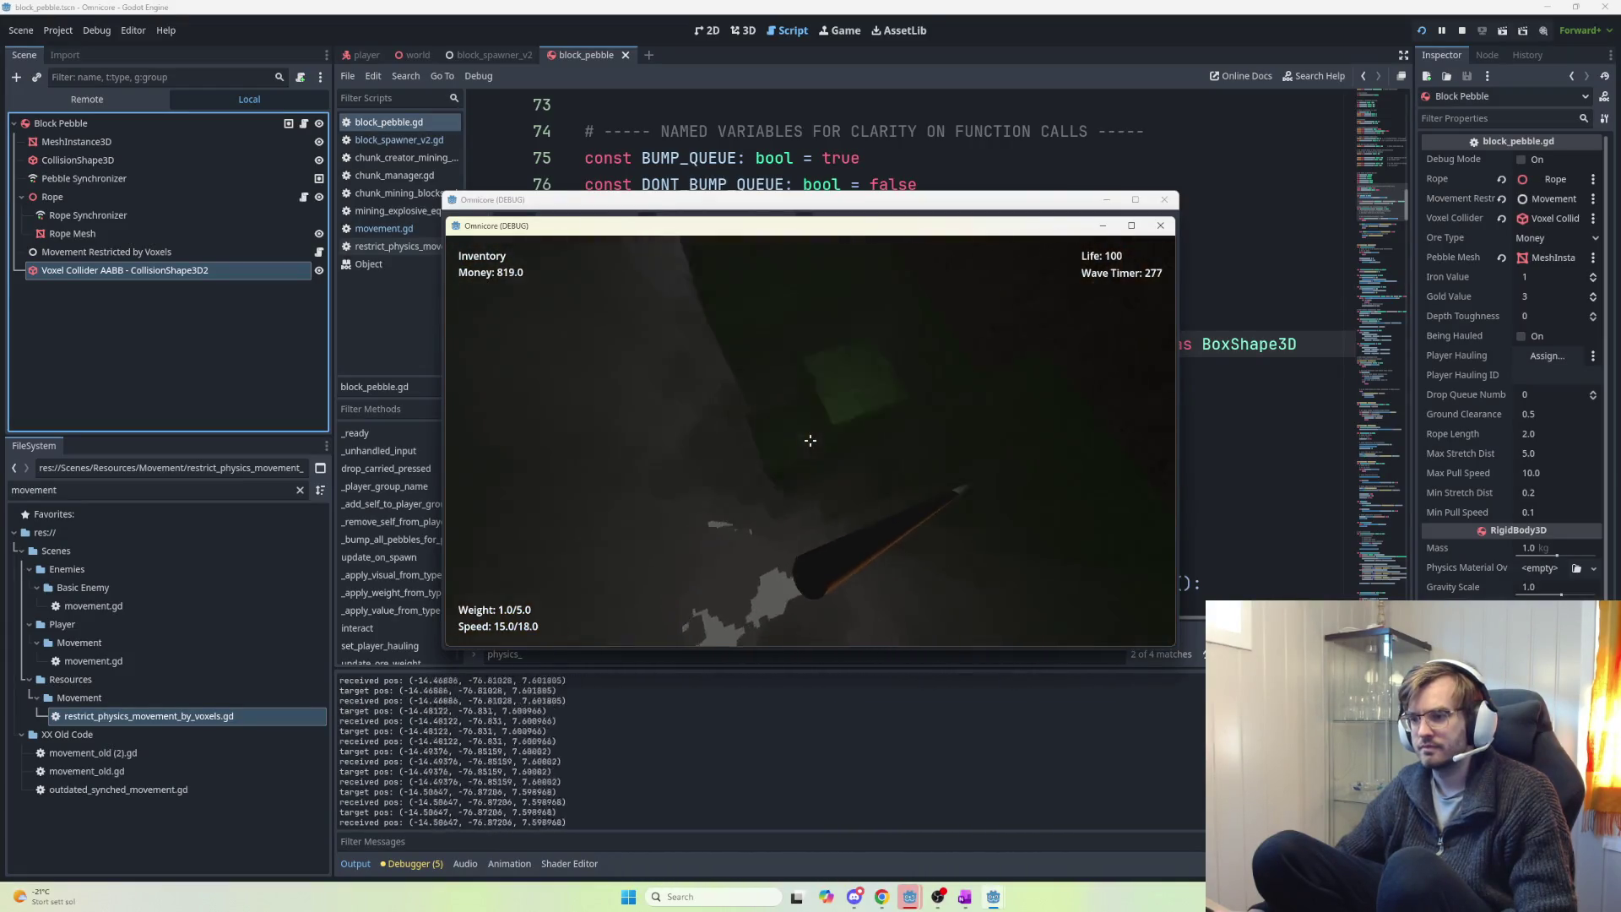
pyautogui.press('w')
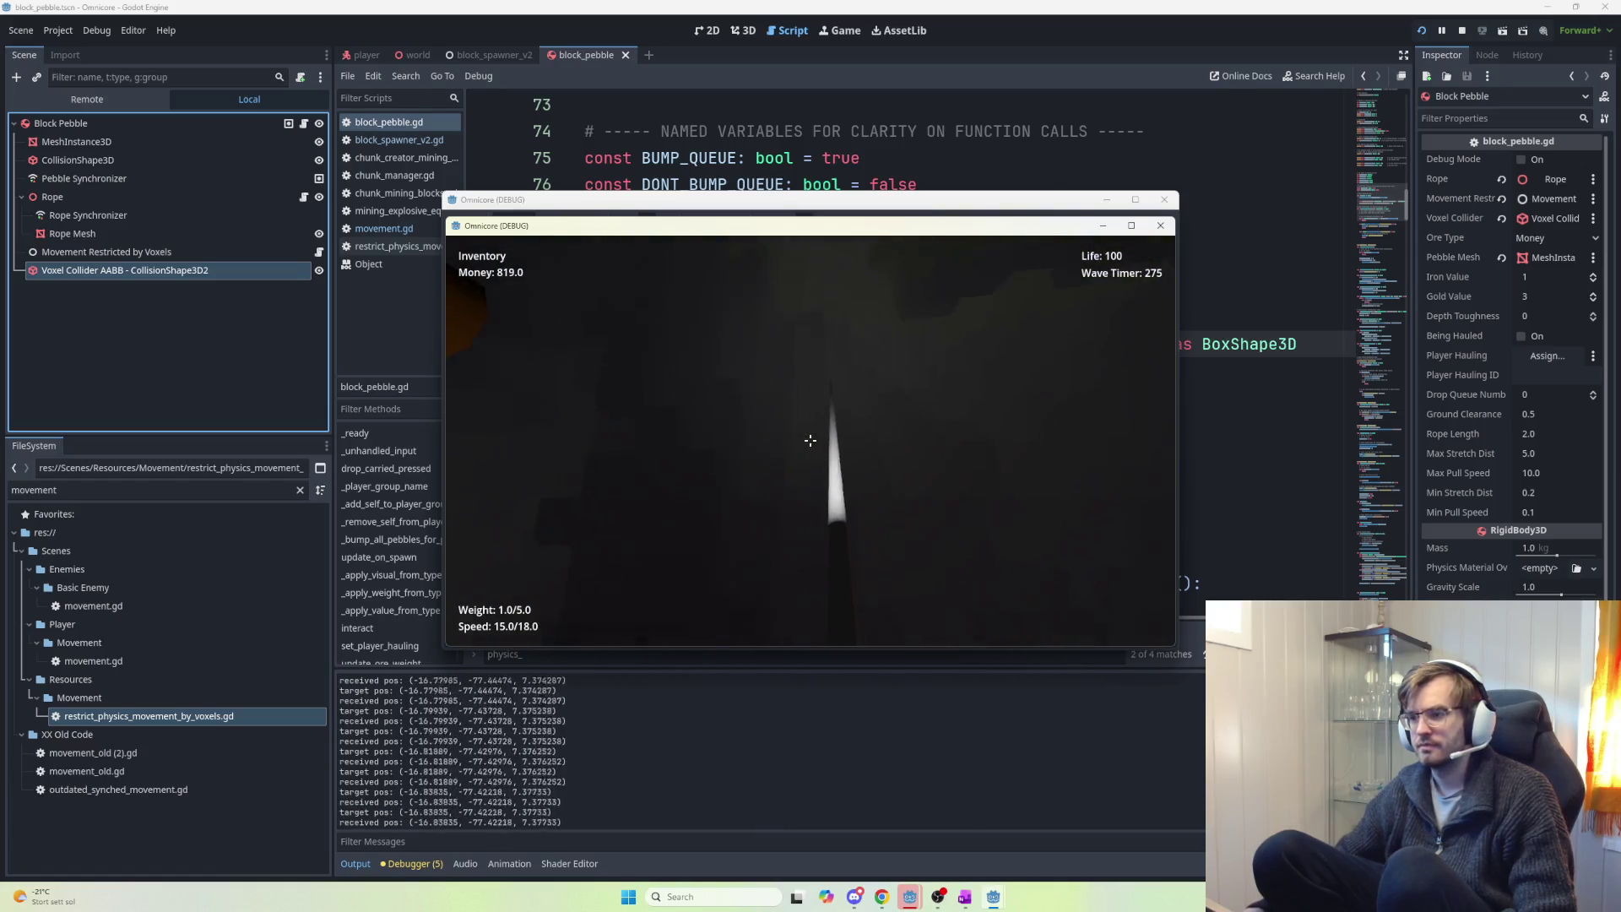
pyautogui.press('w')
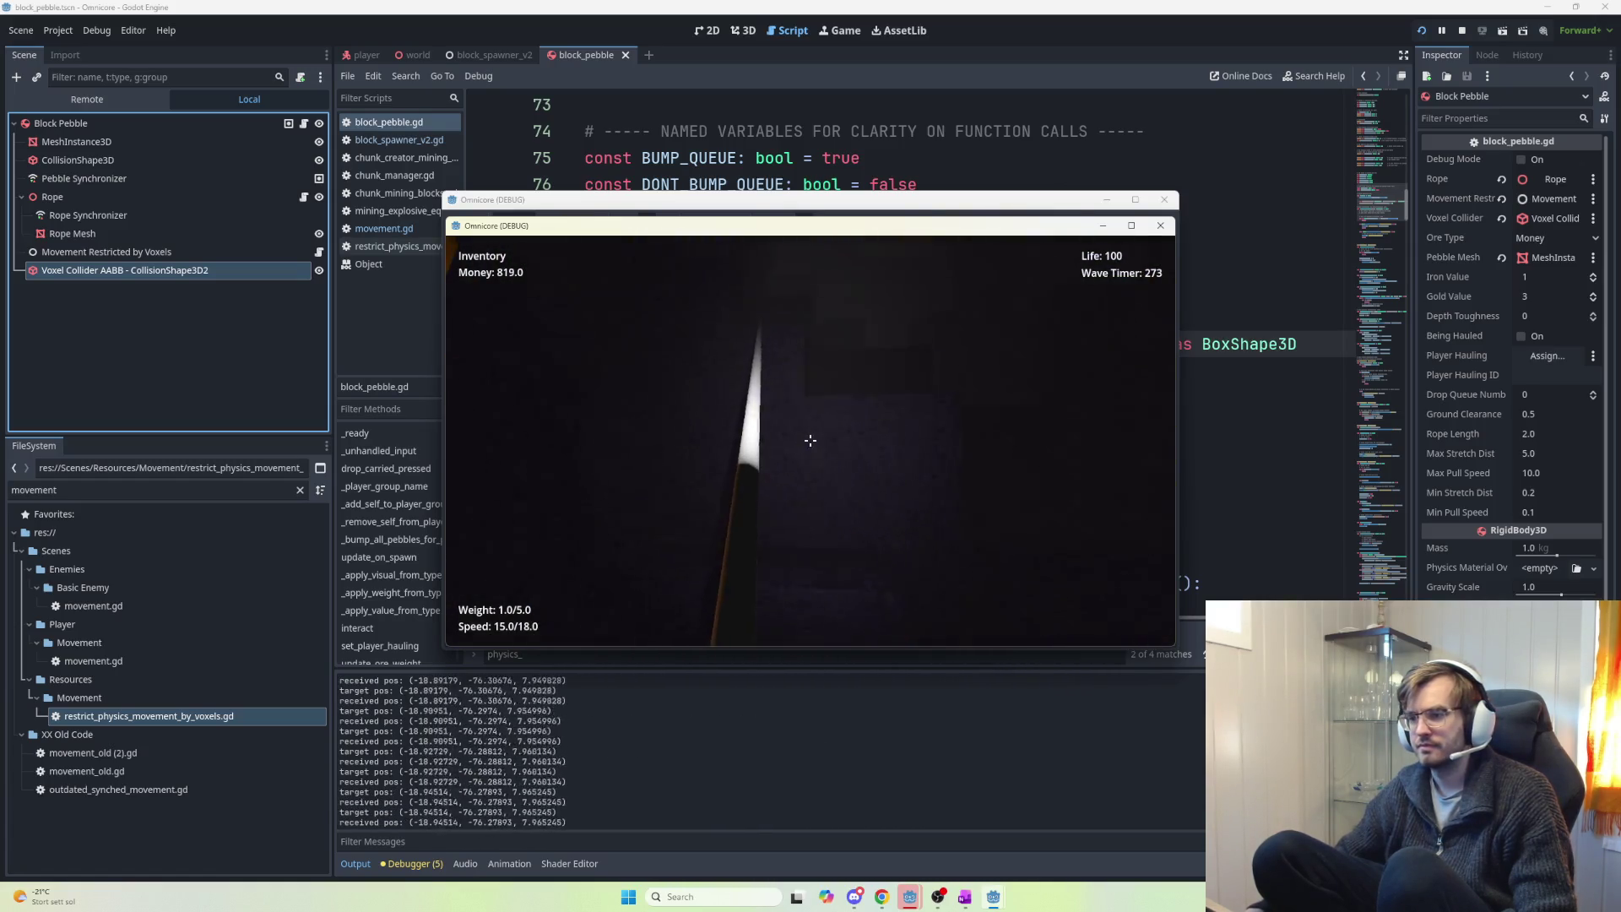
pyautogui.press('w')
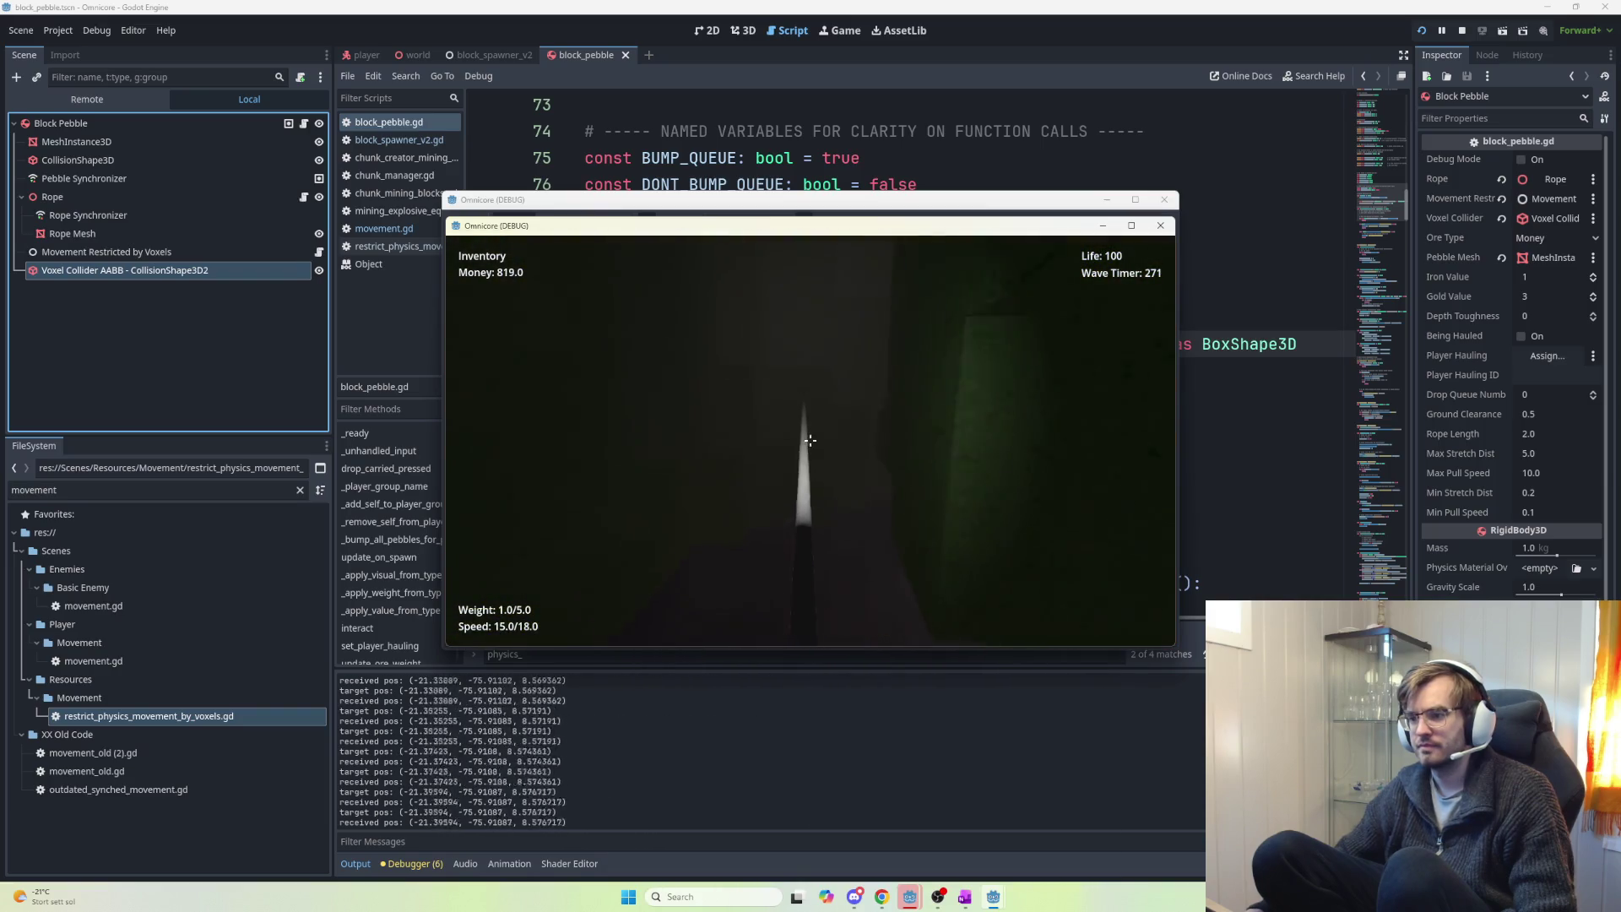
pyautogui.press('F8')
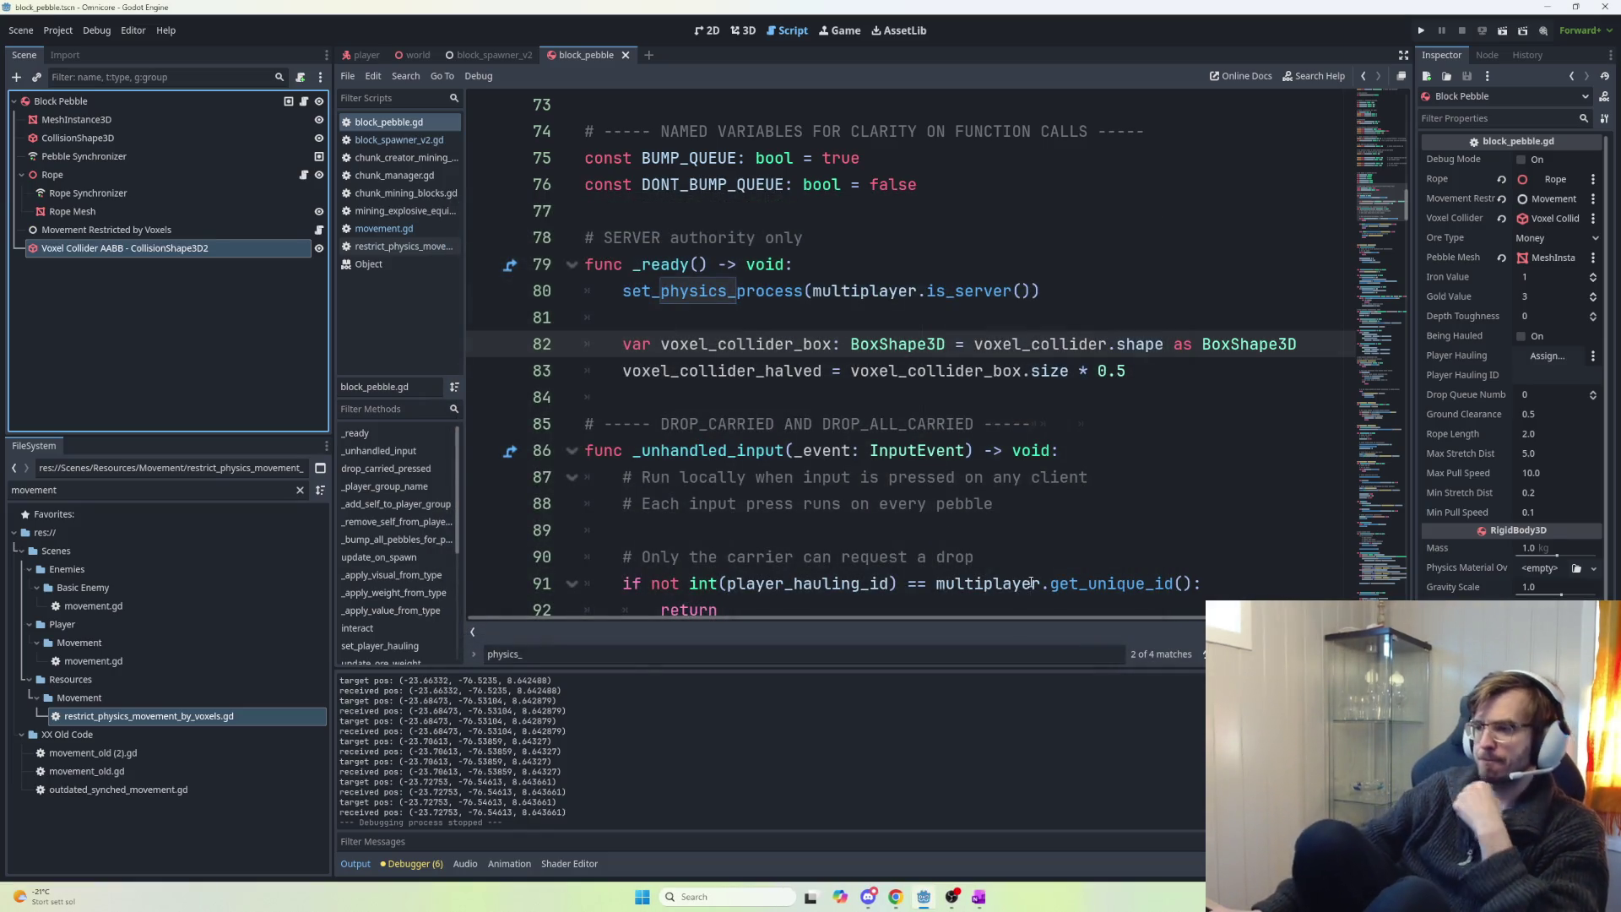
# Scroll block_pebble.gd down to _apply_pull_force and place the caret at the end of line 382
pyautogui.scroll(-8, 1095, 396)
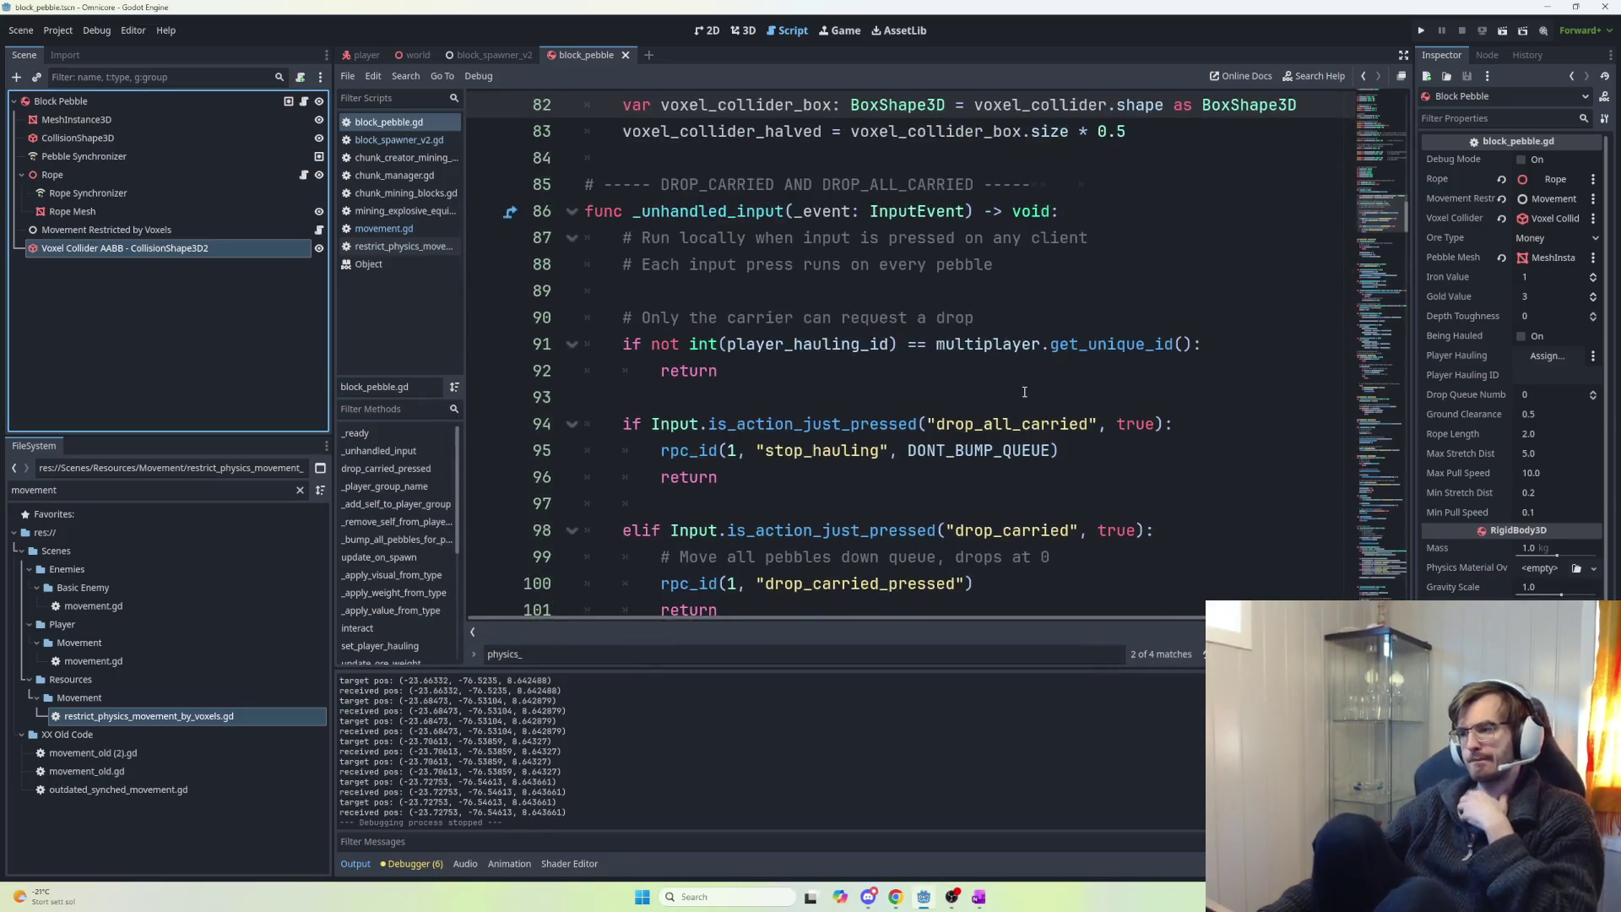
pyautogui.scroll(-6, 1095, 396)
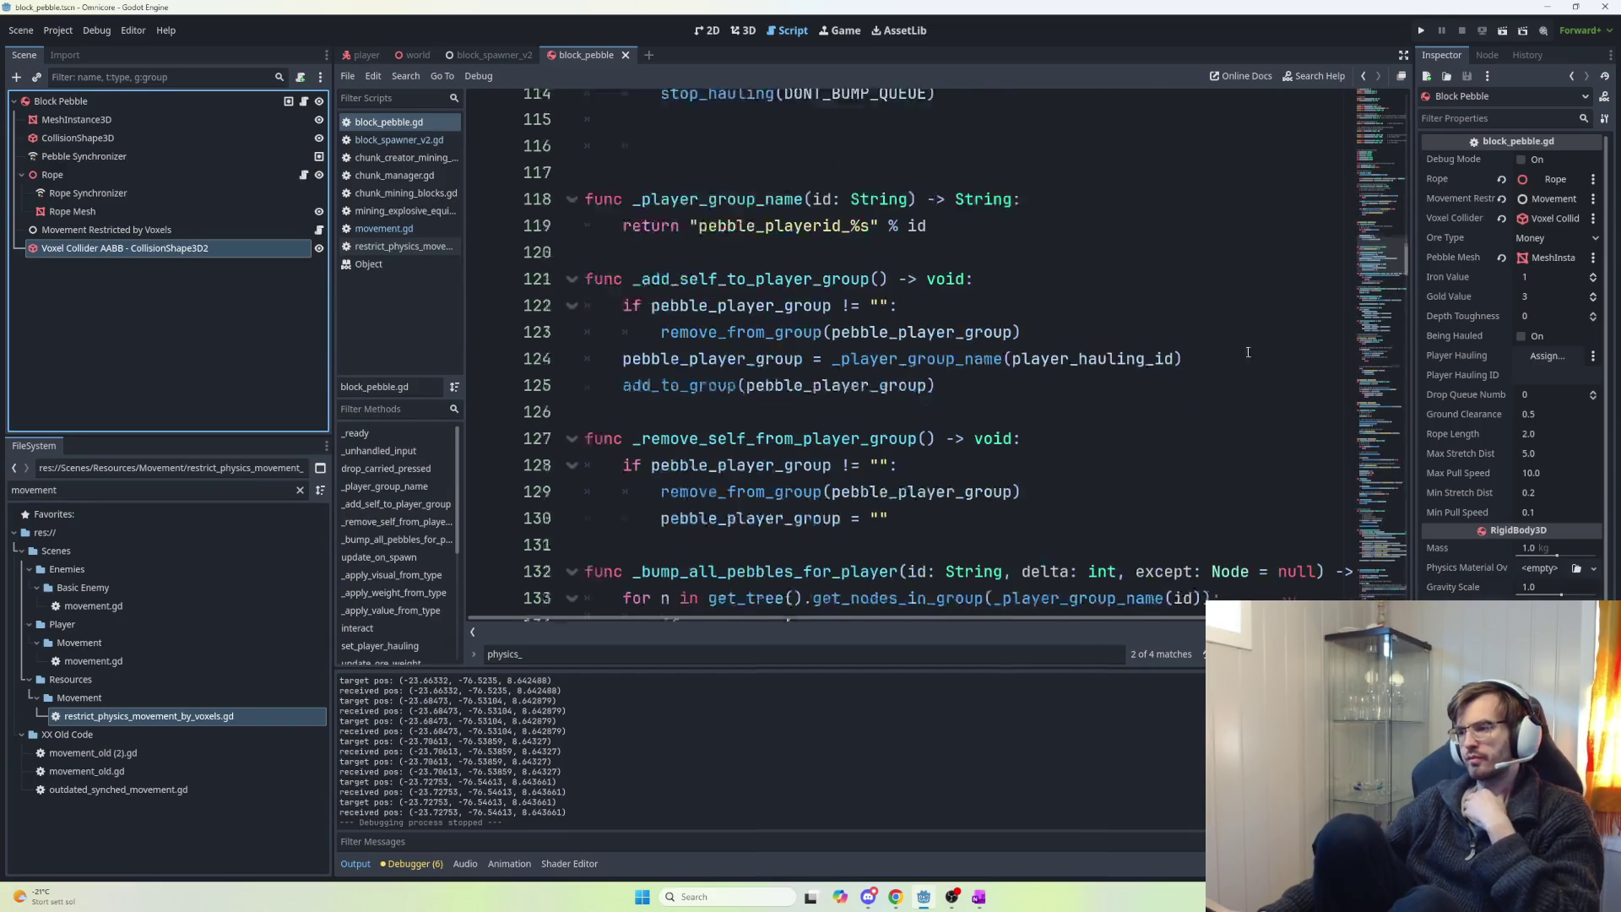
pyautogui.moveTo(1403, 259); pyautogui.dragTo(1403, 591)
pyautogui.scroll(5, 1373, 581)
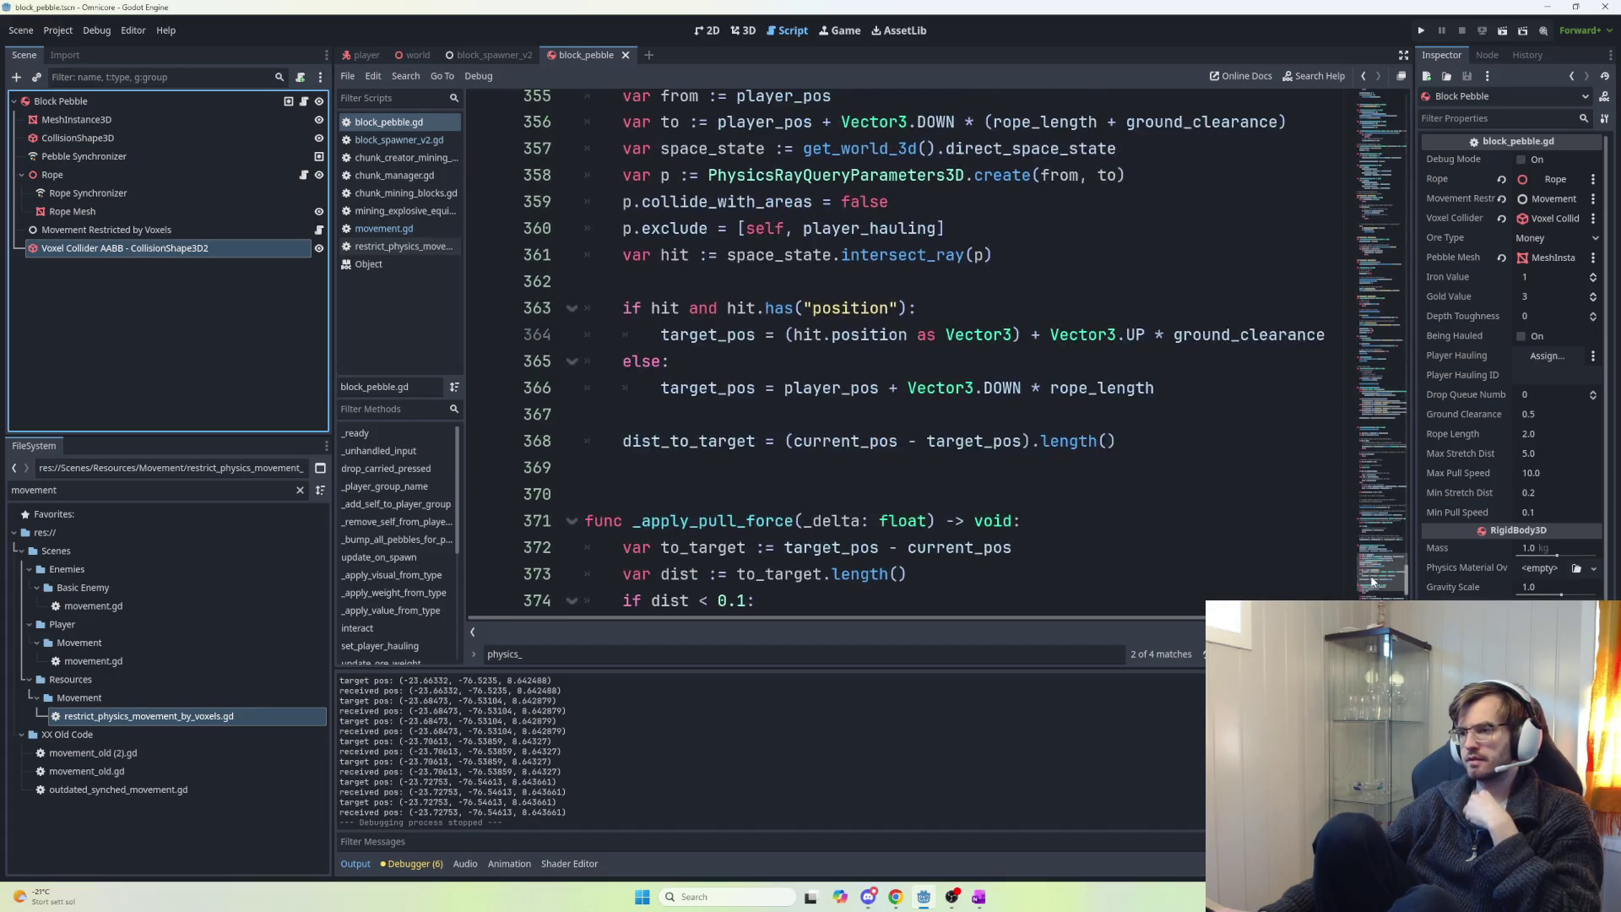
pyautogui.scroll(4, 1374, 581)
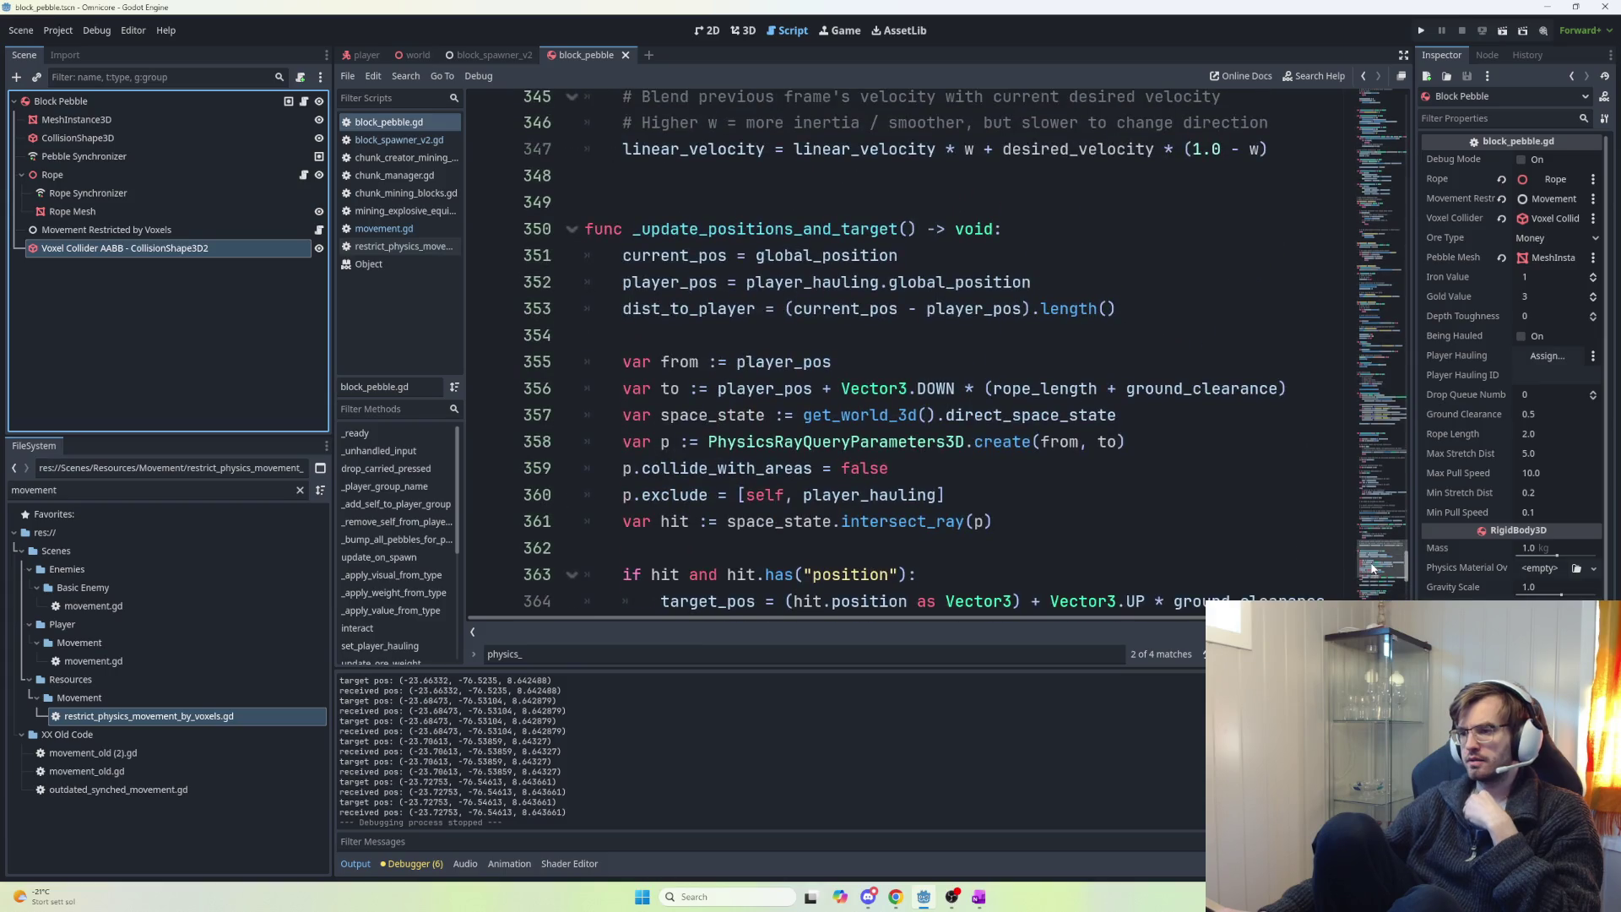
pyautogui.scroll(5, 1374, 568)
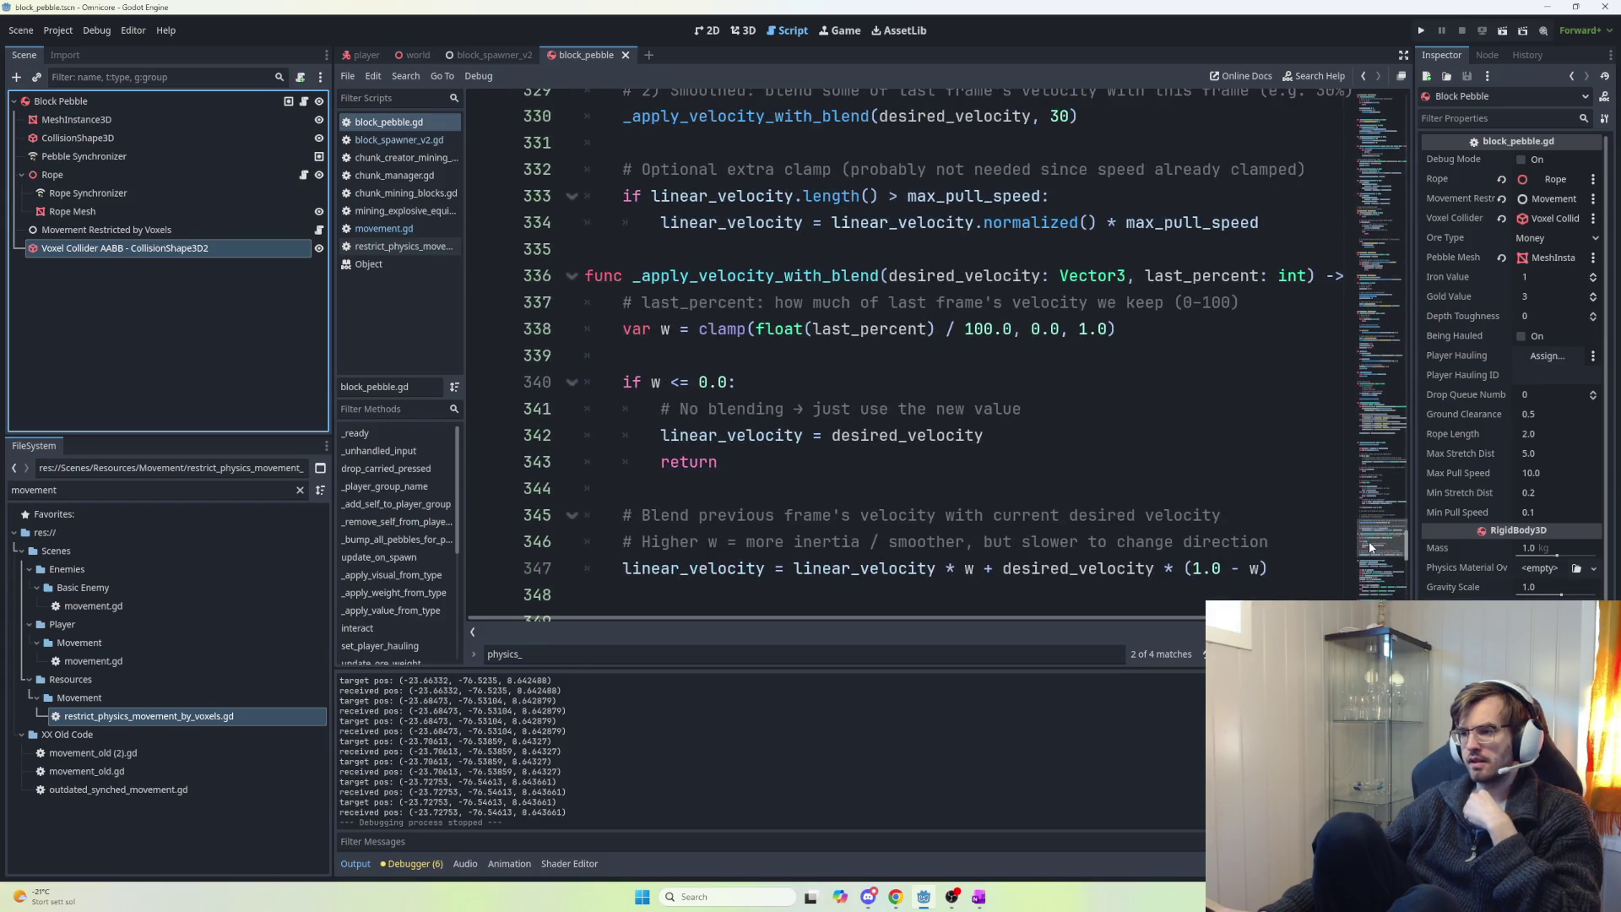
pyautogui.scroll(-13, 1369, 548)
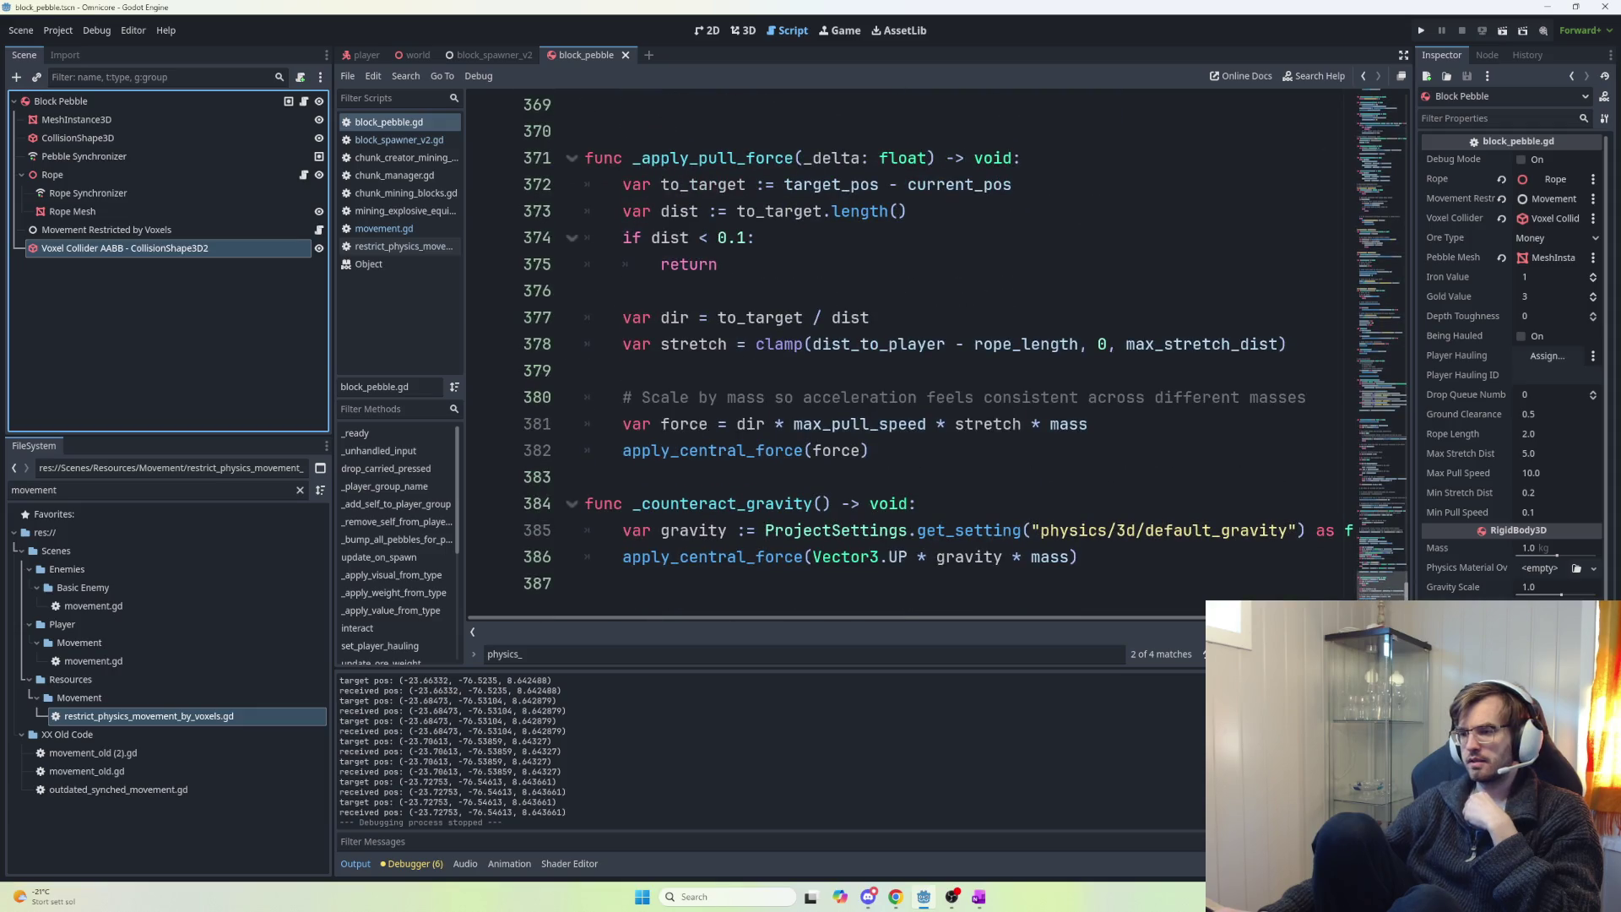
pyautogui.click(968, 449)
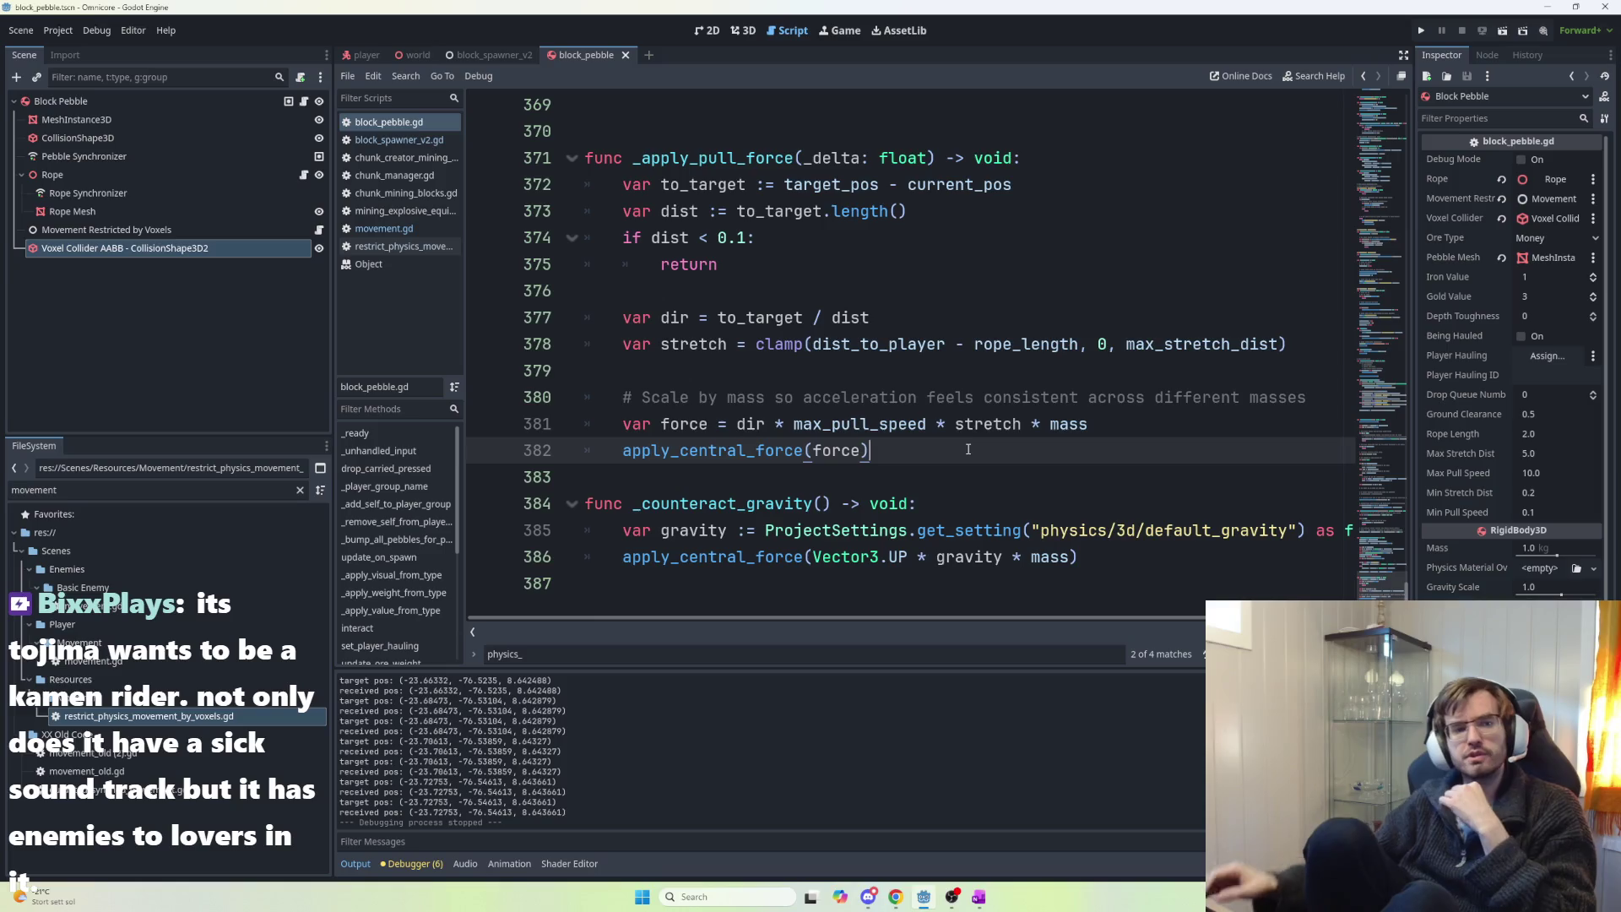
pyautogui.moveTo(896, 896)
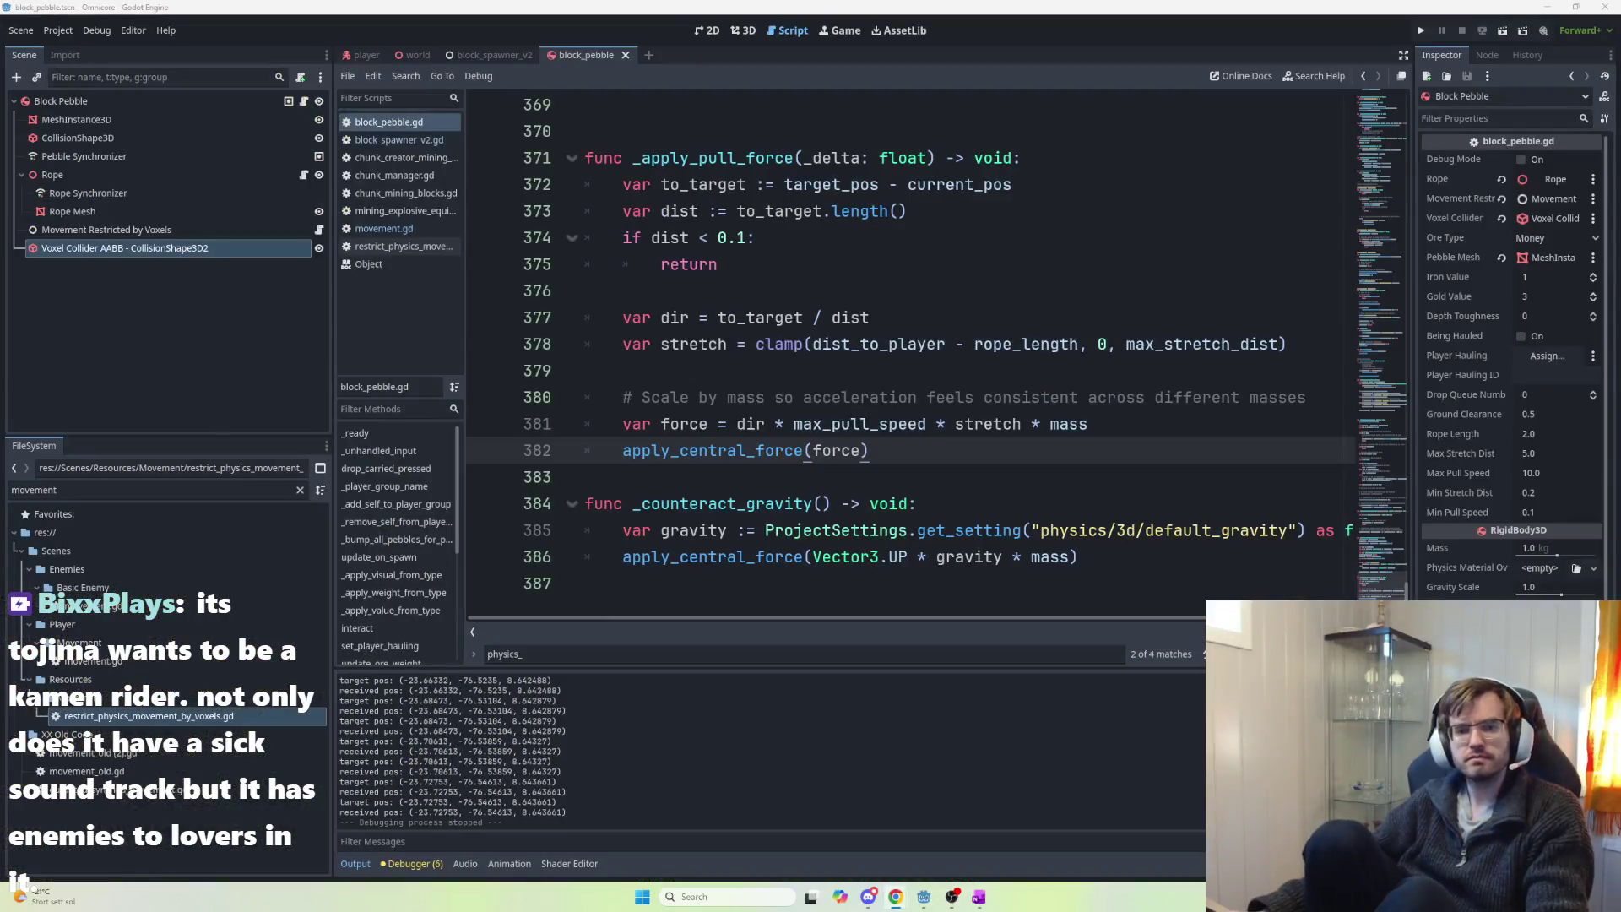
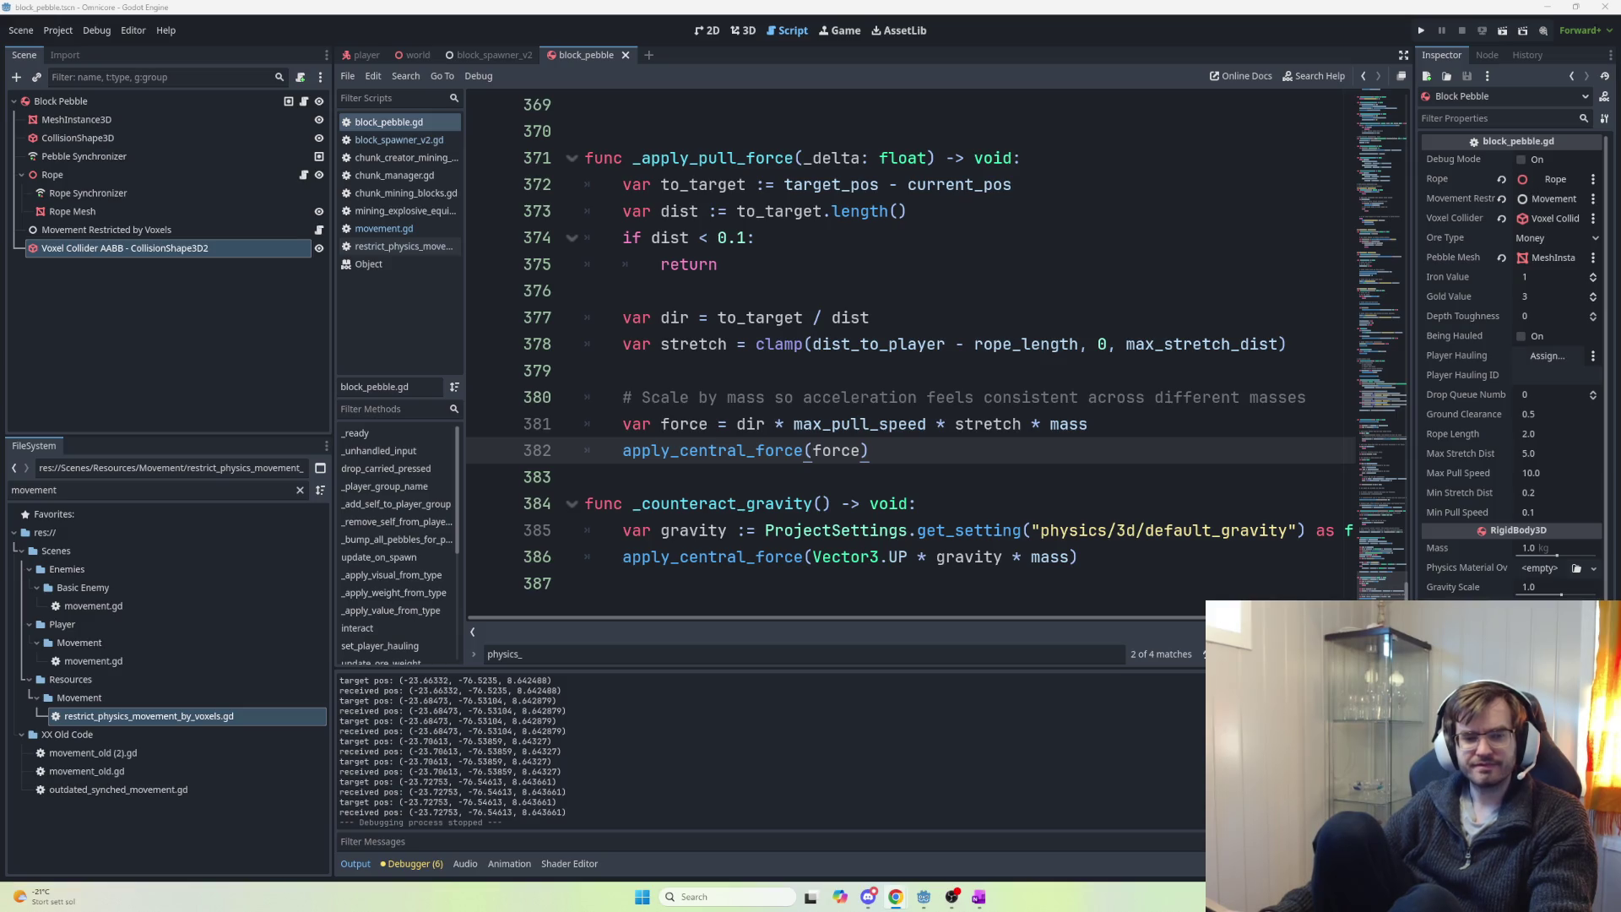
# Select the early-return distance check on lines 374–375 of block_pebble.gd
pyautogui.scroll(3, 954, 500)
pyautogui.scroll(-3, 955, 501)
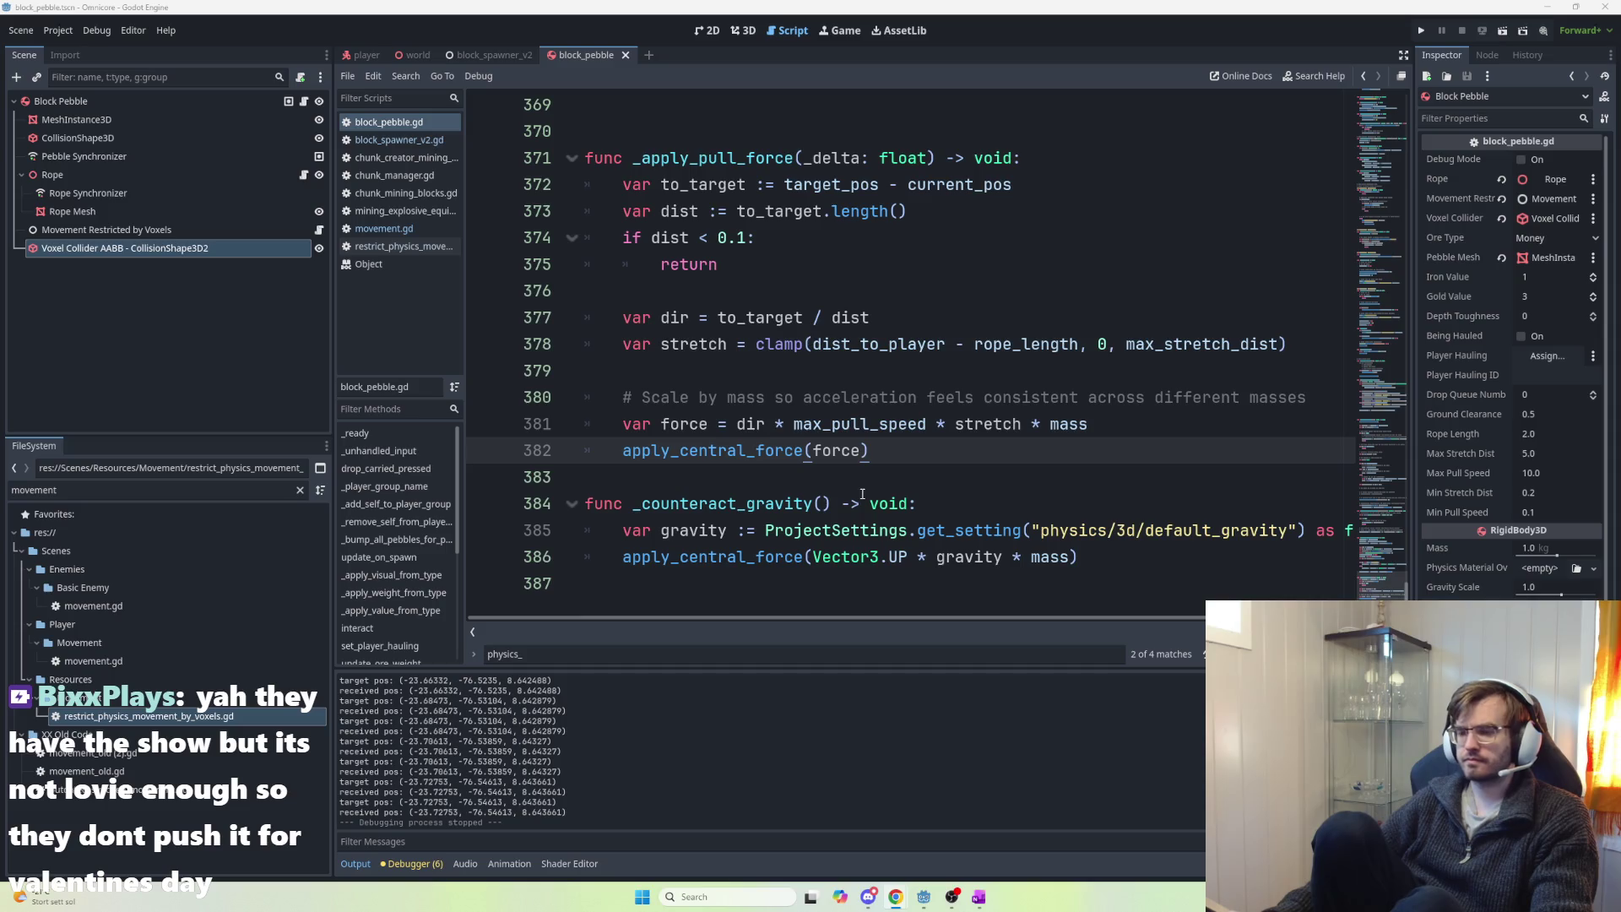
pyautogui.moveTo(722, 264); pyautogui.dragTo(622, 238)
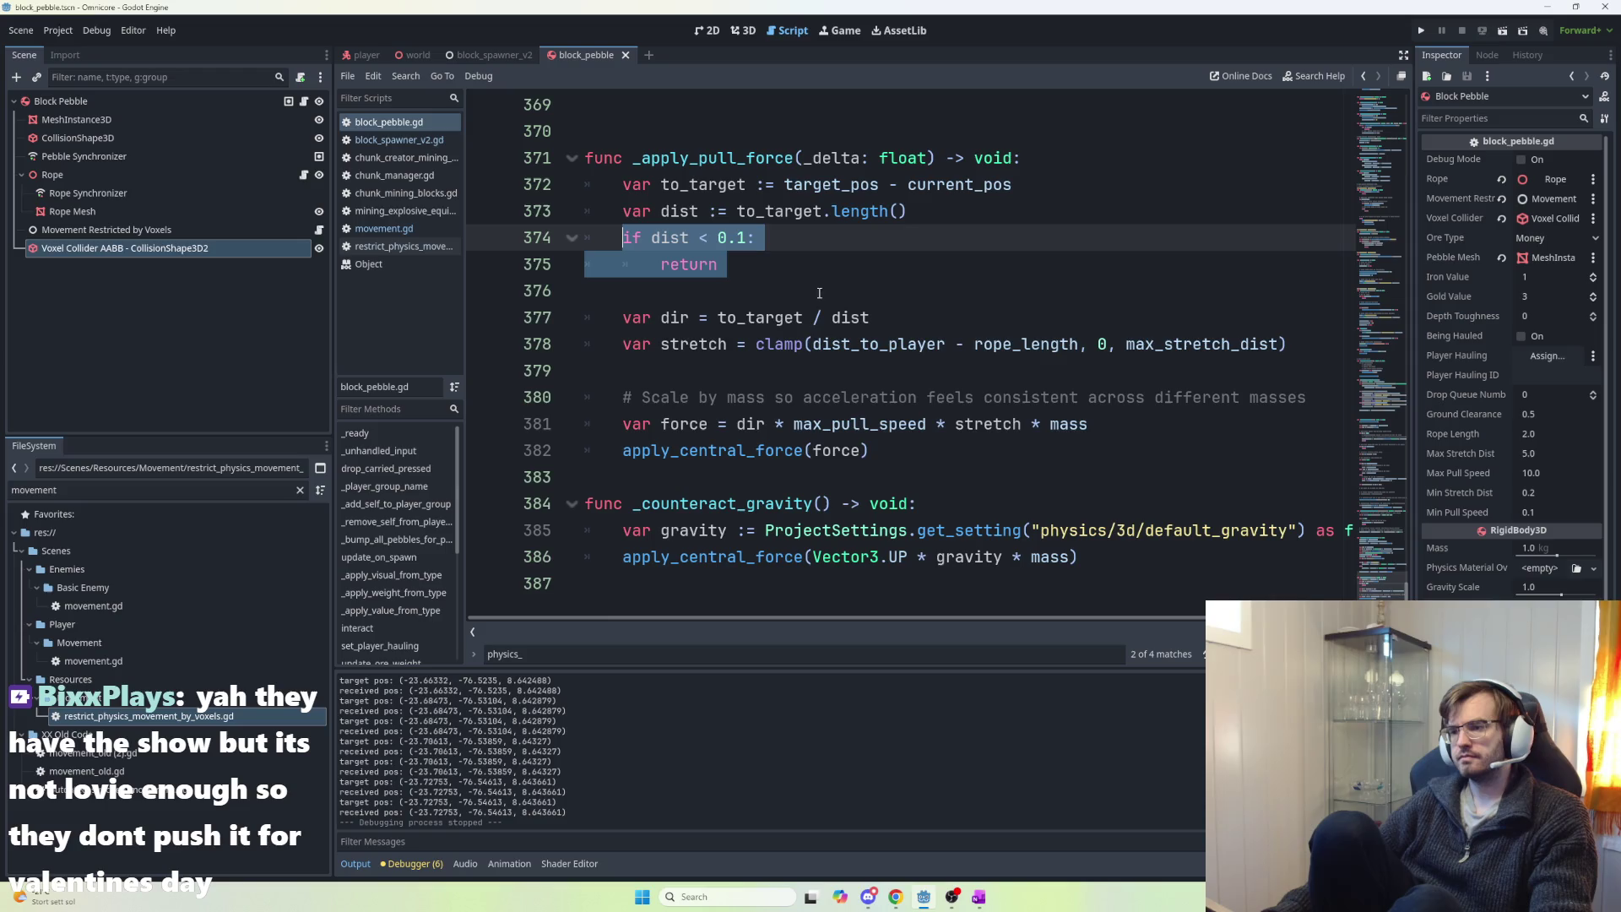
# Scroll up to the drop_carried input handling around line 92 and launch the game with F5
pyautogui.scroll(12, 567, 290)
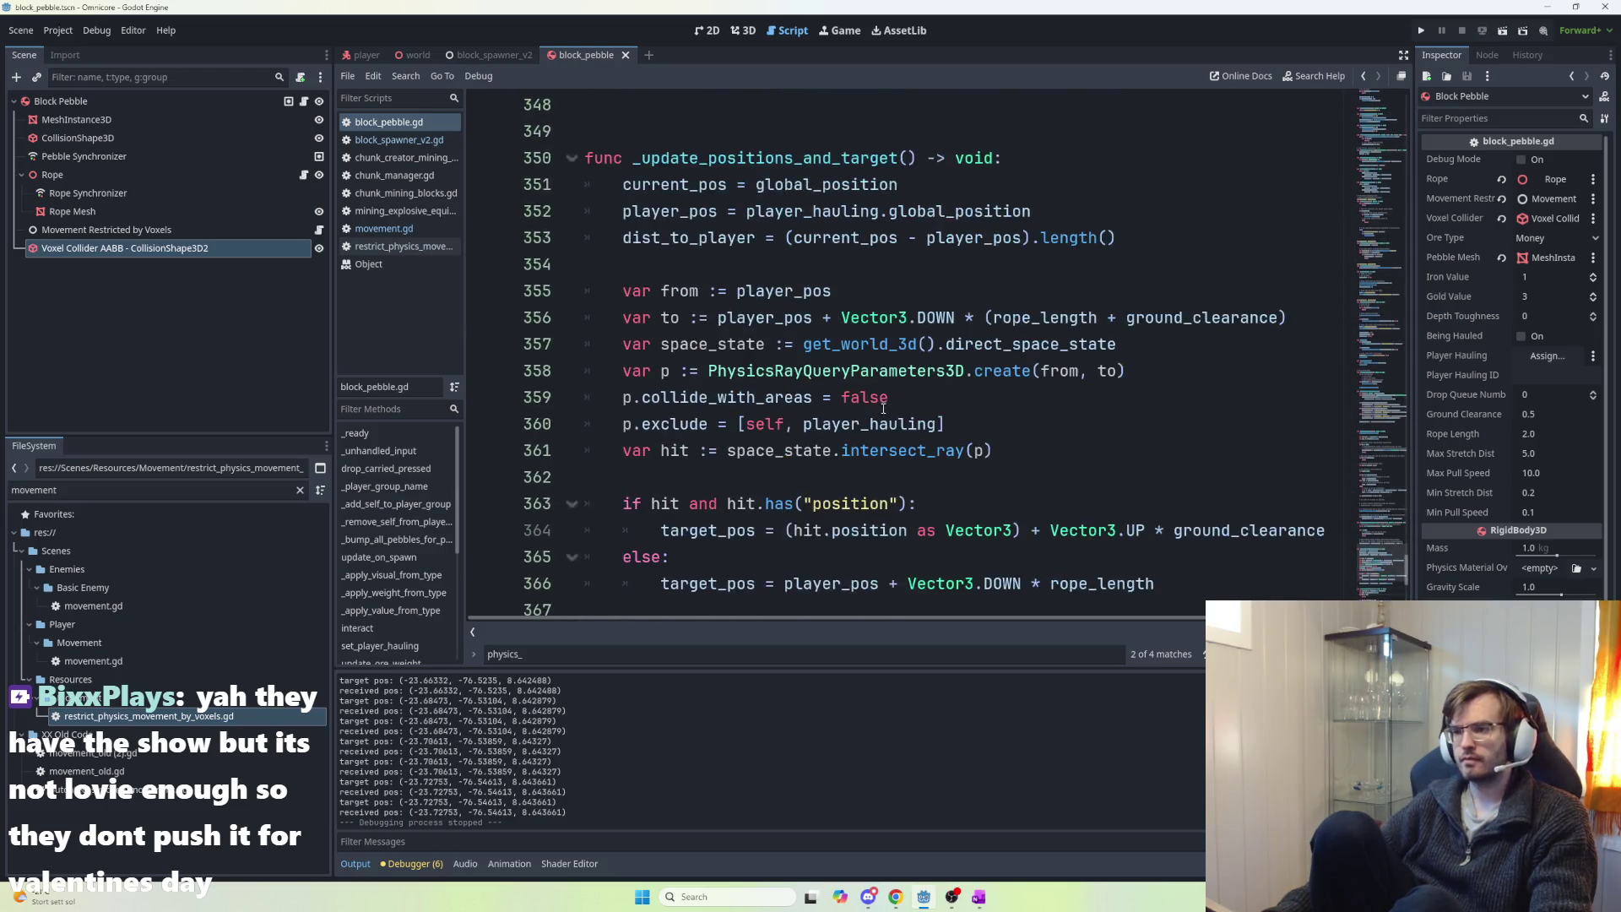
pyautogui.scroll(3, 886, 413)
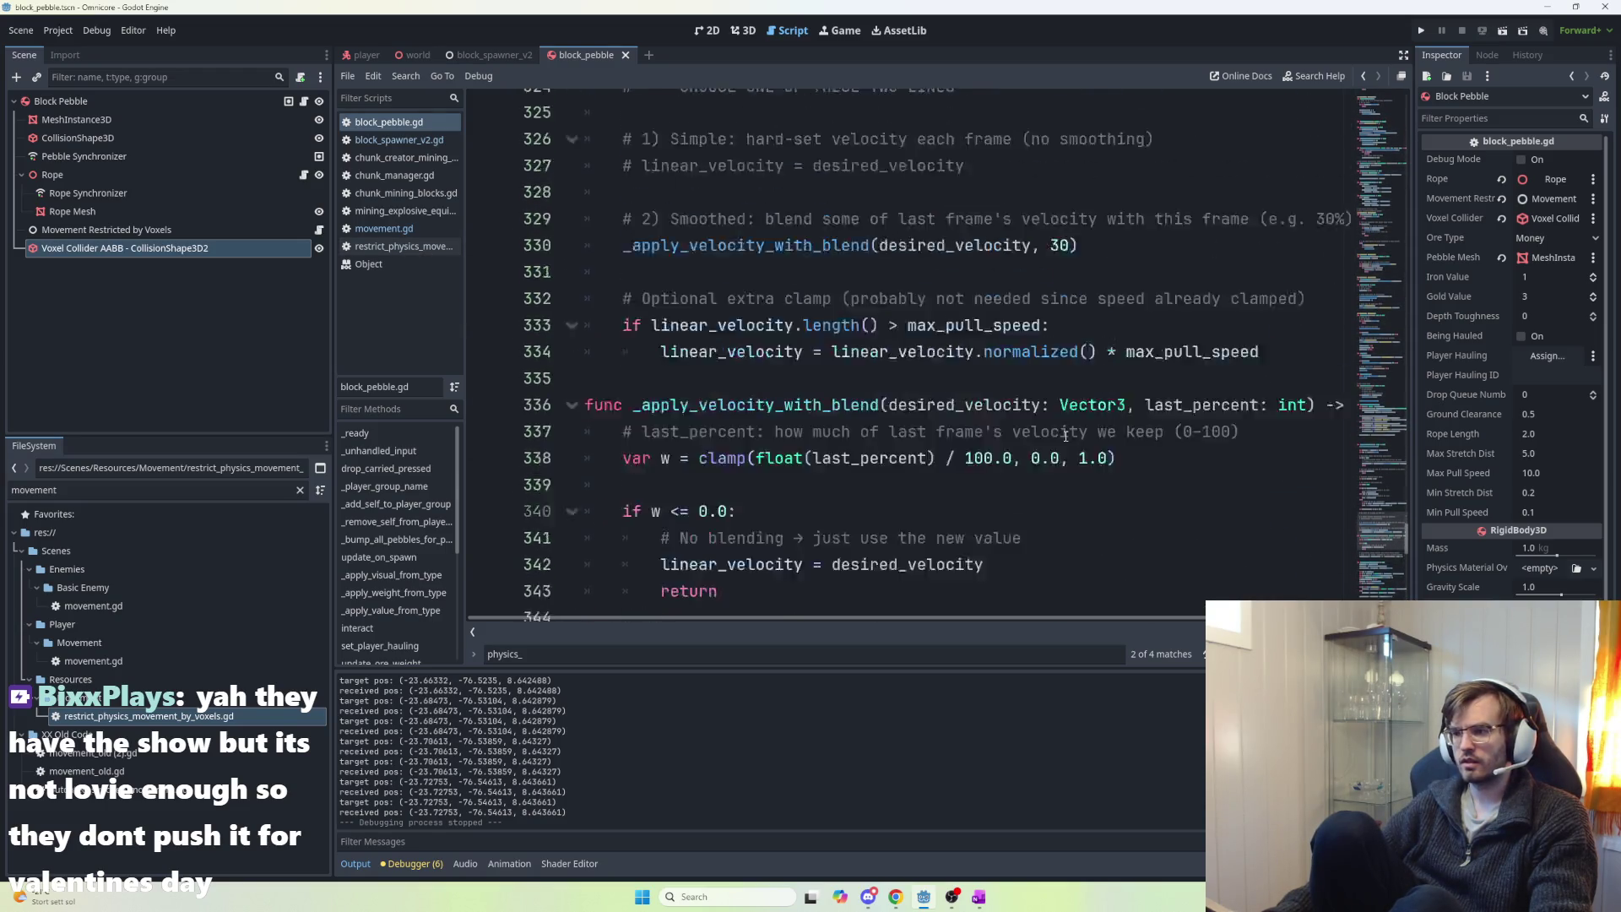
pyautogui.moveTo(1407, 540)
pyautogui.mouseDown()
pyautogui.moveTo(1415, 139)
pyautogui.moveTo(1438, 253)
pyautogui.moveTo(1437, 231)
pyautogui.mouseUp()
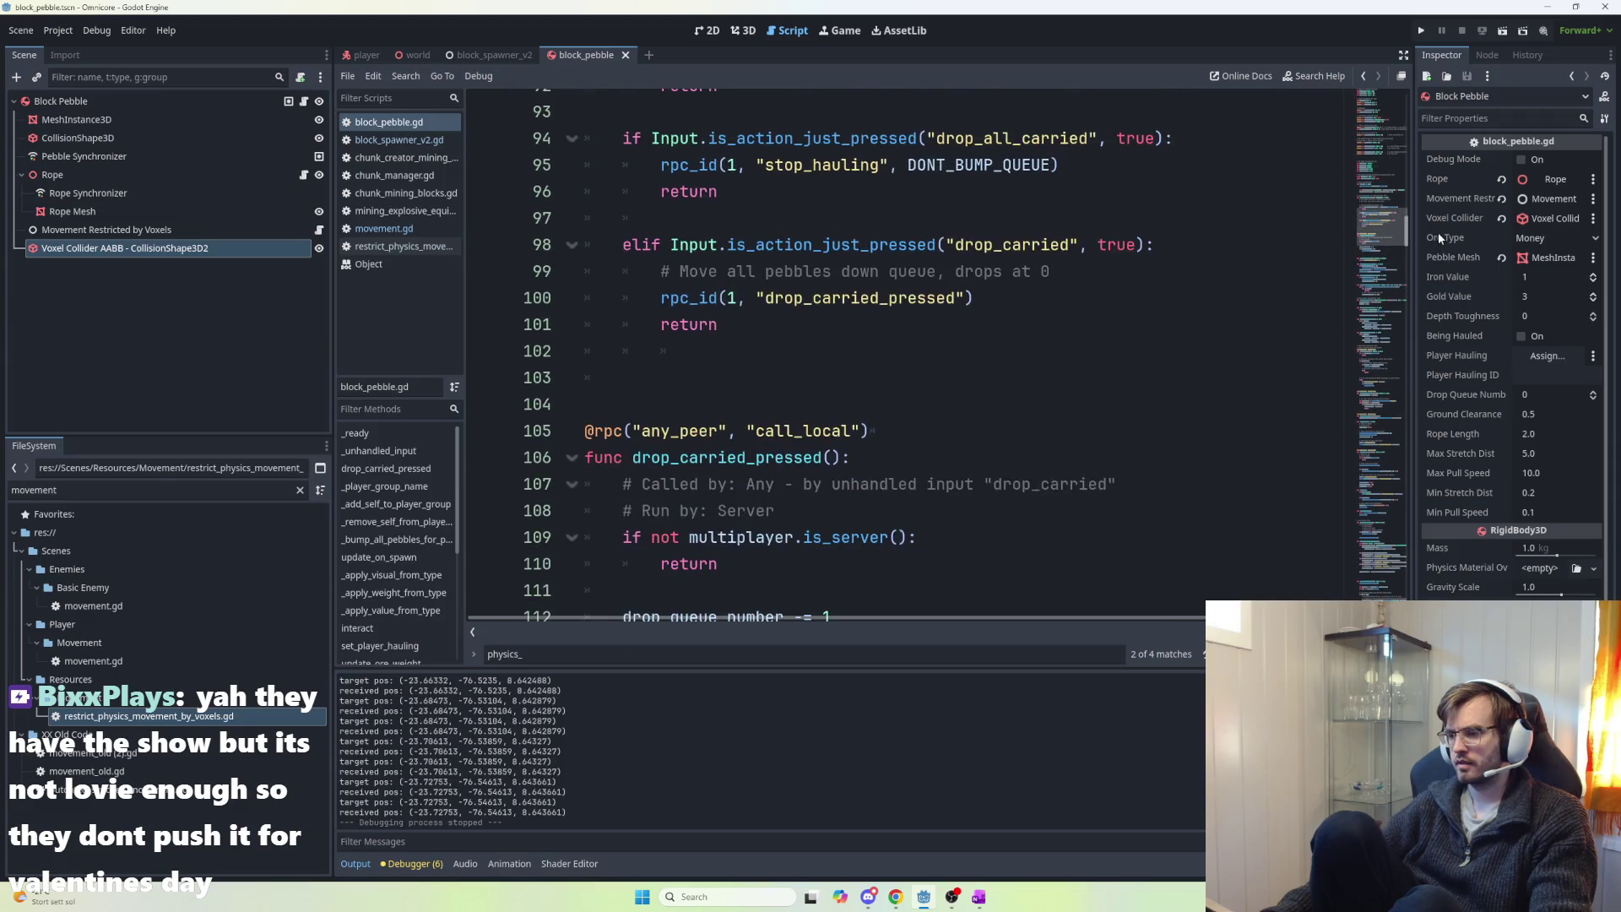
pyautogui.press('F5')
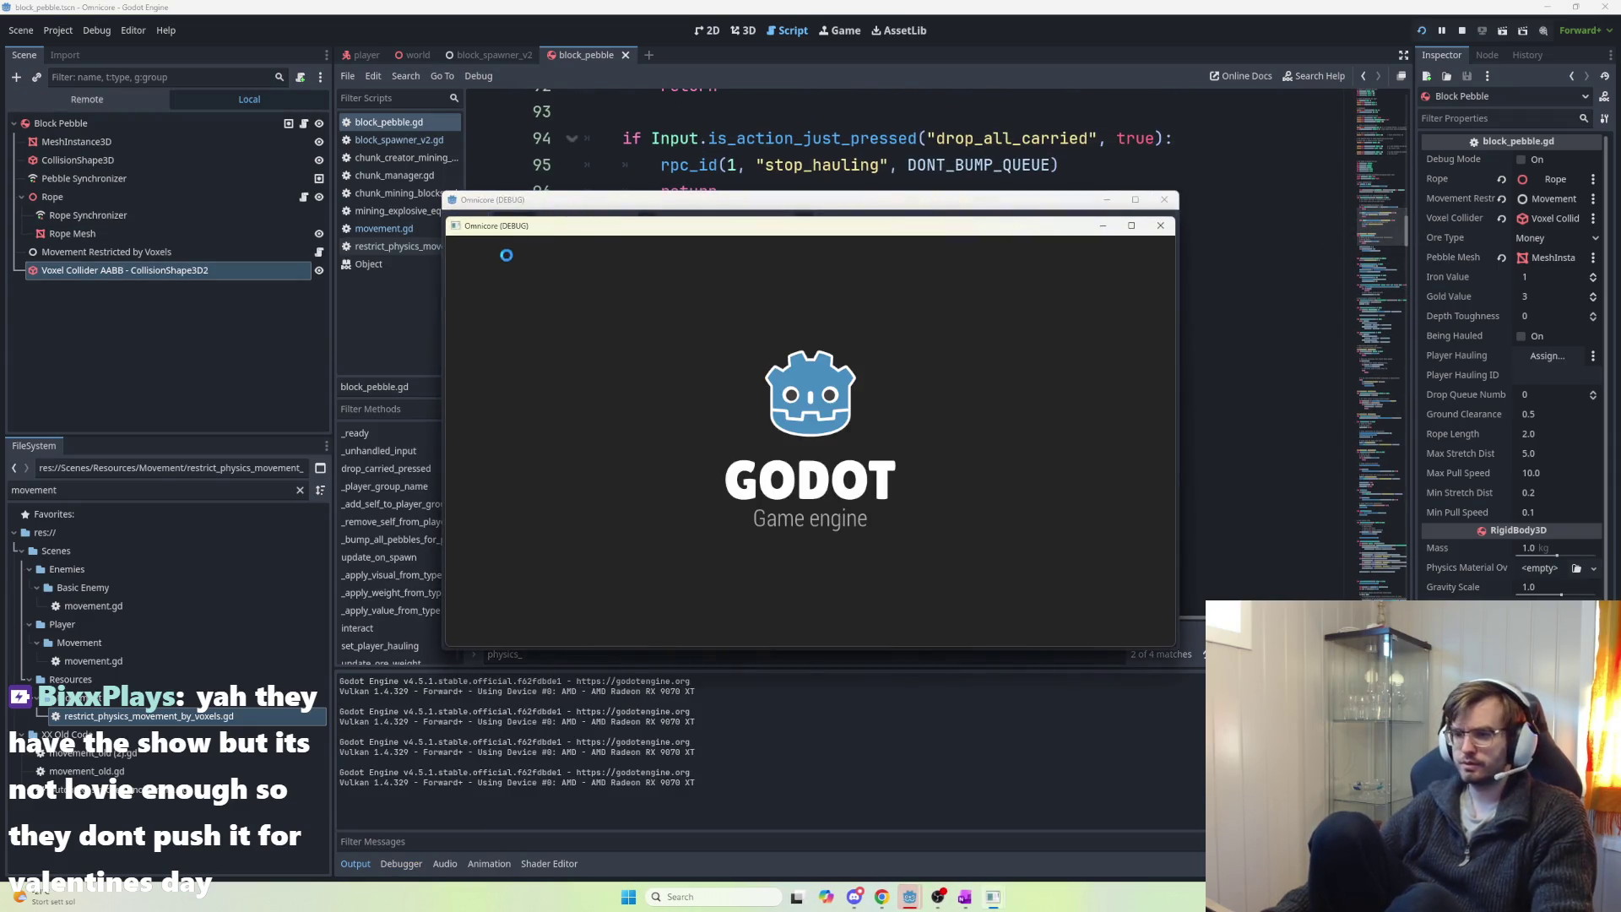
# Host a game session, walk to the red pebble and pick it up to haul
pyautogui.click(488, 247)
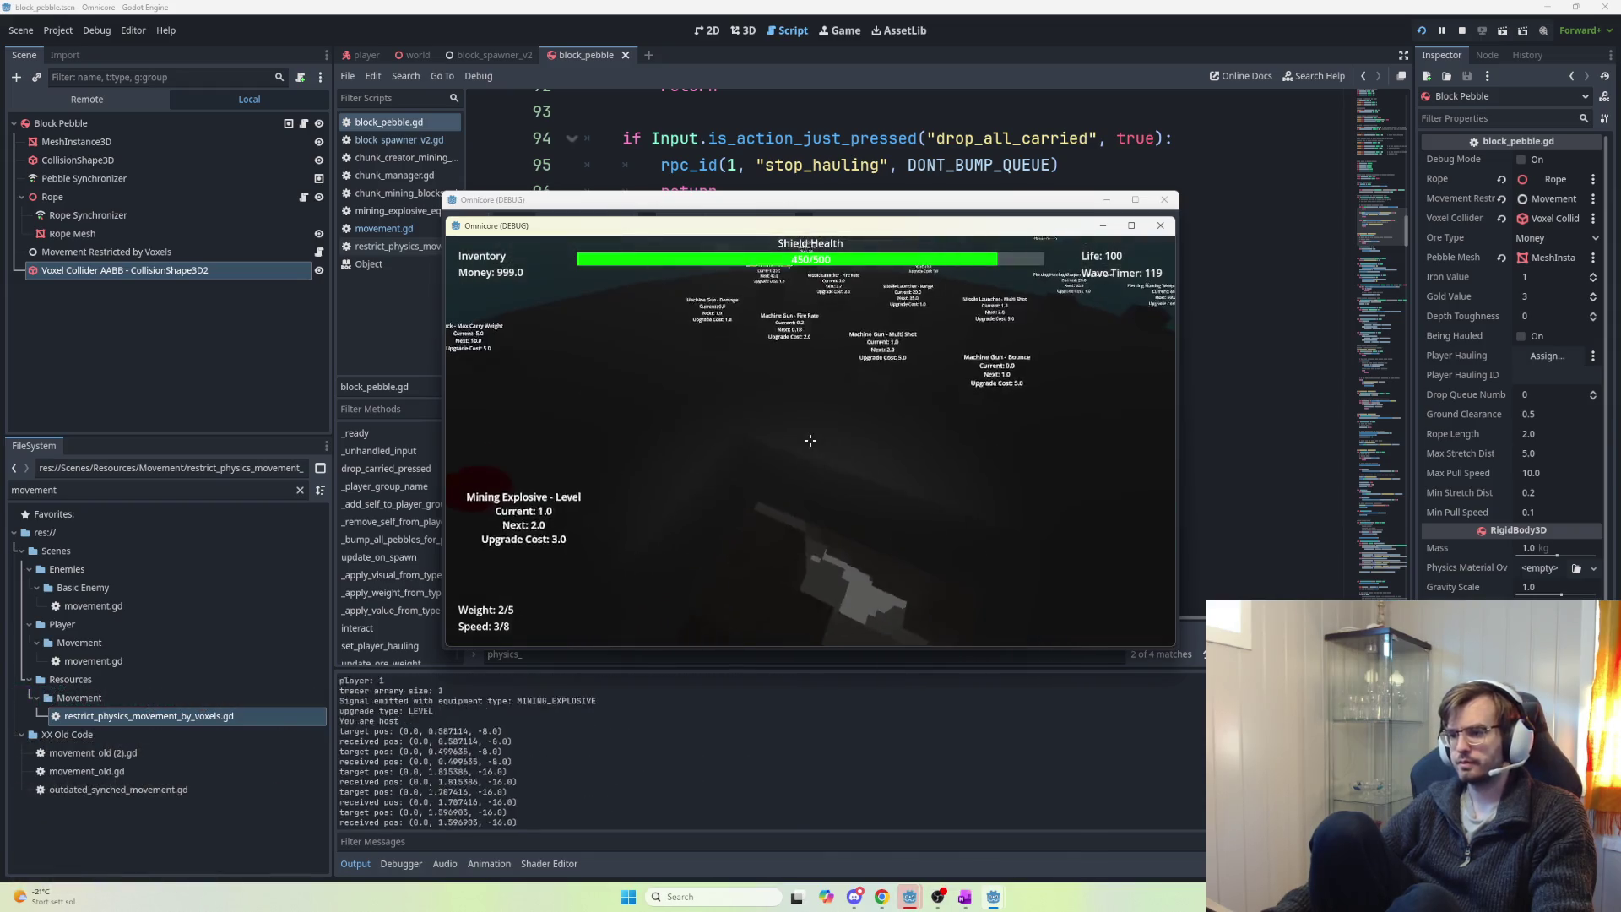
pyautogui.press('w')
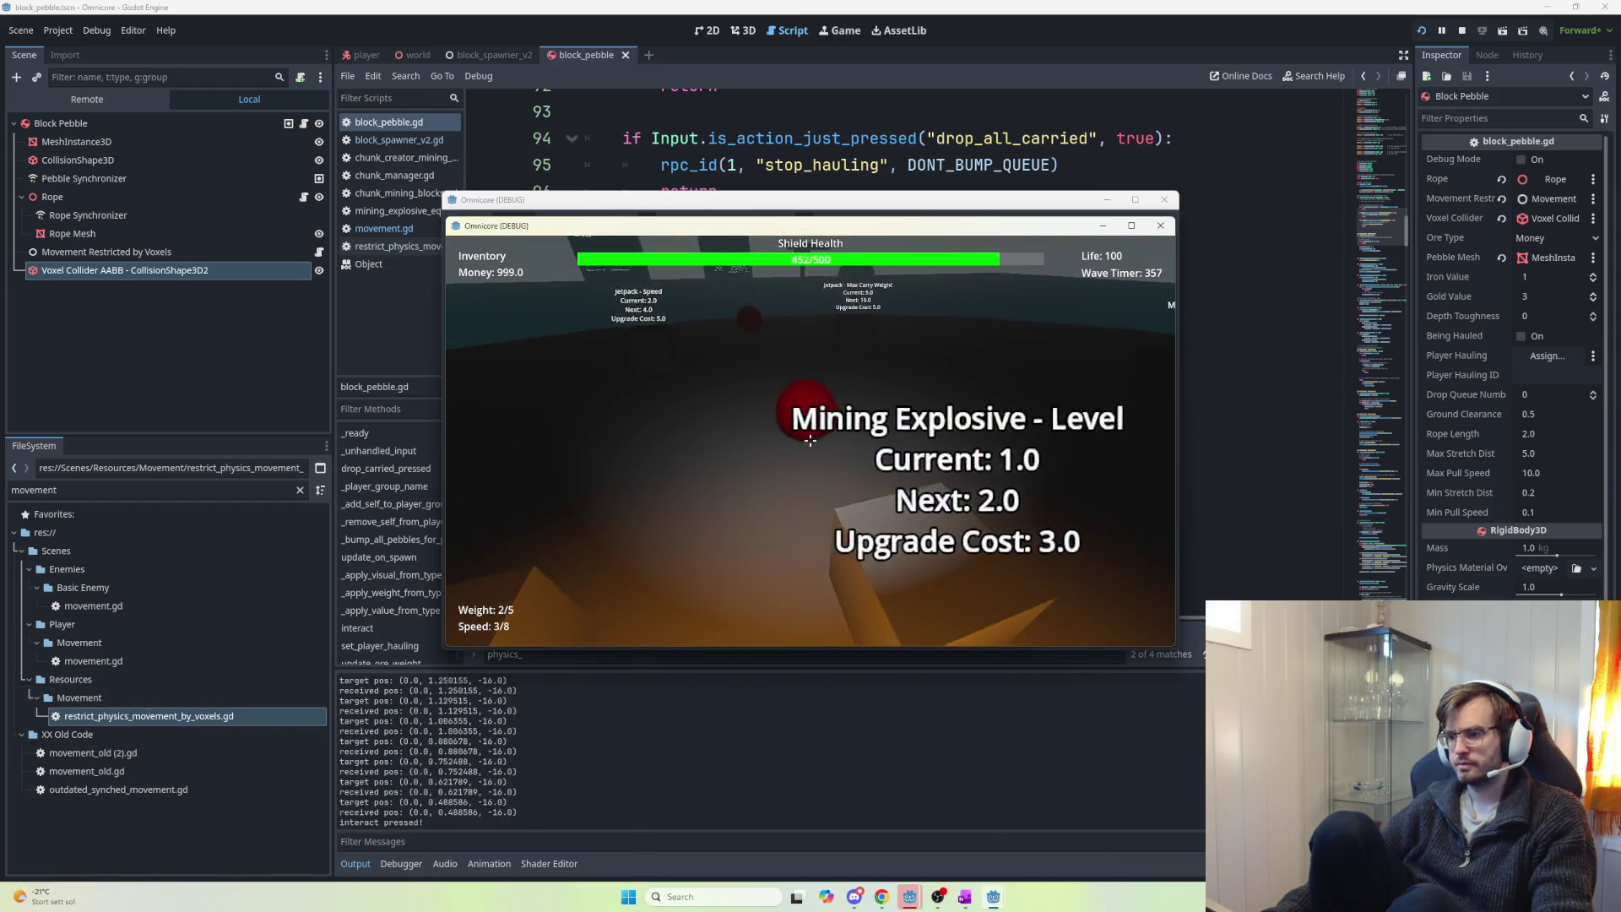
pyautogui.press('e')
pyautogui.press('e')
pyautogui.press('e')
pyautogui.press('w')
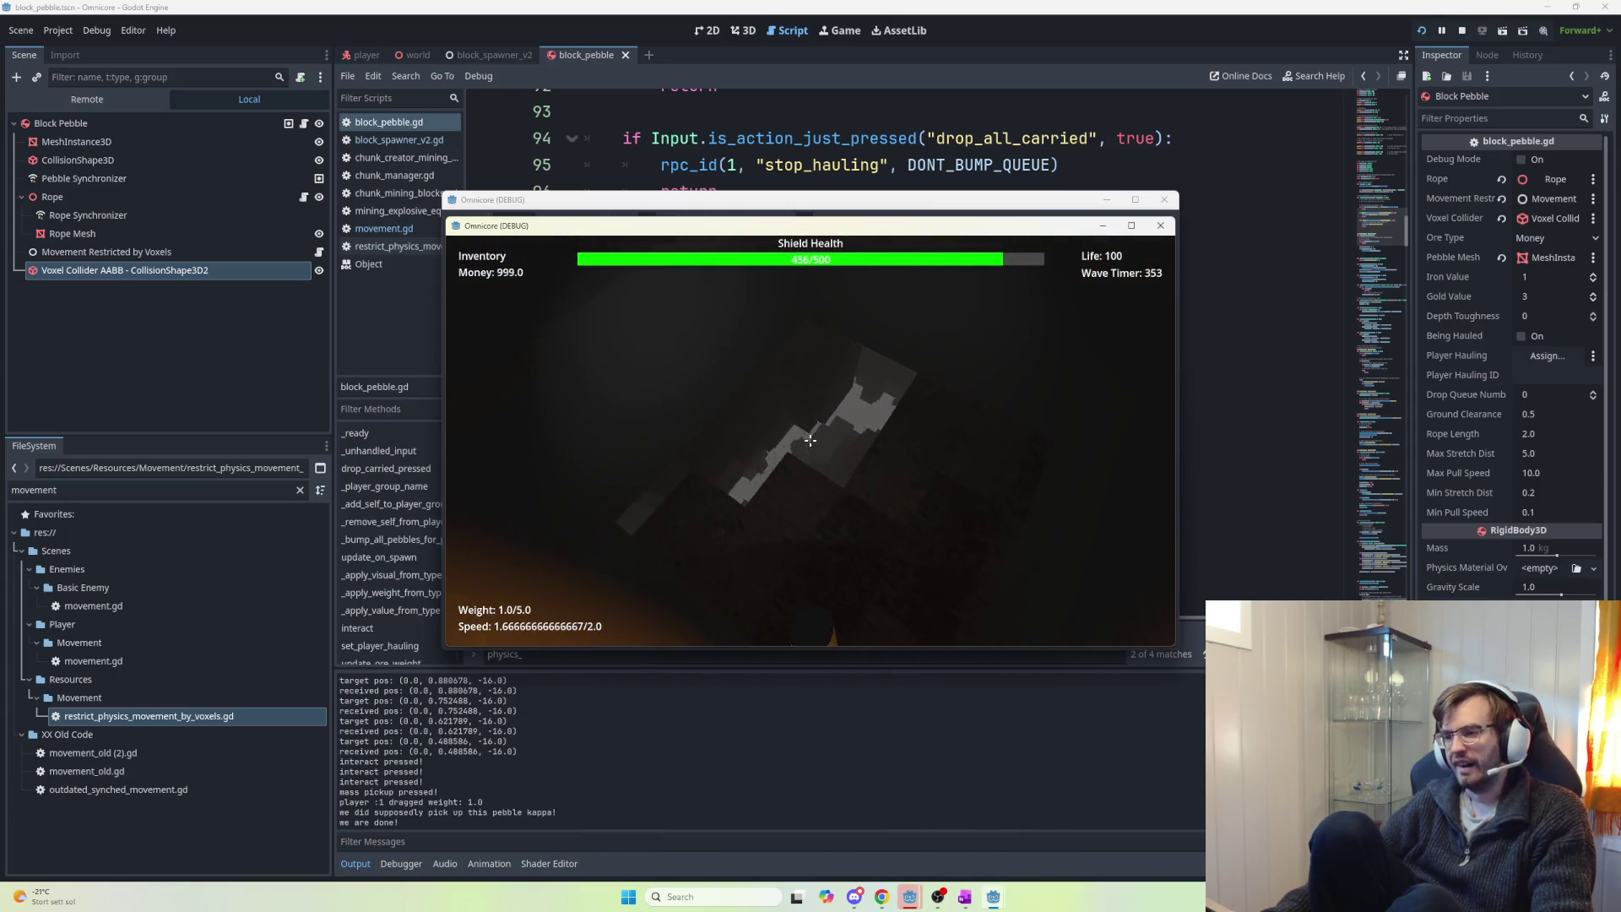
pyautogui.moveTo(811, 440)
pyautogui.press('w')
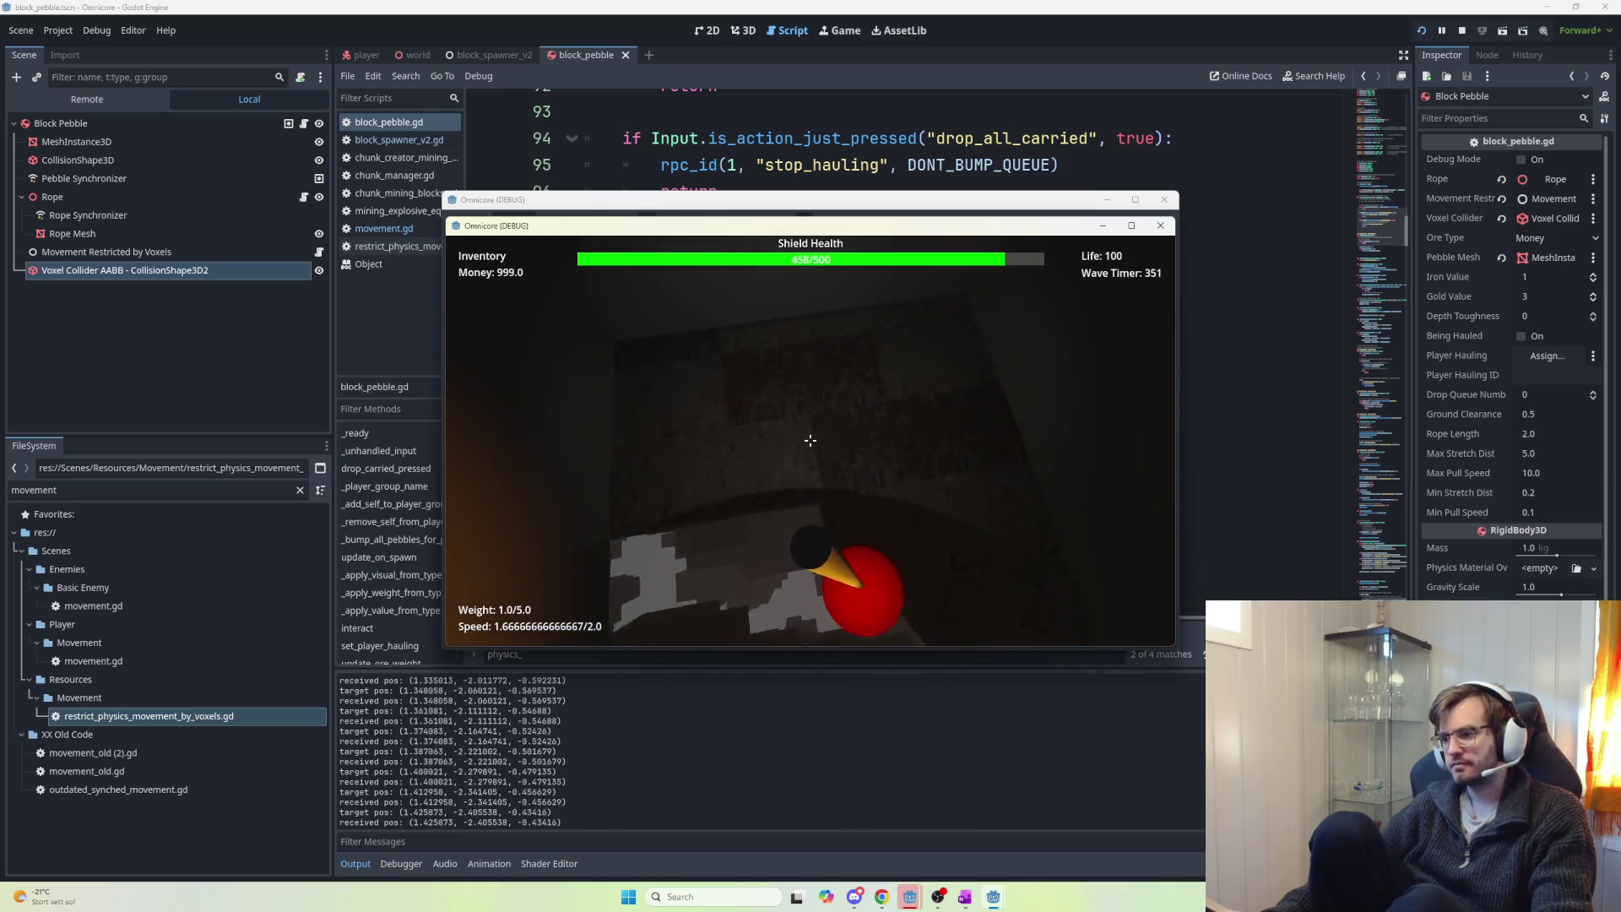
pyautogui.press('w')
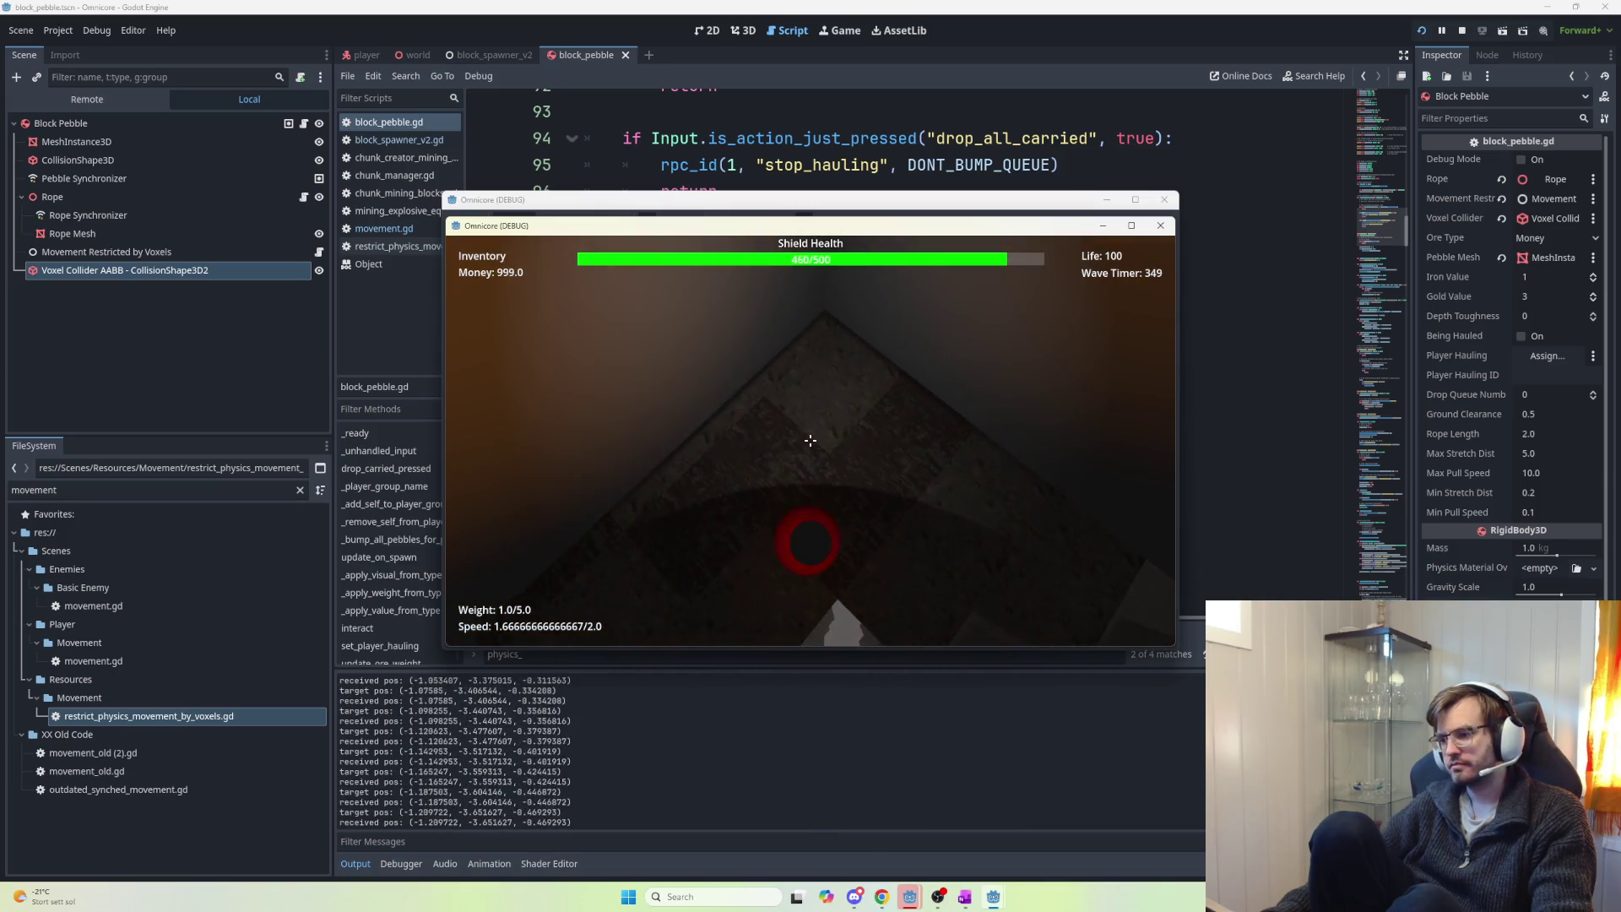
# Drag the pebble through the dark terrain, under the overhang and around the stone pillar
pyautogui.press('s')
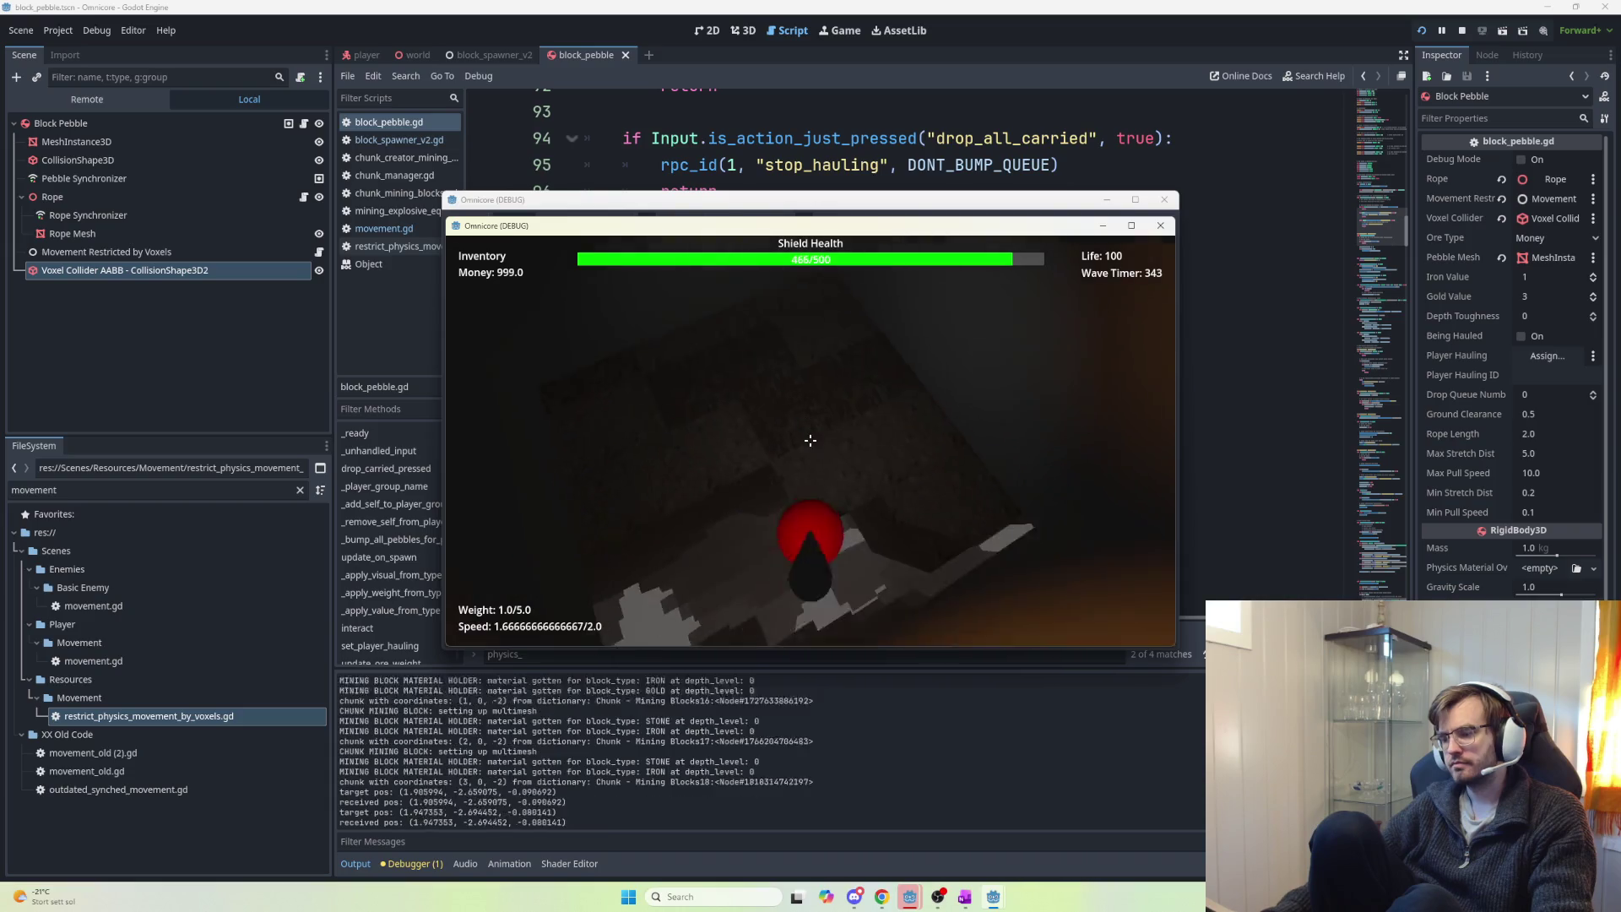
pyautogui.press('w')
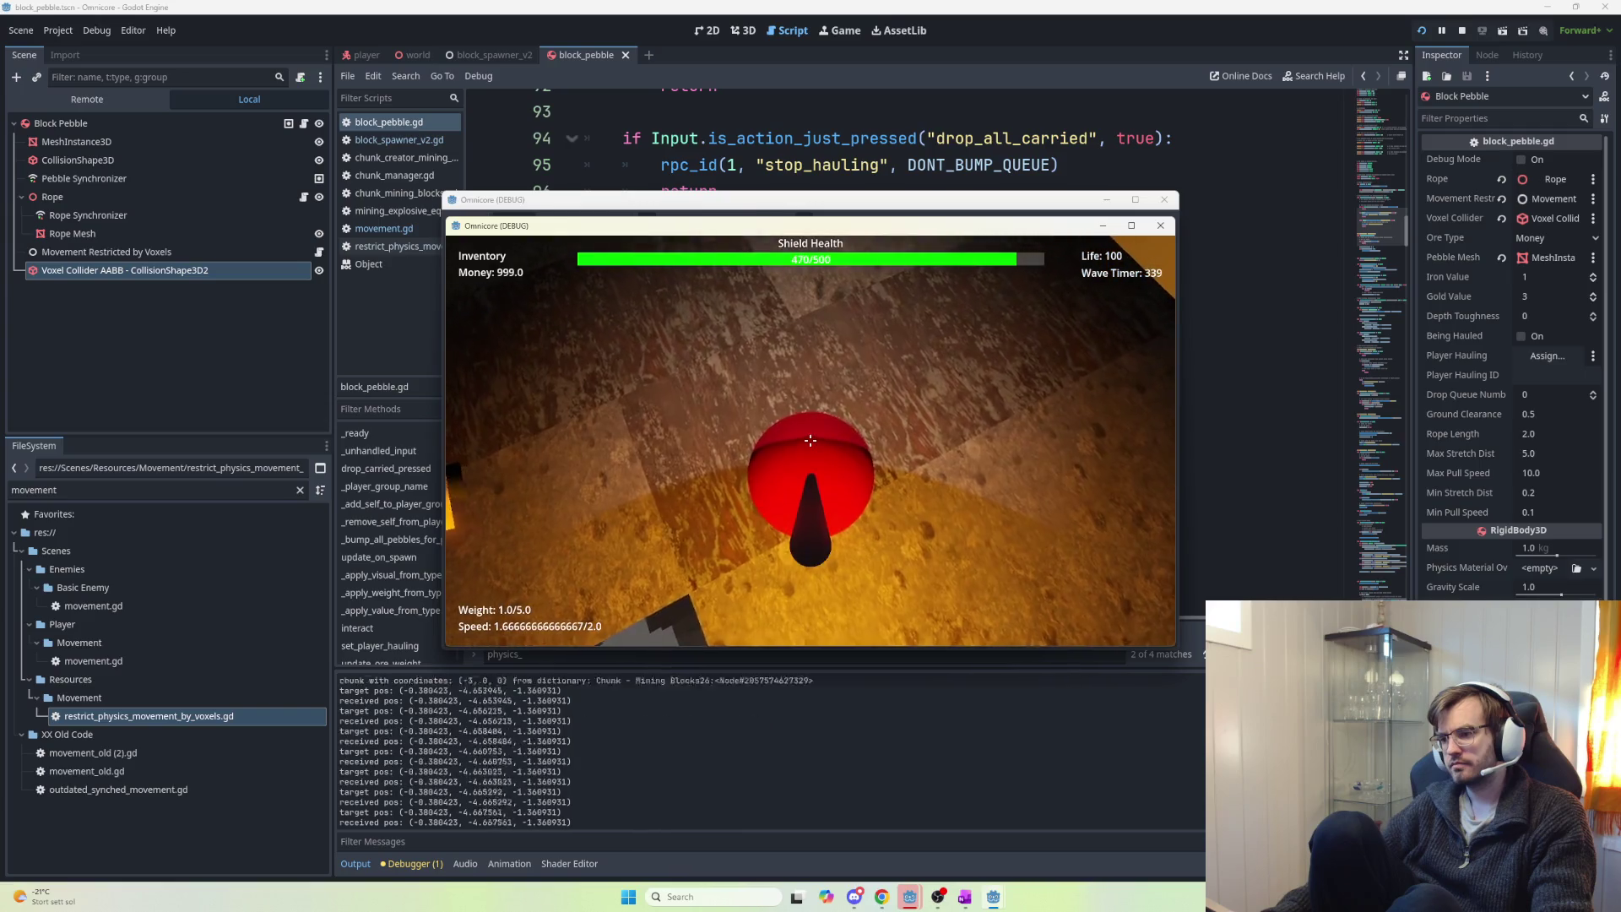
pyautogui.press('w')
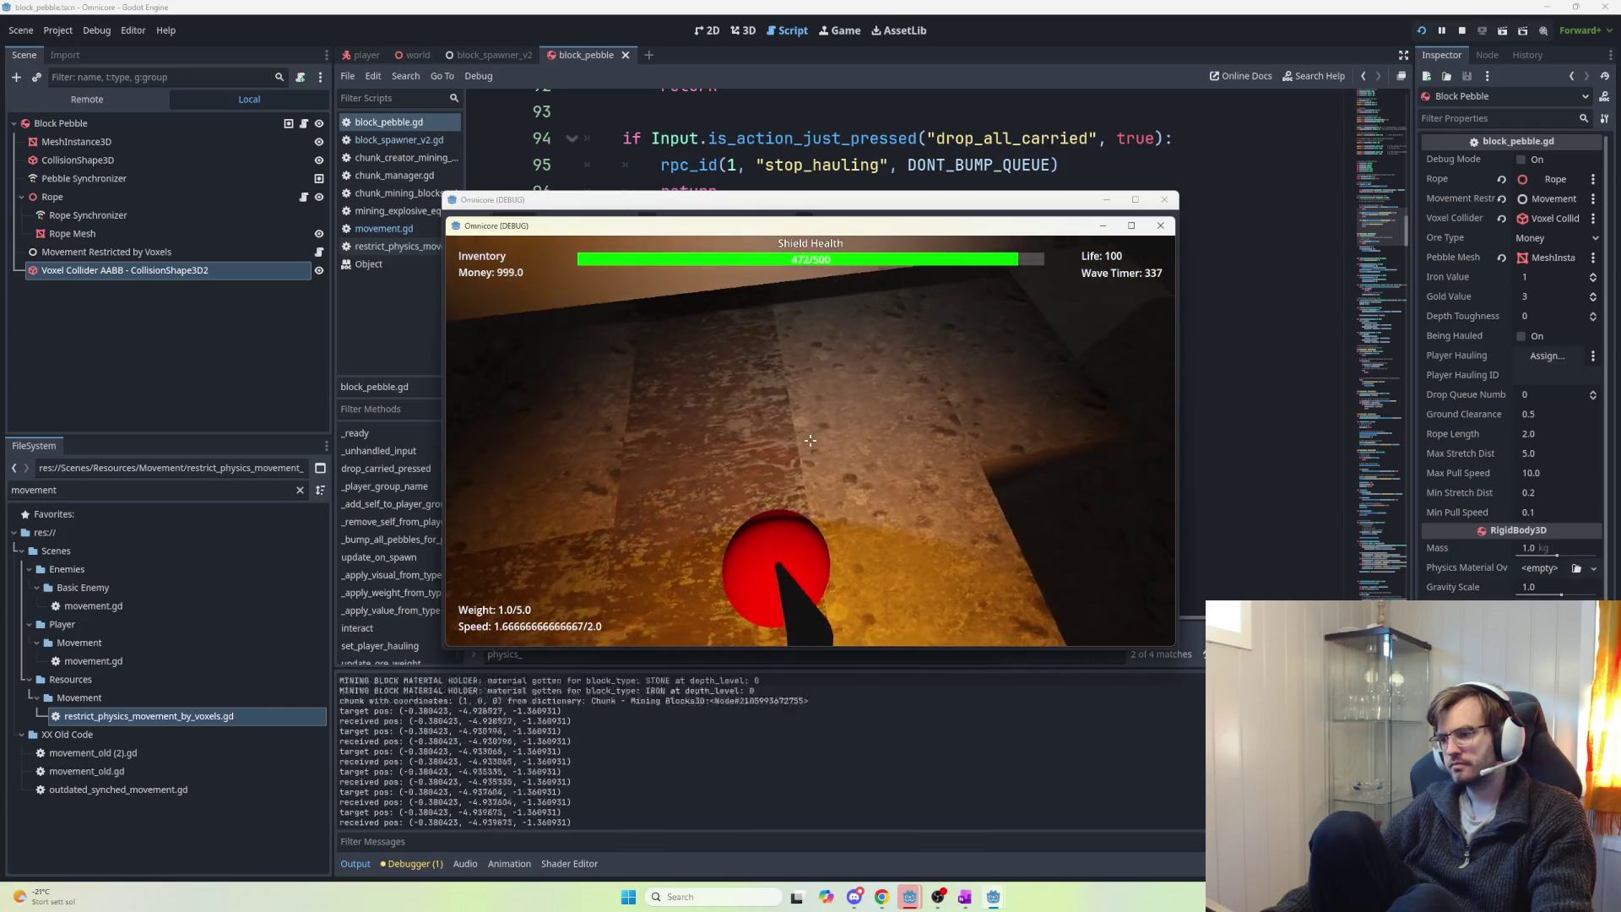
pyautogui.press('w')
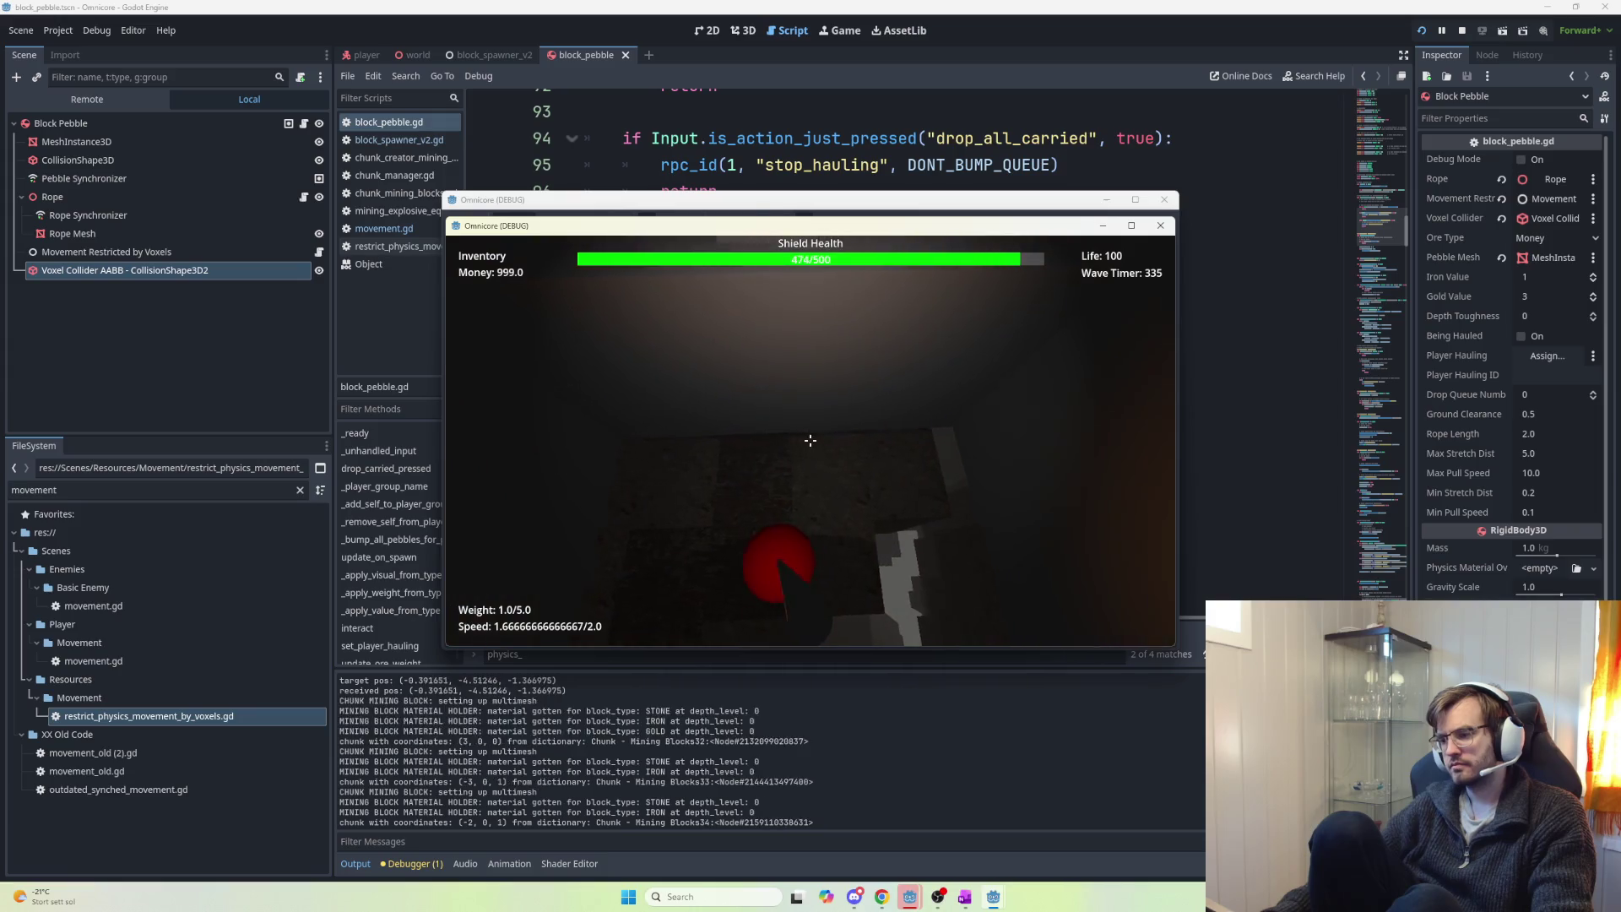
pyautogui.press('w')
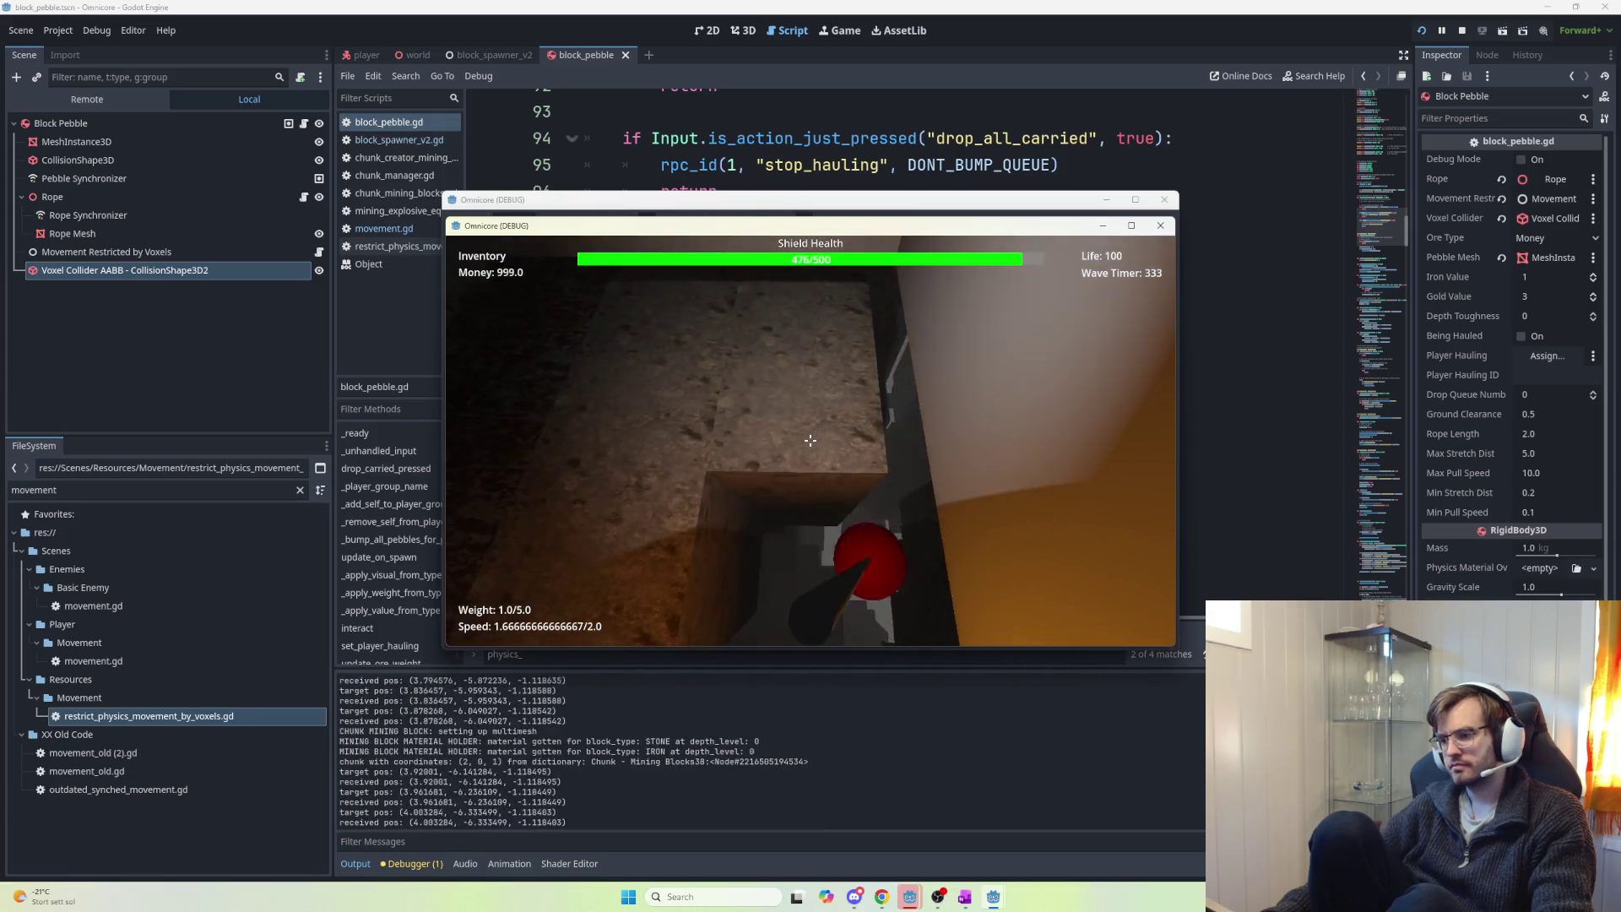
pyautogui.press('w')
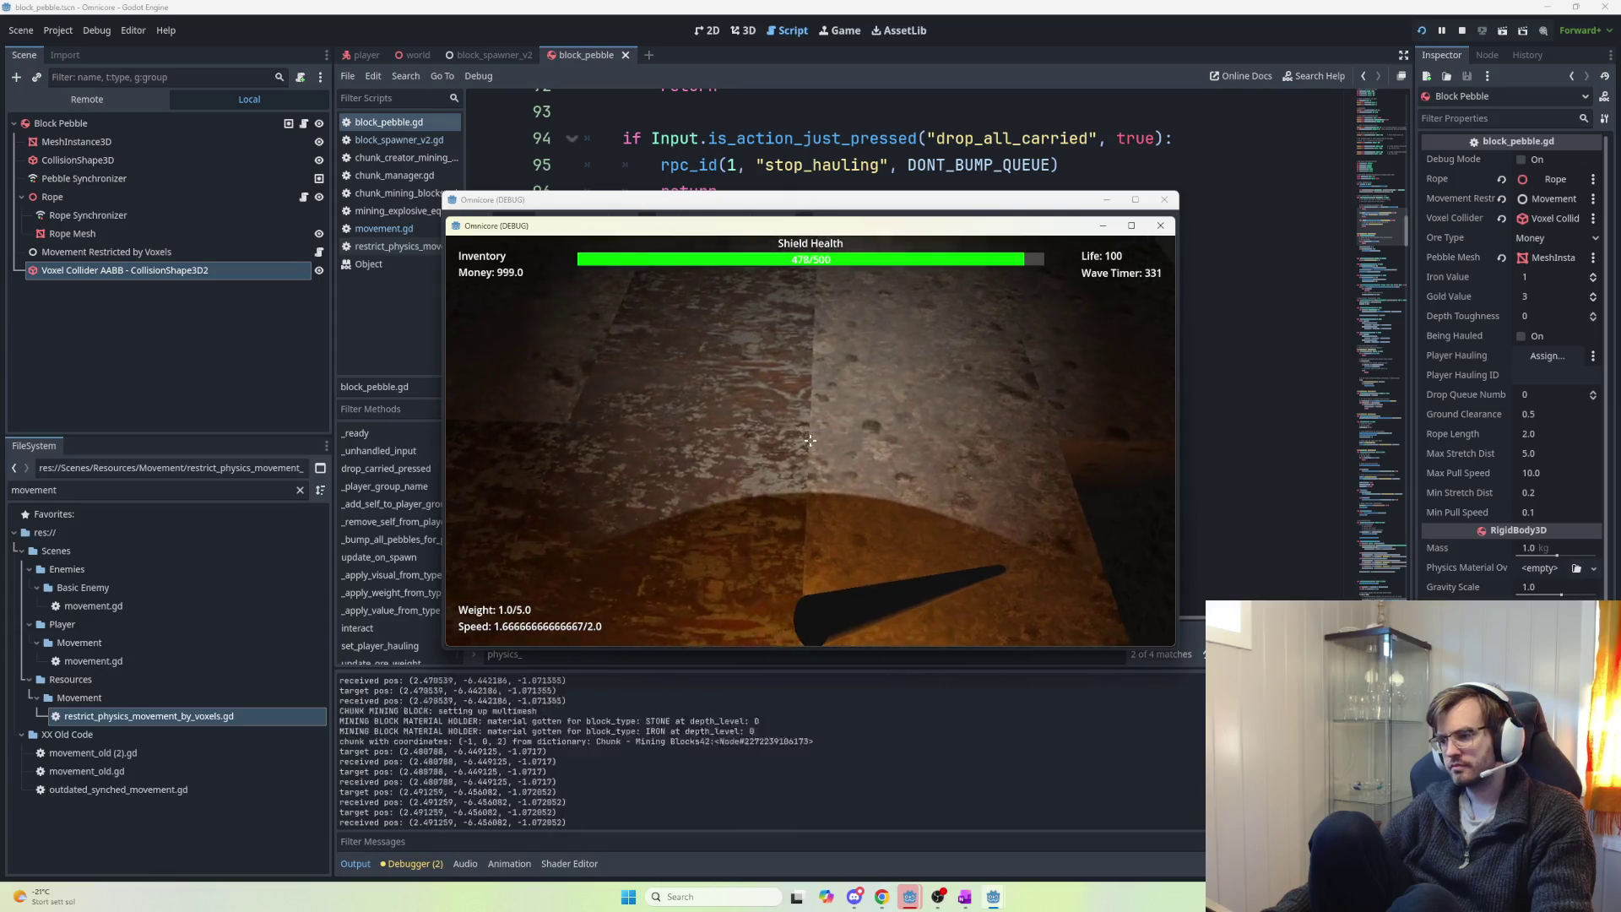
pyautogui.press('w')
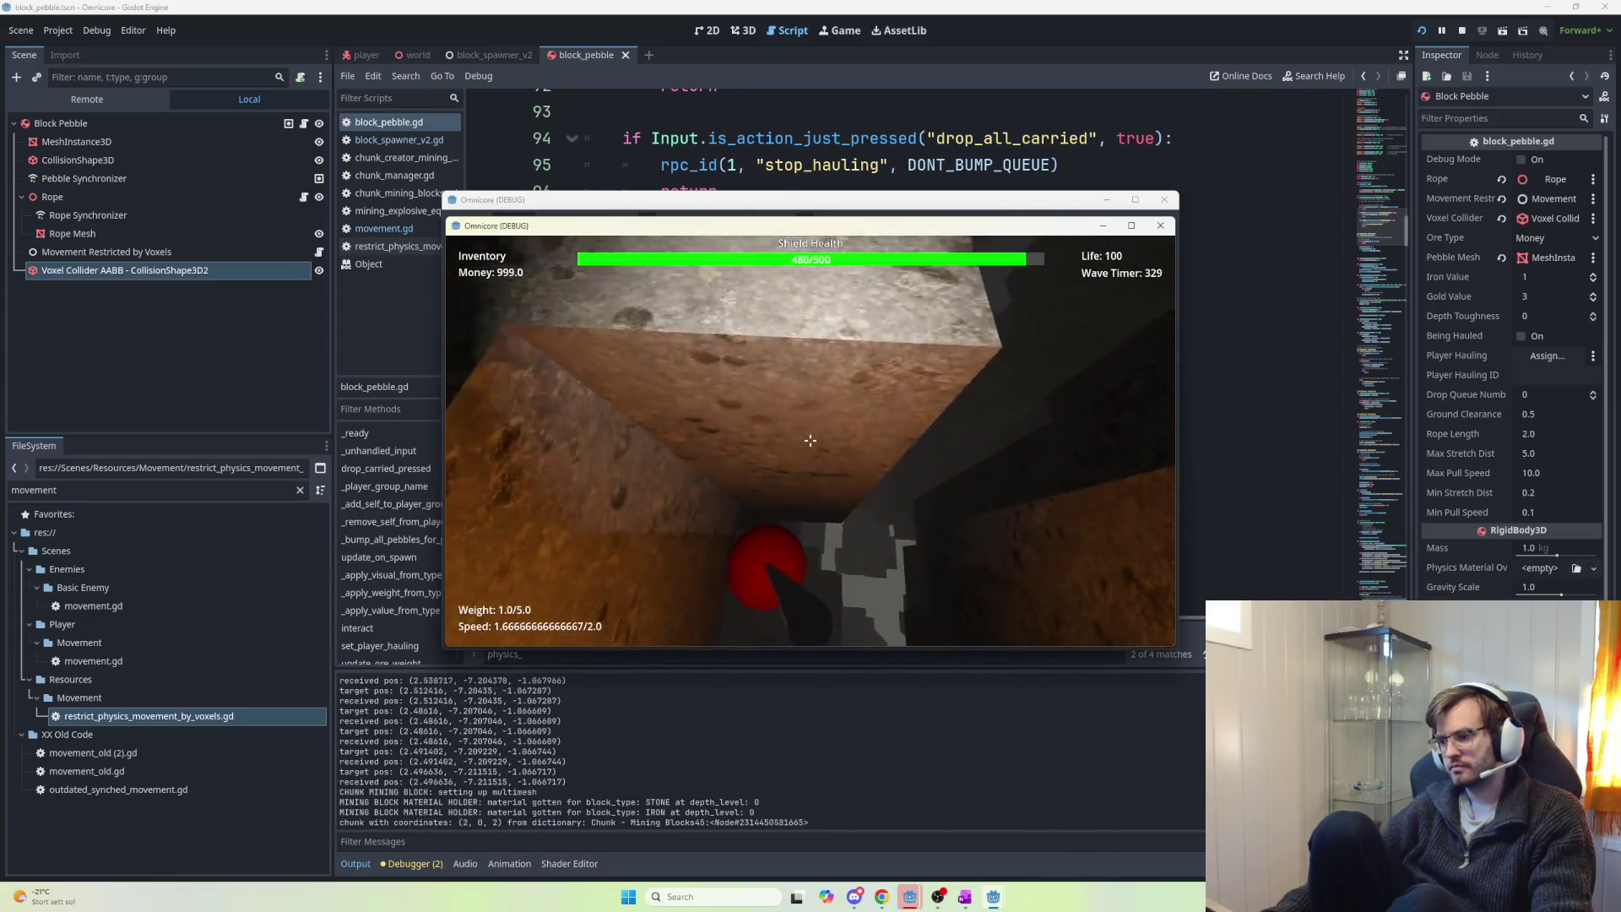
pyautogui.press('w')
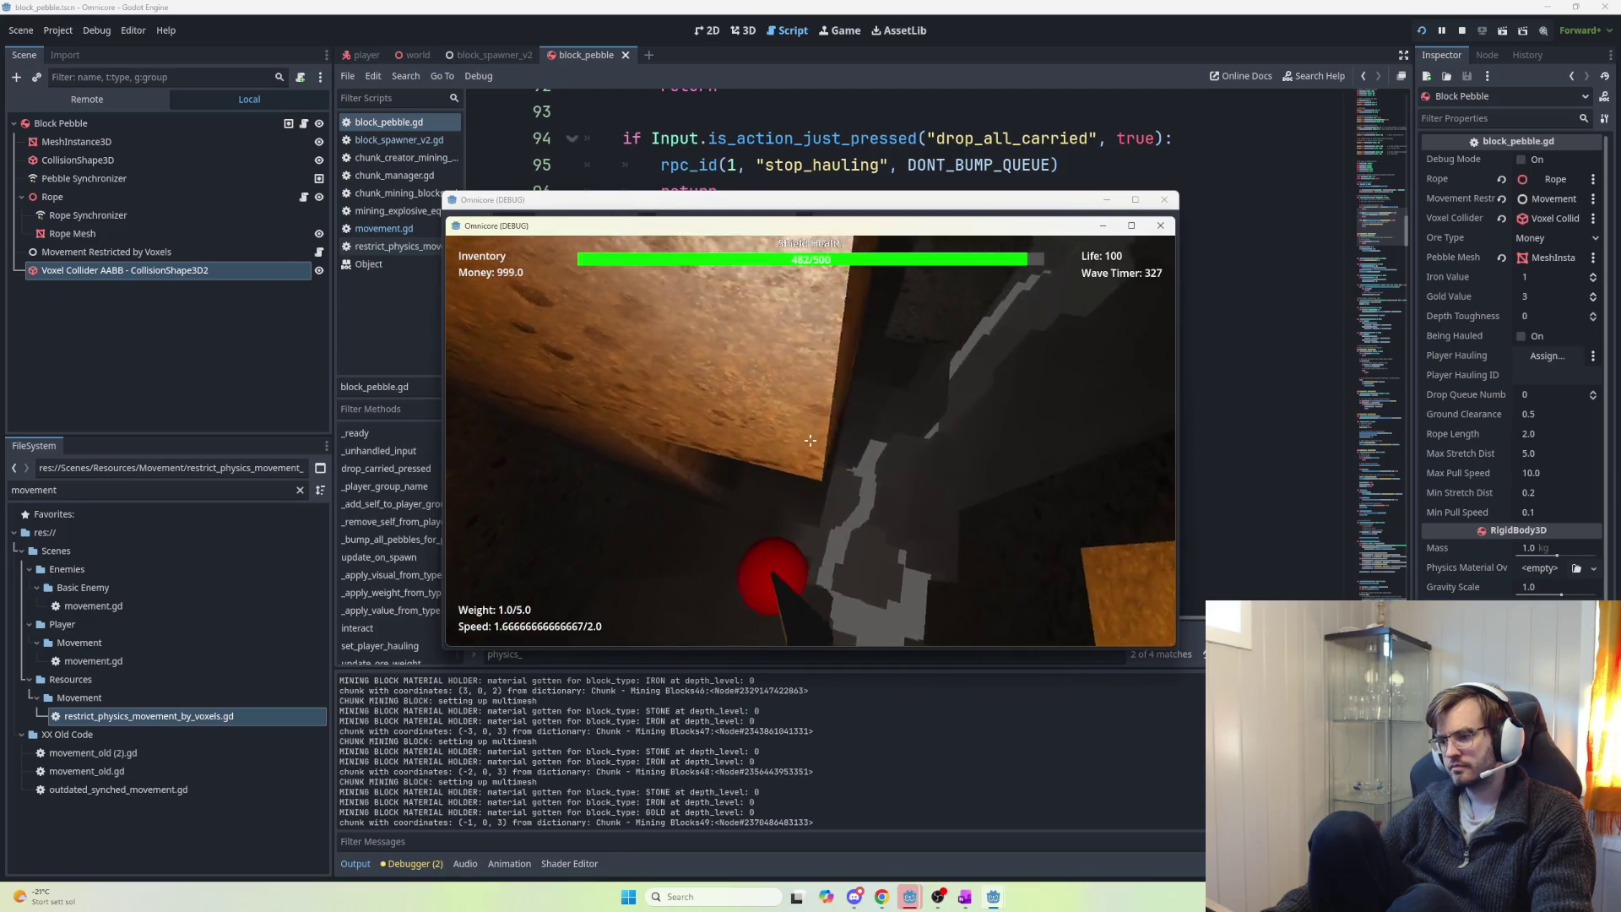
pyautogui.press('w')
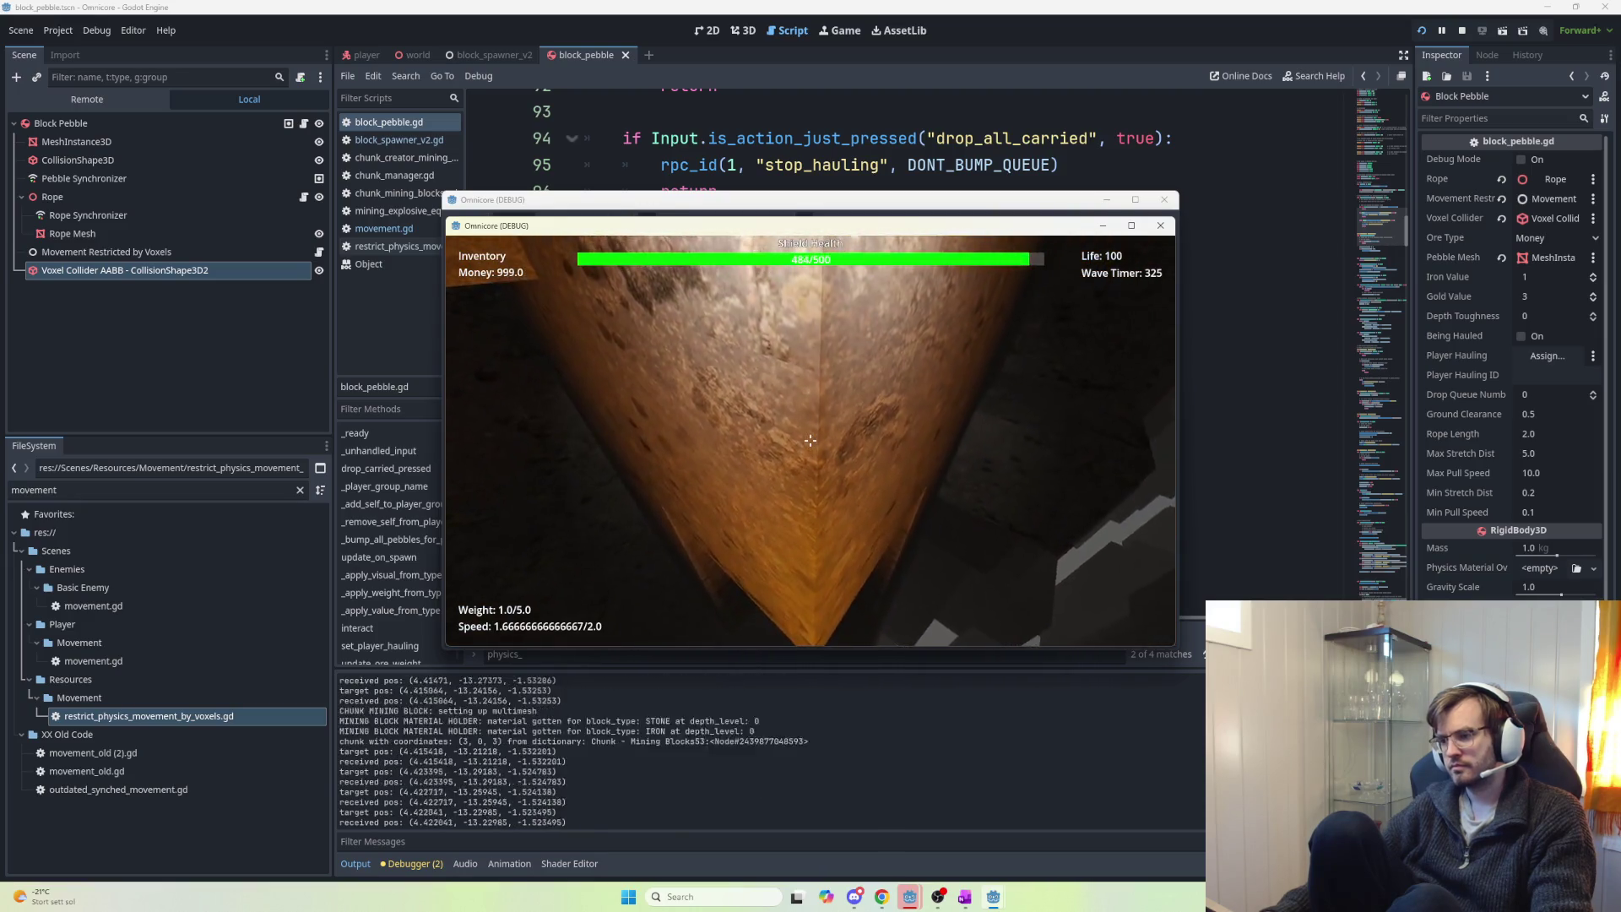
pyautogui.press('w')
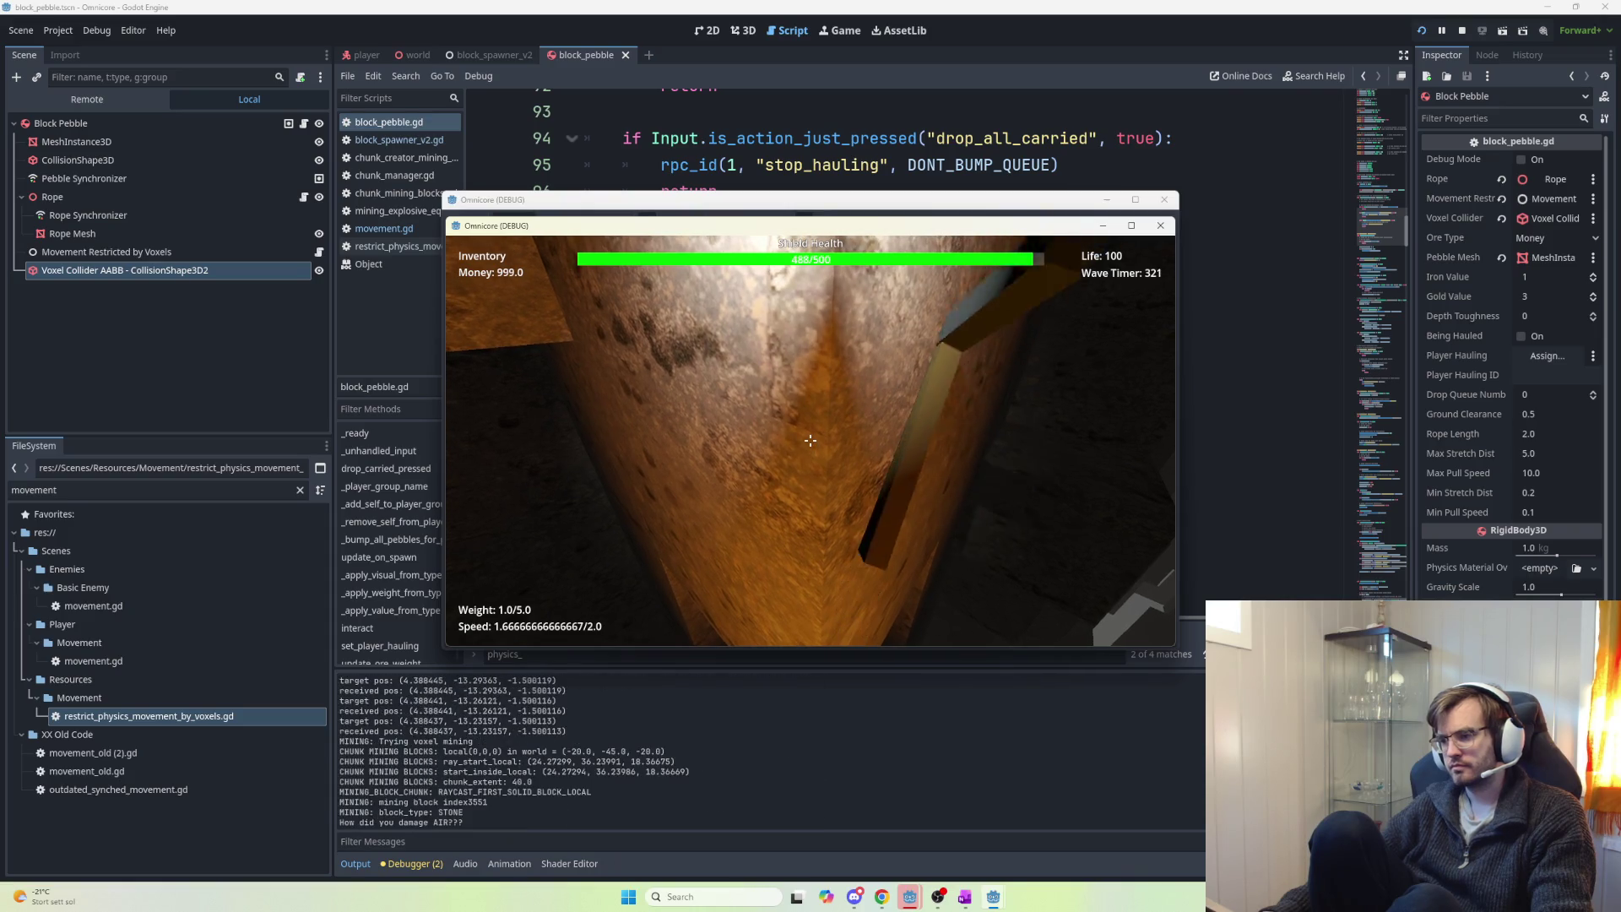
pyautogui.press('w')
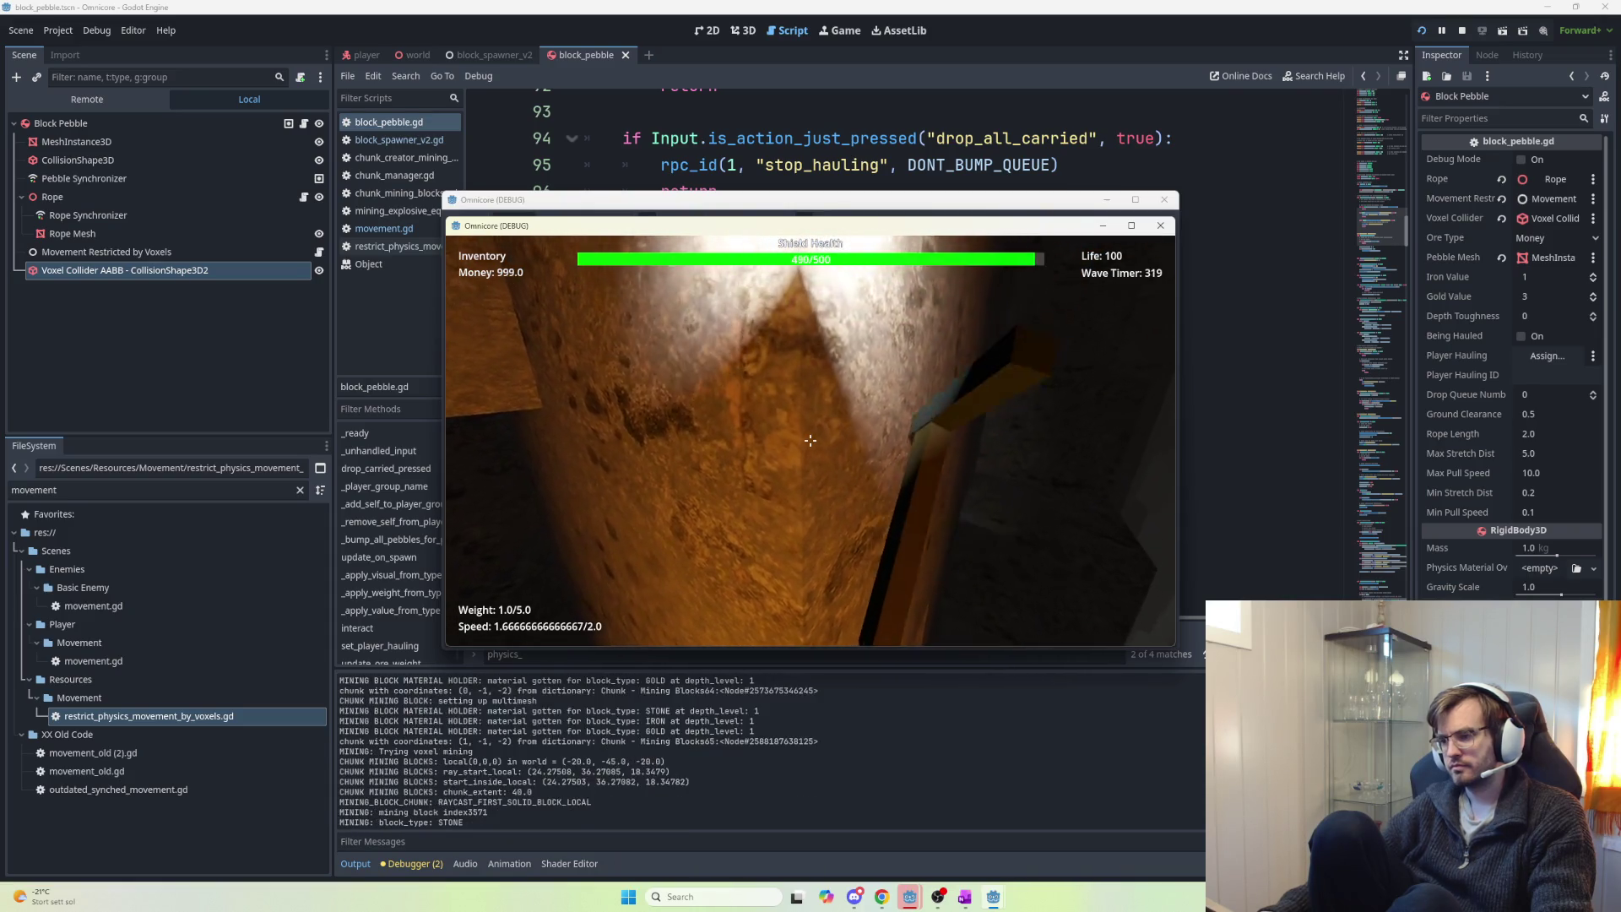
pyautogui.press('w')
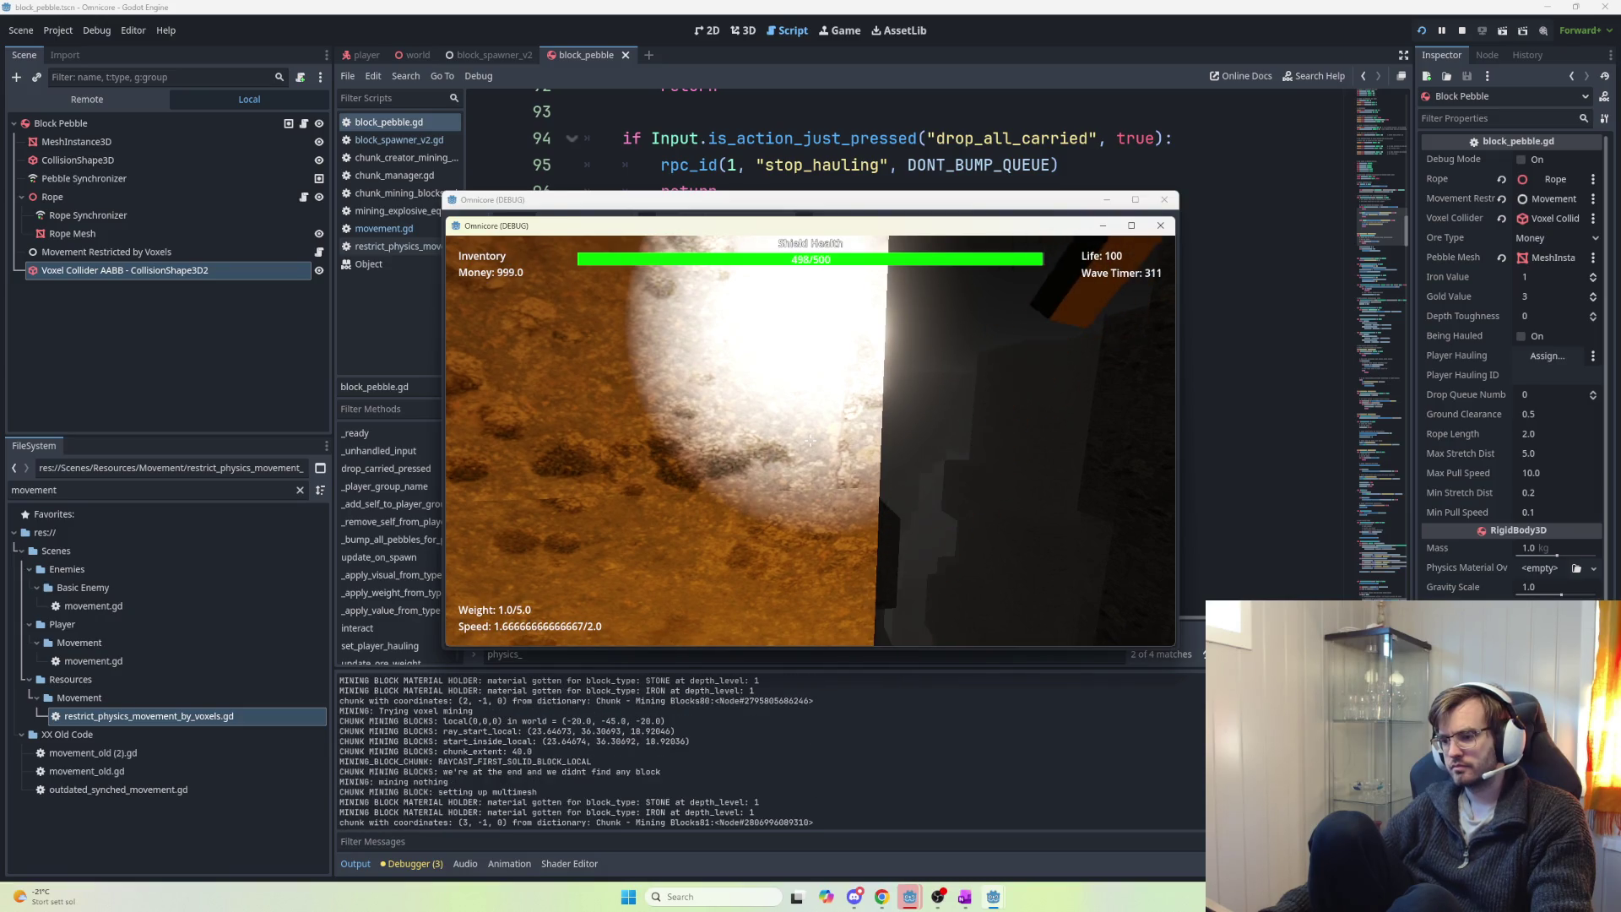
# Walk up to the block corner by the lit pillar and start mining it
pyautogui.press('w')
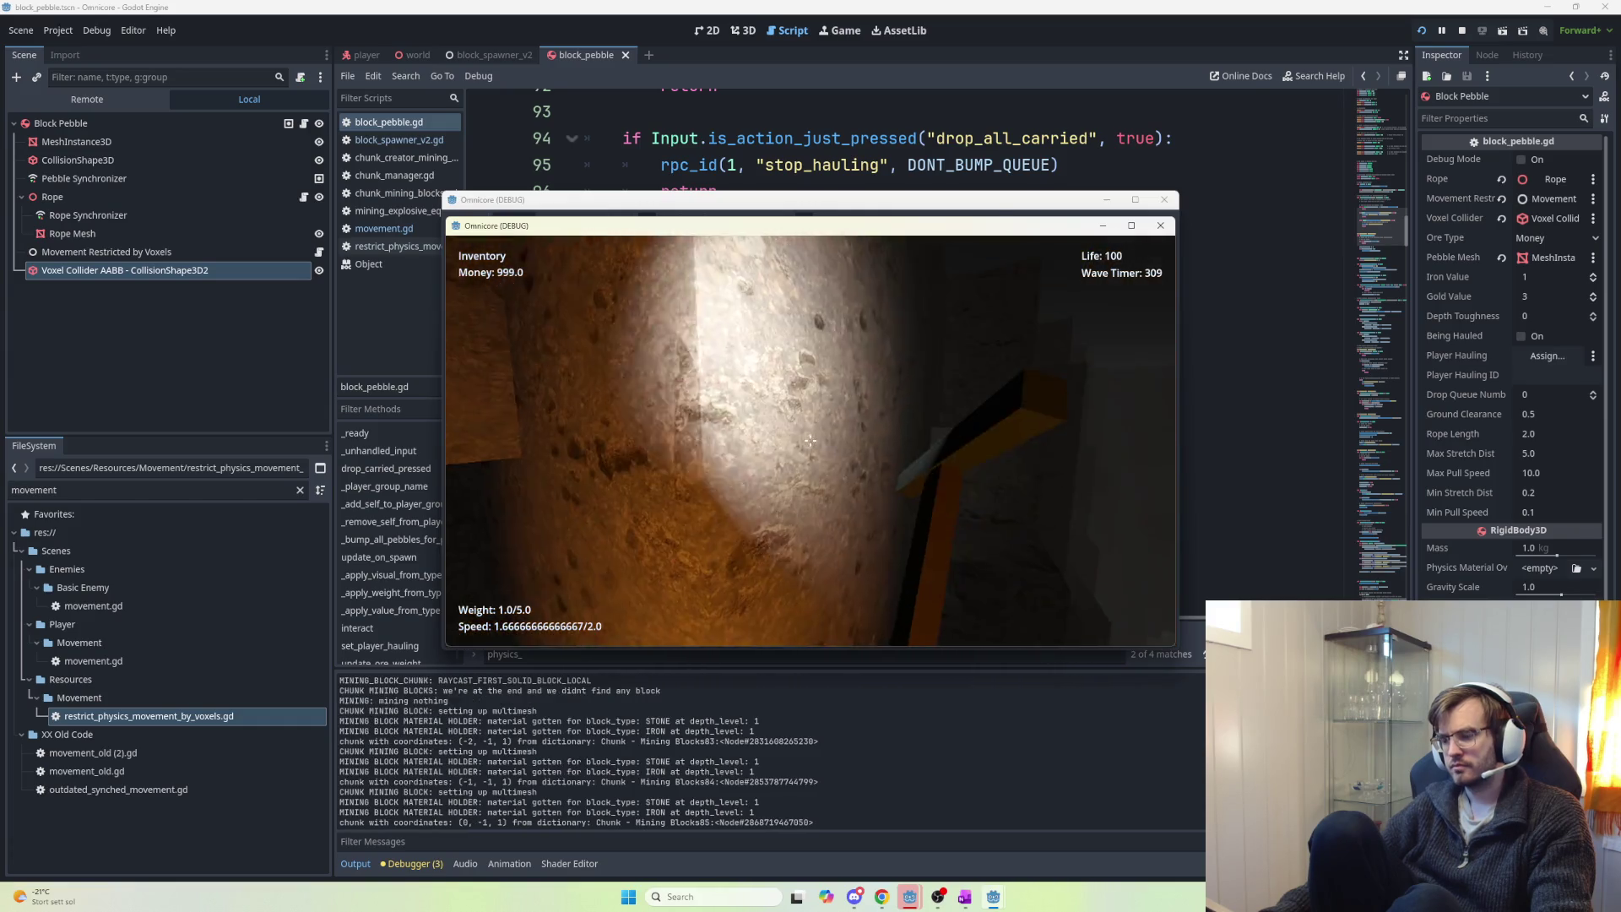
pyautogui.press('w')
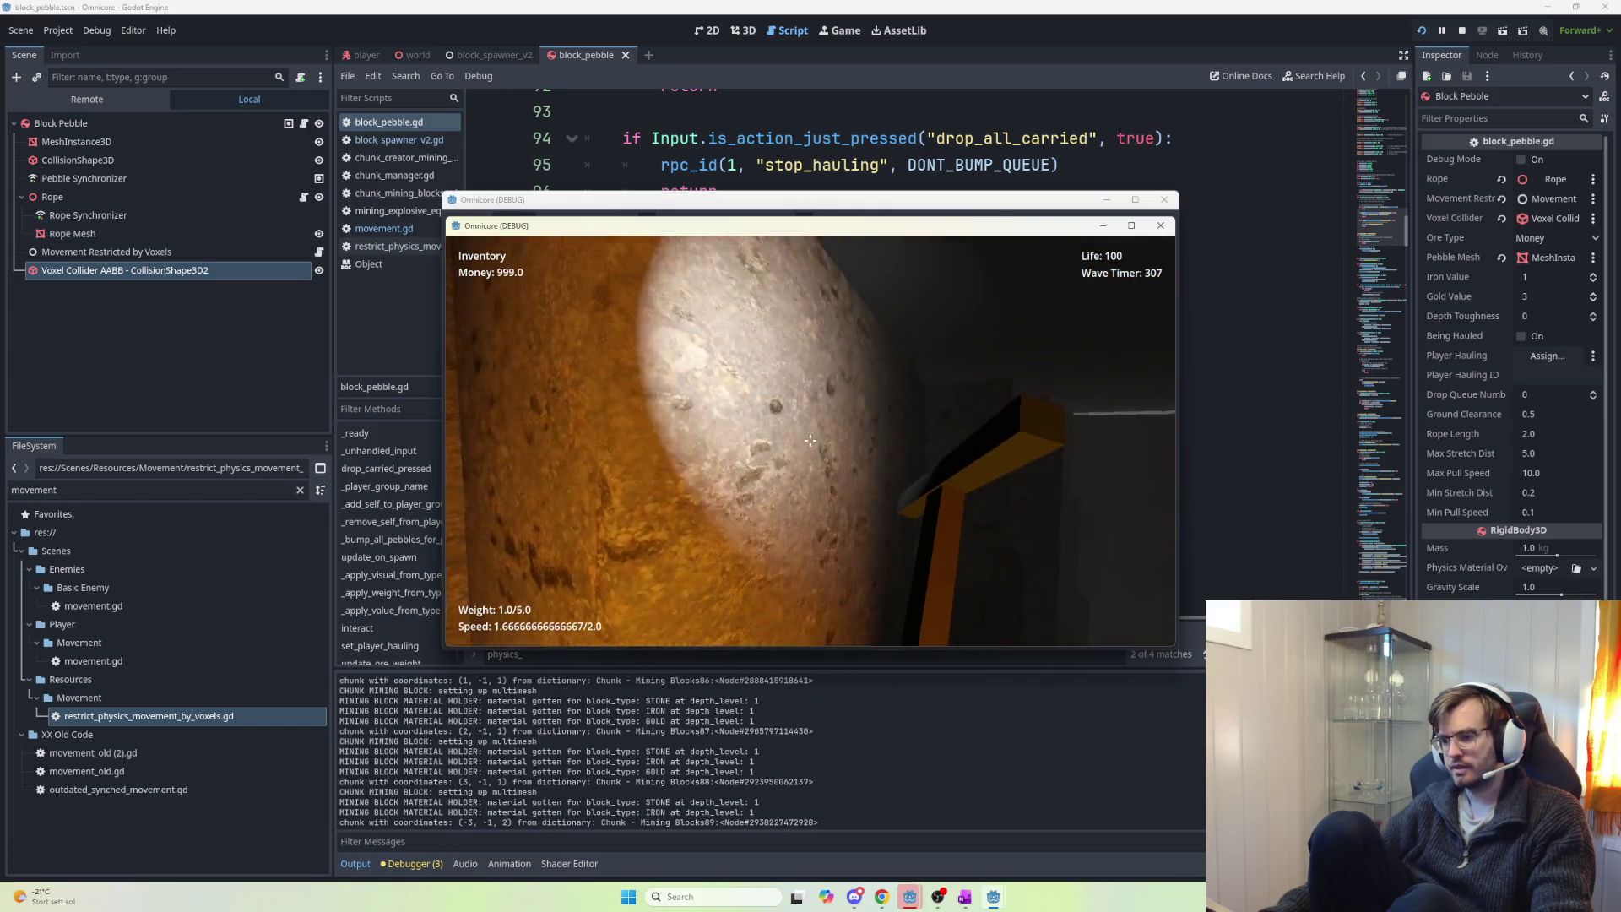
pyautogui.press('w')
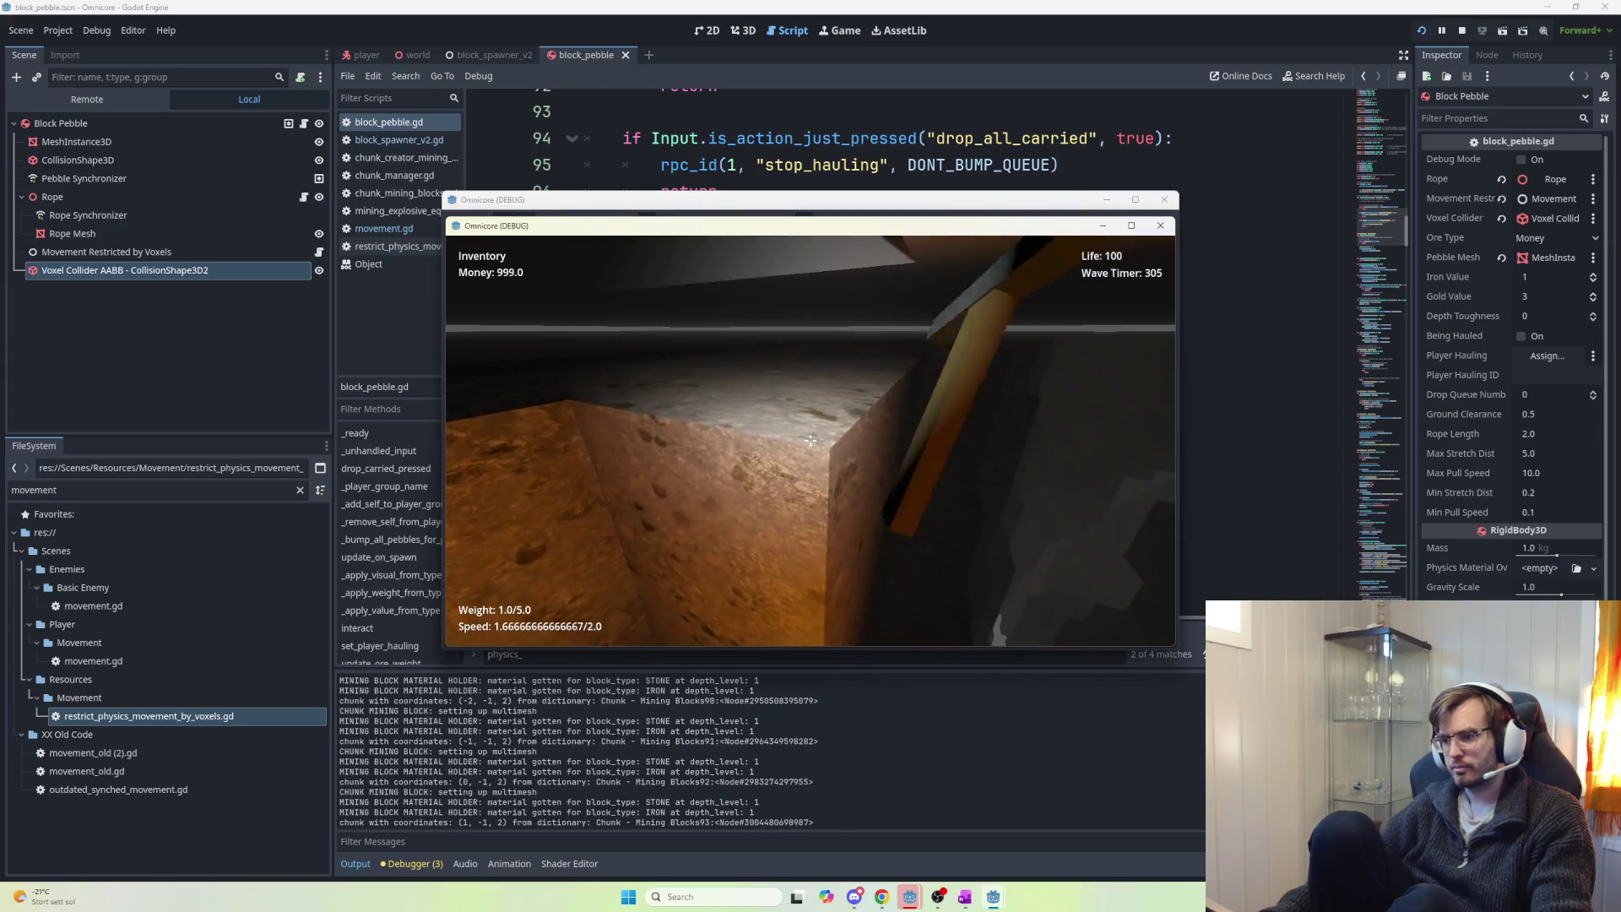
pyautogui.press('w')
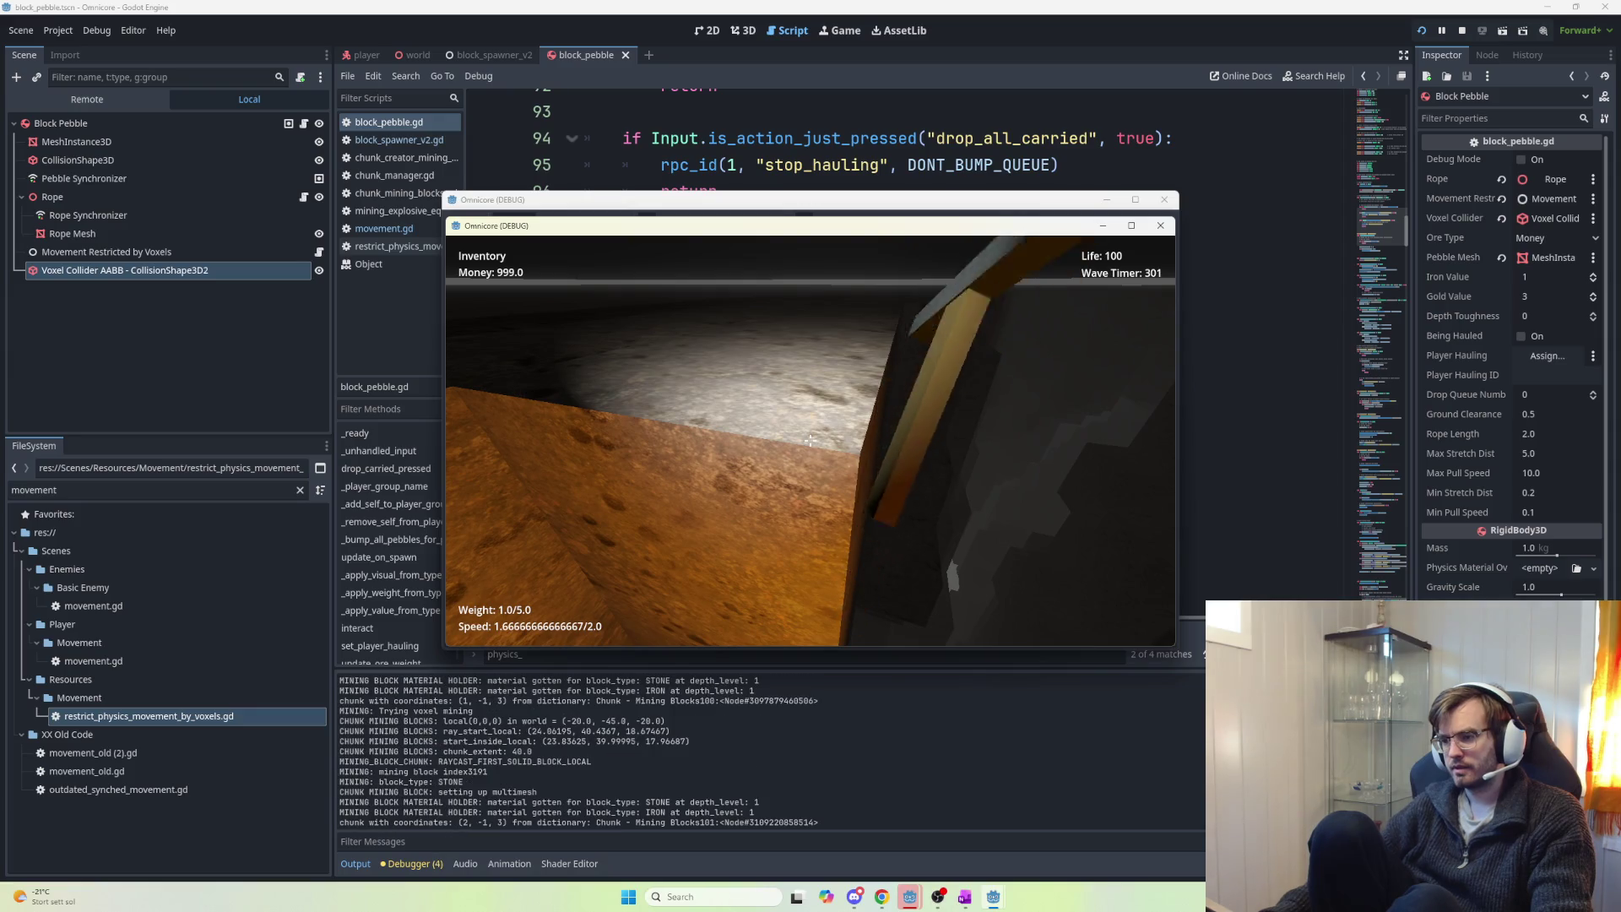
pyautogui.click(810, 440)
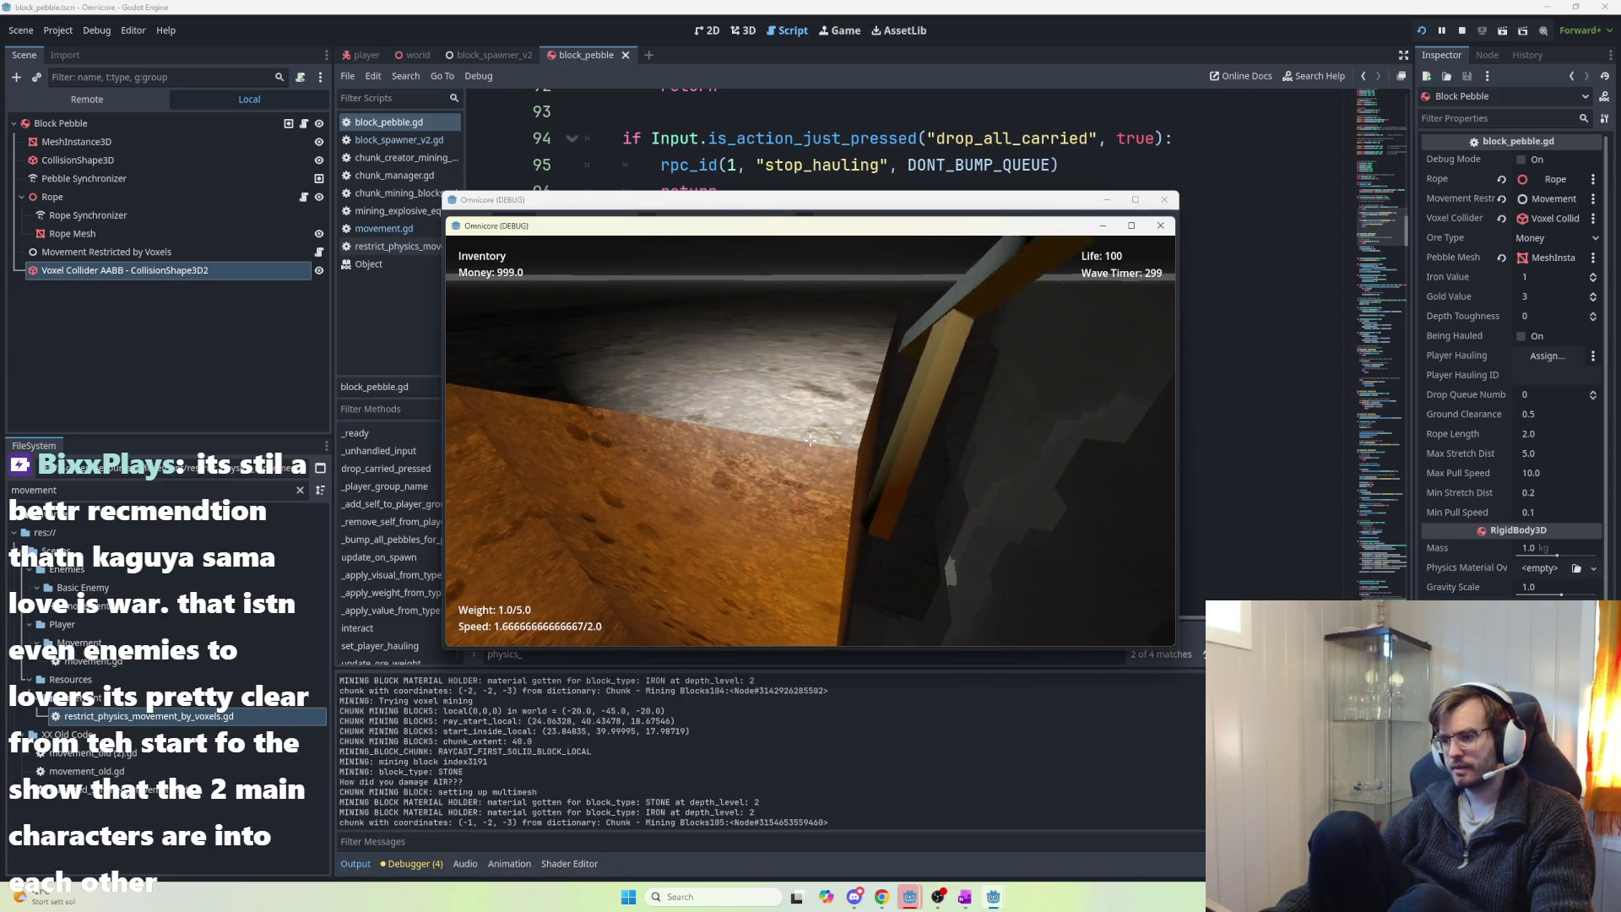
# Mine down into the shaft, rope the red pebble to the player, then stop the game with F8
pyautogui.click(810, 440)
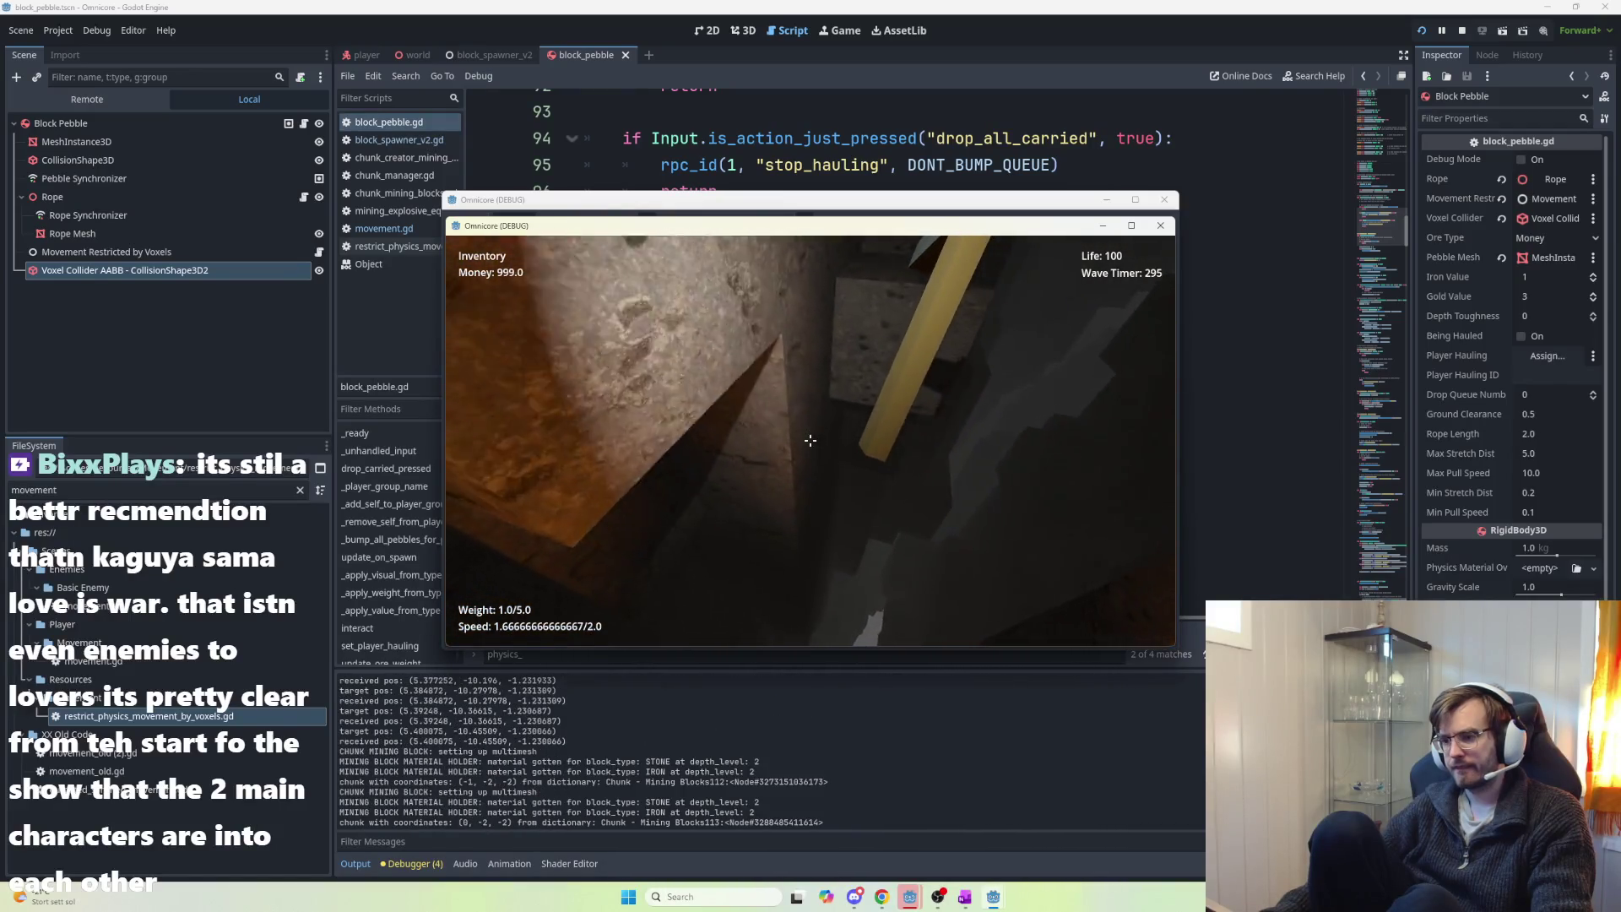
pyautogui.click(810, 440)
pyautogui.click(811, 440)
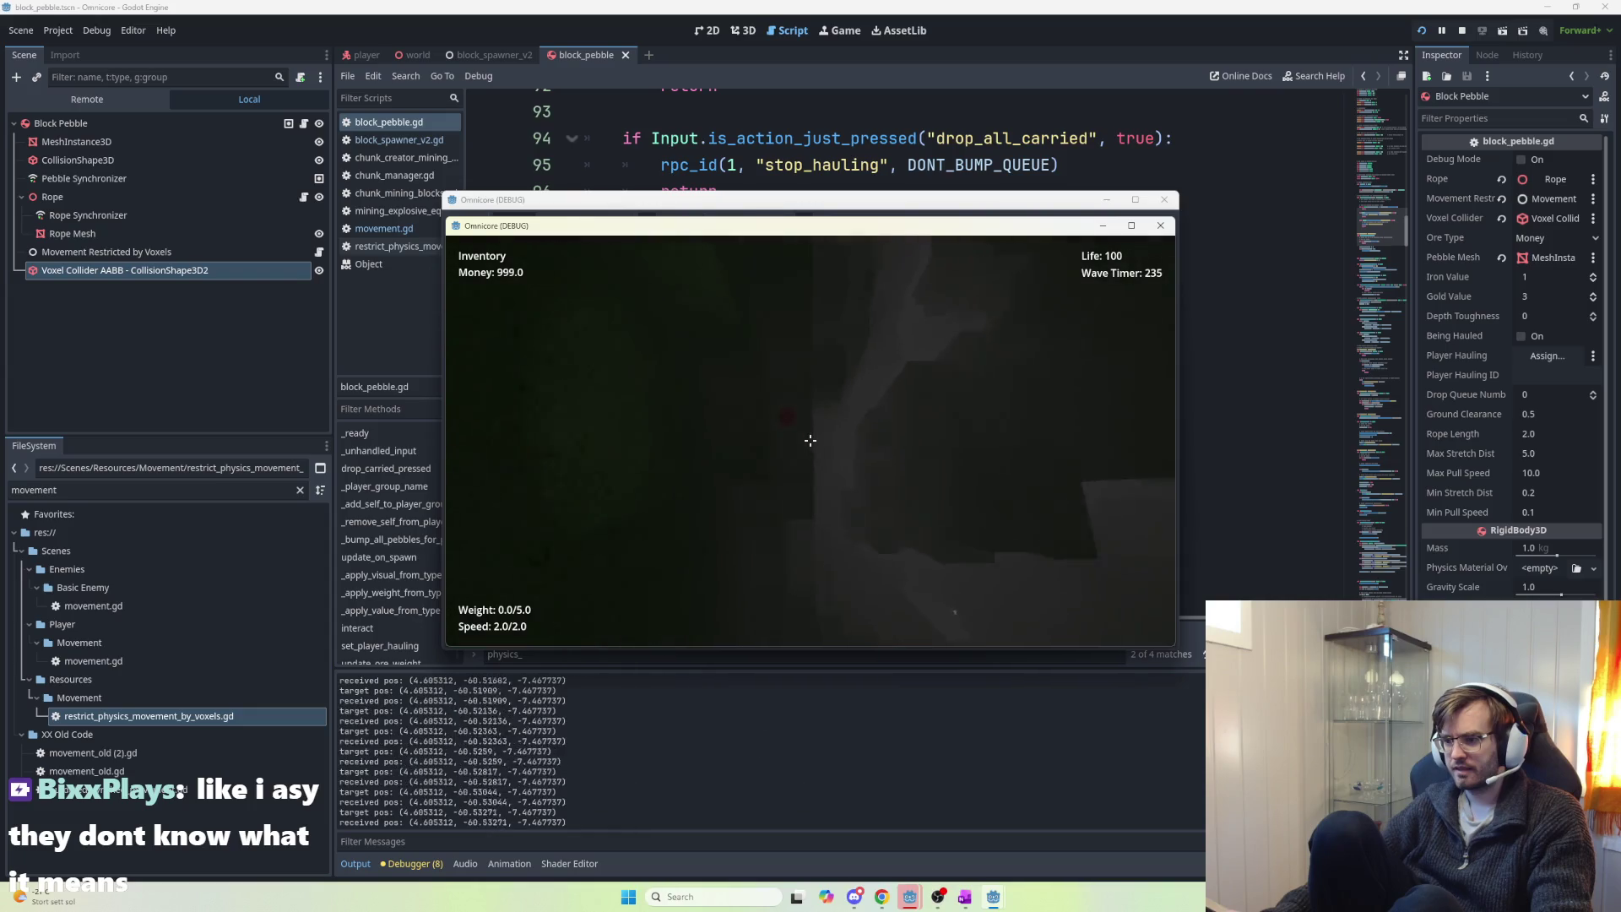
pyautogui.click(810, 439)
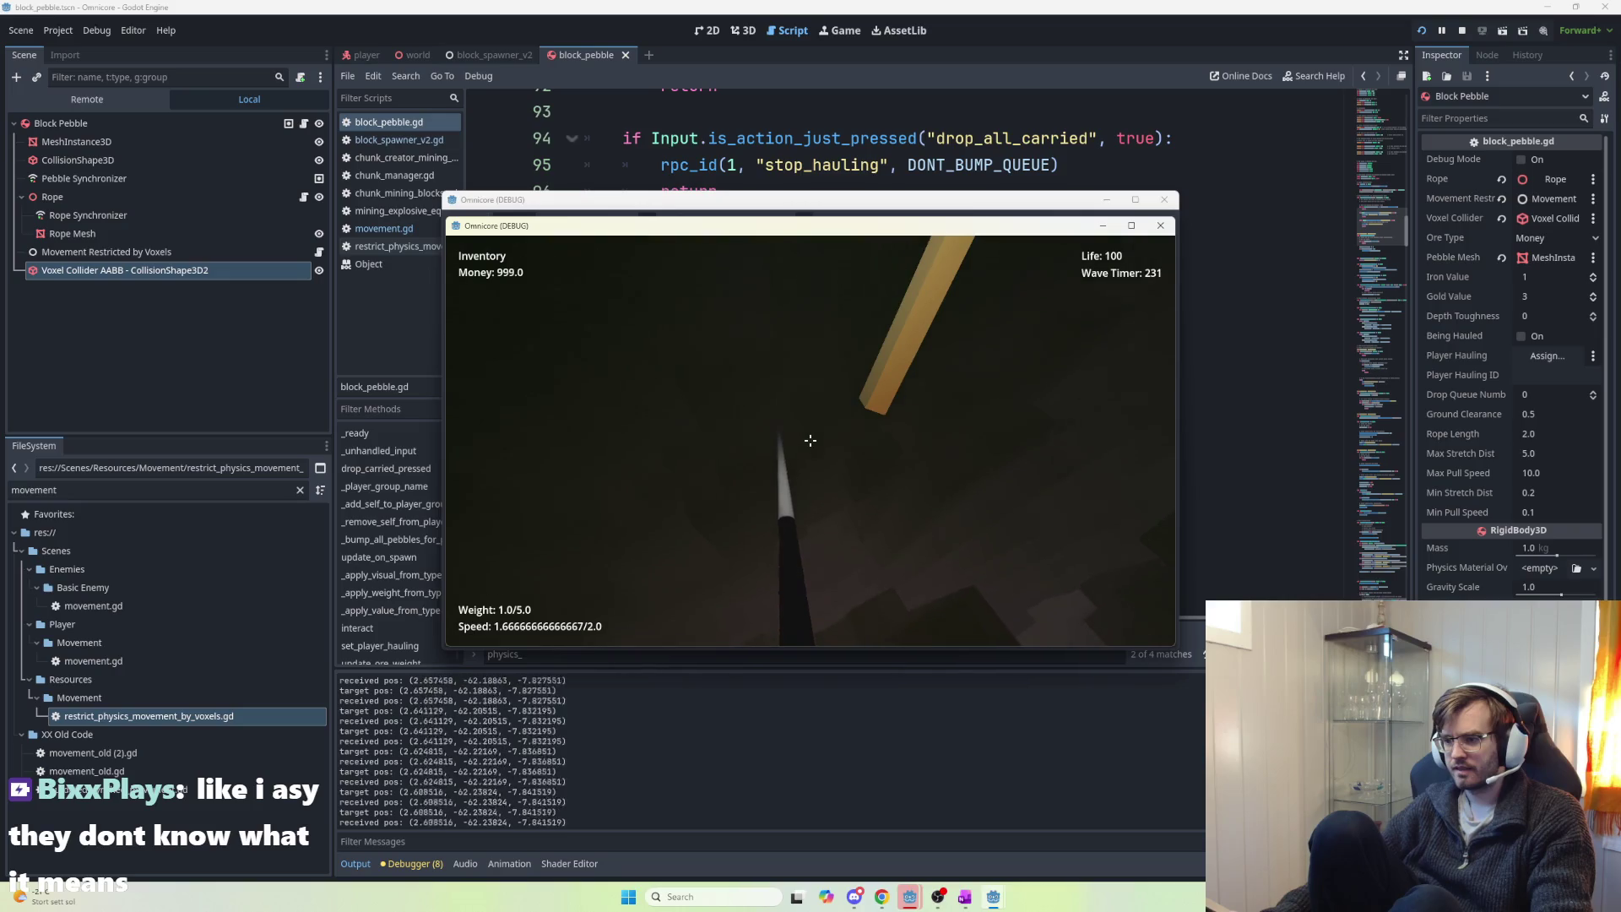
pyautogui.press('F8')
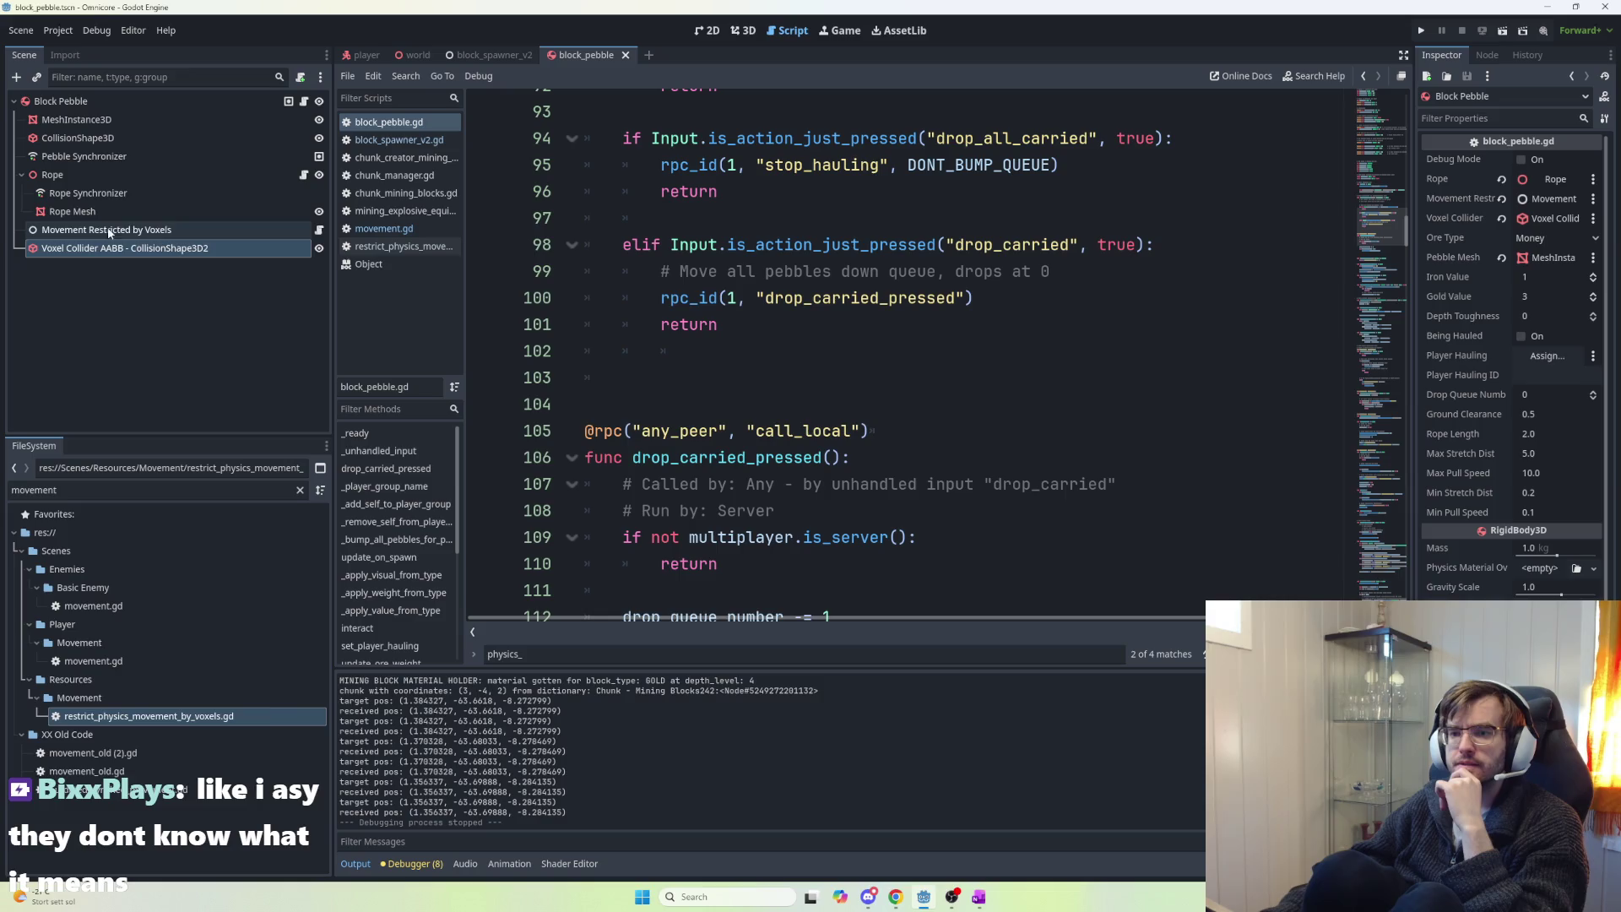
# Select the Movement Restricted by Voxels node in the Scene dock to show its Inspector properties
pyautogui.click(243, 228)
pyautogui.click(237, 246)
pyautogui.click(232, 228)
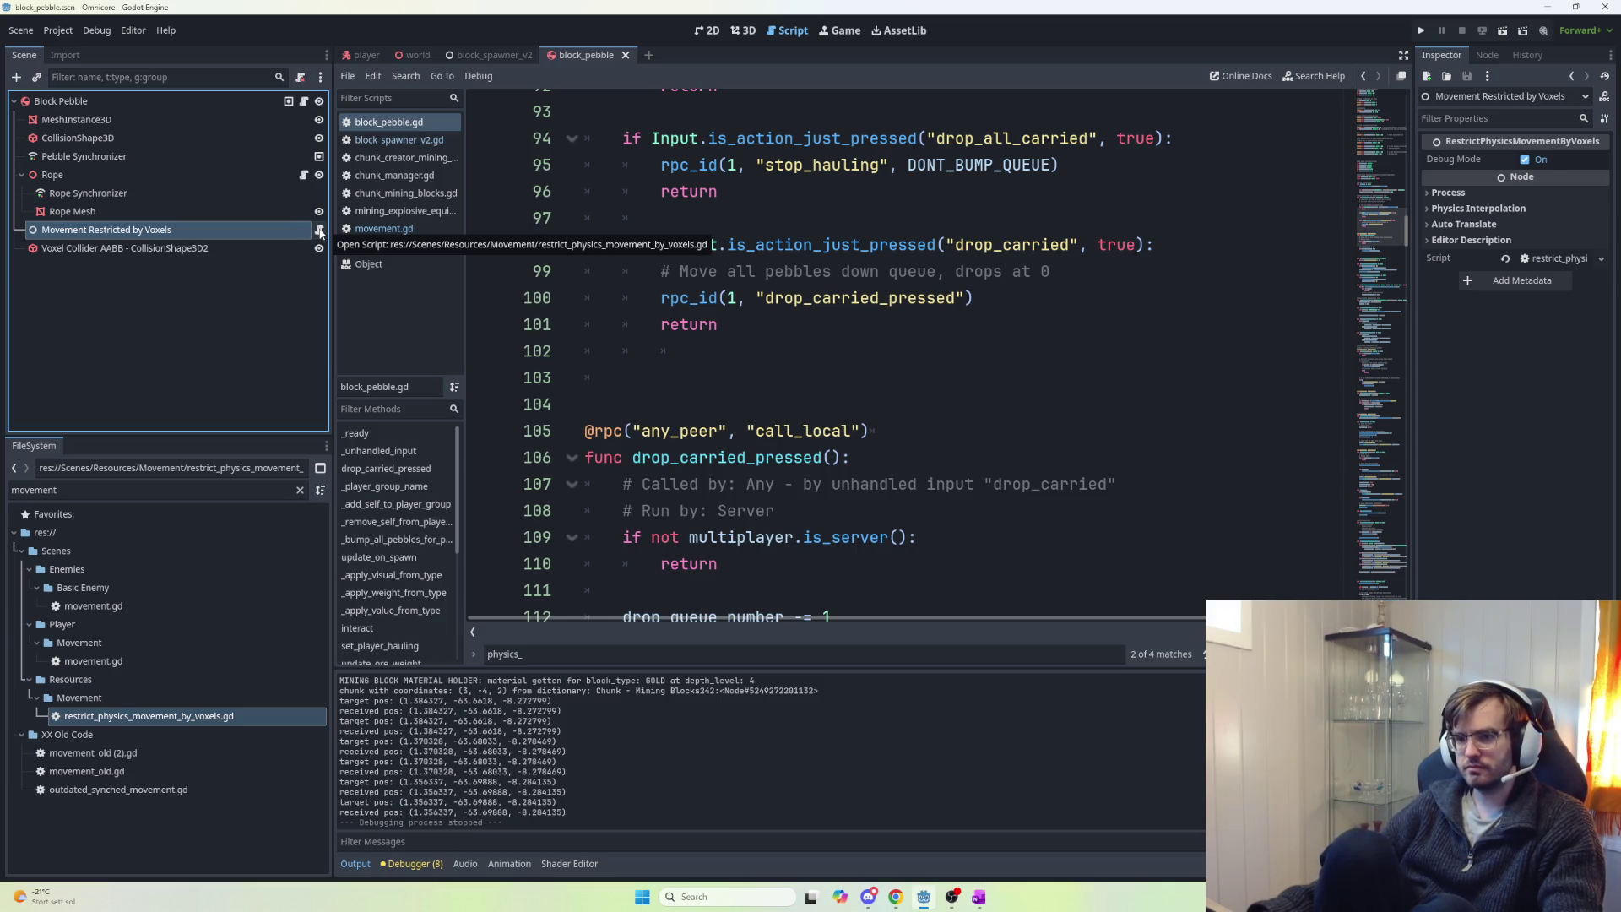
pyautogui.click(320, 231)
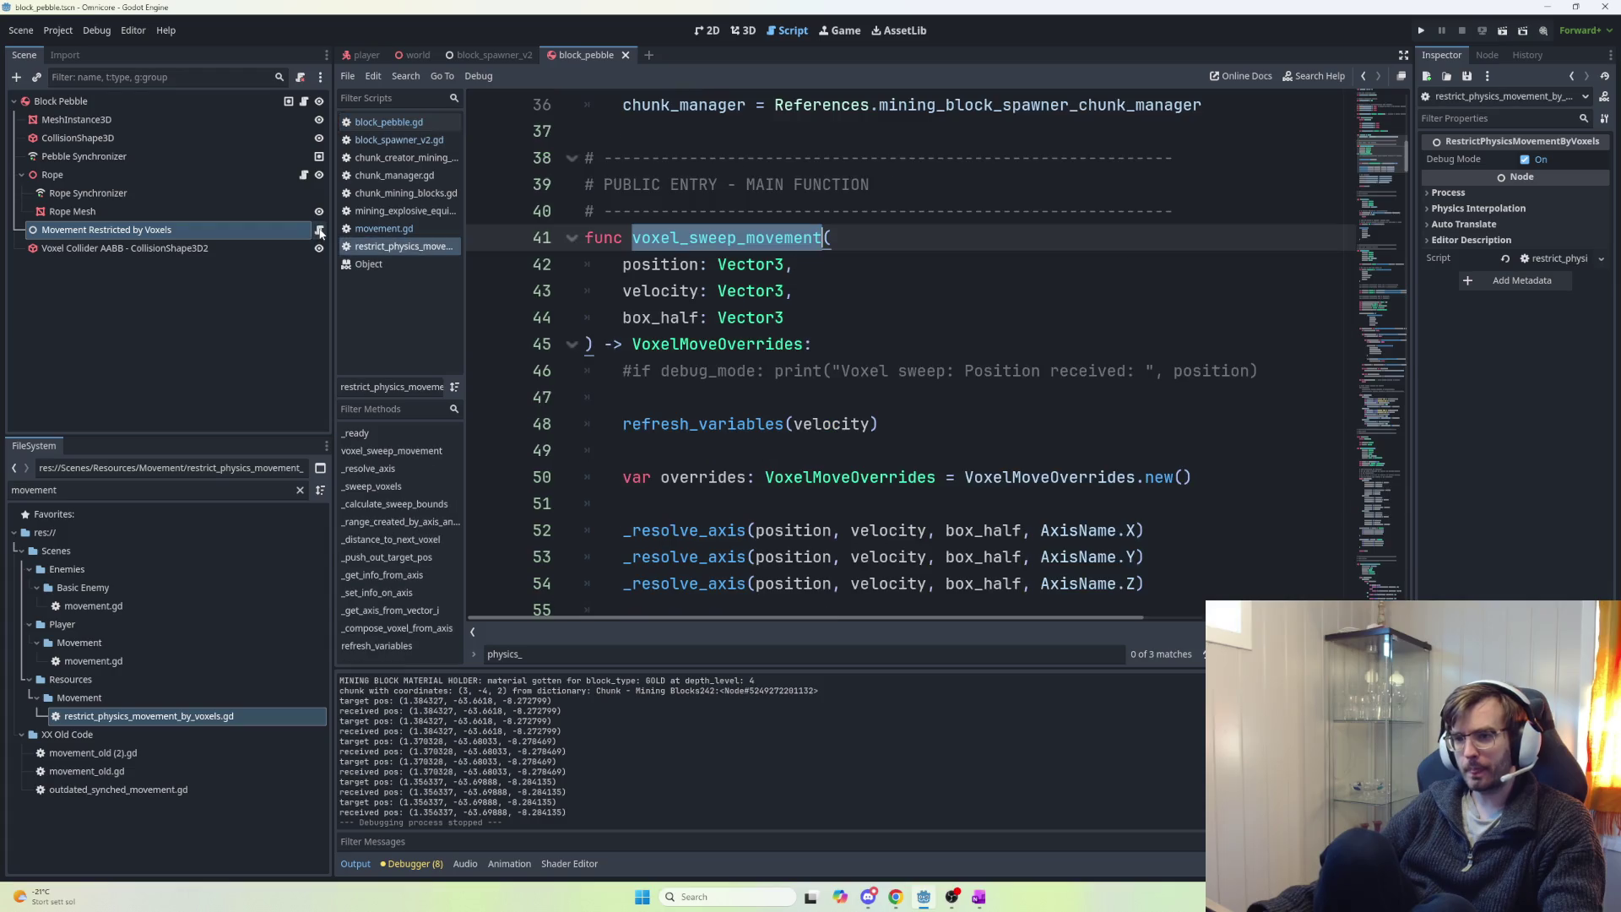
pyautogui.scroll(12, 1355, 431)
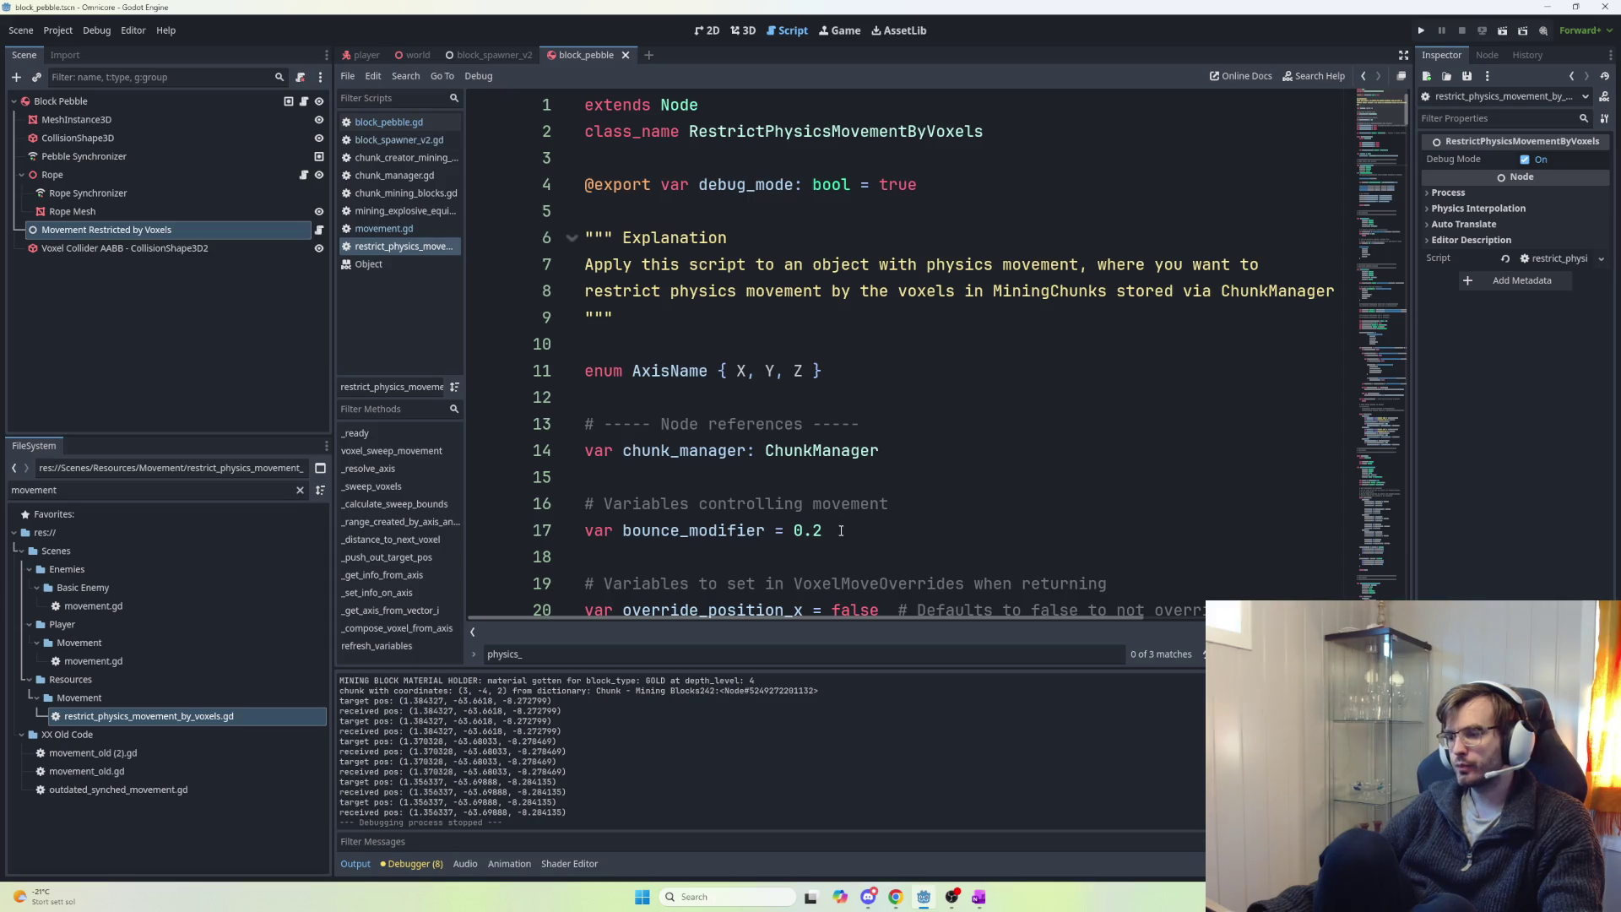
pyautogui.moveTo(841, 531); pyautogui.dragTo(796, 532)
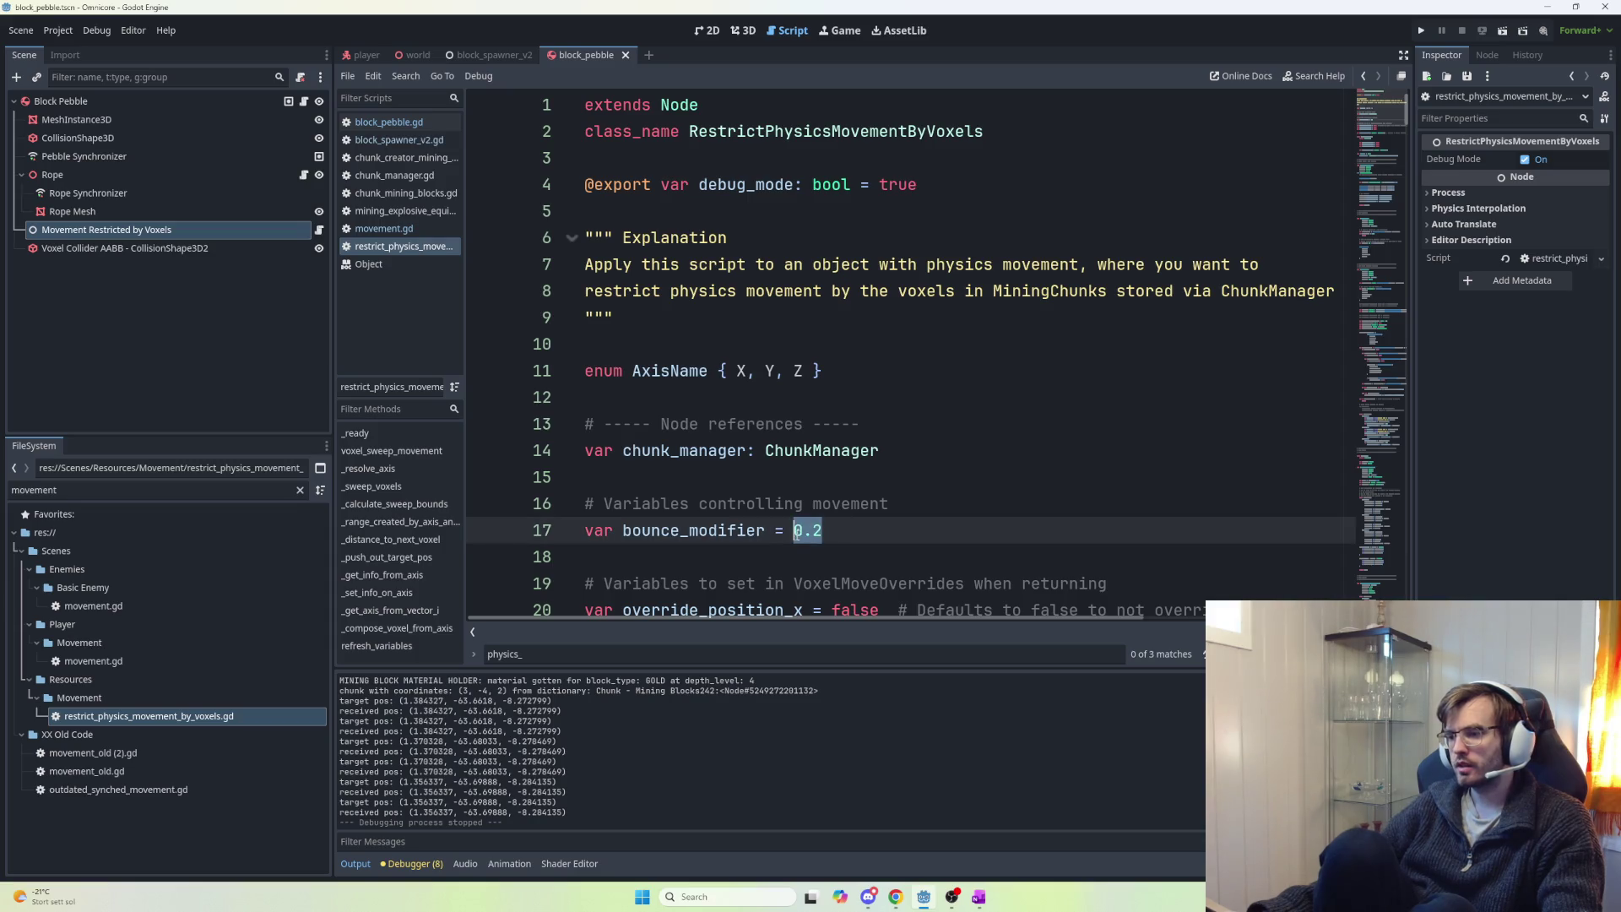
pyautogui.click(178, 302)
pyautogui.click(686, 532)
pyautogui.press('Home')
pyautogui.write('@export')
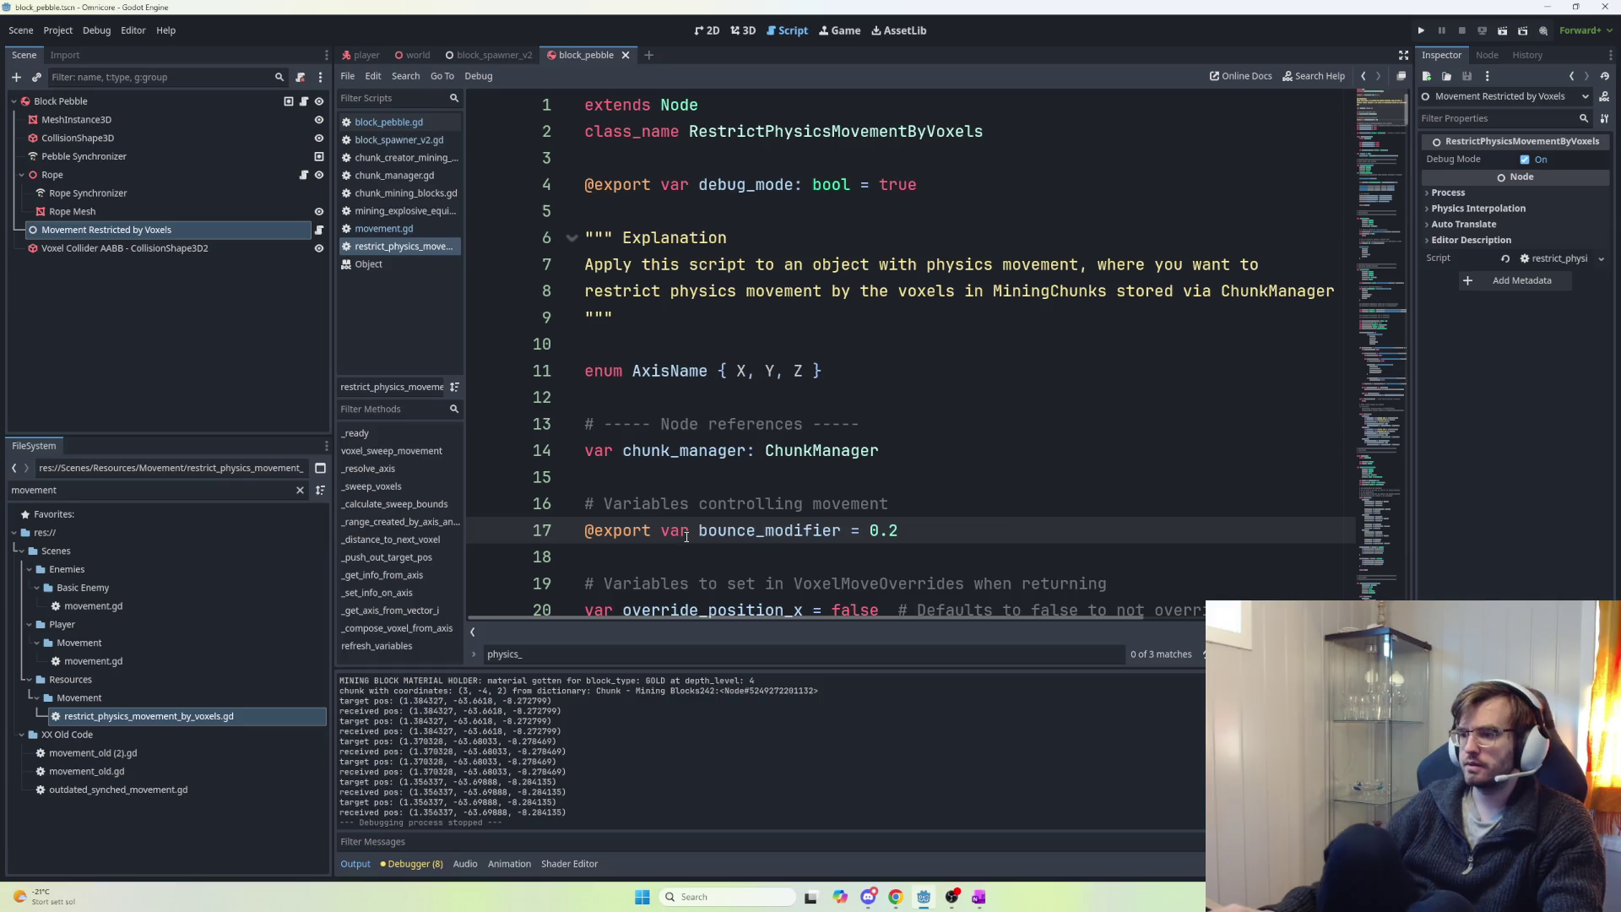
# Set the node's Bounce Modifier to 0.0 in the Inspector, then run the game and host
pyautogui.click(124, 247)
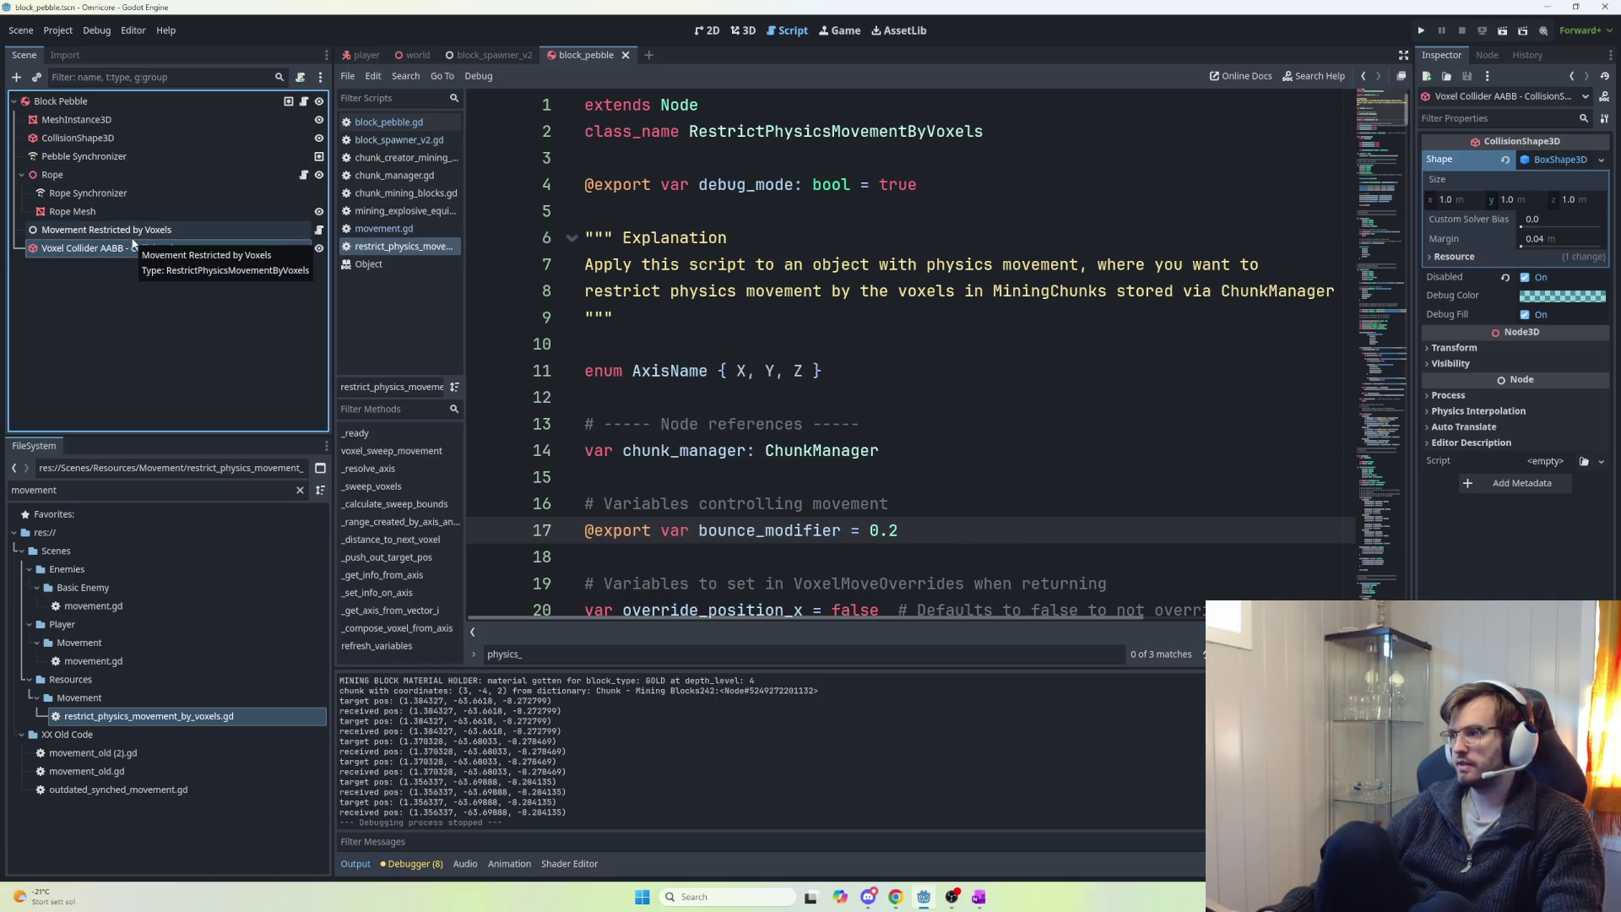
pyautogui.press('Up')
pyautogui.click(1549, 179)
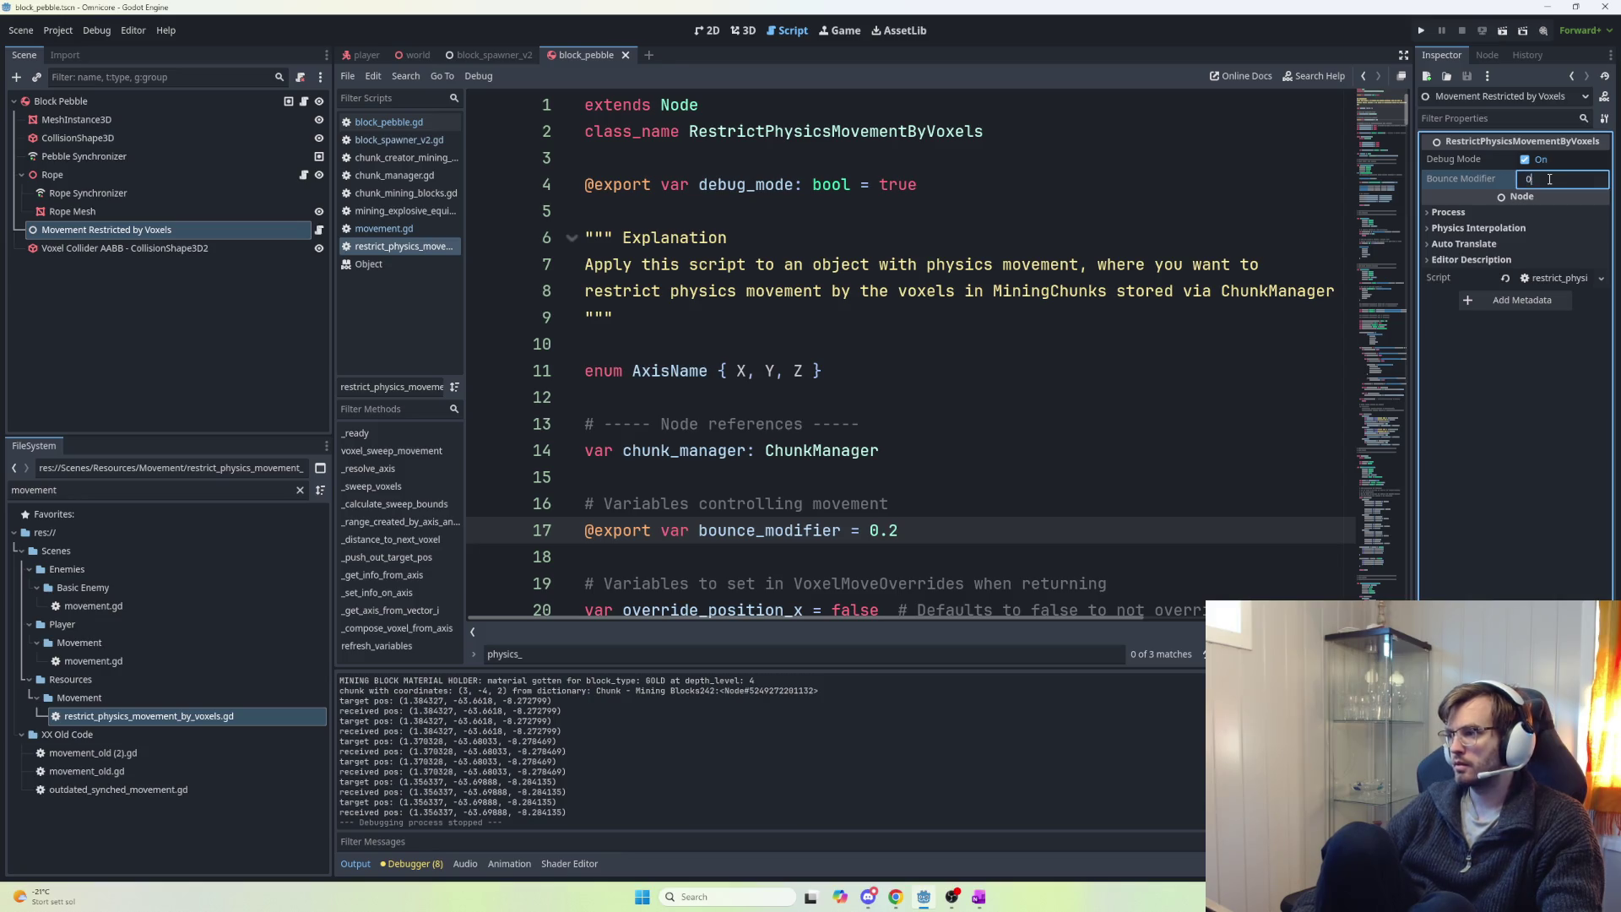
pyautogui.press('Return')
pyautogui.press('F5')
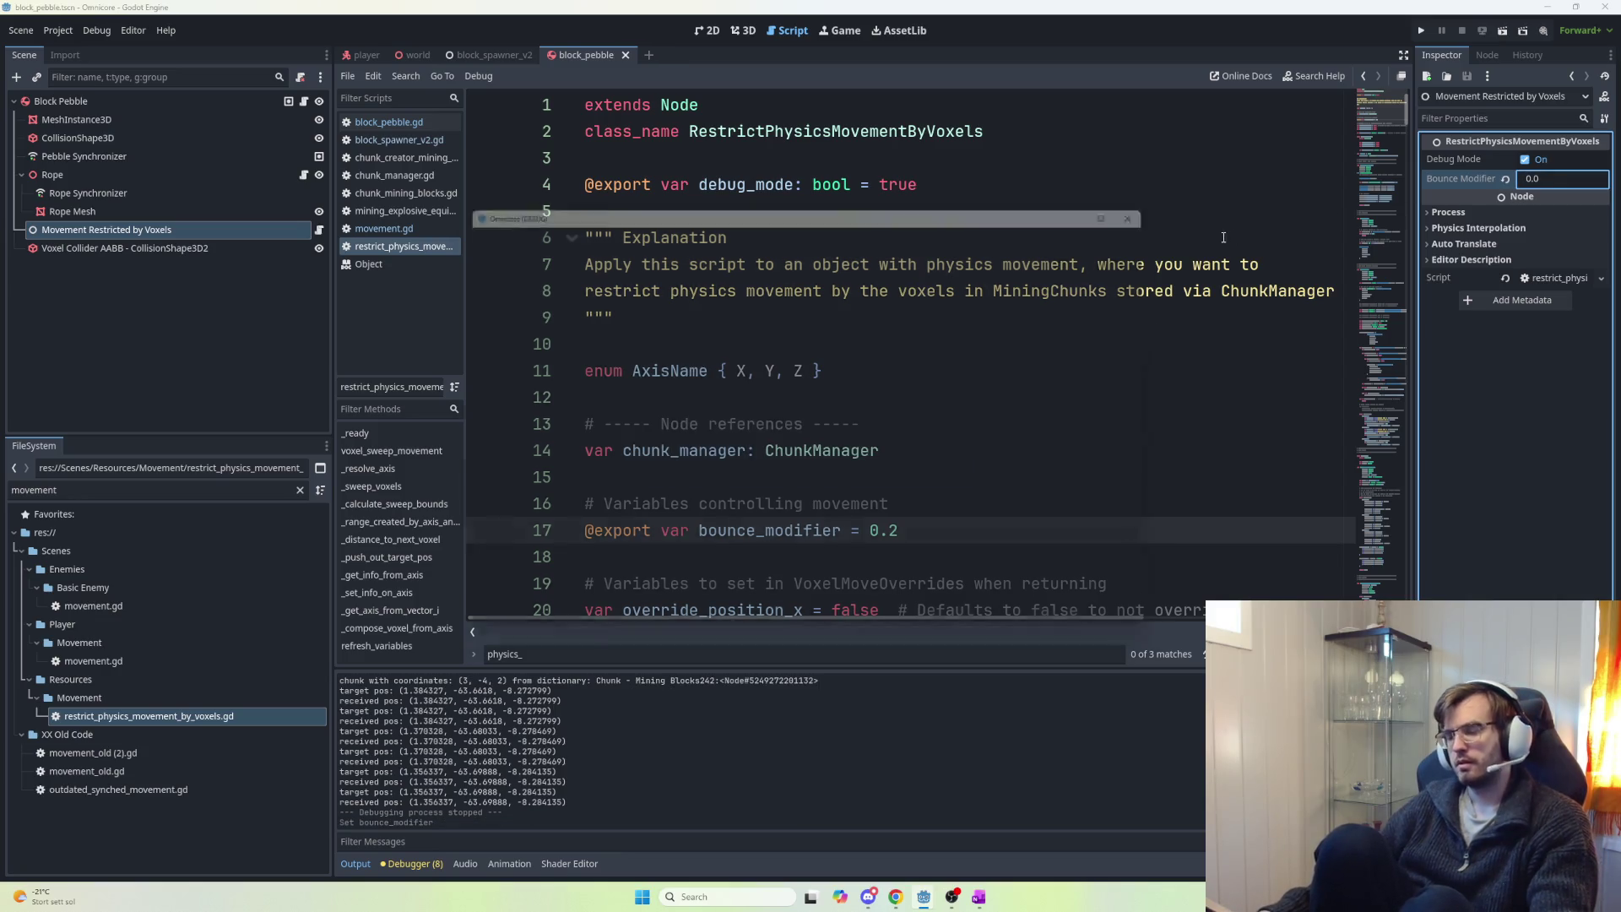
pyautogui.click(494, 247)
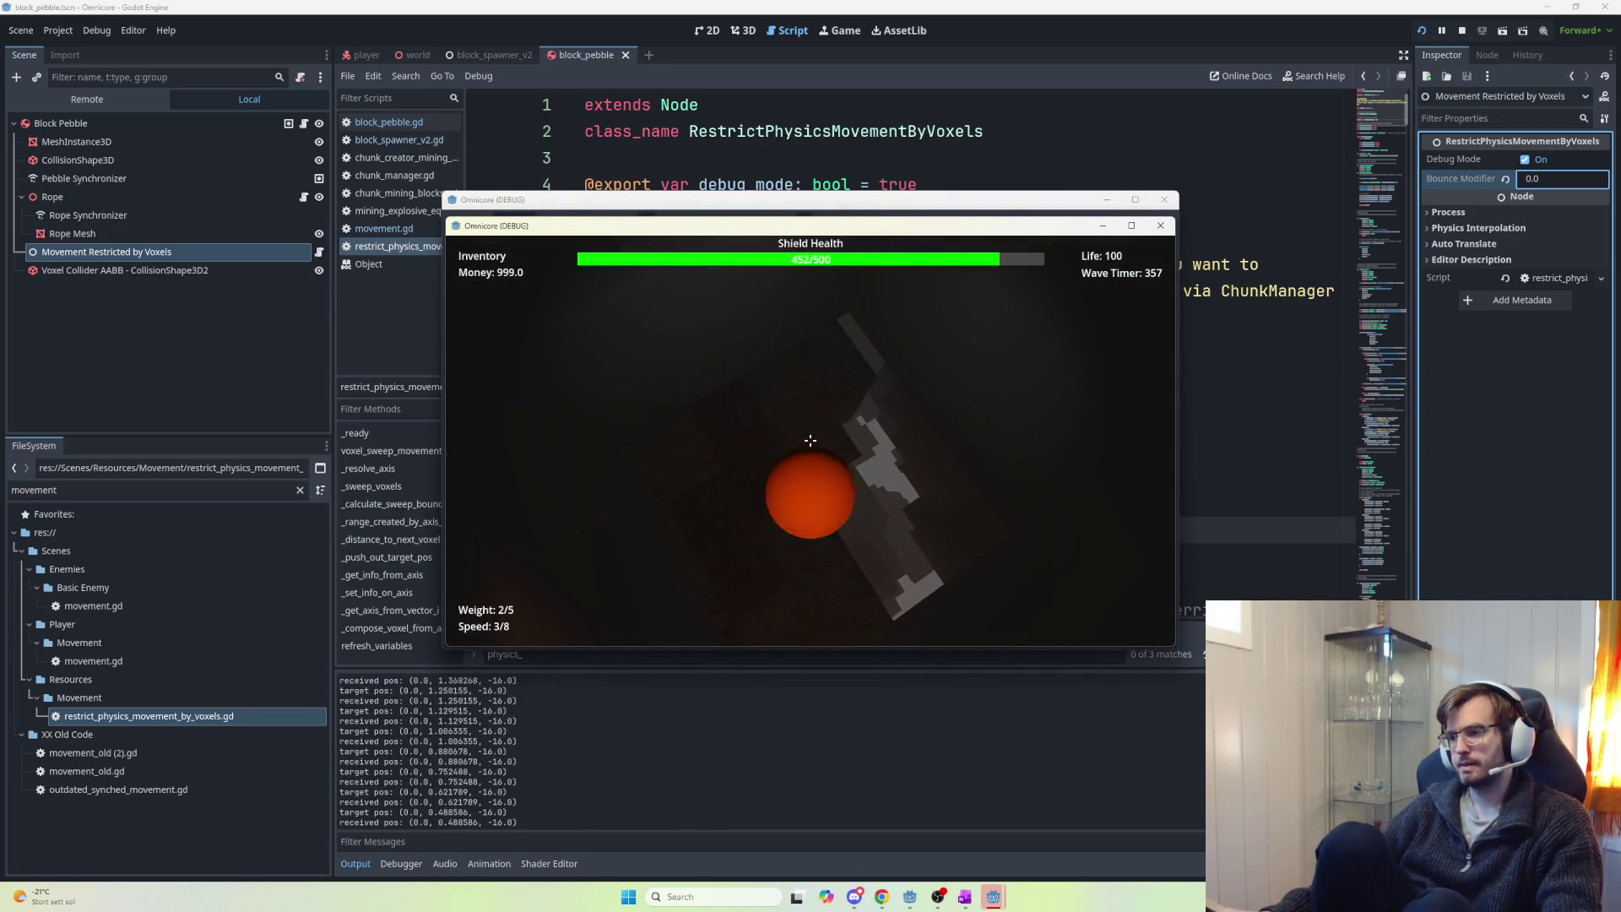
# Throw a red explosive into the voxel scene, then stop the game with F8
pyautogui.click(809, 440)
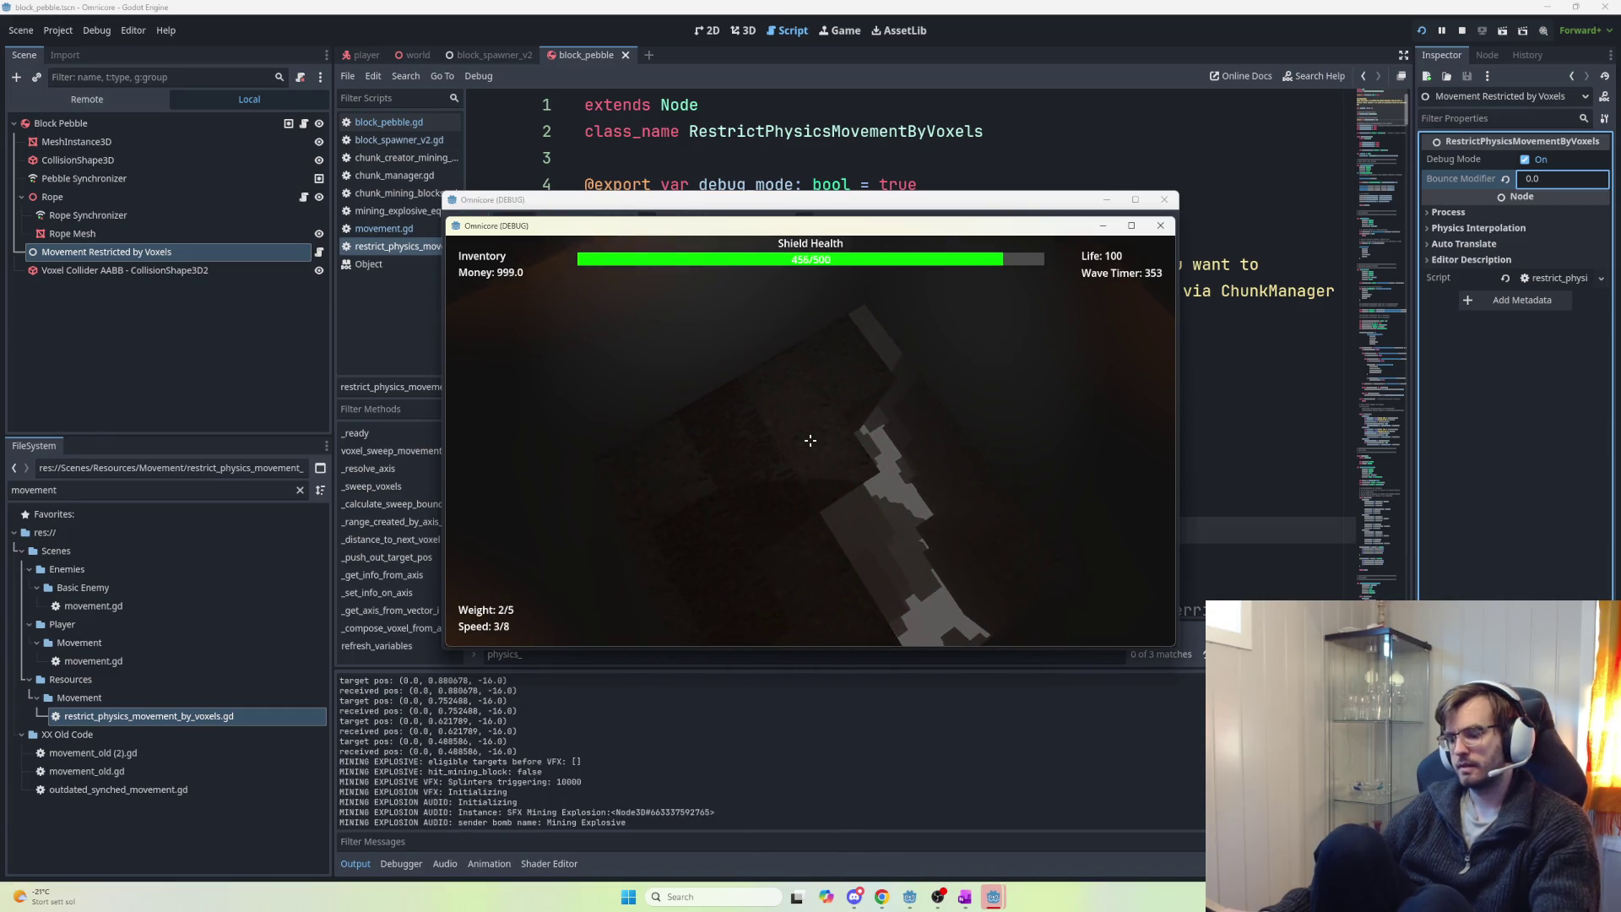
pyautogui.press('F8')
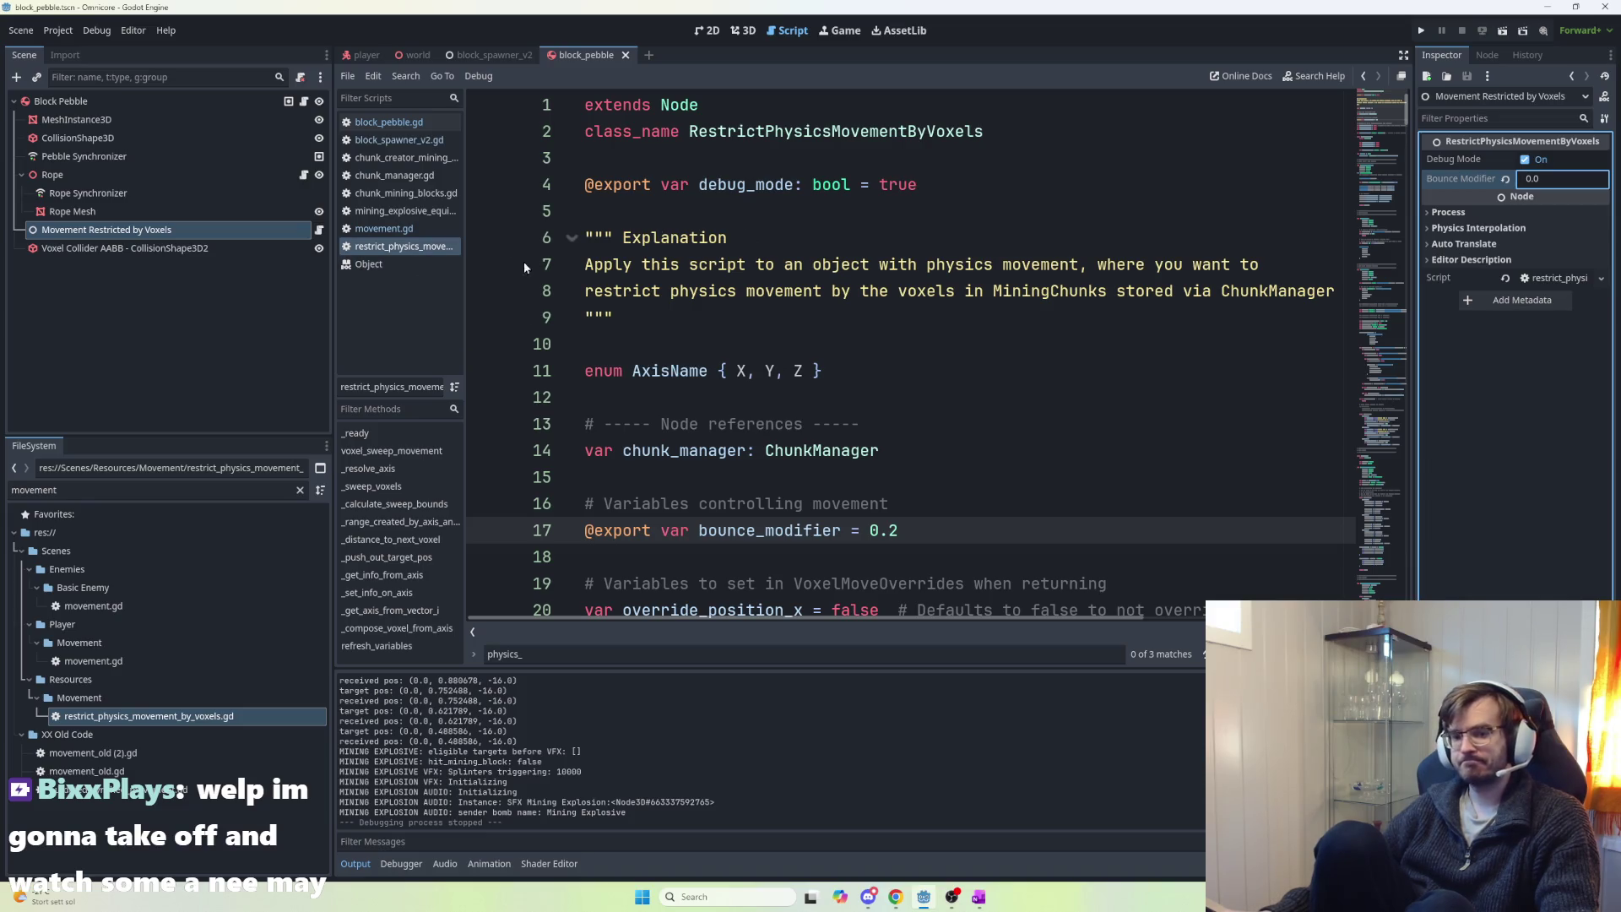
# Search for bounce_modifier from line 17 and find its use in line 178's bounce velocity expression
pyautogui.scroll(-2, 865, 405)
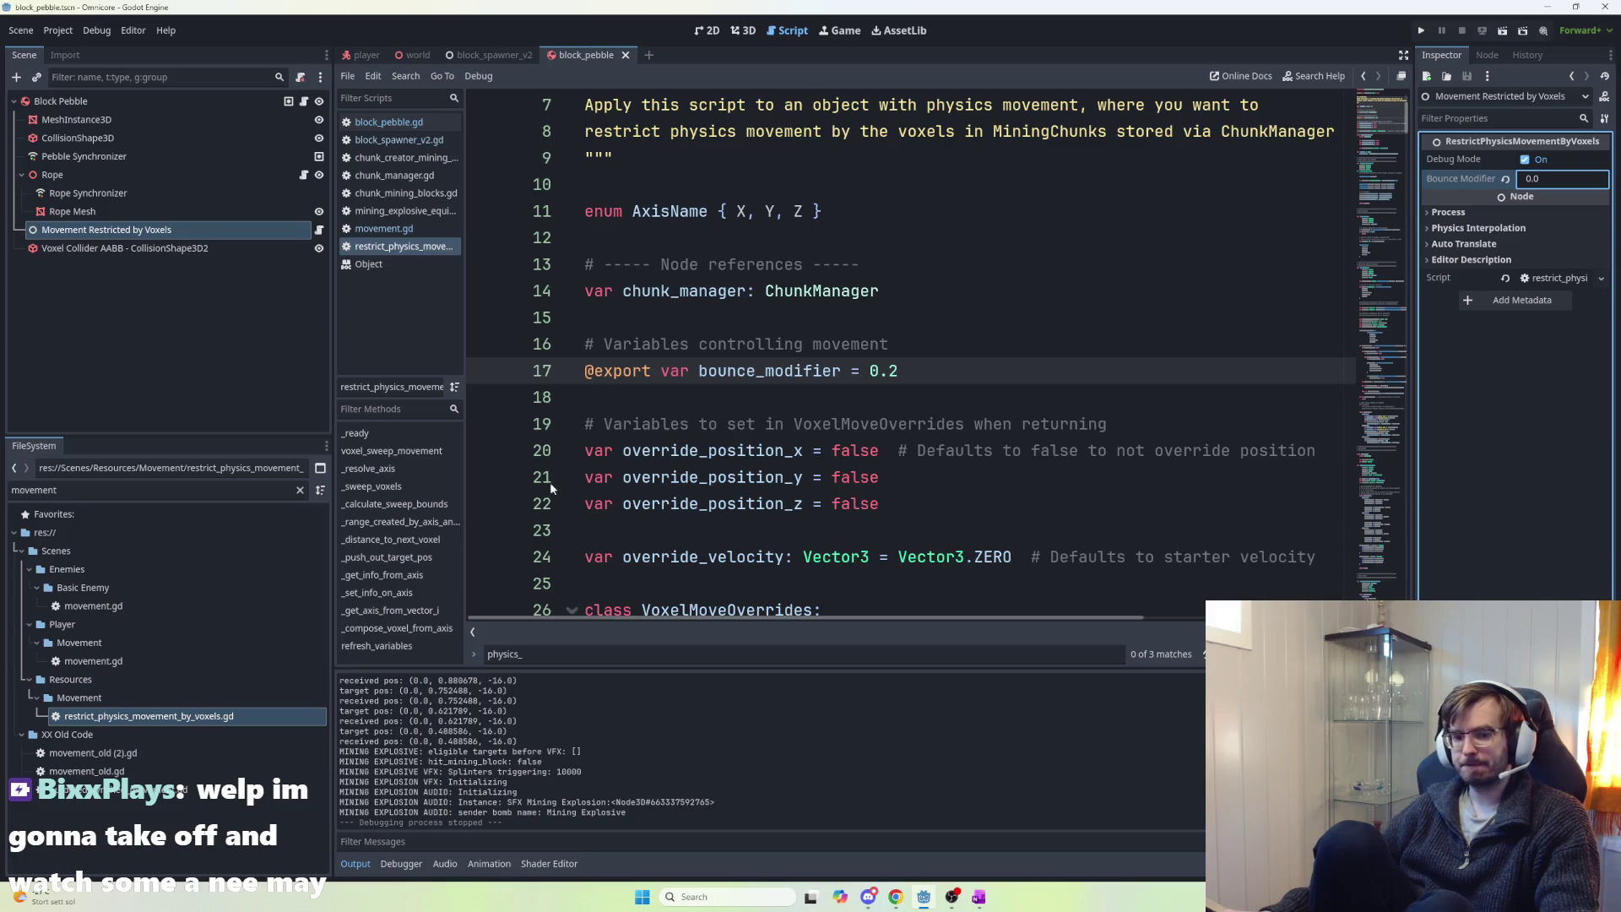
pyautogui.scroll(-4, 911, 448)
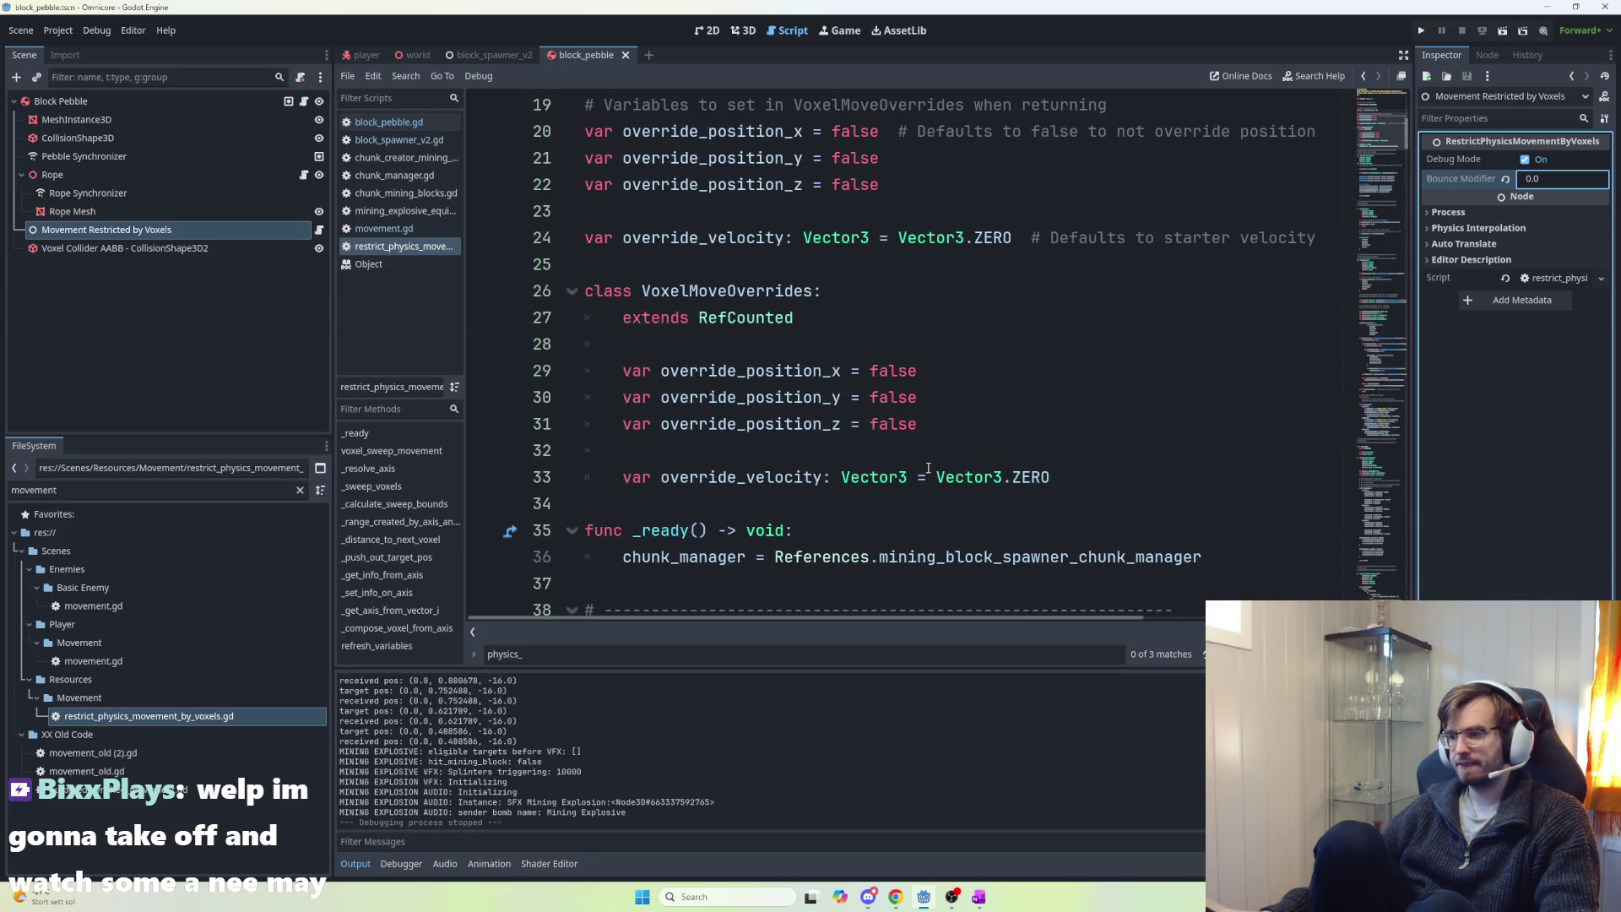
pyautogui.scroll(-5, 928, 483)
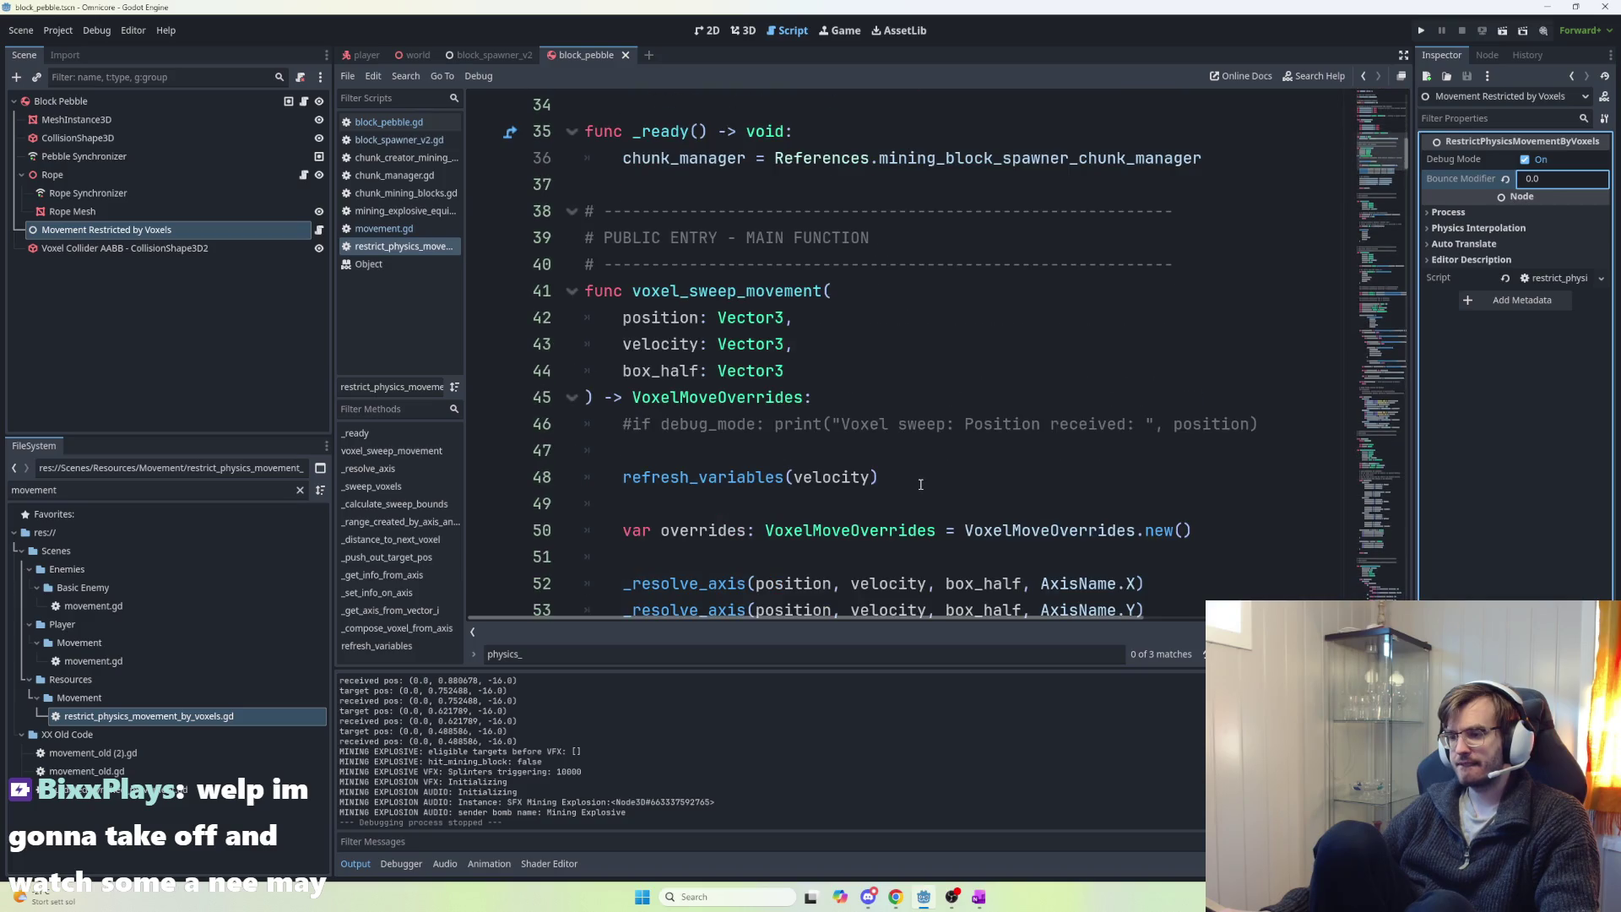
pyautogui.scroll(8, 917, 488)
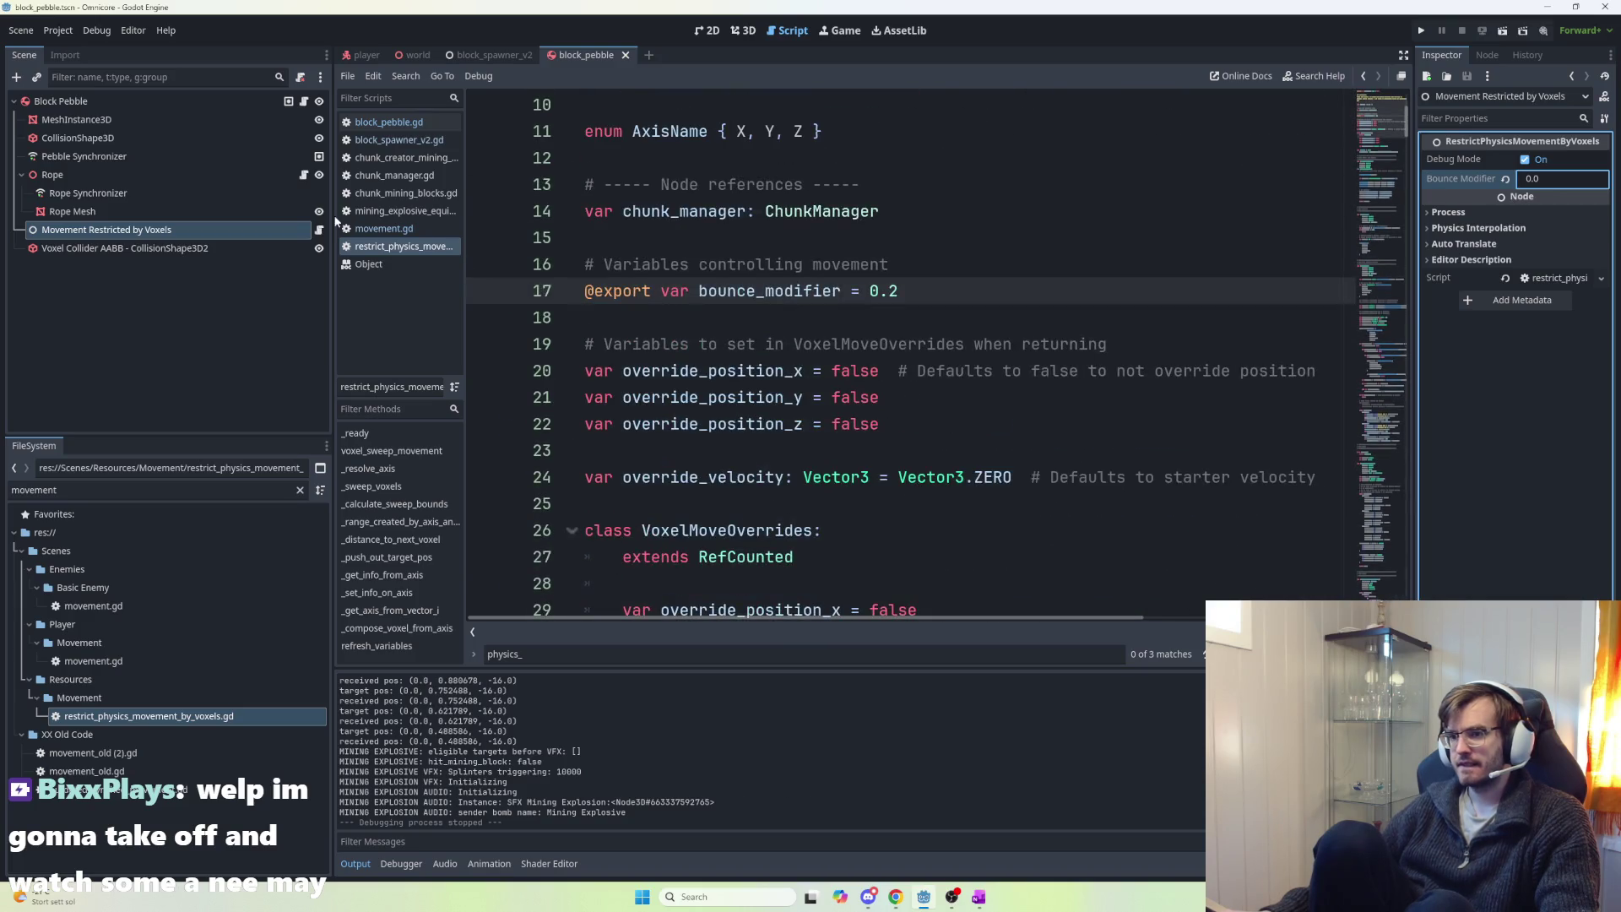
pyautogui.click(320, 232)
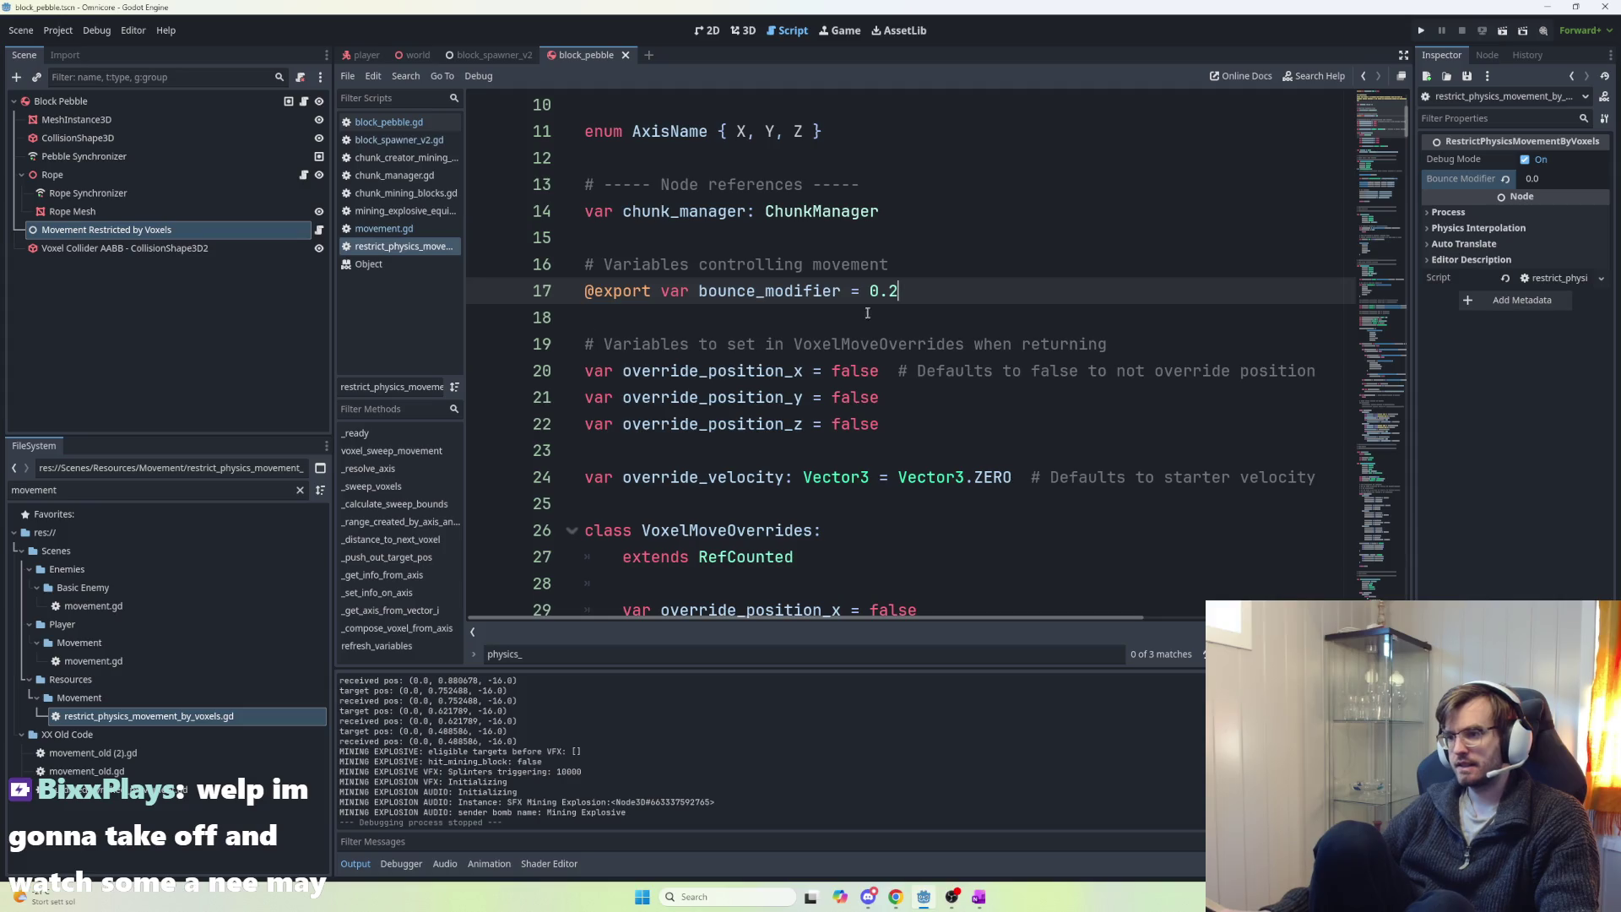
pyautogui.doubleClick(768, 291)
pyautogui.hotkey('ctrl', 'f')
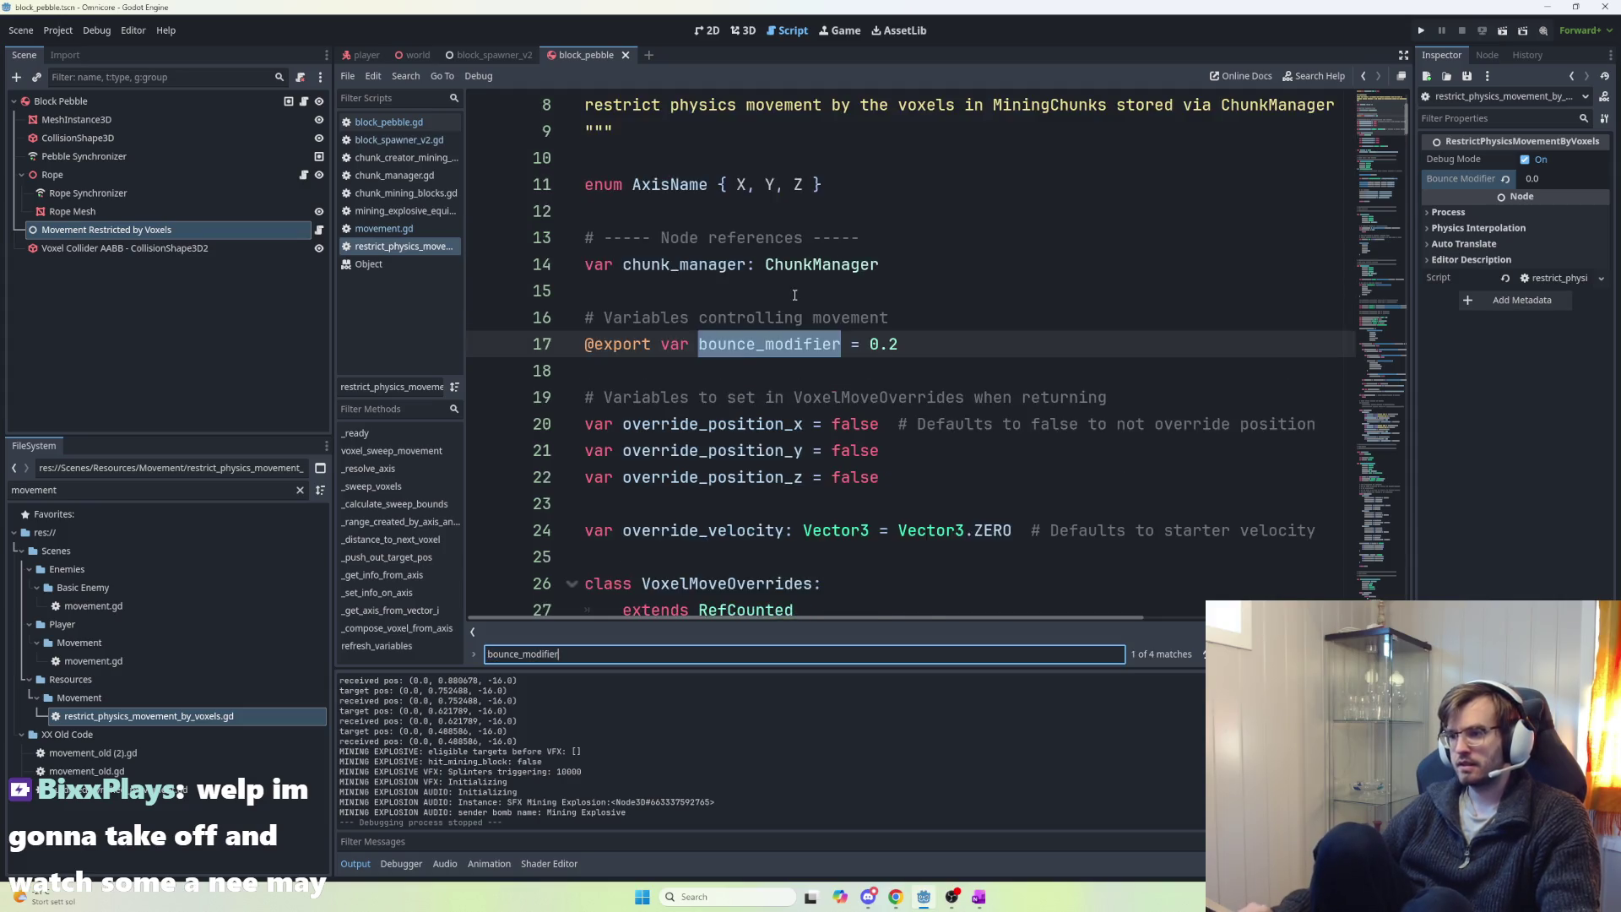
pyautogui.press('Return')
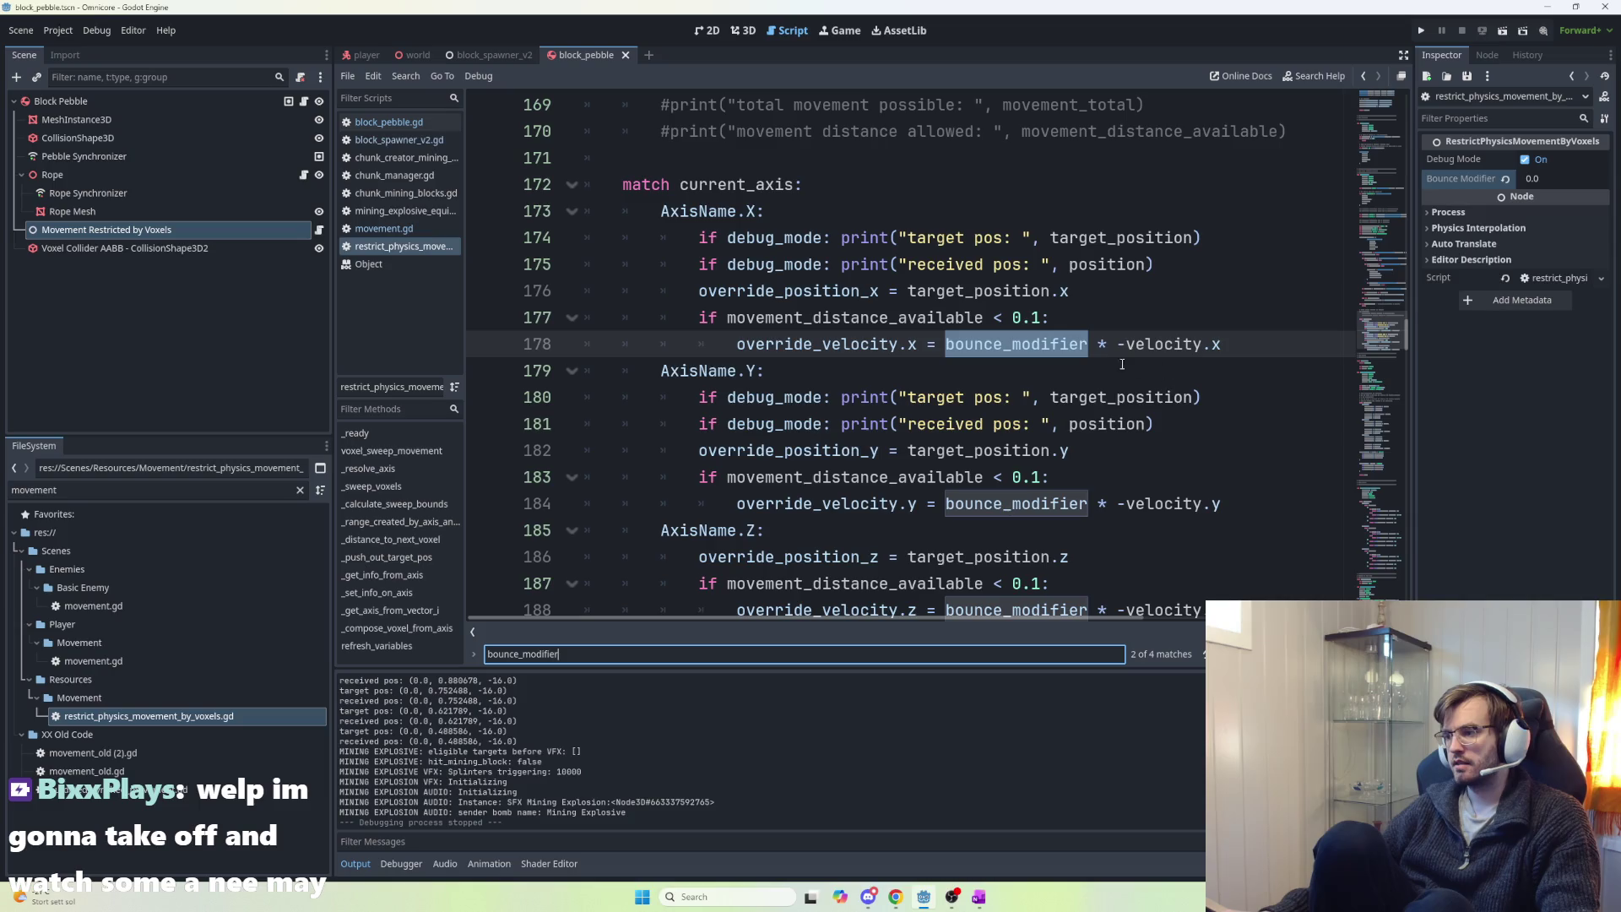
pyautogui.moveTo(1236, 346); pyautogui.dragTo(944, 338)
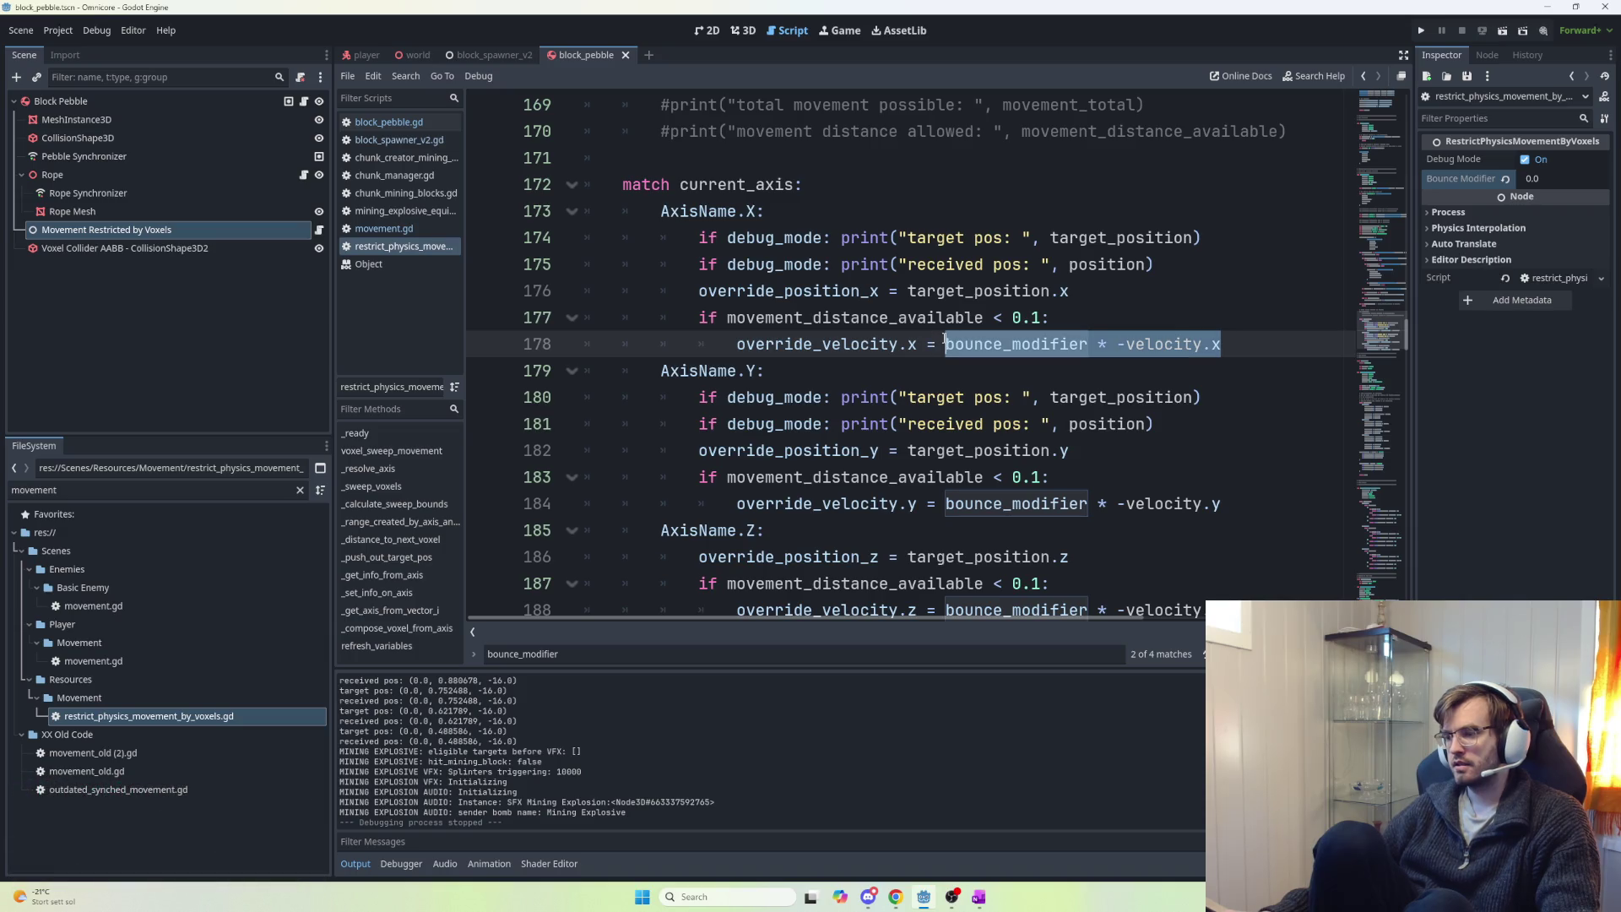
pyautogui.click(1270, 339)
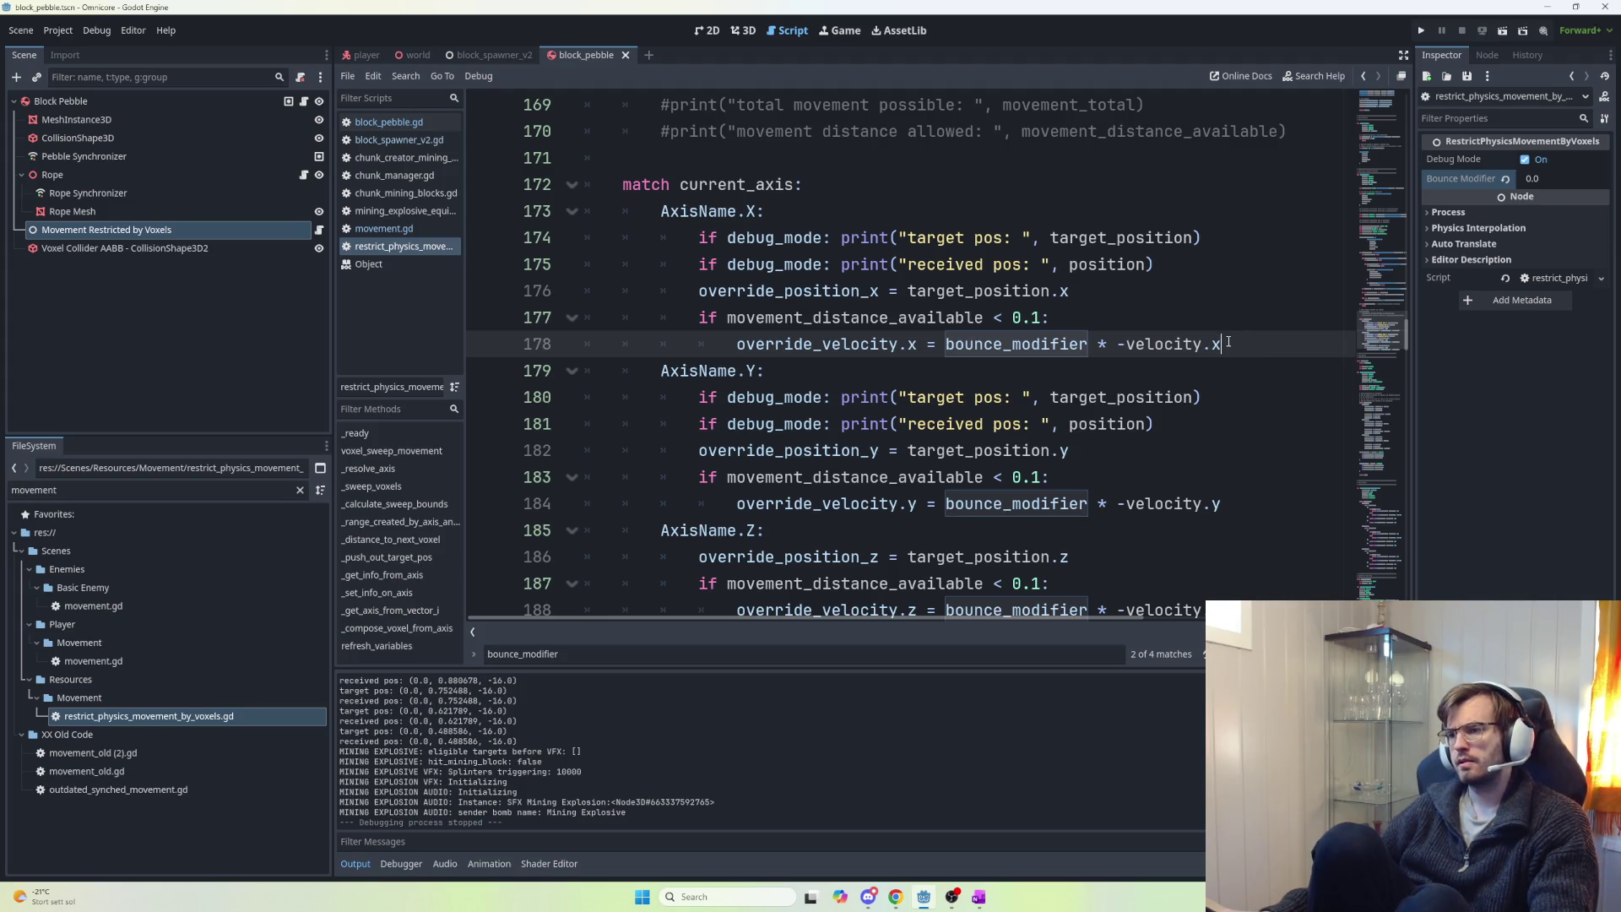
# Inspect the Voxel Collider AABB box shape, recheck bounce_modifier matches, and run the game with F5
pyautogui.click(211, 250)
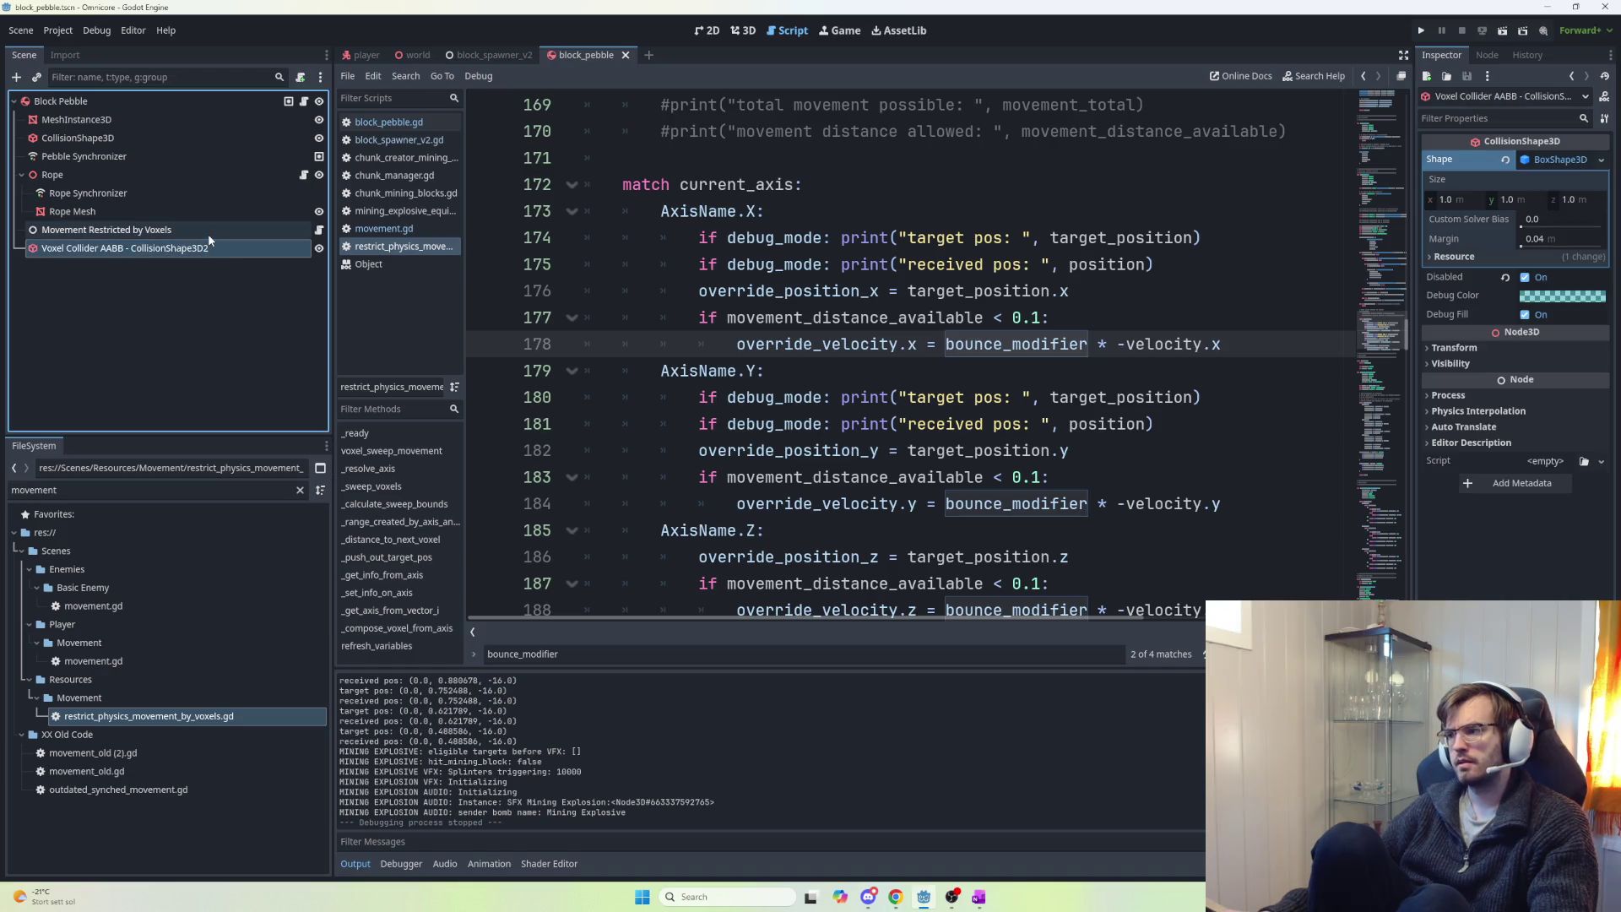
pyautogui.click(208, 231)
pyautogui.scroll(-2, 1053, 531)
pyautogui.scroll(2, 1053, 531)
pyautogui.doubleClick(990, 344)
pyautogui.hotkey('ctrl', 'f')
pyautogui.press('Return')
pyautogui.press('Return')
pyautogui.press('Return')
pyautogui.press('Return')
pyautogui.press('Return')
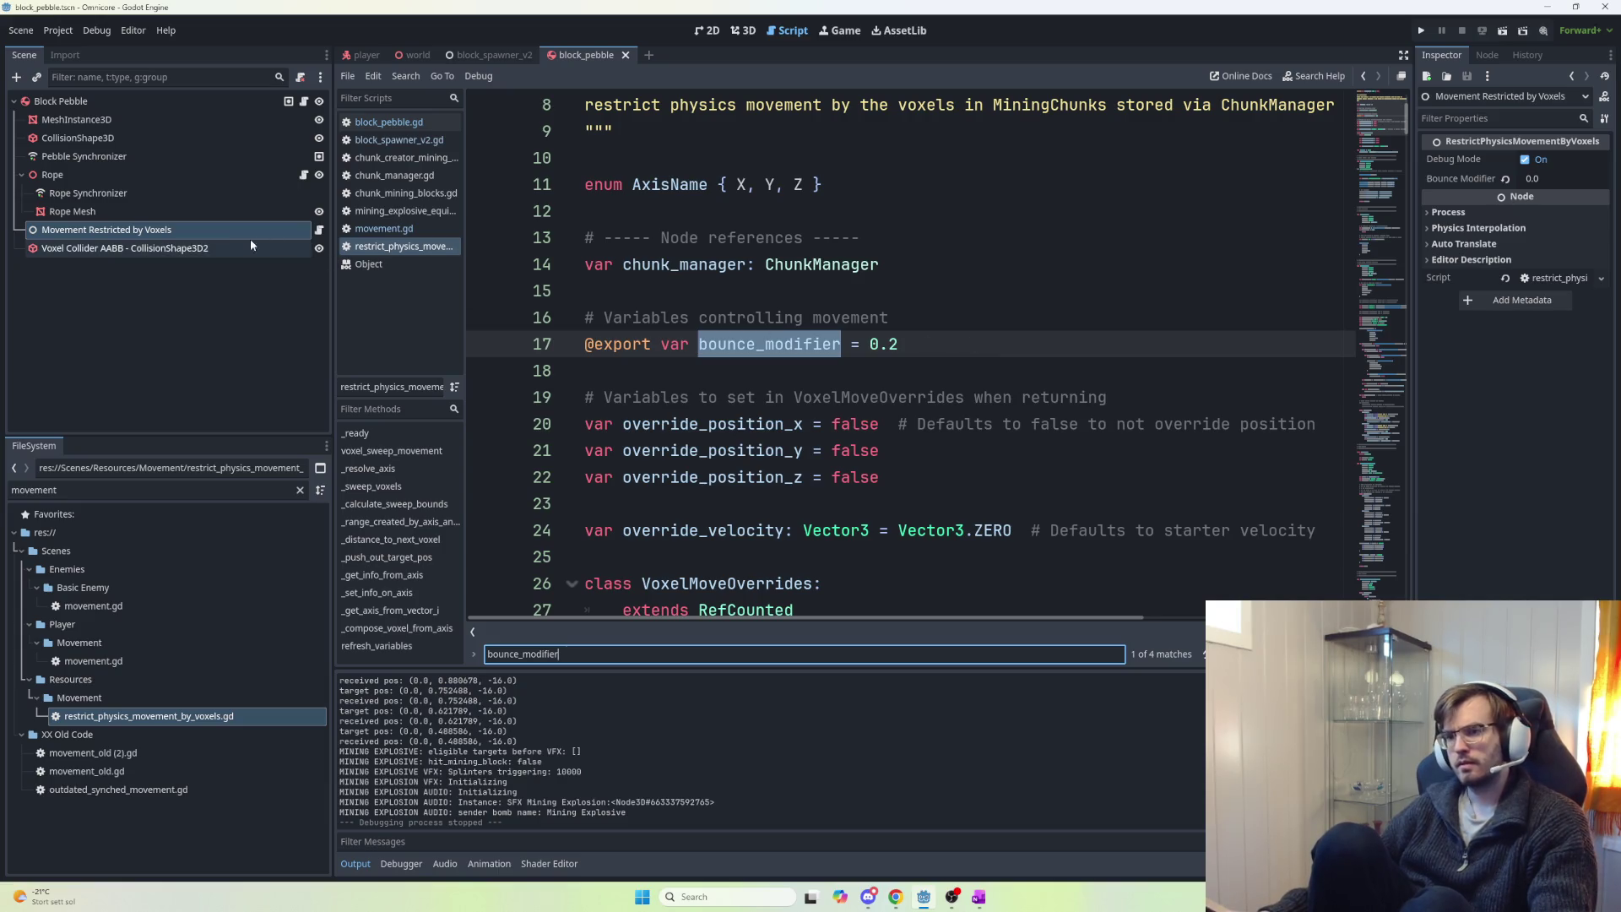
pyautogui.click(204, 248)
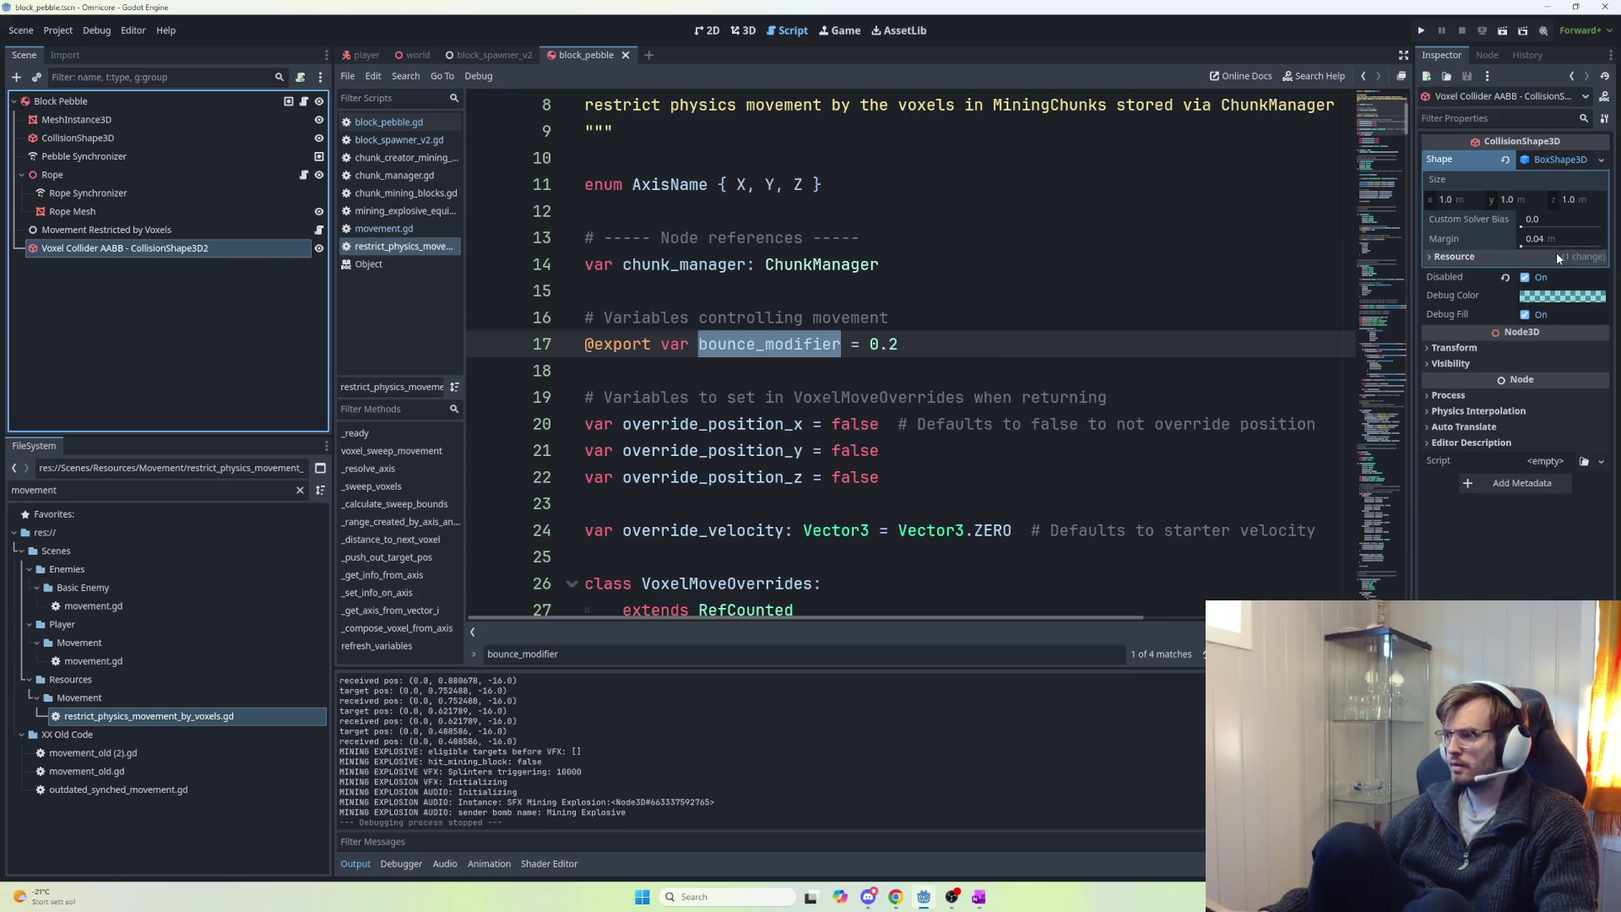
pyautogui.press('F5')
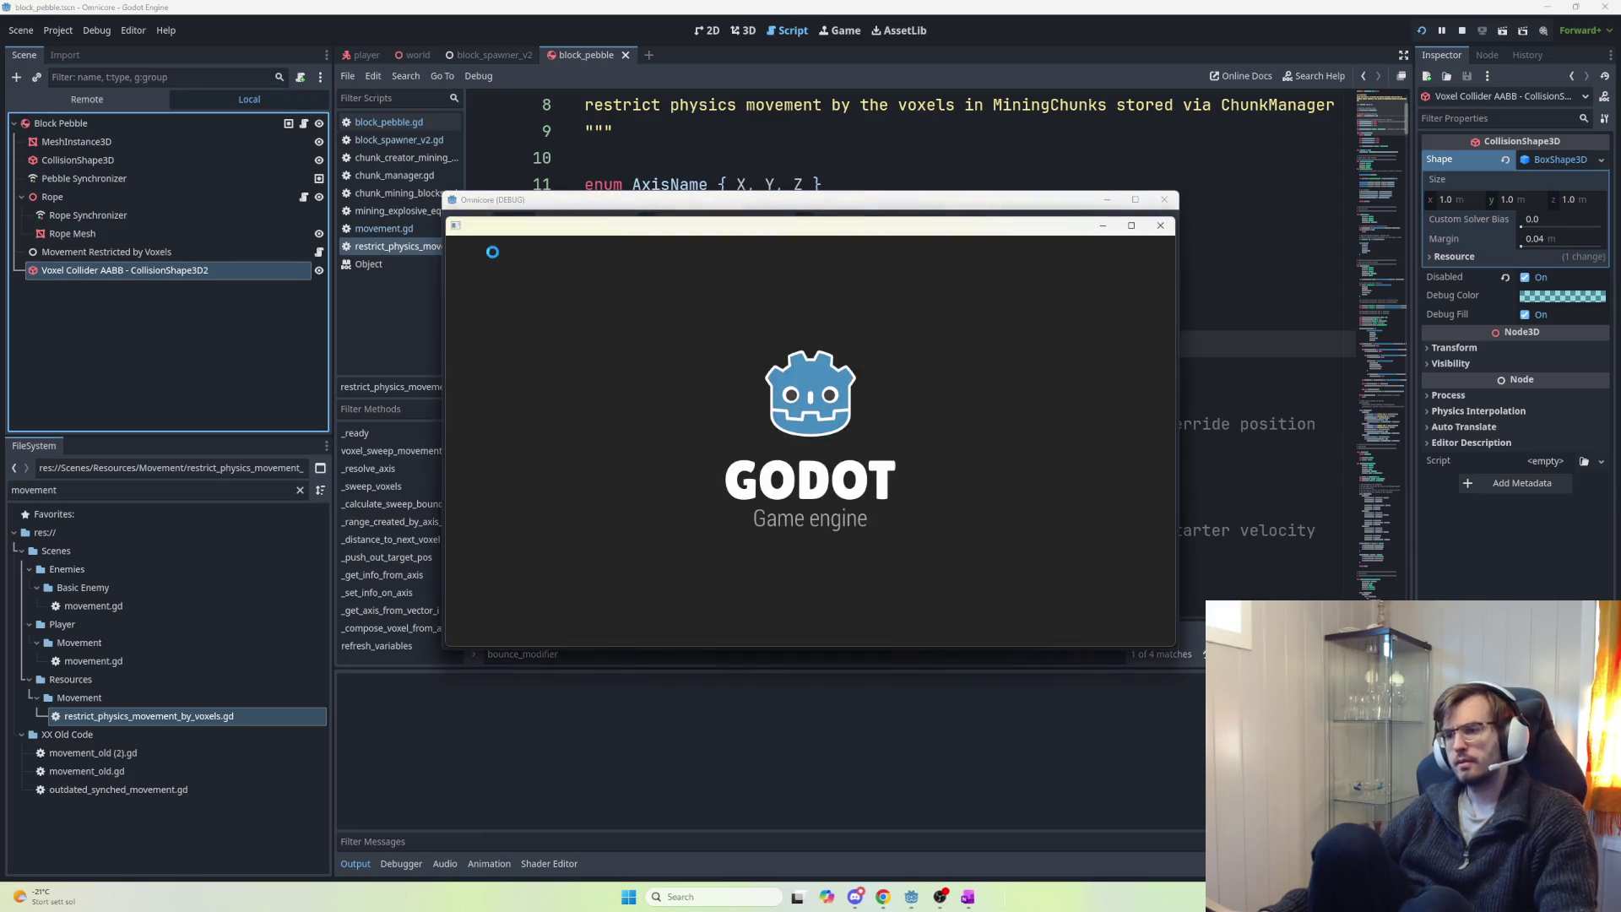
# Start a Direct session and walk to the red sphere to pick up a pebble
pyautogui.click(483, 246)
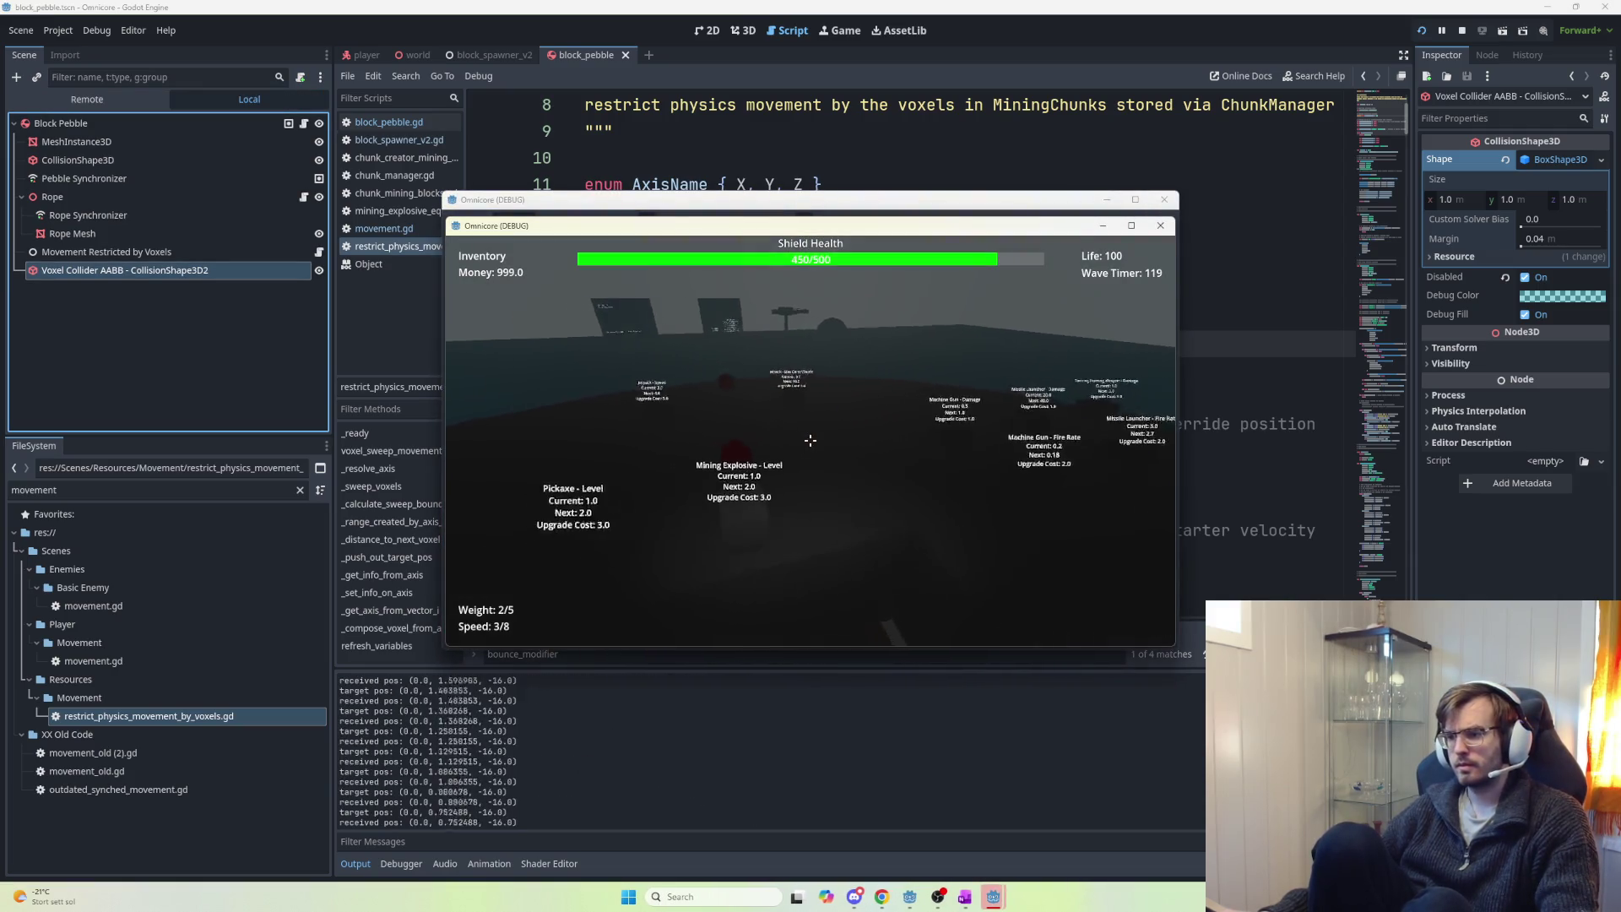
pyautogui.press('w')
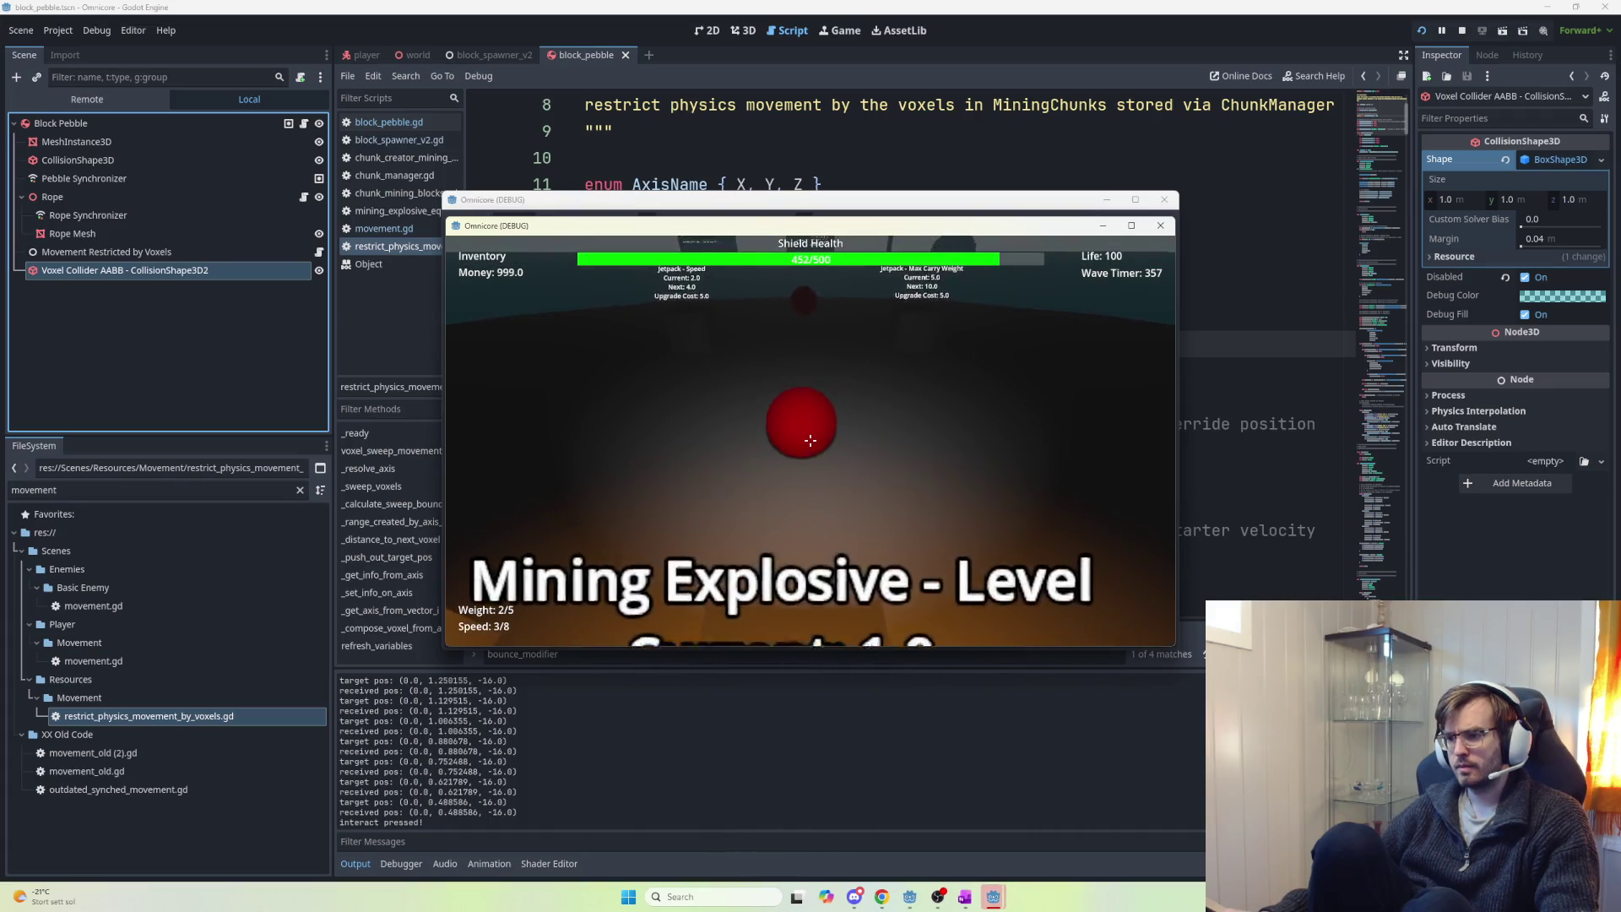
pyautogui.press('e')
pyautogui.press('e')
pyautogui.press('e')
pyautogui.press('w')
pyautogui.press('e')
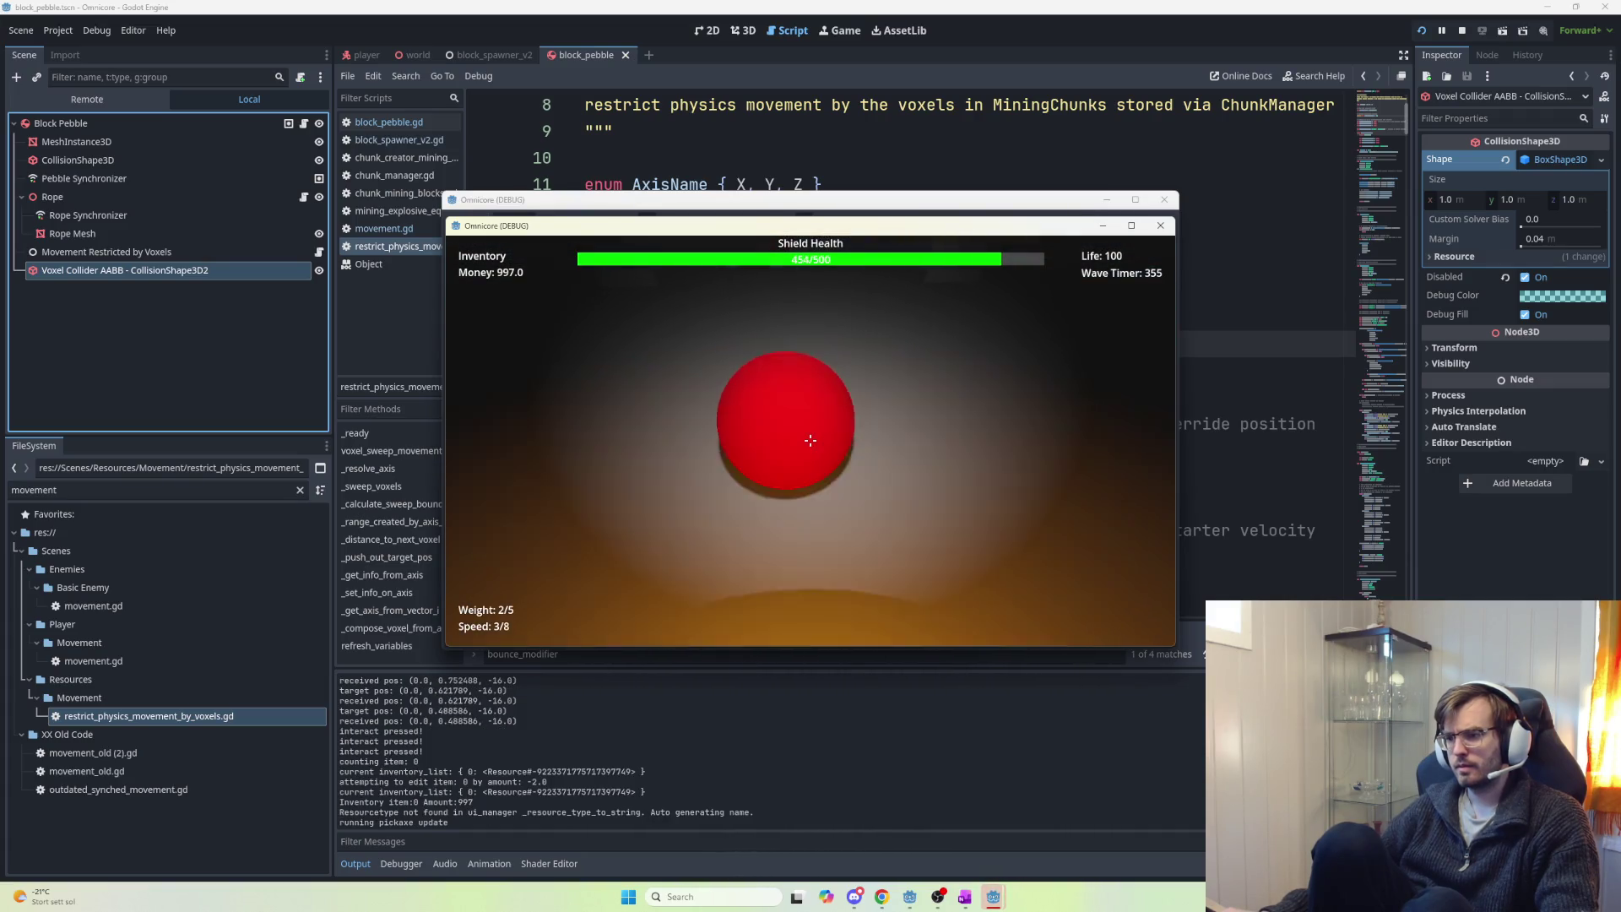
pyautogui.moveTo(811, 440)
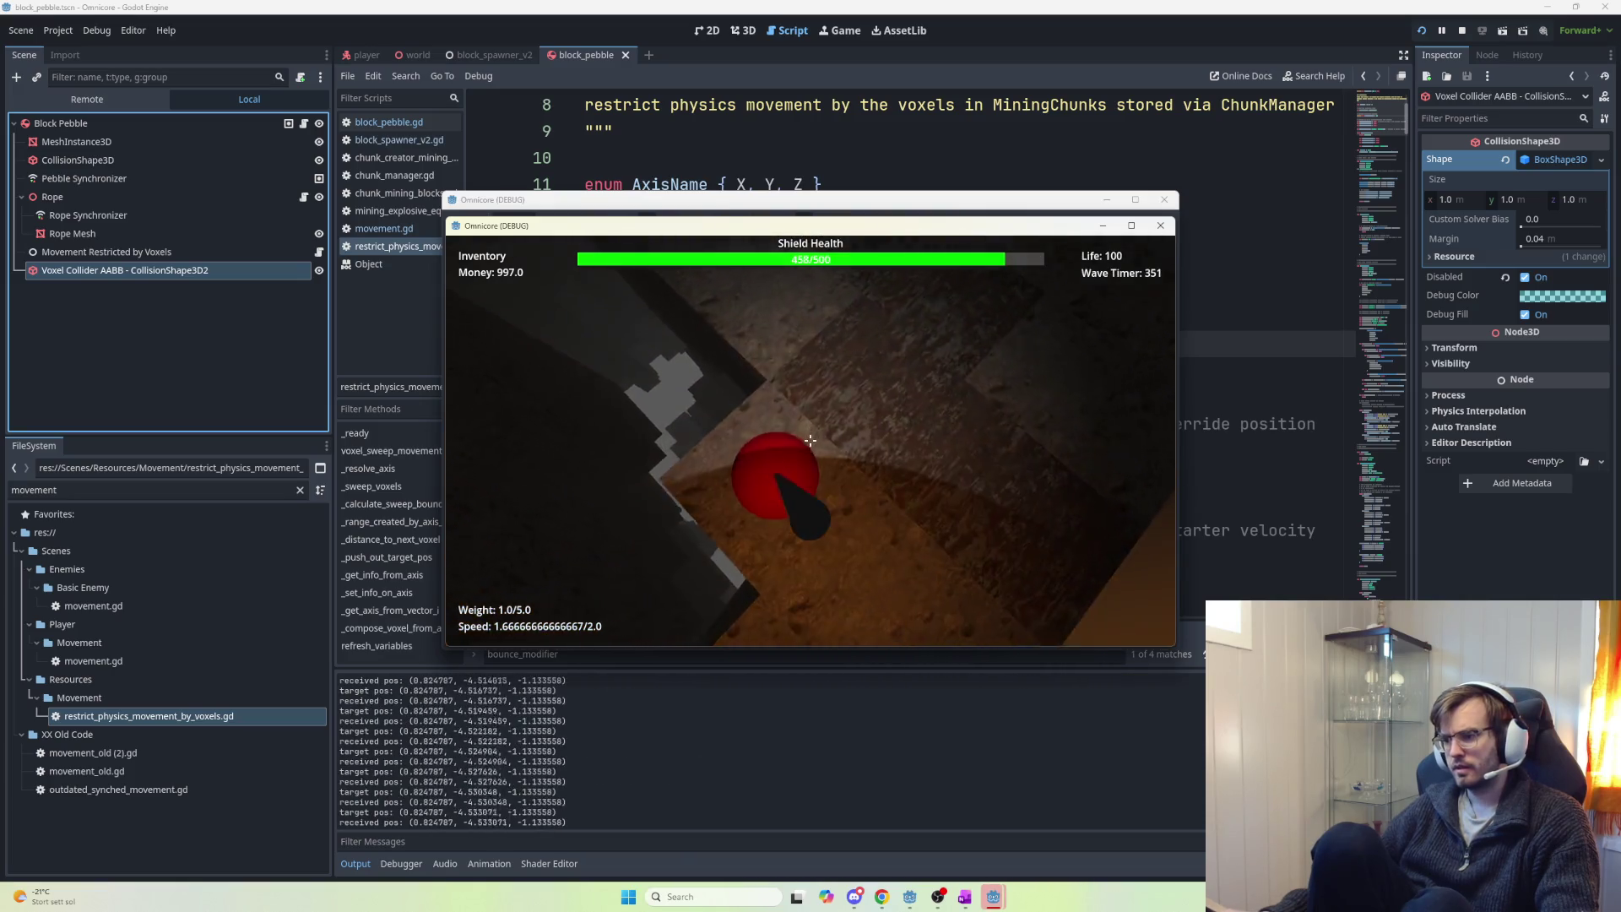
pyautogui.press('space')
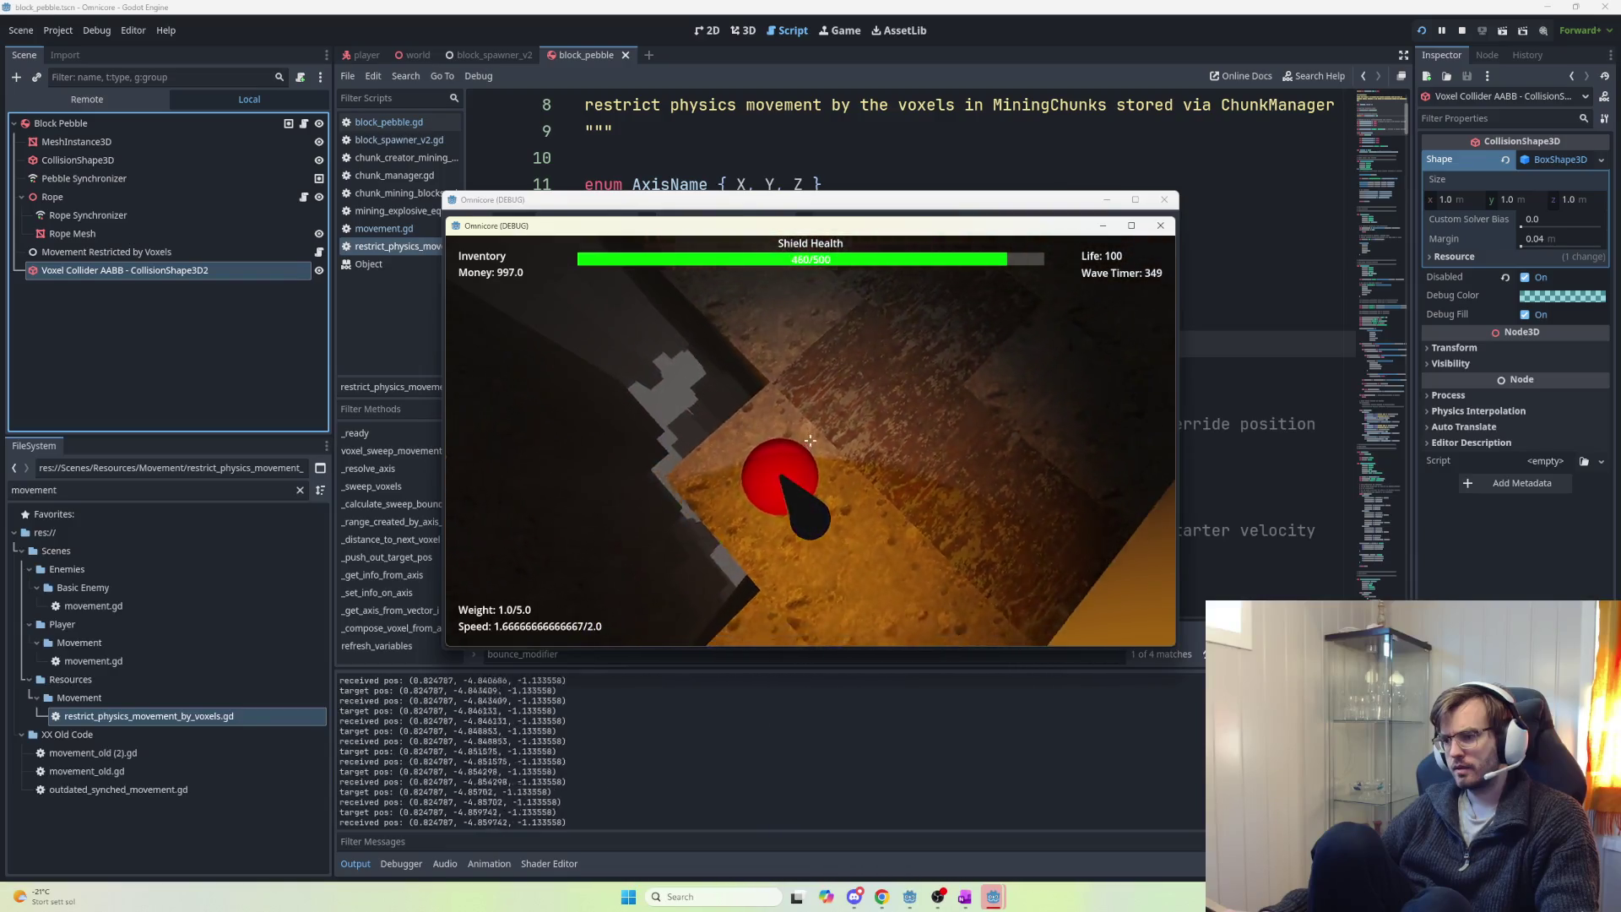
# Drop and re-grab the pebble, then release the mouse and return to the movement script
pyautogui.click(810, 440)
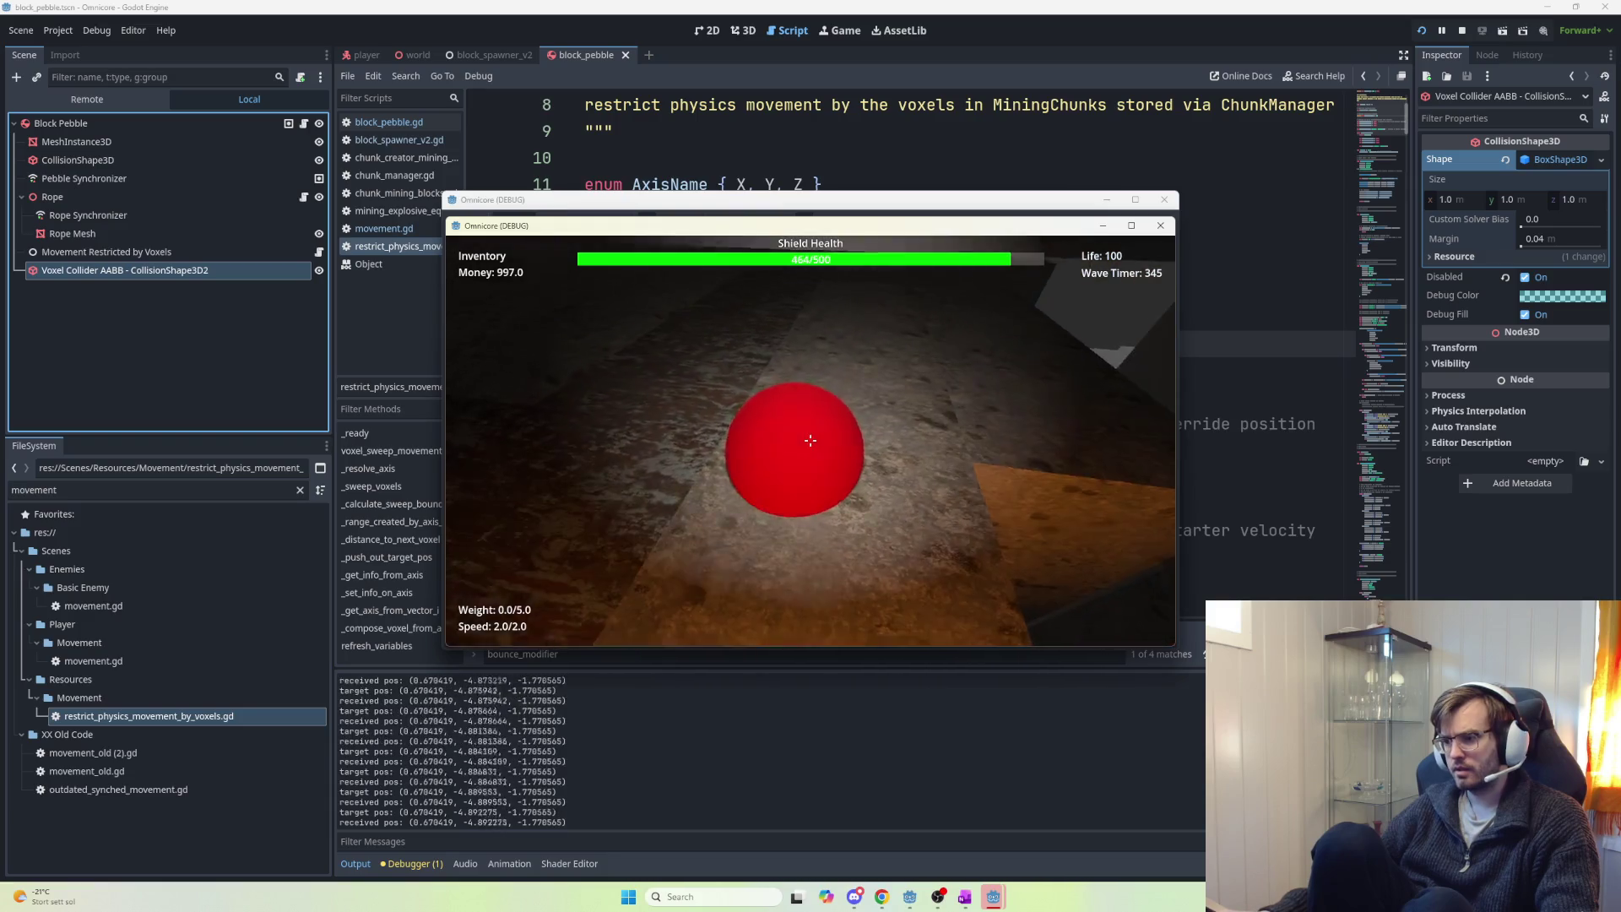
pyautogui.click(811, 440)
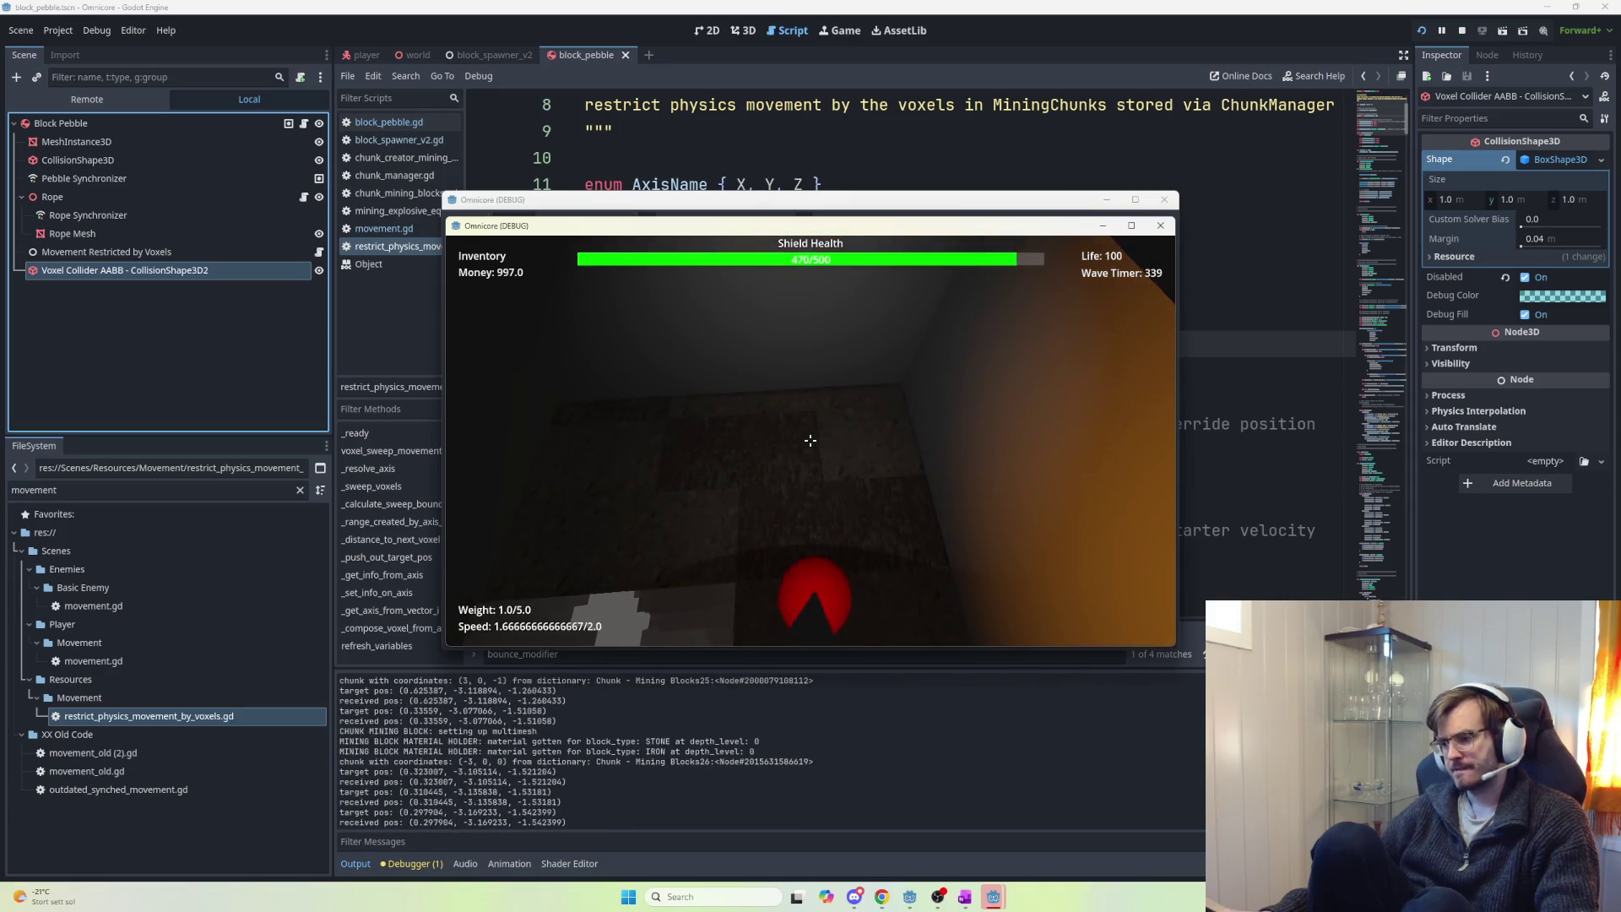
pyautogui.press('Escape')
pyautogui.click(1280, 271)
pyautogui.scroll(-5, 893, 372)
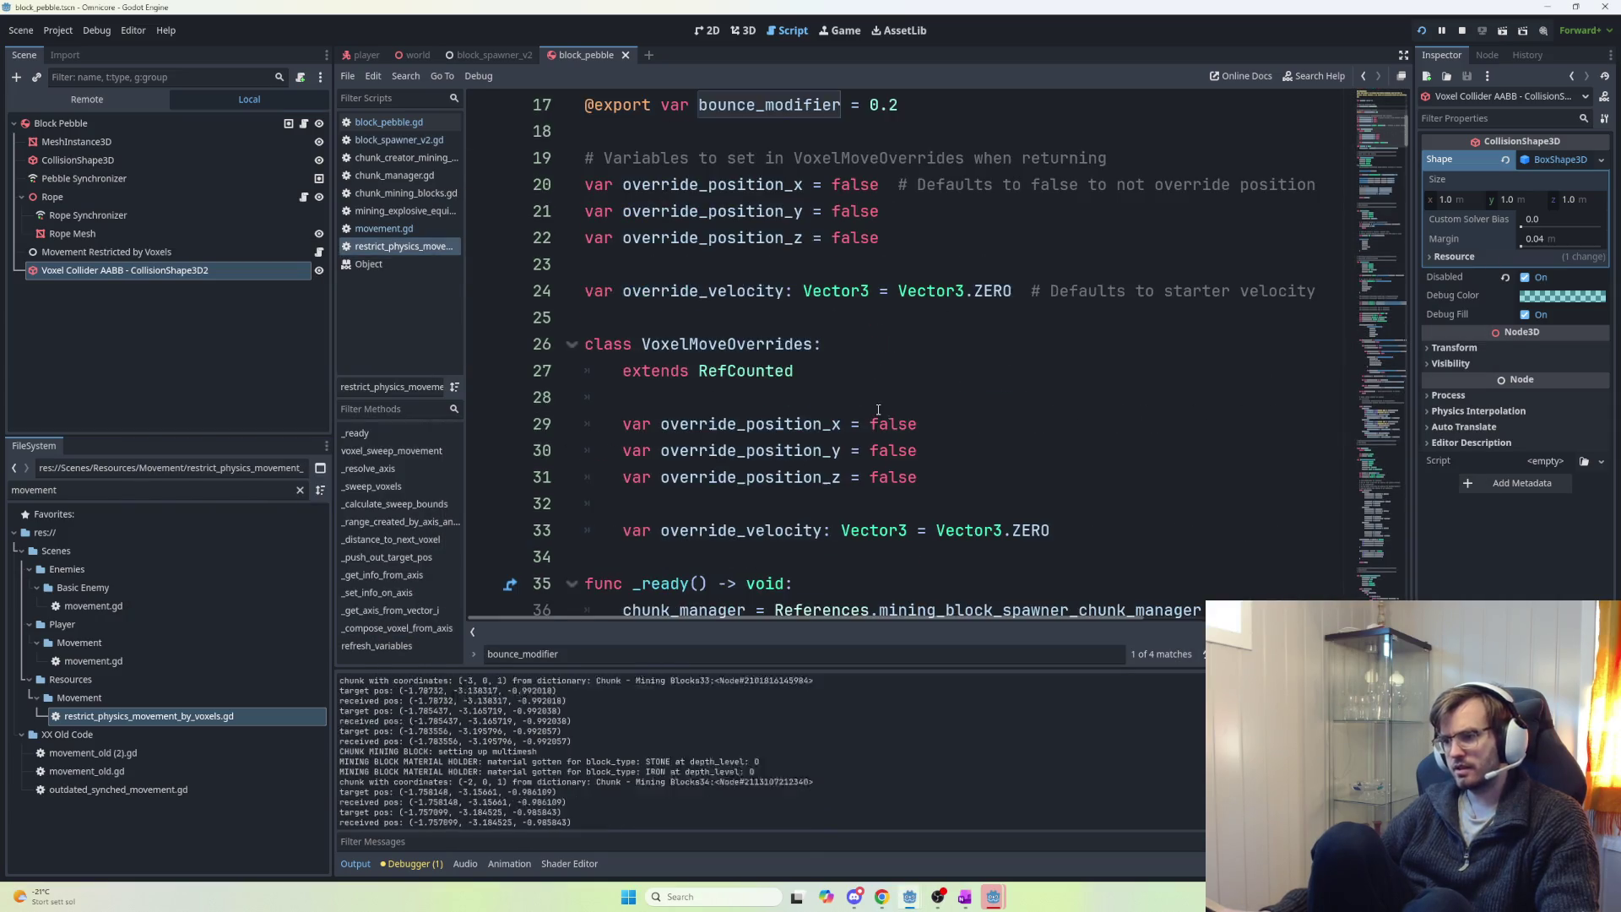
# Select the override_velocity declaration on line 33 and scroll through the voxel sweep code
pyautogui.moveTo(1051, 371); pyautogui.dragTo(620, 368)
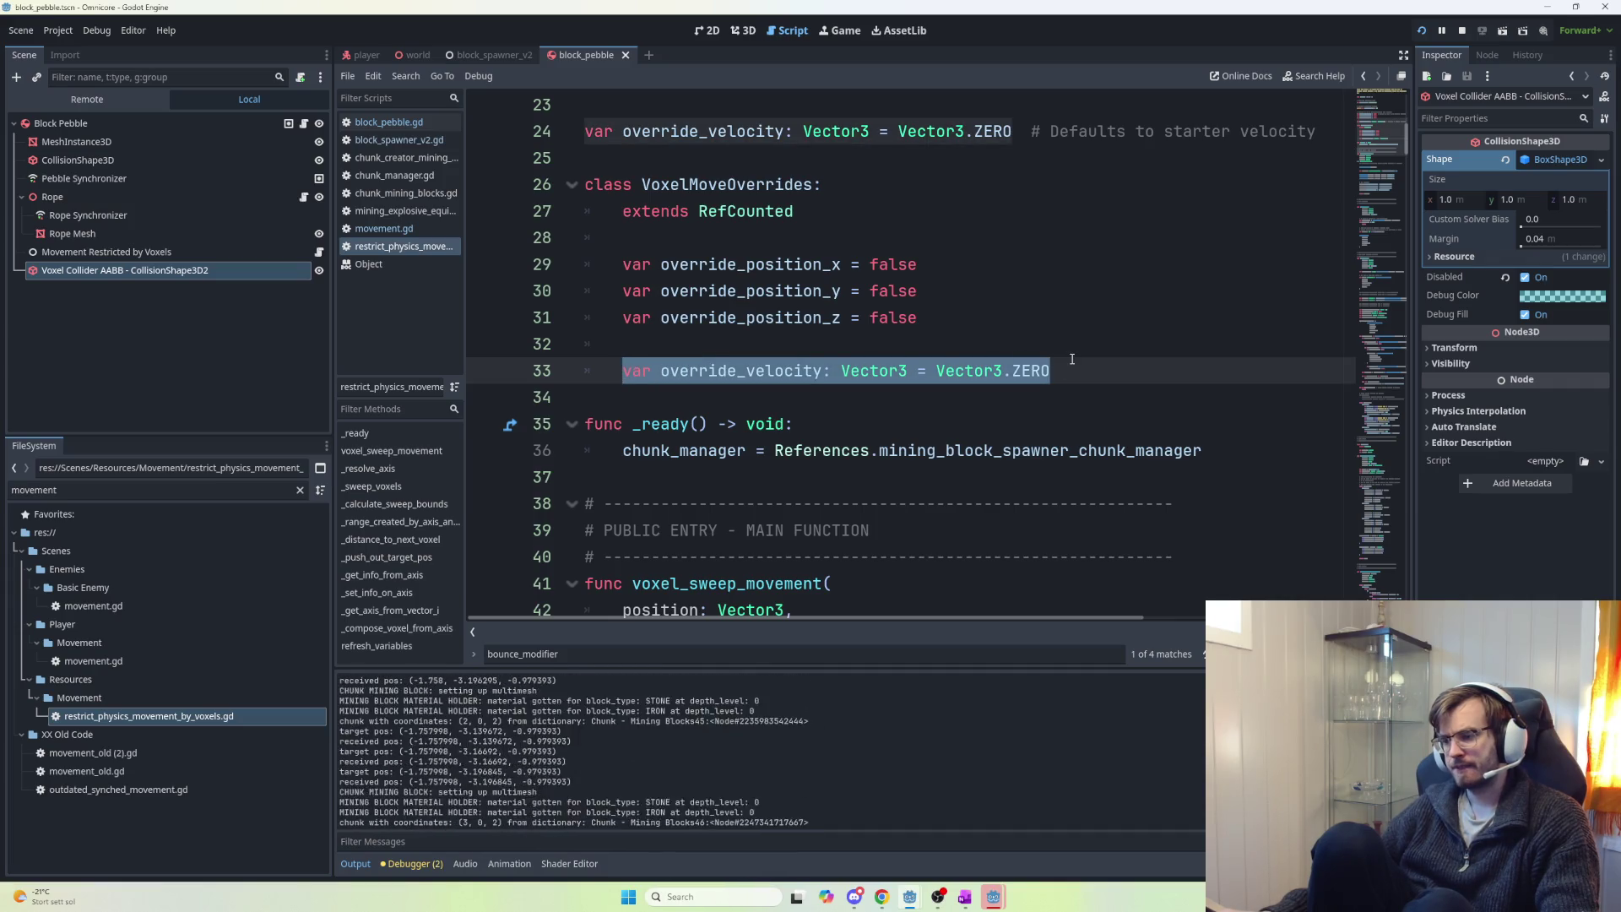
pyautogui.scroll(-3, 1067, 366)
pyautogui.scroll(2, 1044, 404)
pyautogui.scroll(3, 1045, 405)
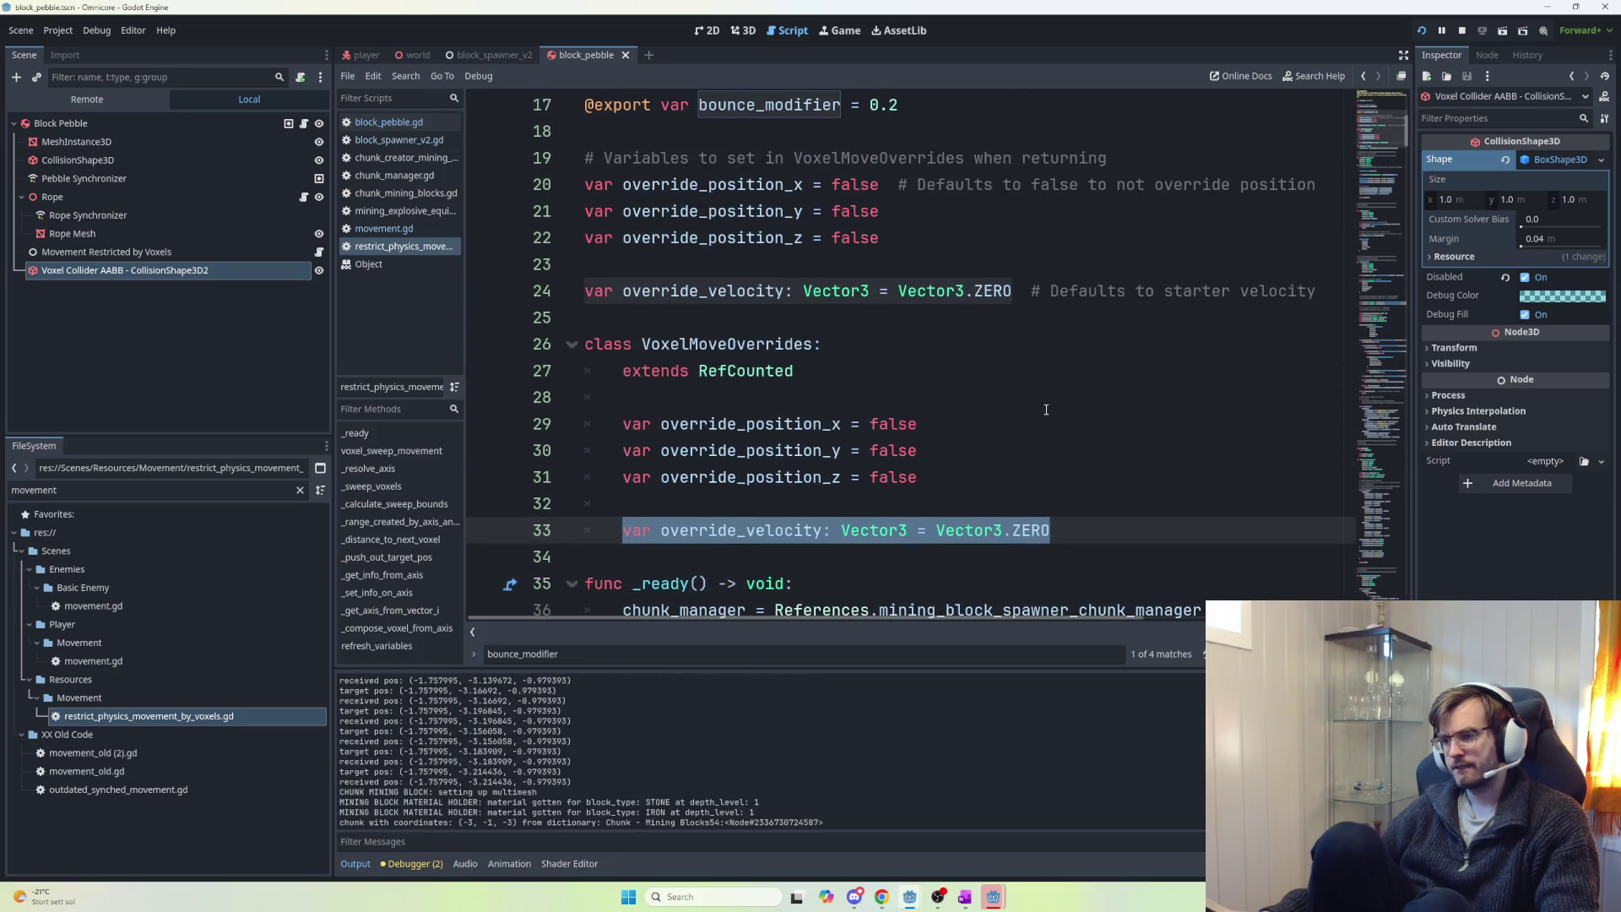
pyautogui.scroll(-5, 1045, 410)
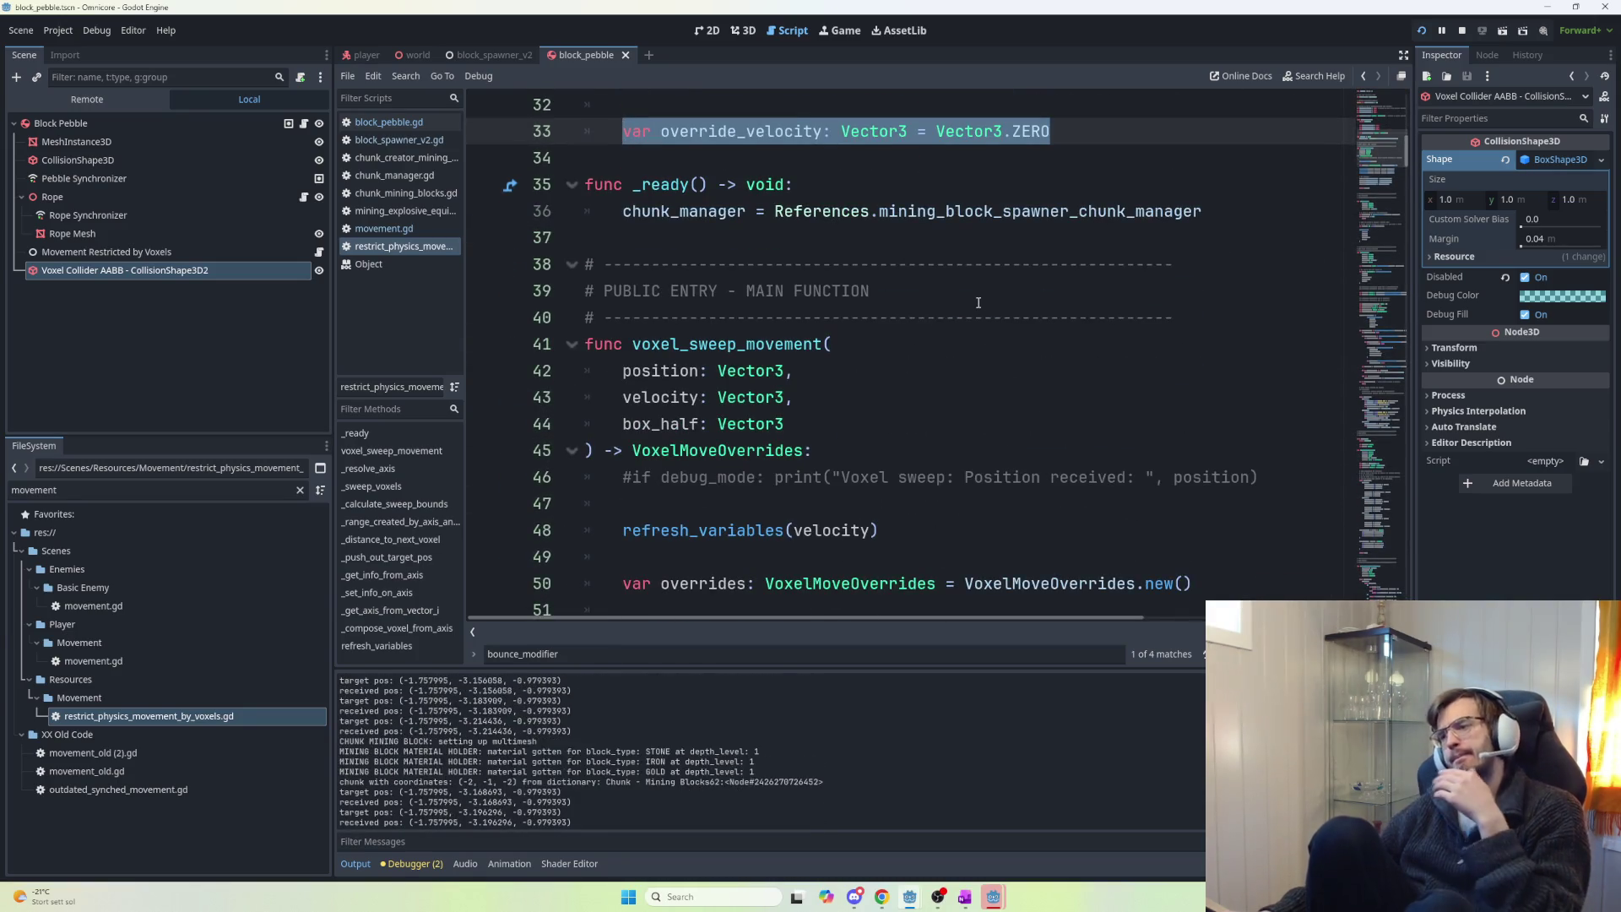
pyautogui.scroll(-2, 979, 312)
pyautogui.scroll(-2, 982, 322)
pyautogui.scroll(2, 979, 323)
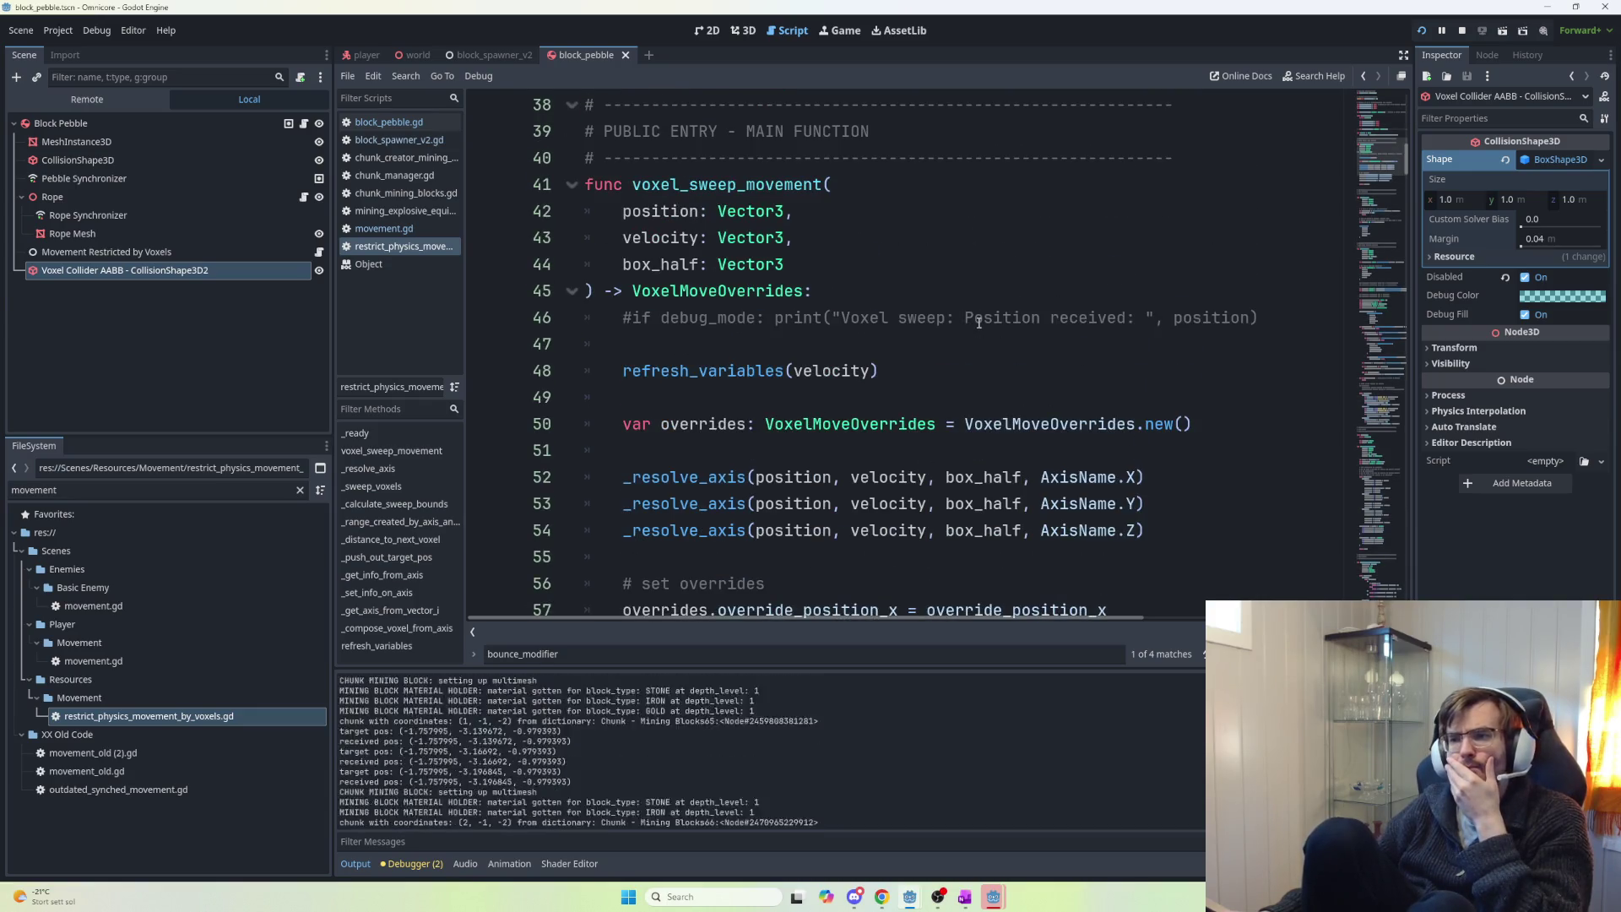
pyautogui.scroll(-3, 857, 516)
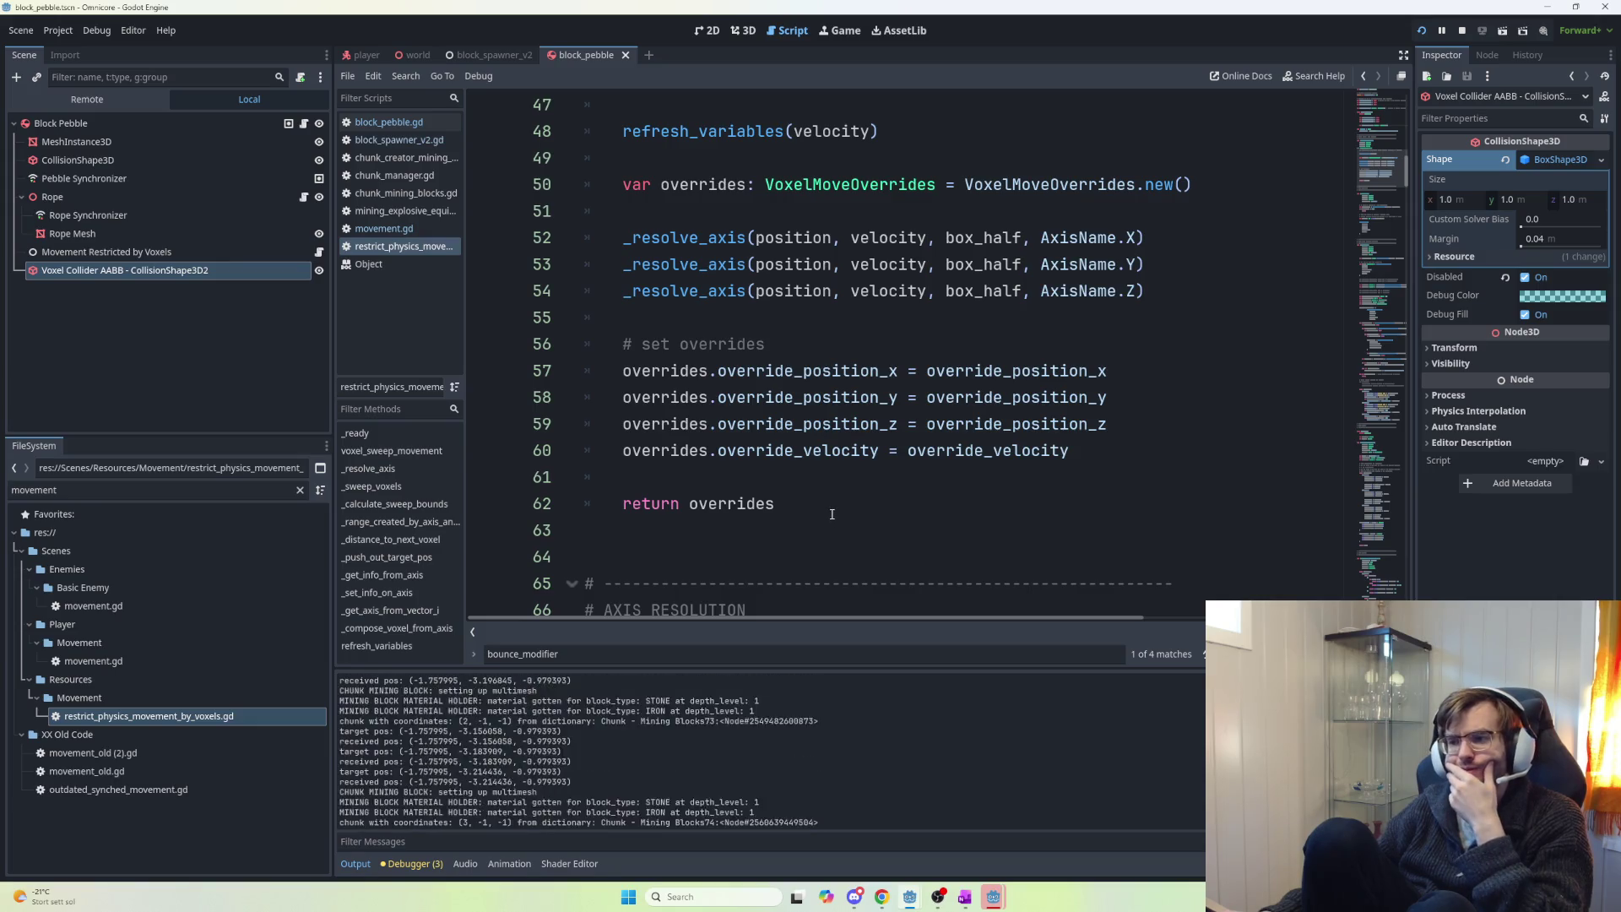
pyautogui.scroll(6, 839, 481)
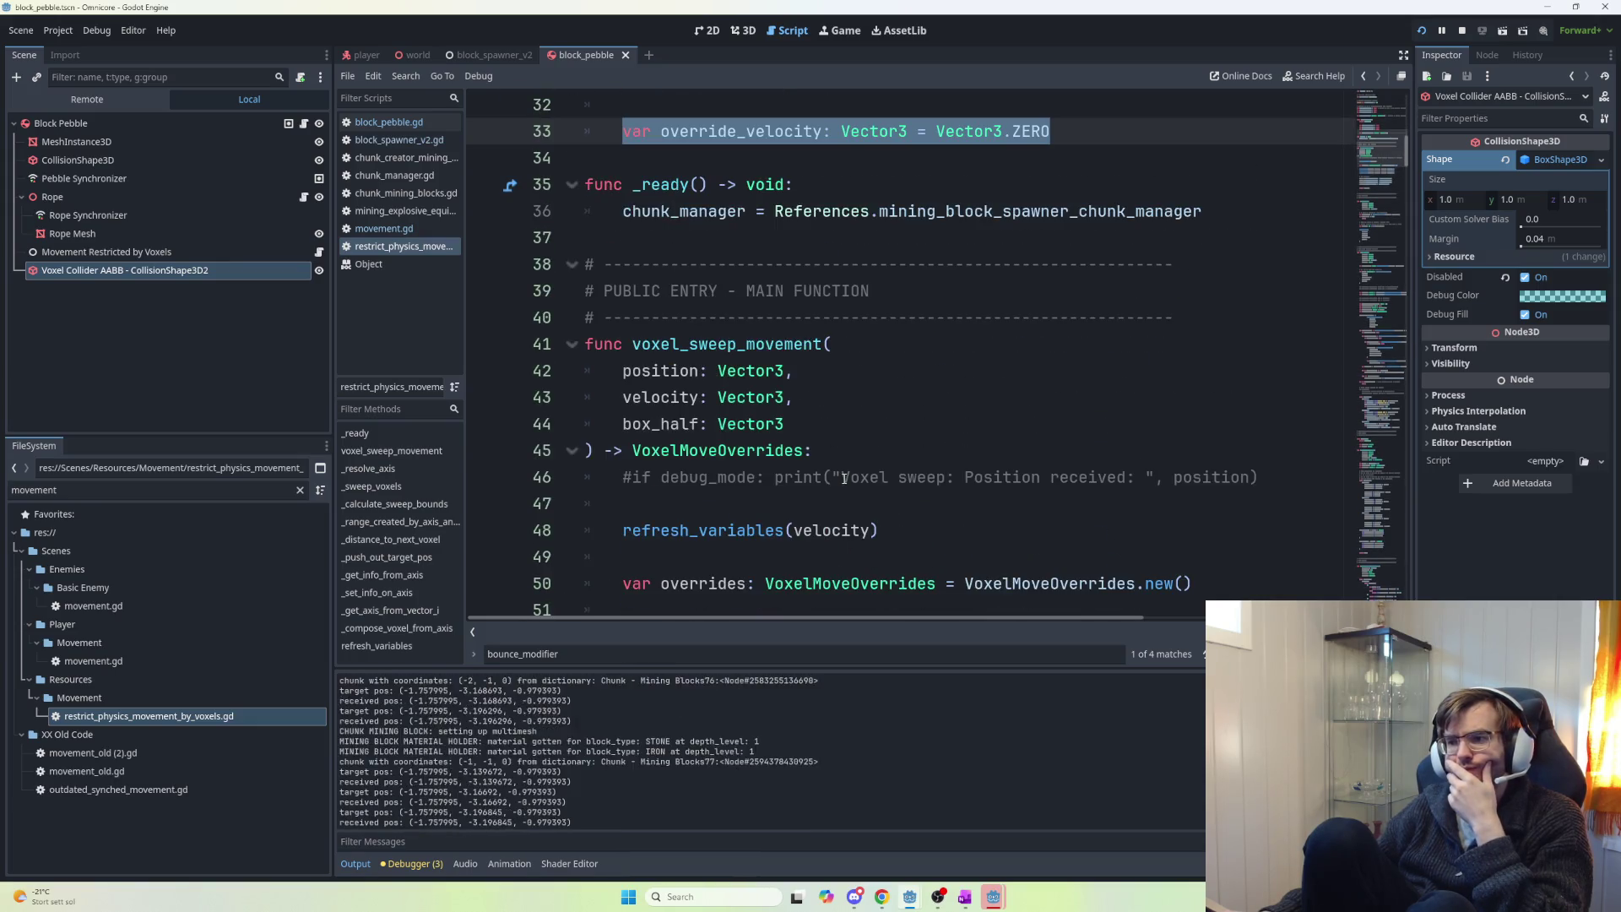
pyautogui.scroll(3, 843, 479)
pyautogui.scroll(3, 843, 478)
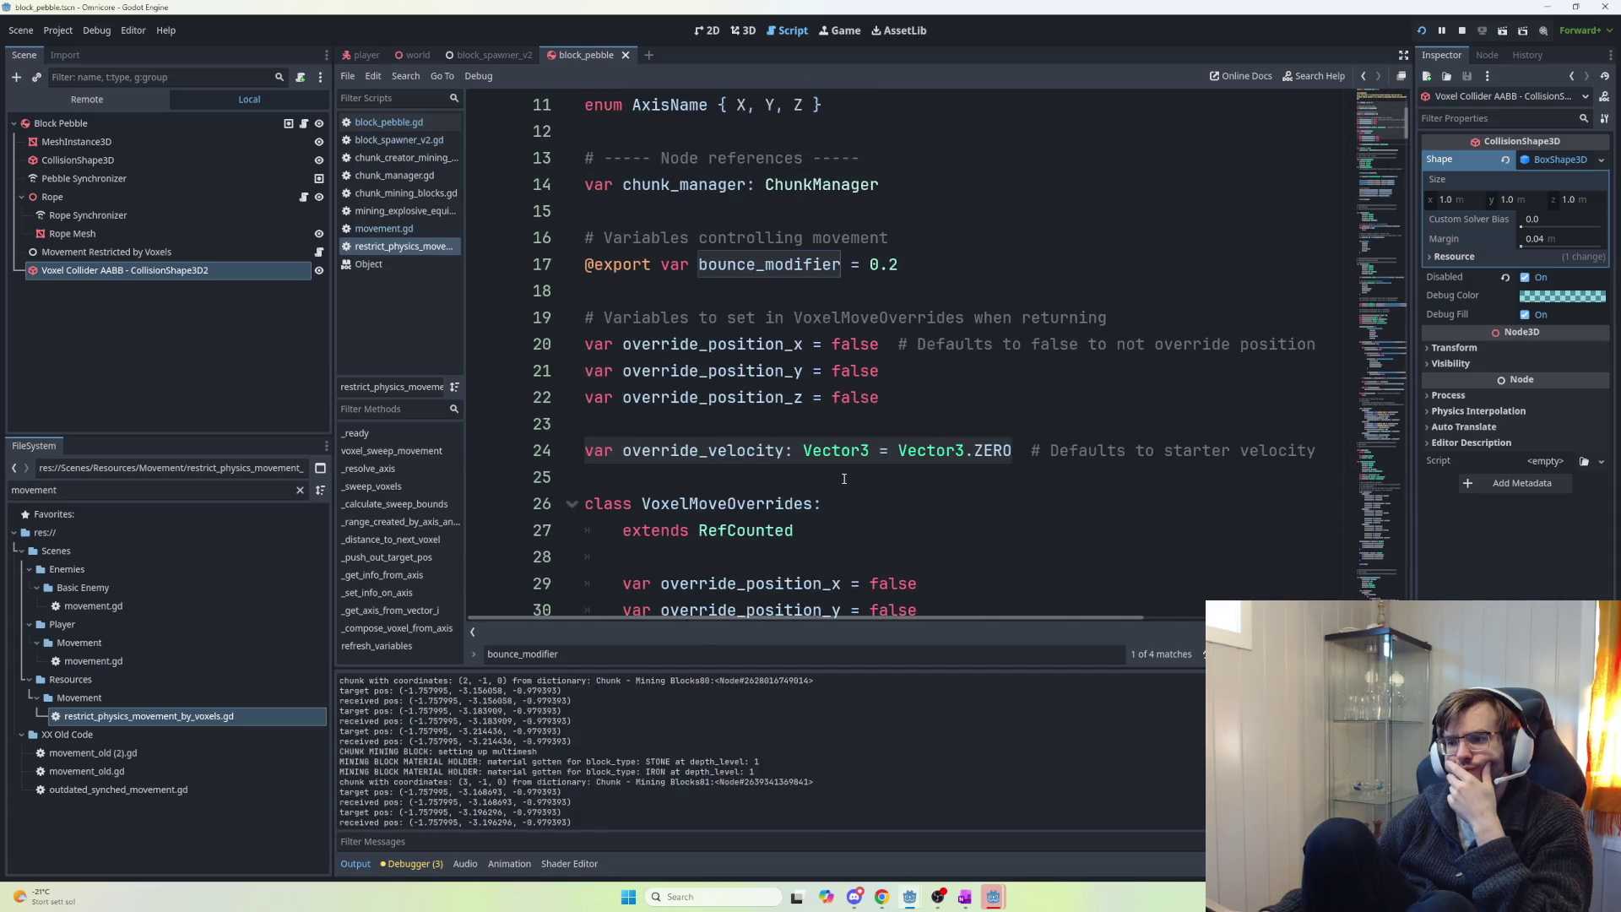
# Finish reading the voxel_sweep_movement function and switch to OneNote's Current task page
pyautogui.scroll(-1, 843, 478)
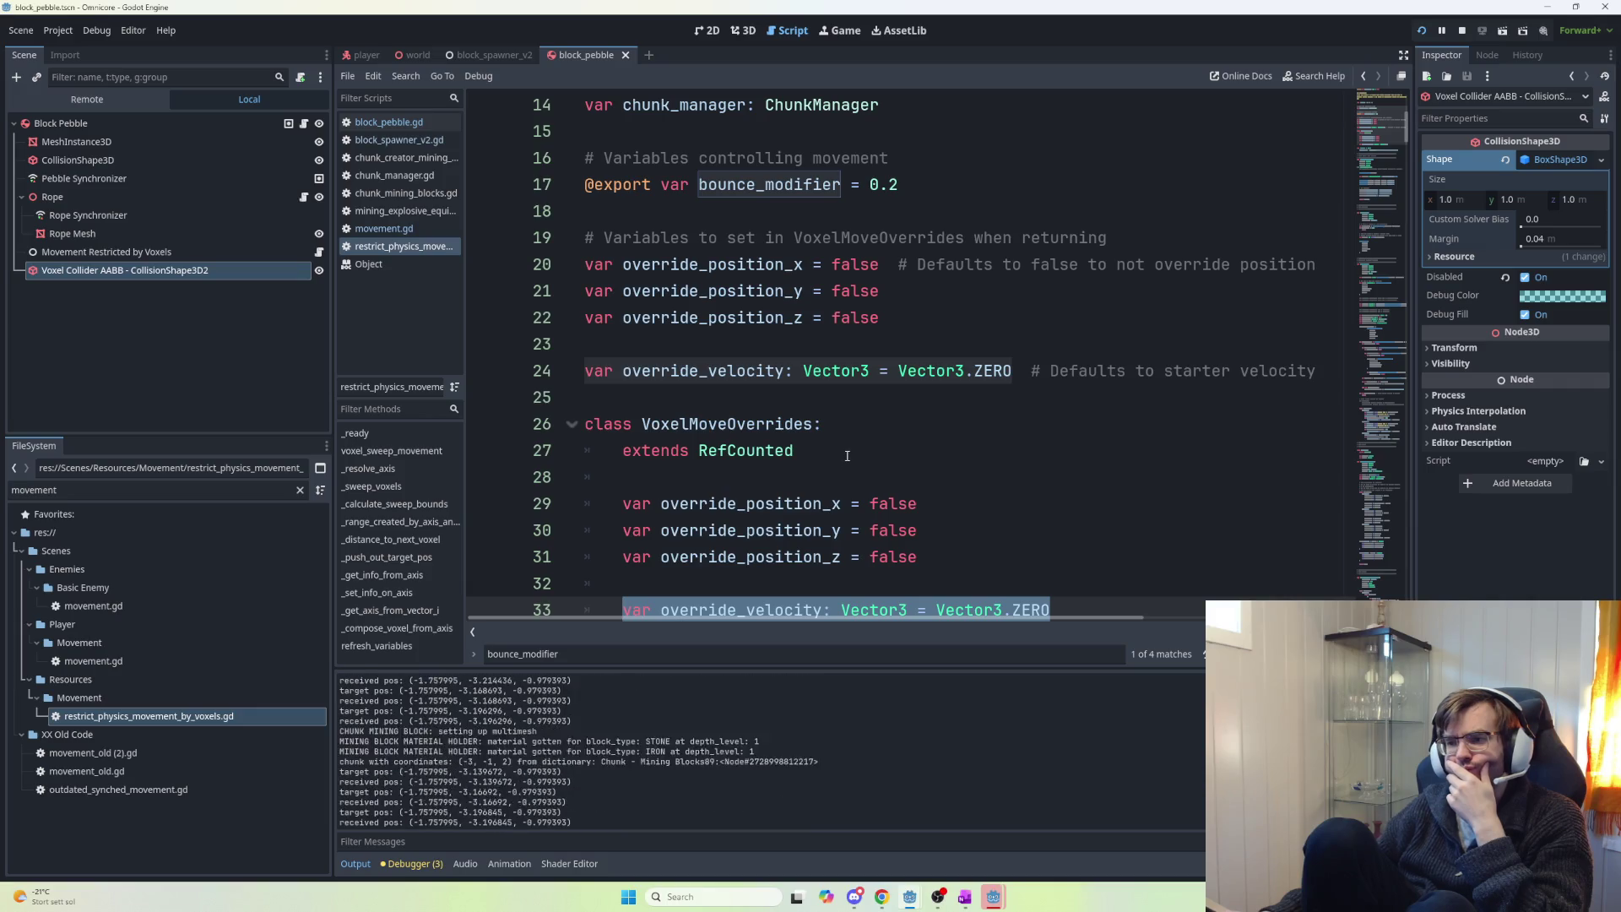
pyautogui.scroll(-2, 847, 456)
pyautogui.scroll(-7, 847, 456)
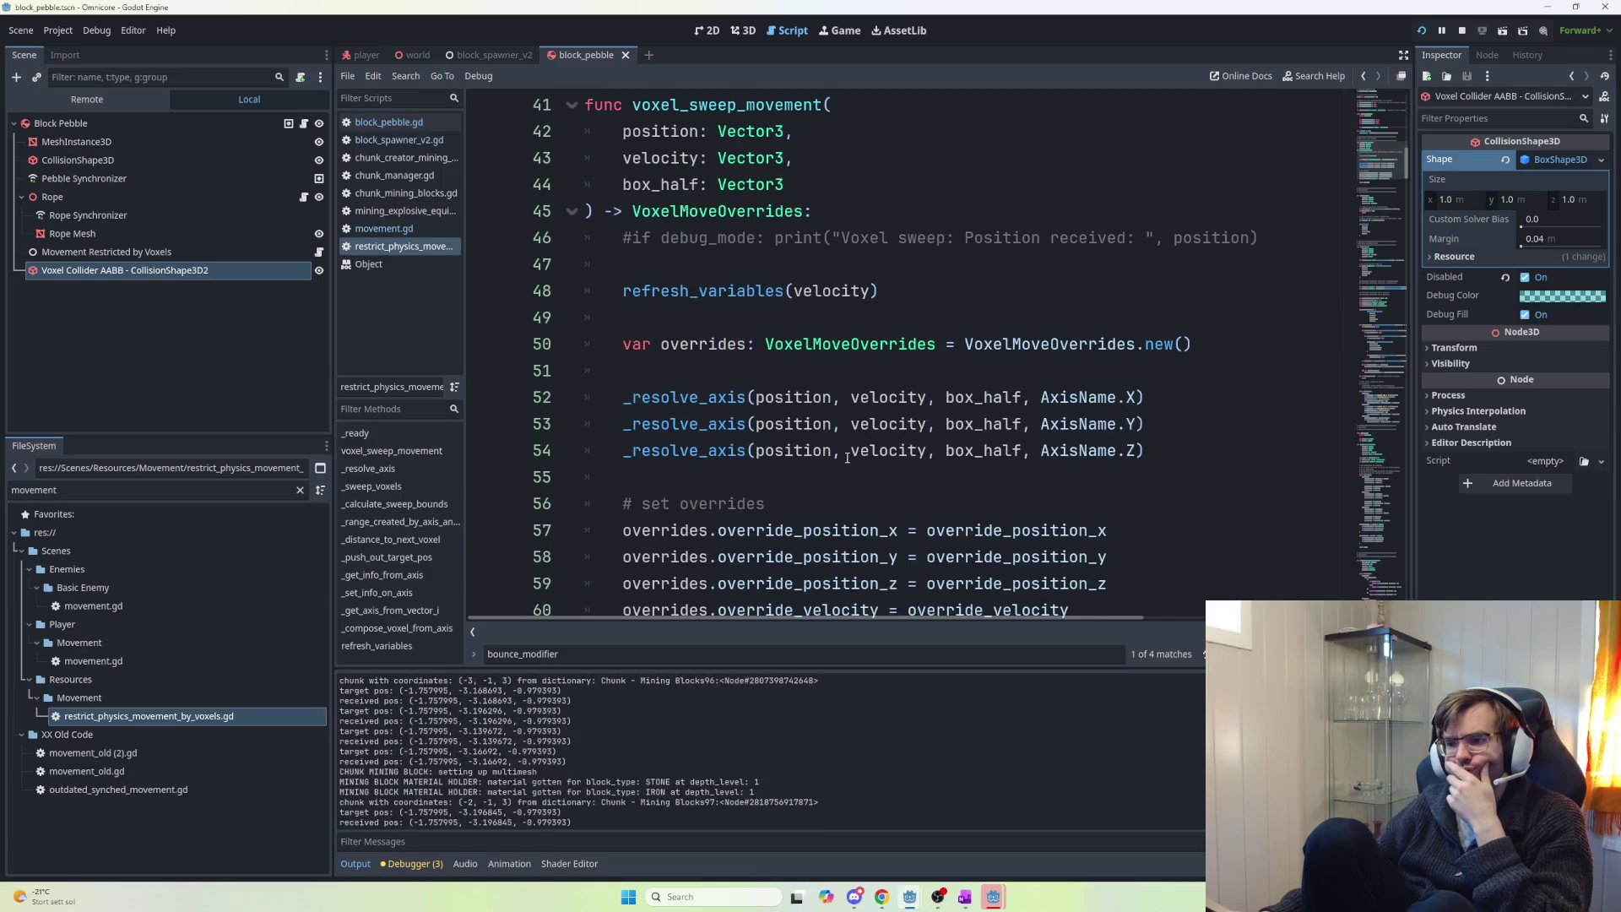
pyautogui.scroll(5, 847, 456)
pyautogui.scroll(1, 847, 459)
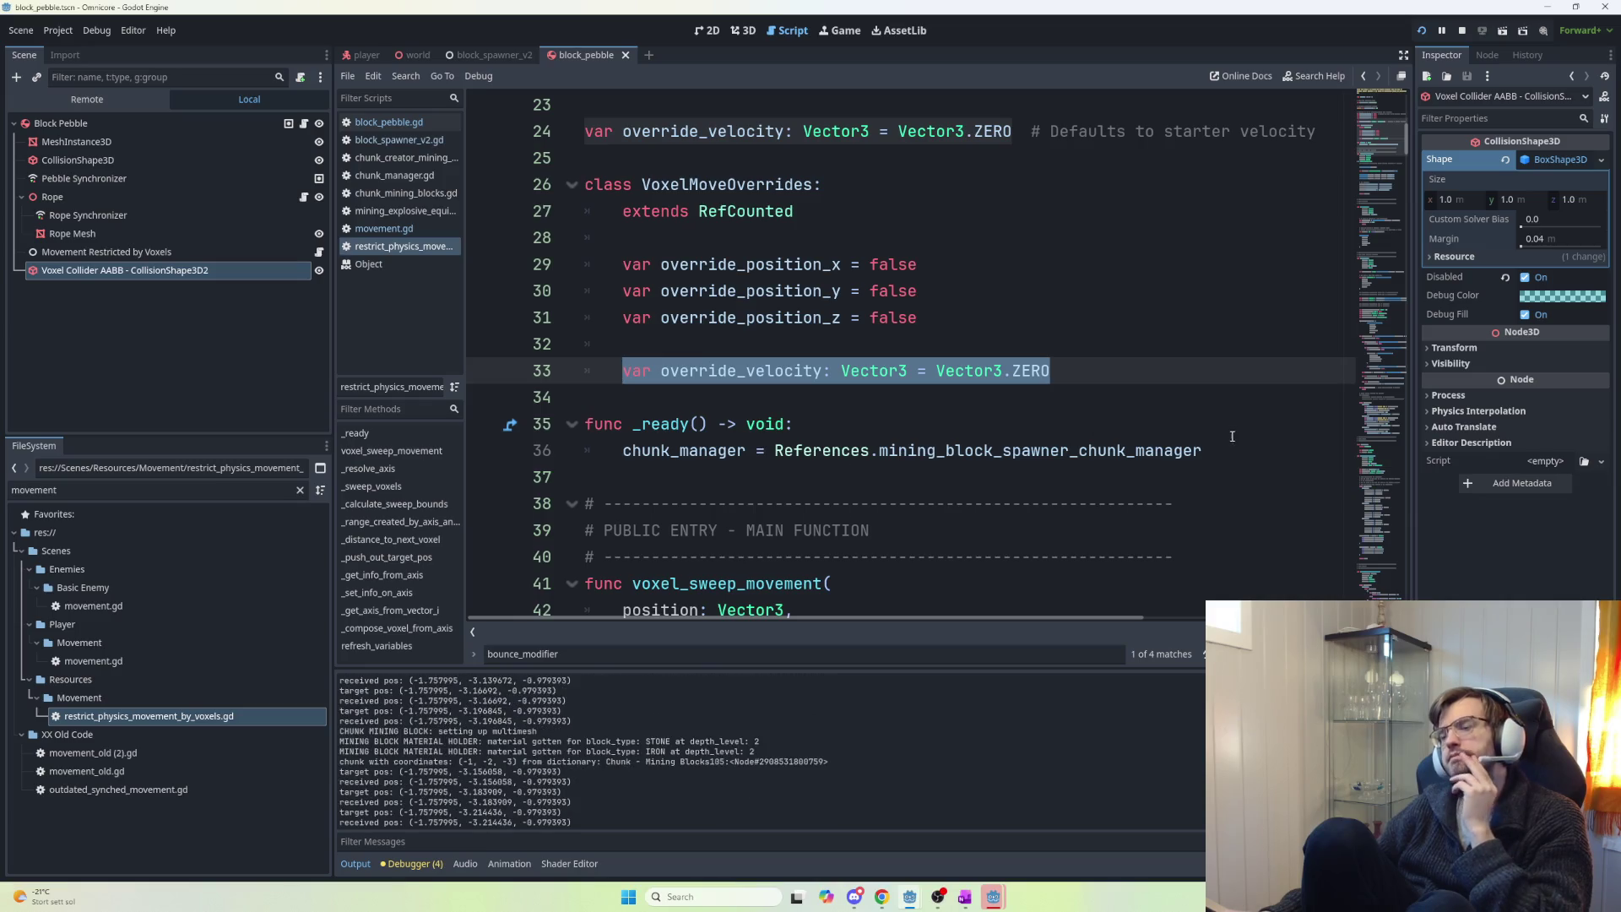
pyautogui.scroll(-3, 1098, 428)
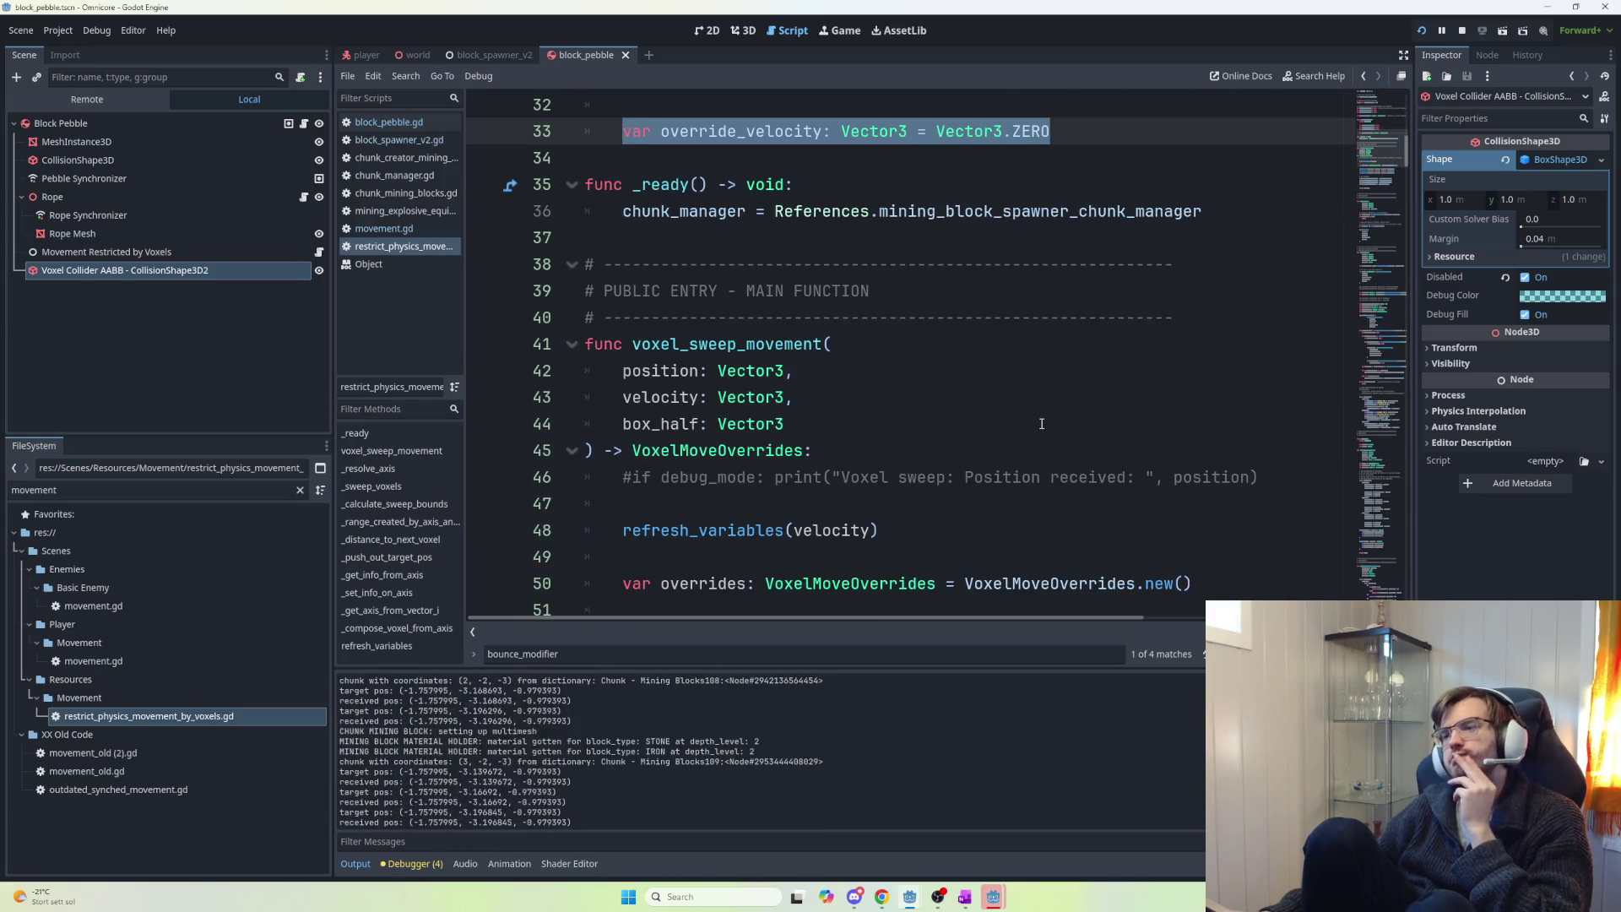
pyautogui.scroll(-3, 1044, 425)
pyautogui.scroll(-1, 1041, 425)
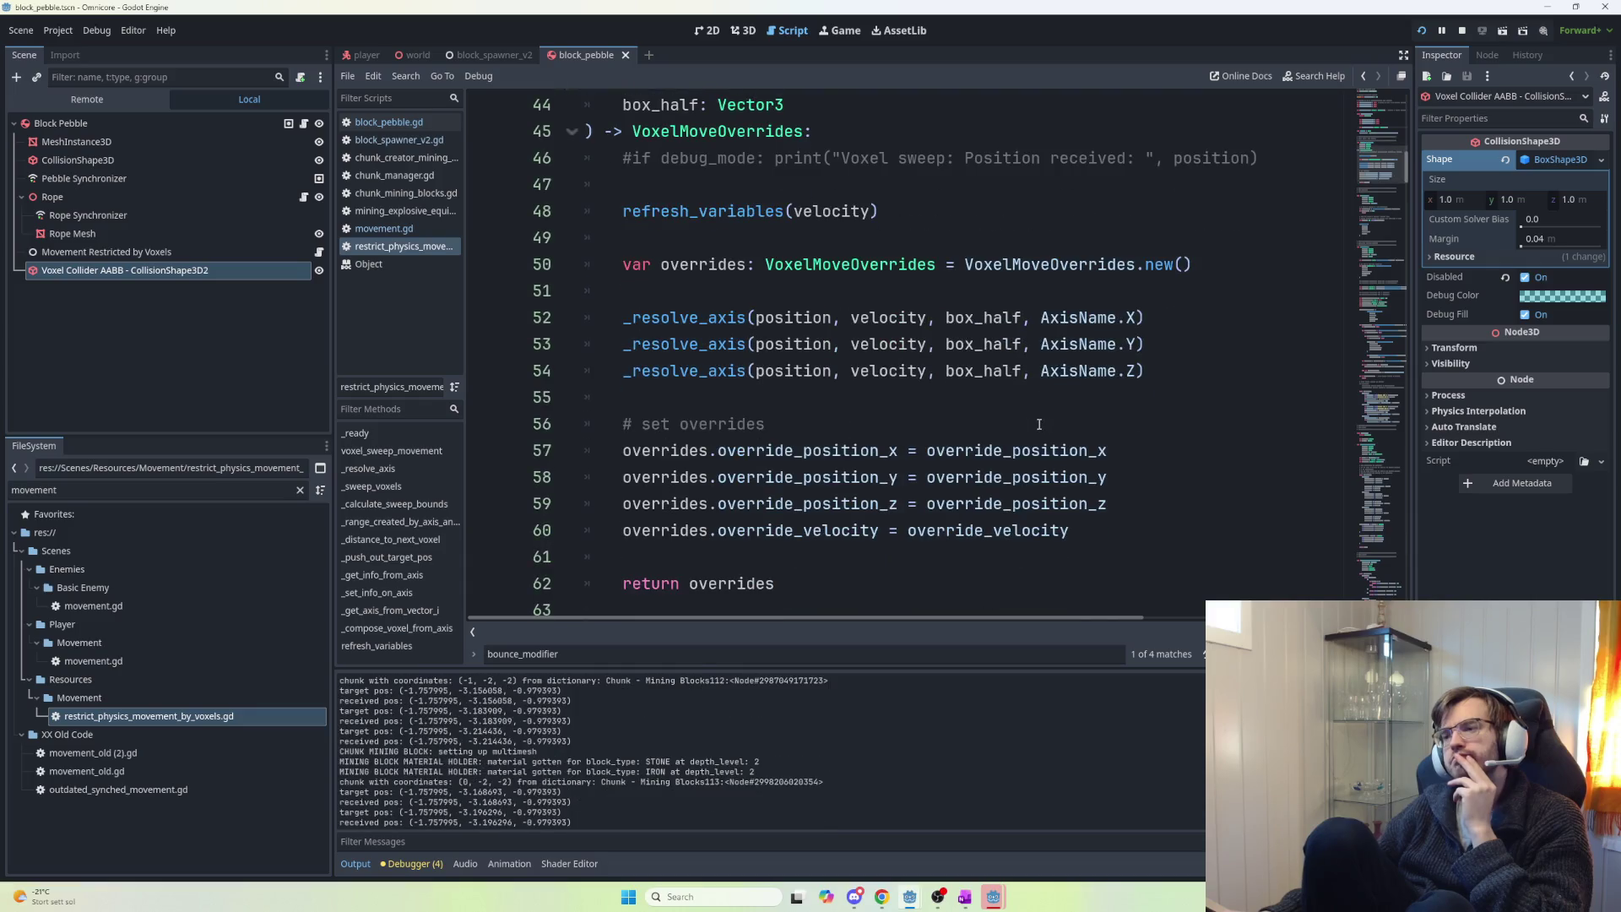
pyautogui.scroll(-2, 977, 347)
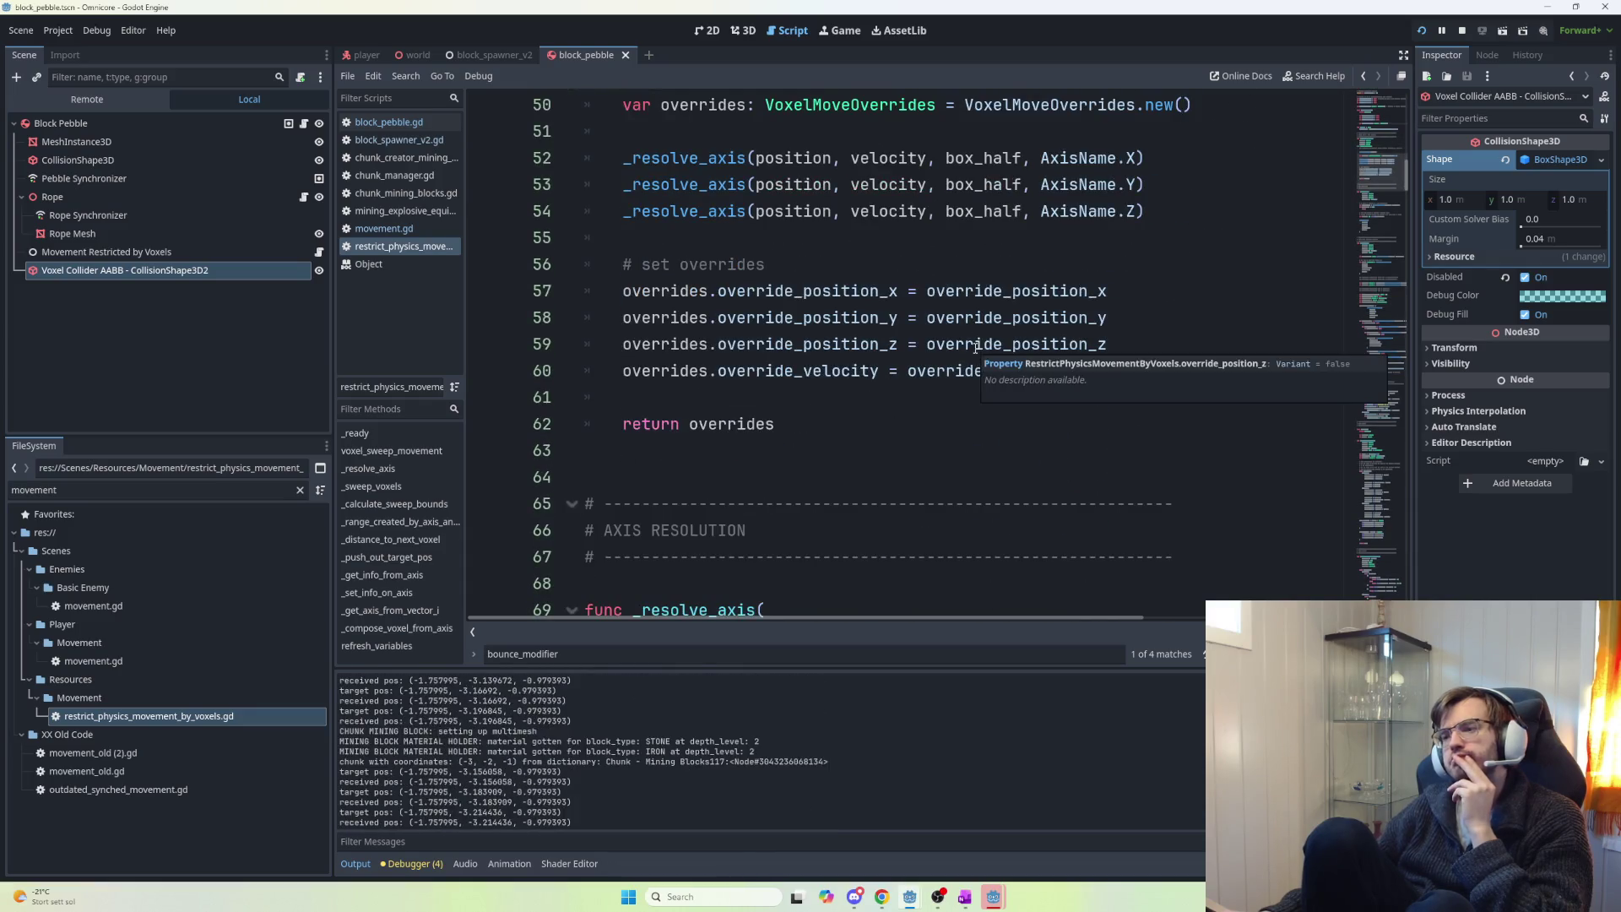
pyautogui.scroll(2, 979, 342)
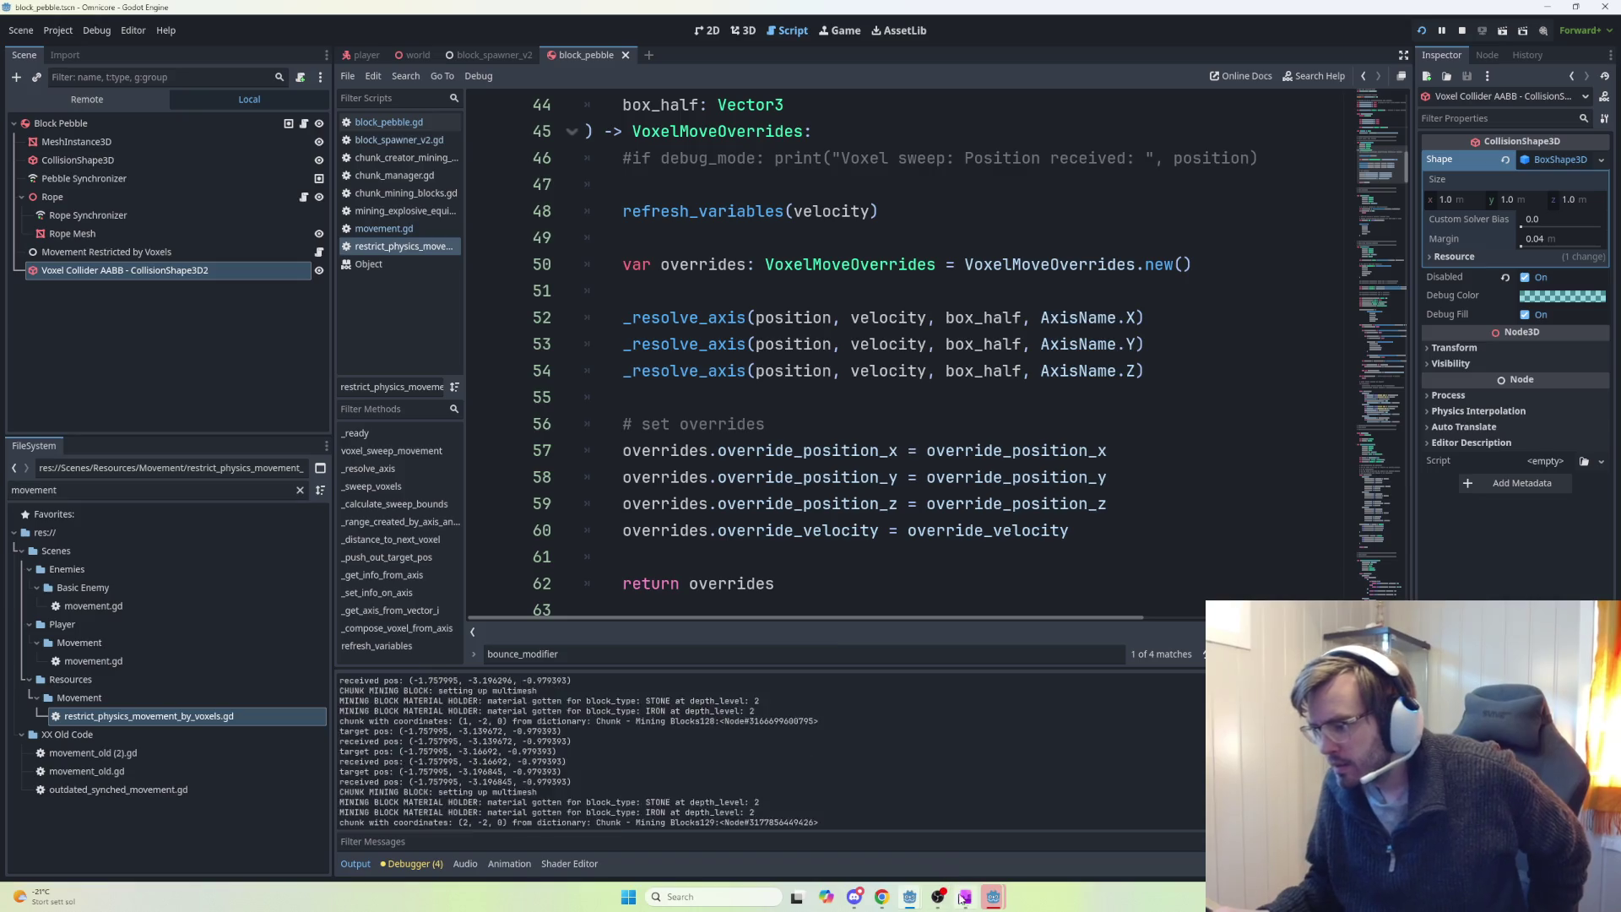
pyautogui.moveTo(981, 901)
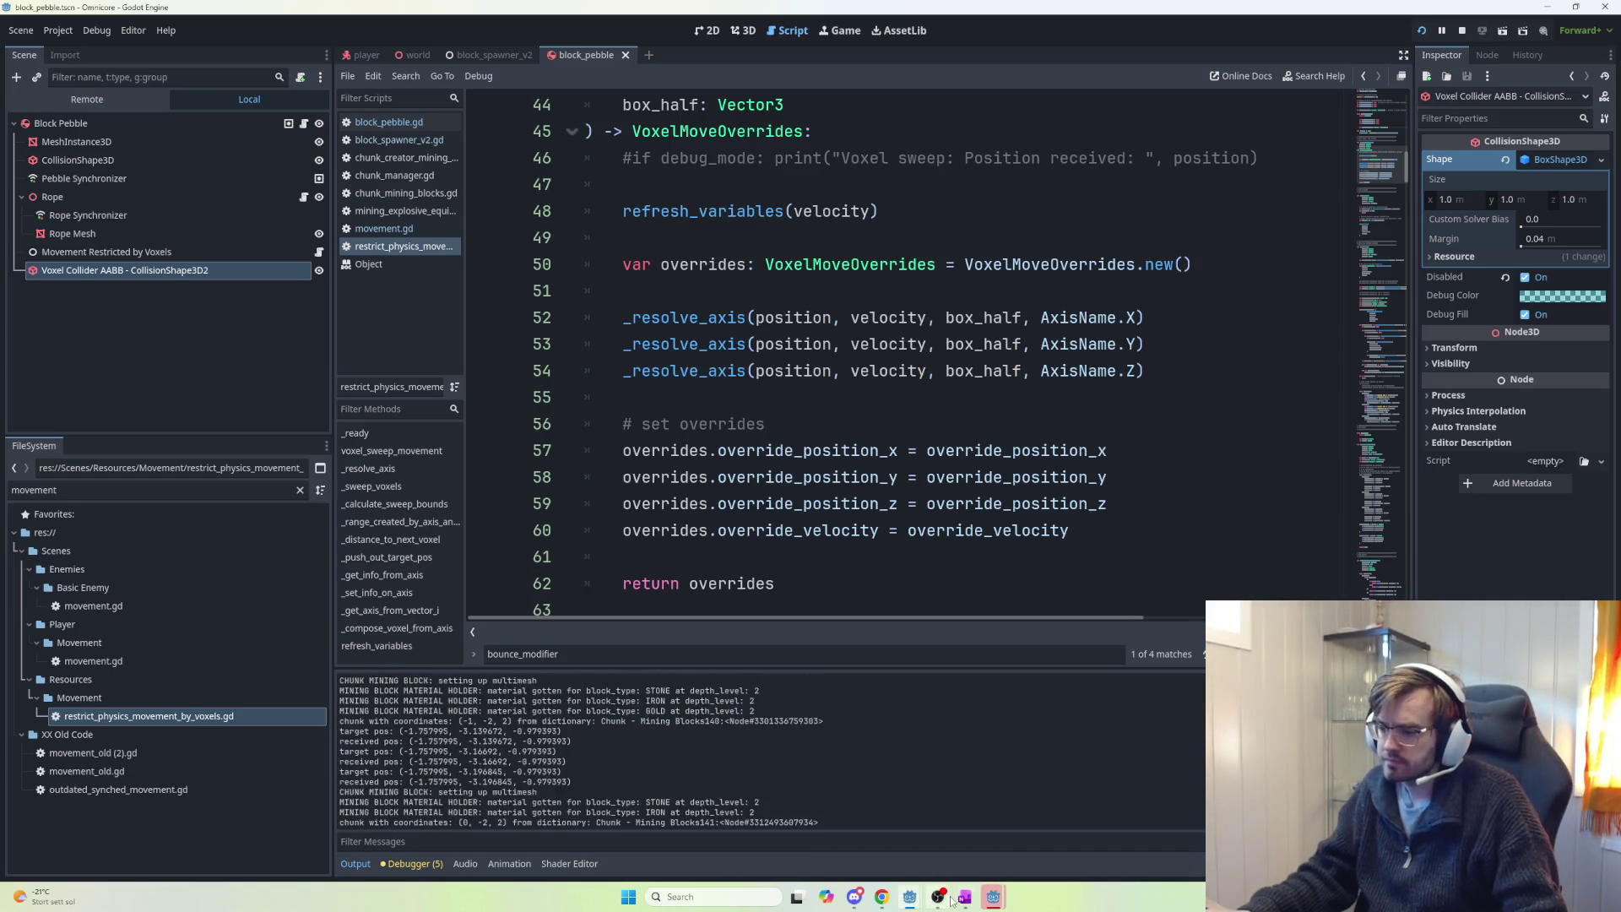
pyautogui.click(965, 898)
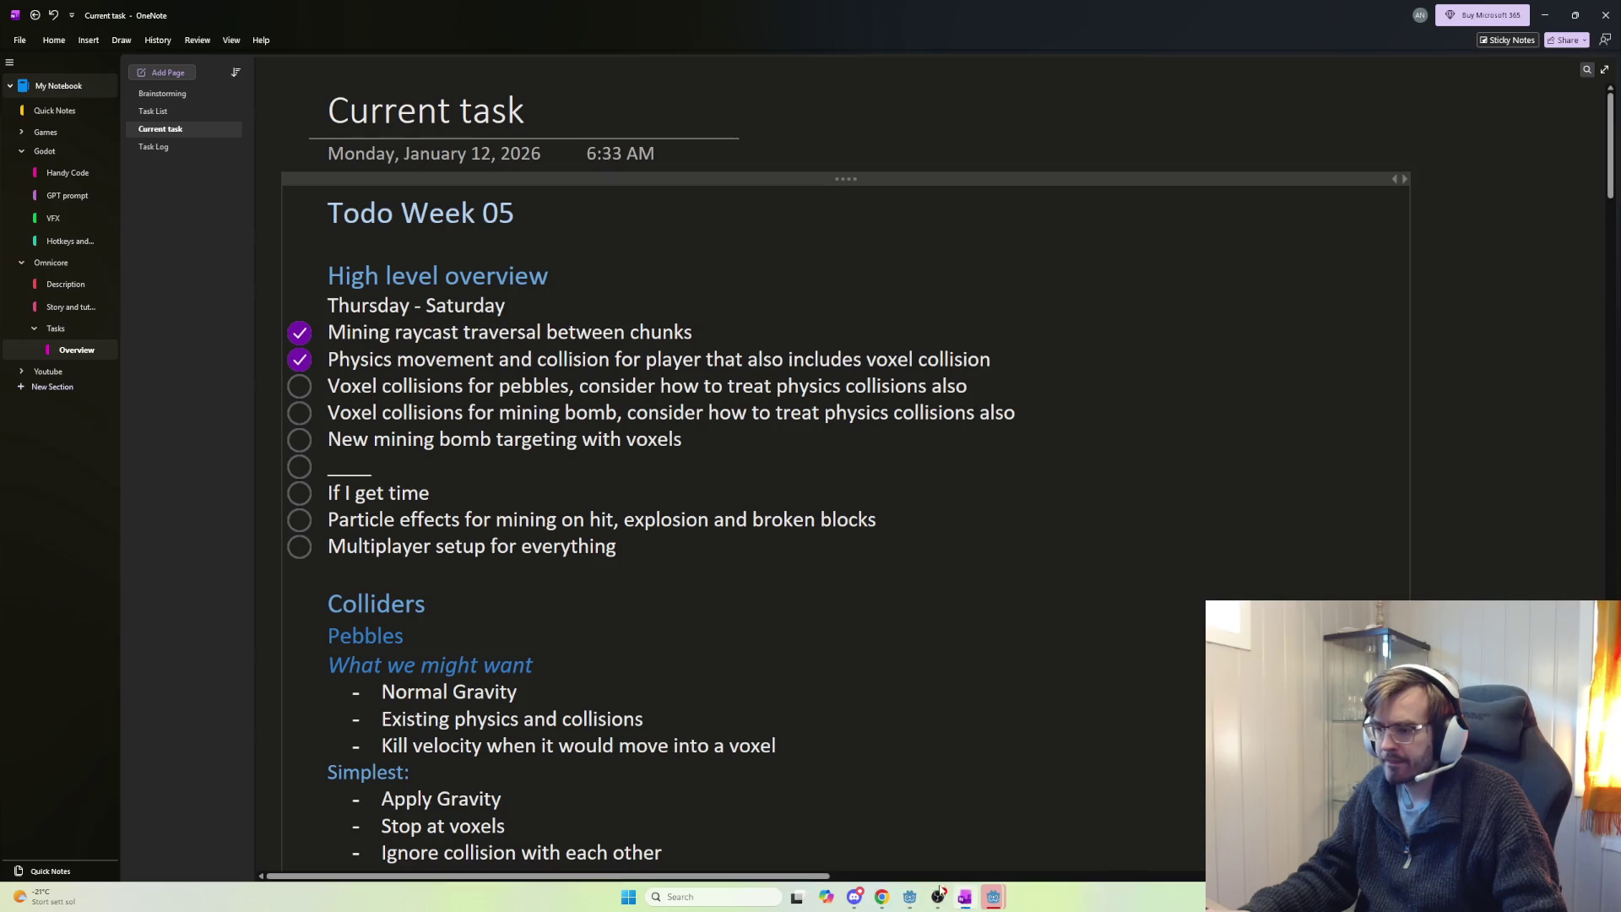
# Under Todo Week 05, add the bug heading 'Pebbles slowly fall through the ground'
pyautogui.click(582, 306)
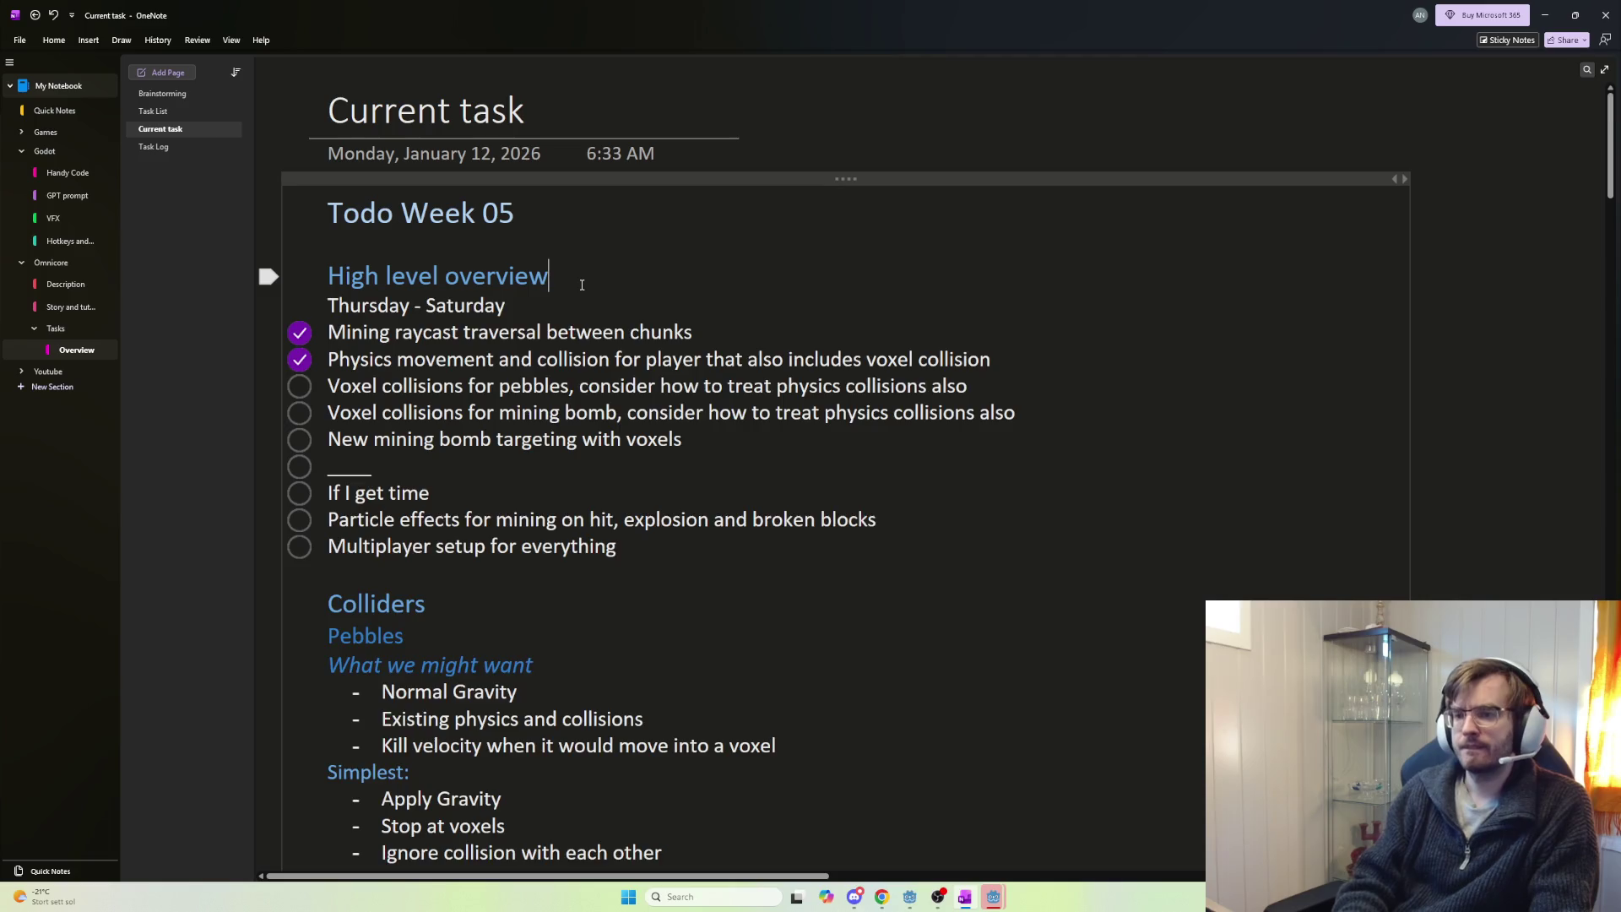
pyautogui.press('Return')
pyautogui.press('Return')
pyautogui.press('BackSpace')
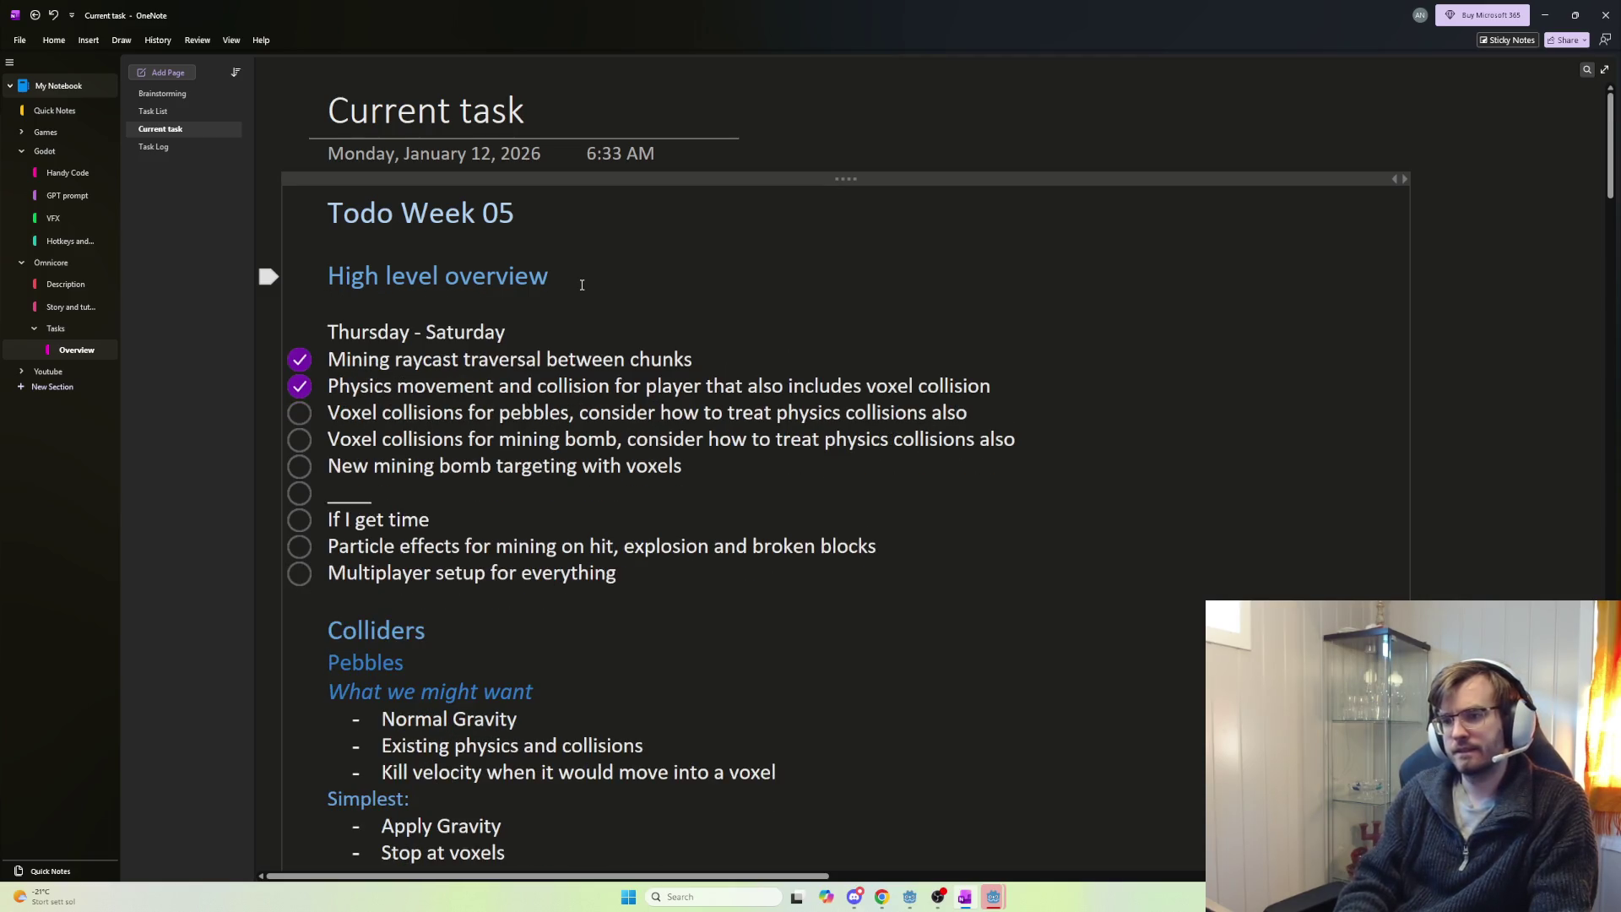
pyautogui.click(579, 239)
pyautogui.press('Return')
pyautogui.write('# Bloc')
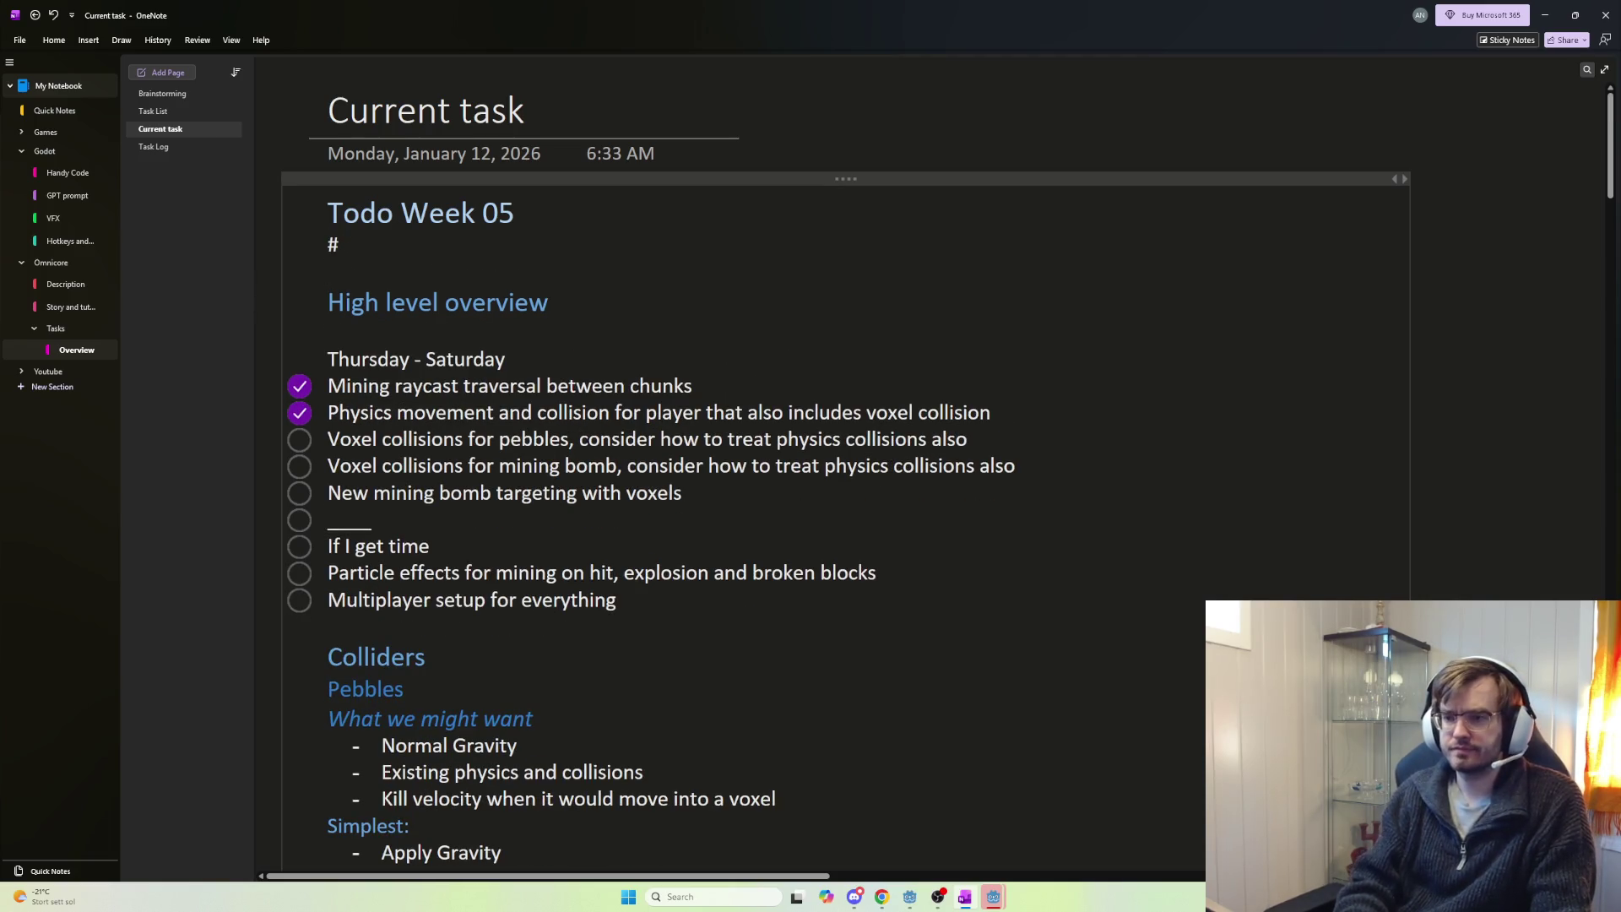
pyautogui.write('ks v')
pyautogui.write(' through')
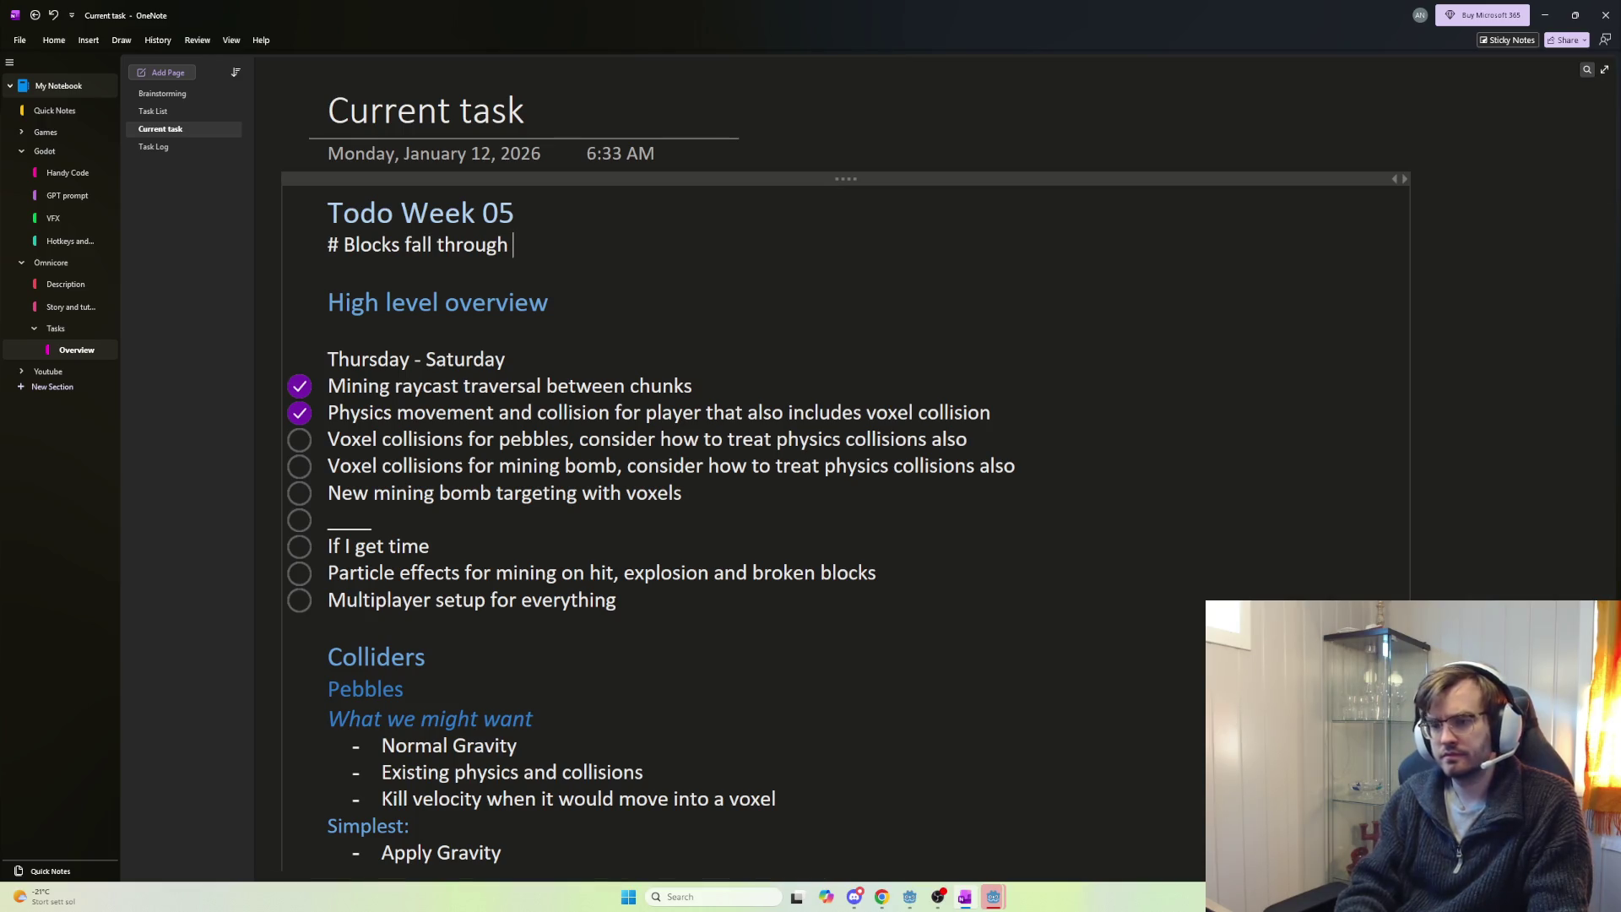
pyautogui.press('BackSpace')
pyautogui.press('BackSpace')
pyautogui.press('BackSpace')
pyautogui.press('BackSpace')
pyautogui.press('BackSpace')
pyautogui.press('BackSpace')
pyautogui.write('Pebbles sl')
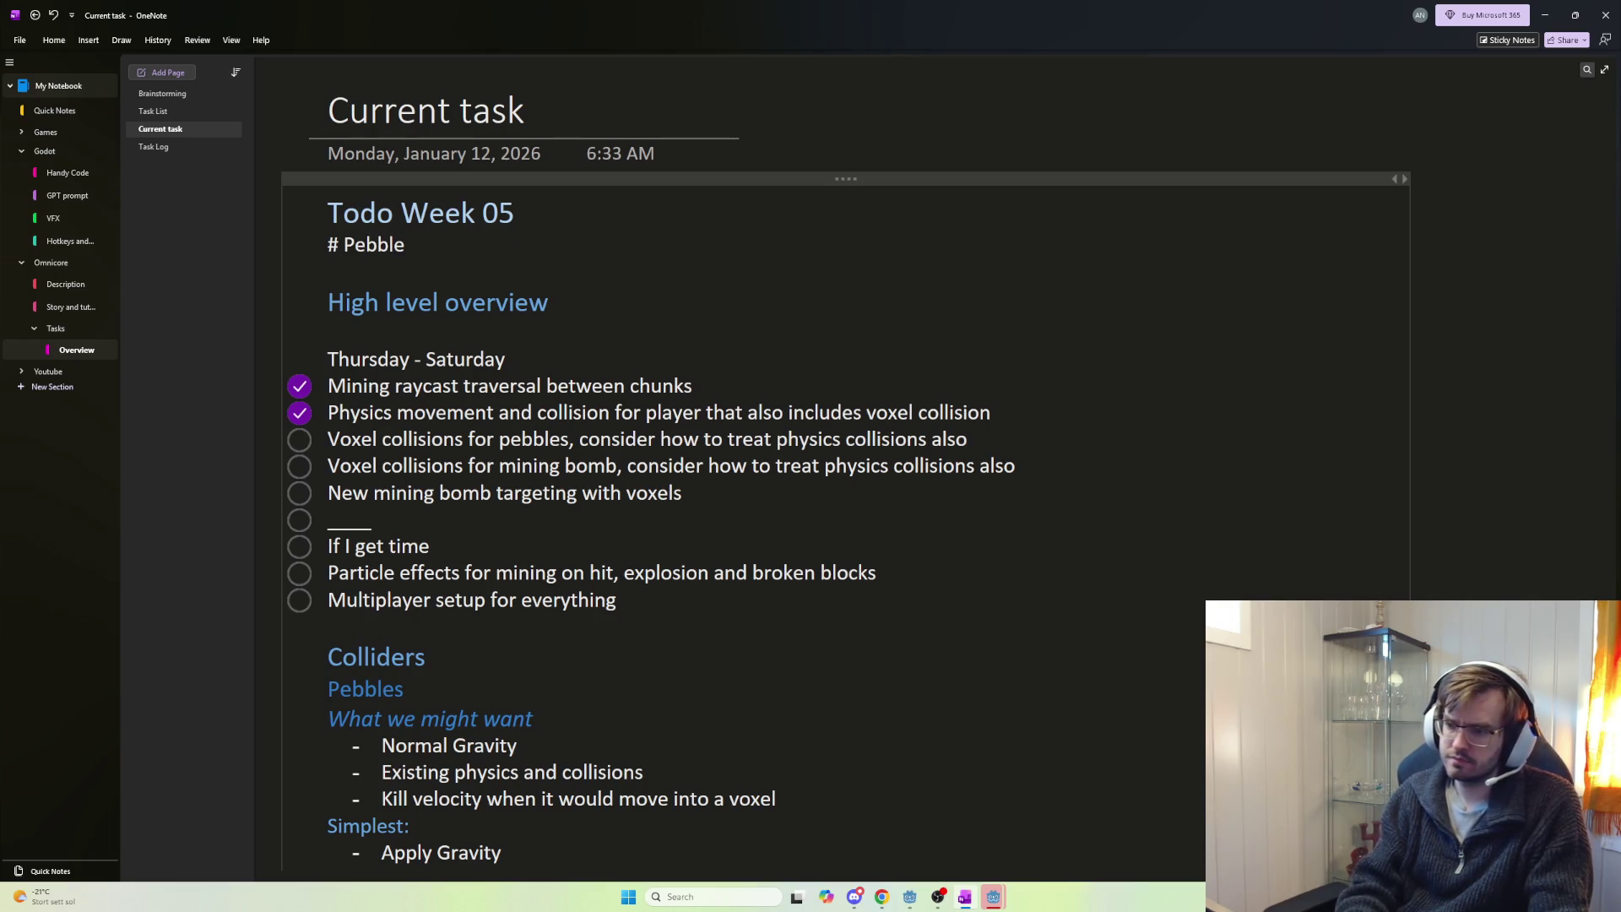
pyautogui.write('owly fall through ')
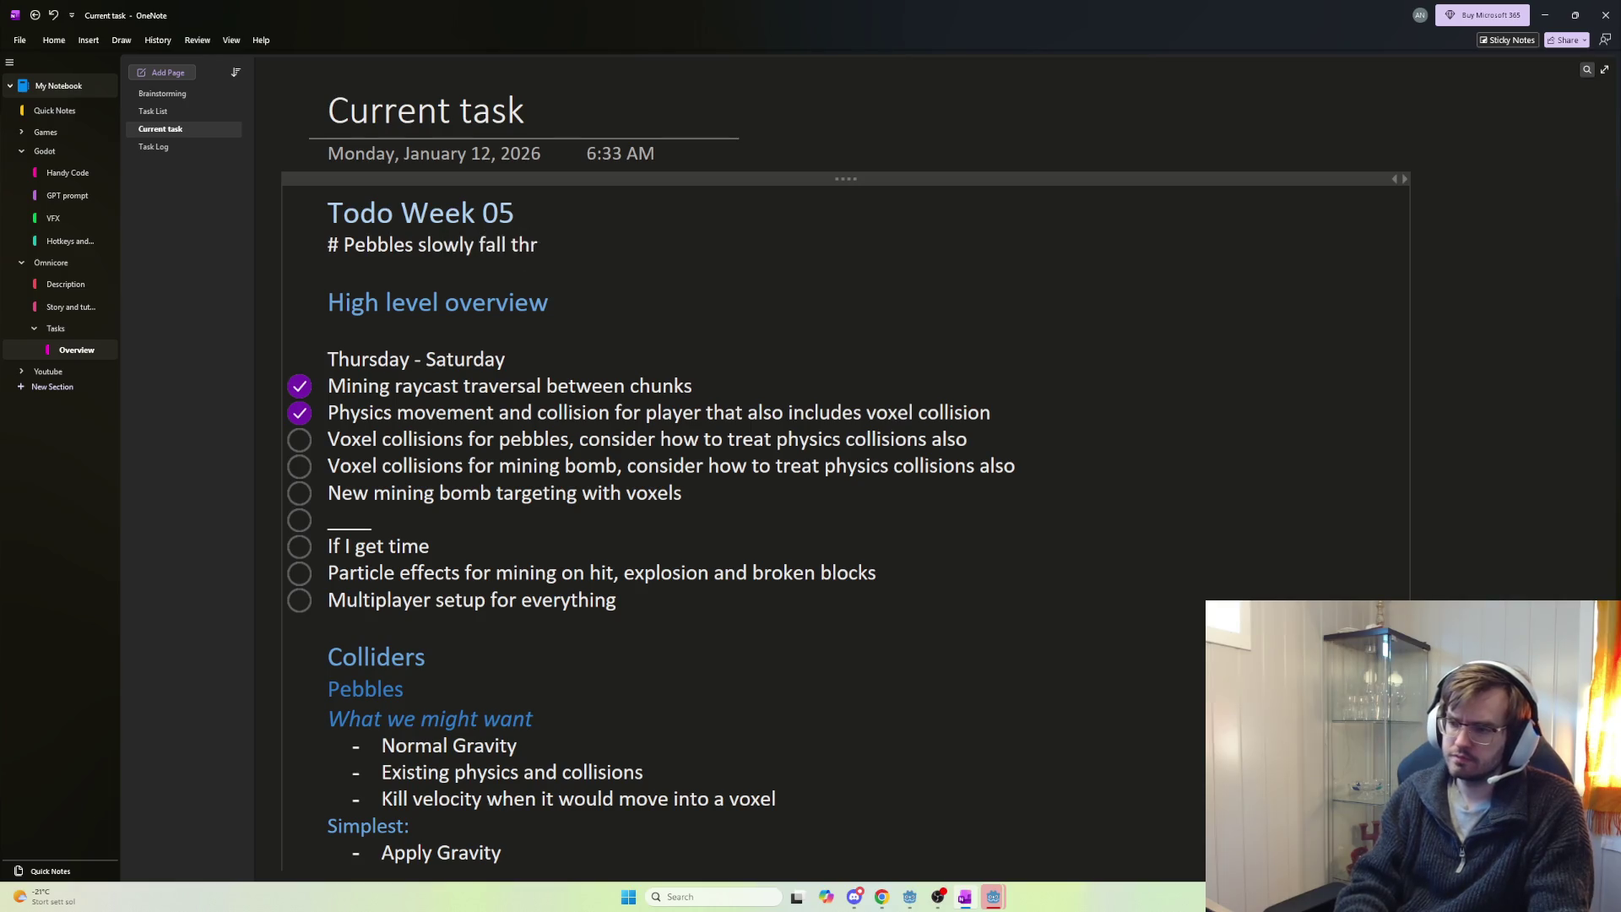
pyautogui.write('the ground')
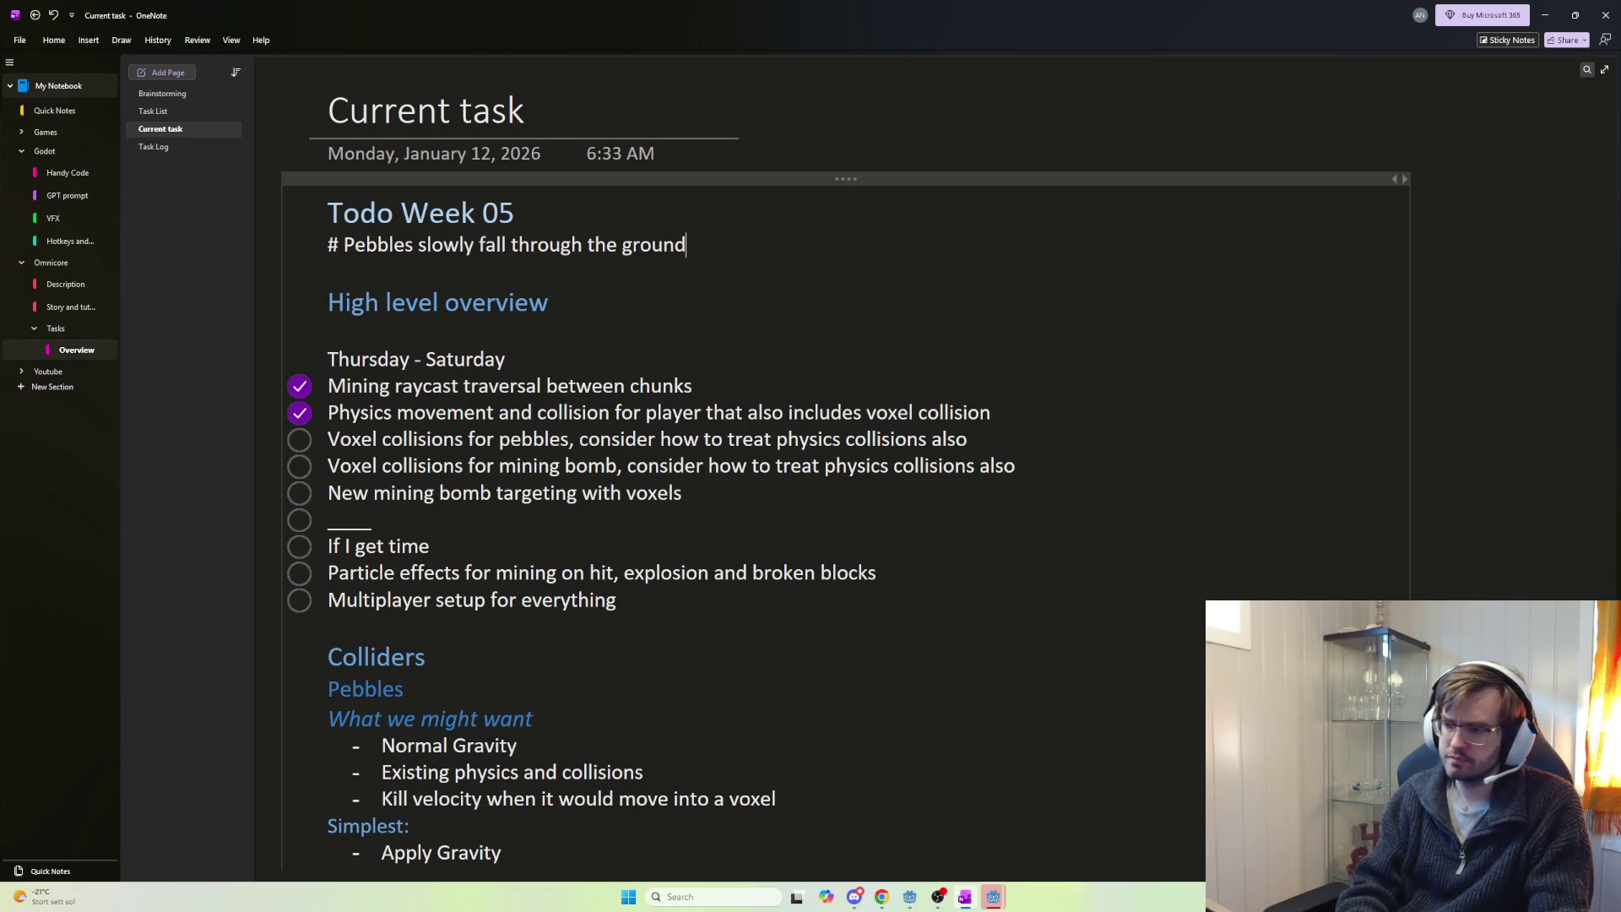
# Note below it that movement should be set to 0 every frame, and begin a follow-up line
pyautogui.press('Return')
pyautogui.write('Some moven')
pyautogui.press('BackSpace')
pyautogui.write('mentseem')
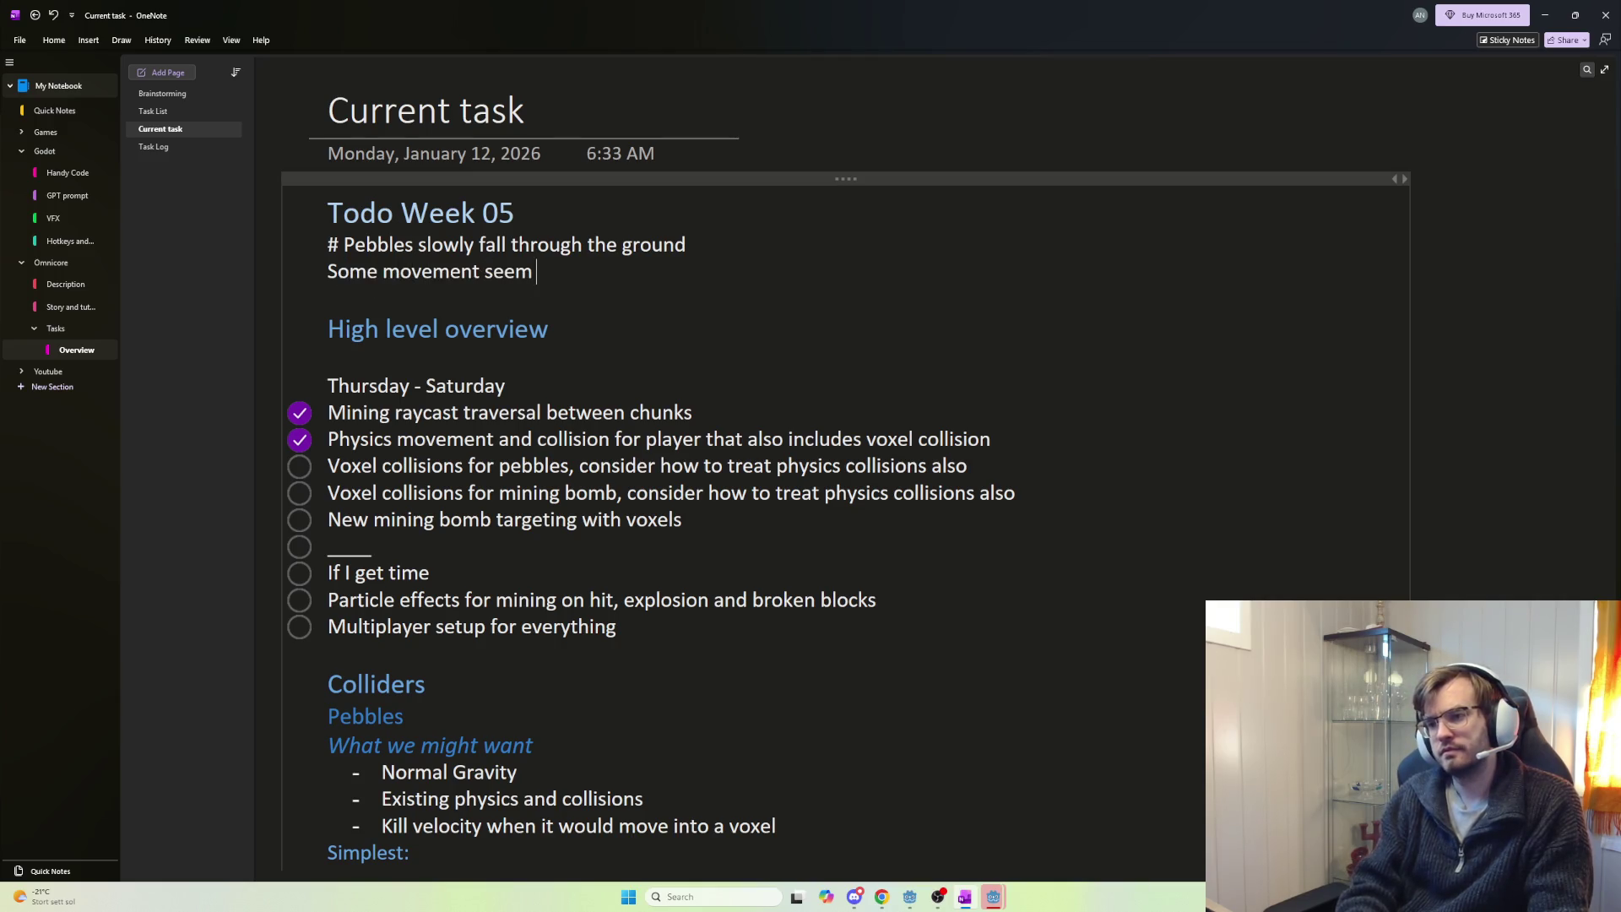
pyautogui.write('en theou')
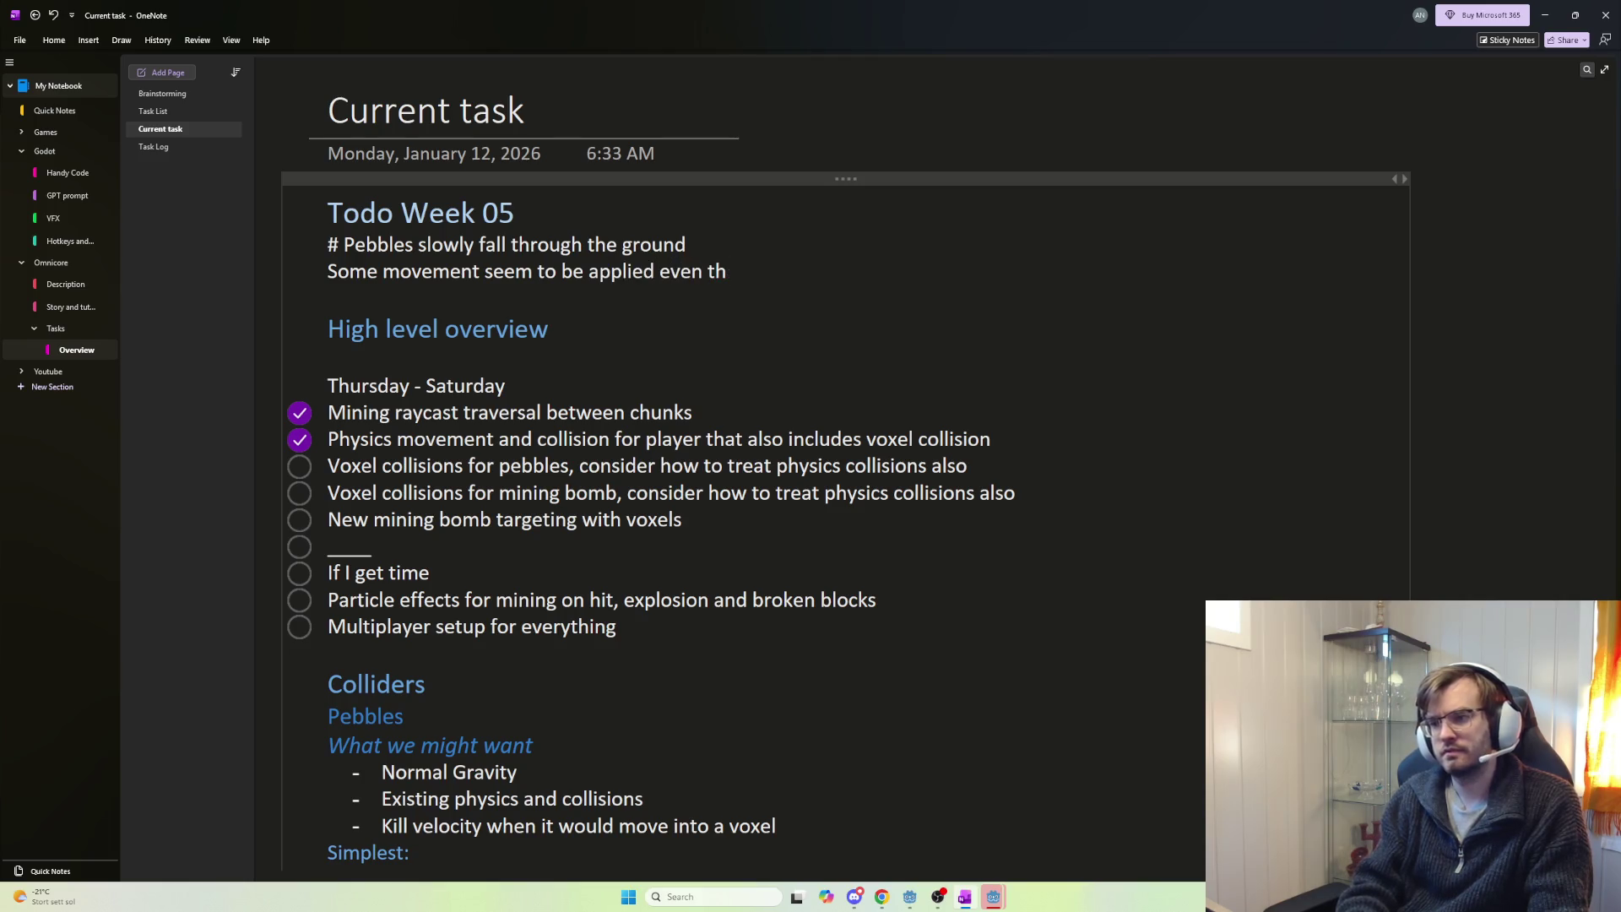
pyautogui.write('ugh it should be set to')
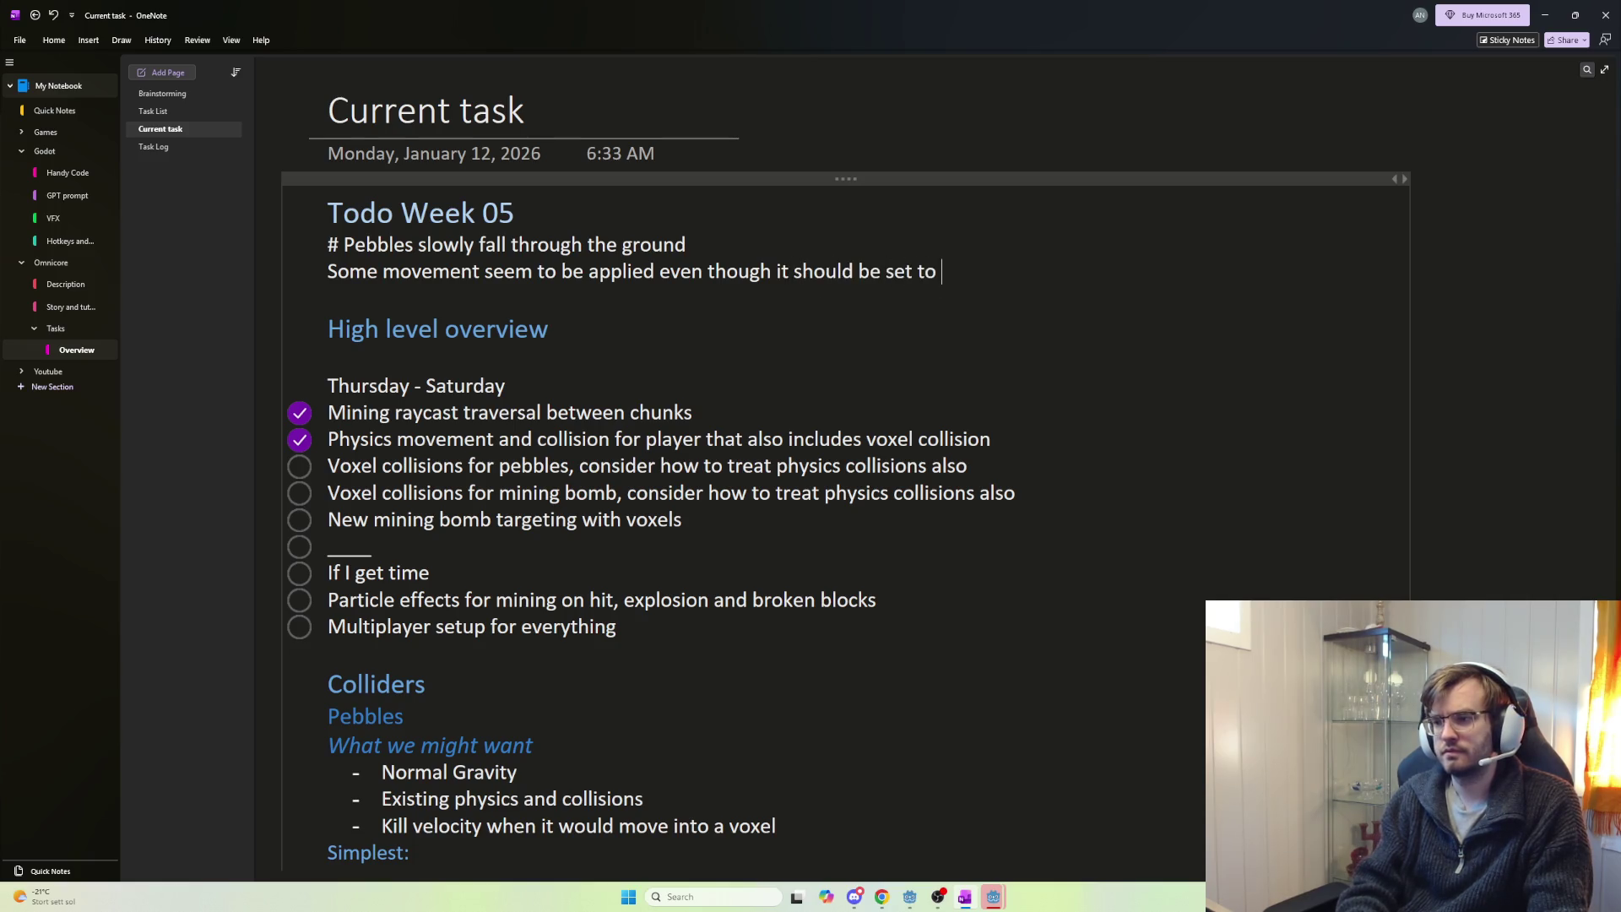
pyautogui.write('very frame.')
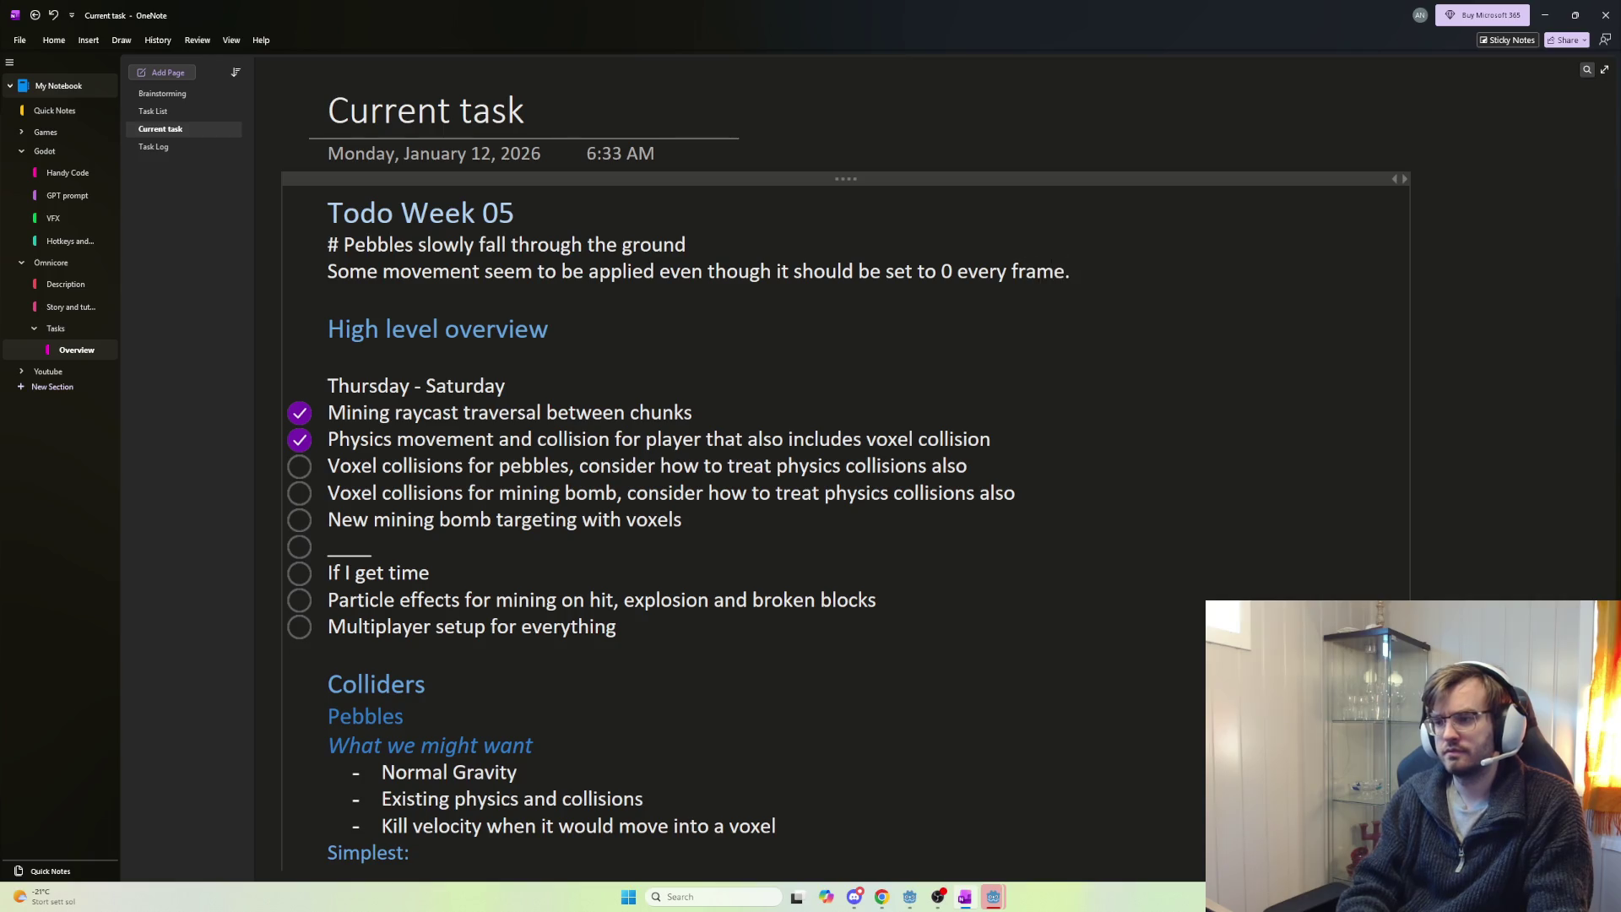
pyautogui.press('Return')
pyautogui.write('Perhaps it')
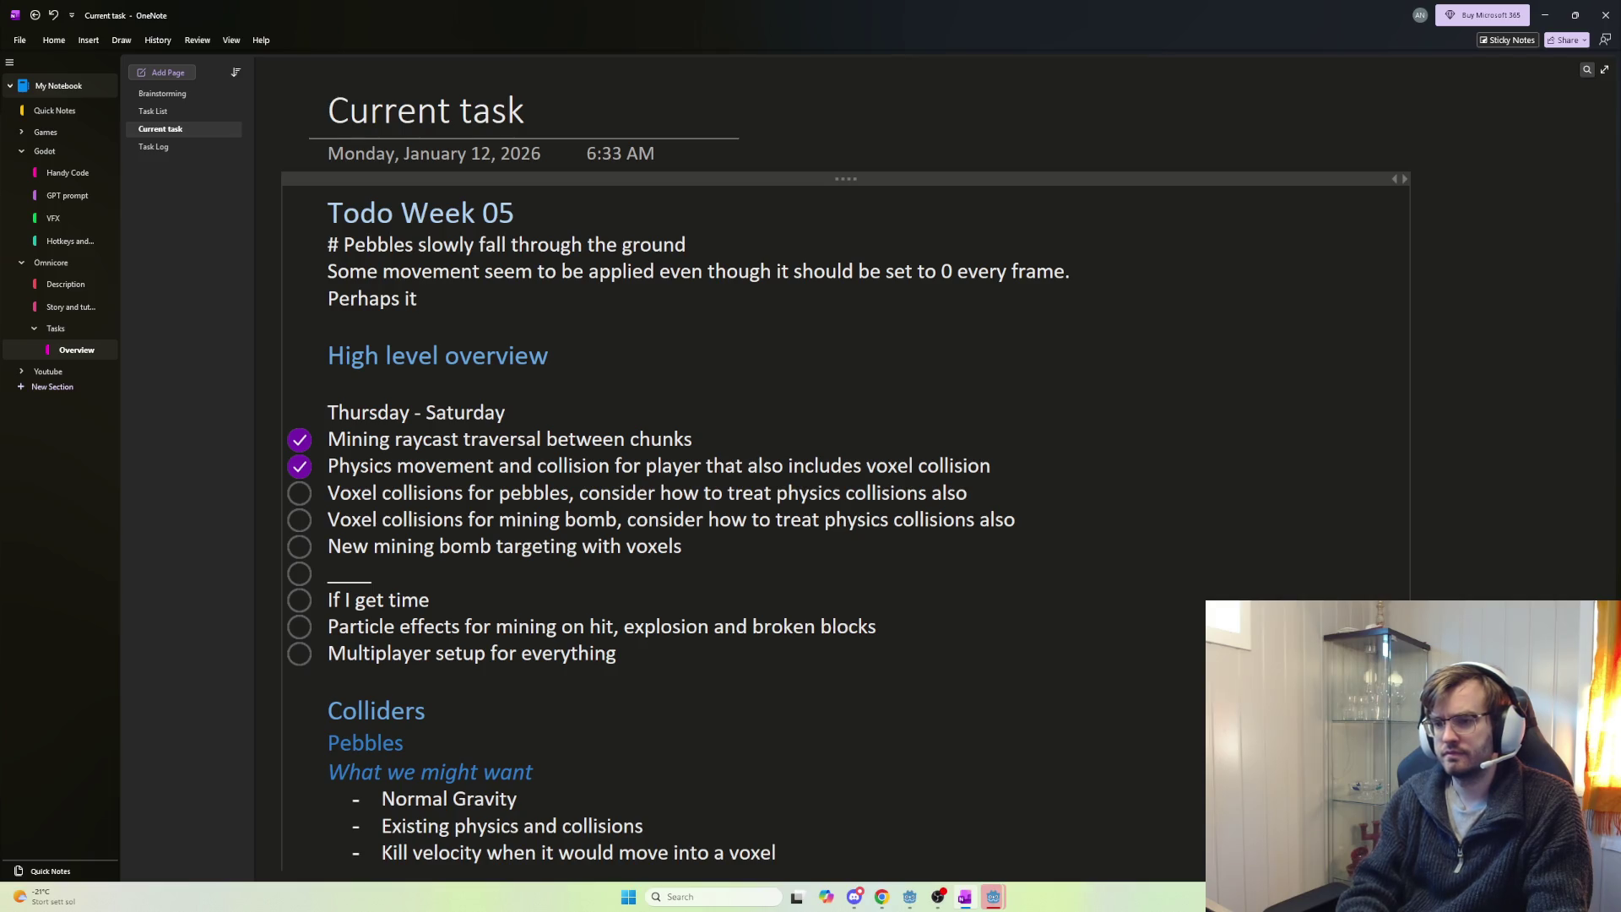
pyautogui.write(' able to start up a bit o')
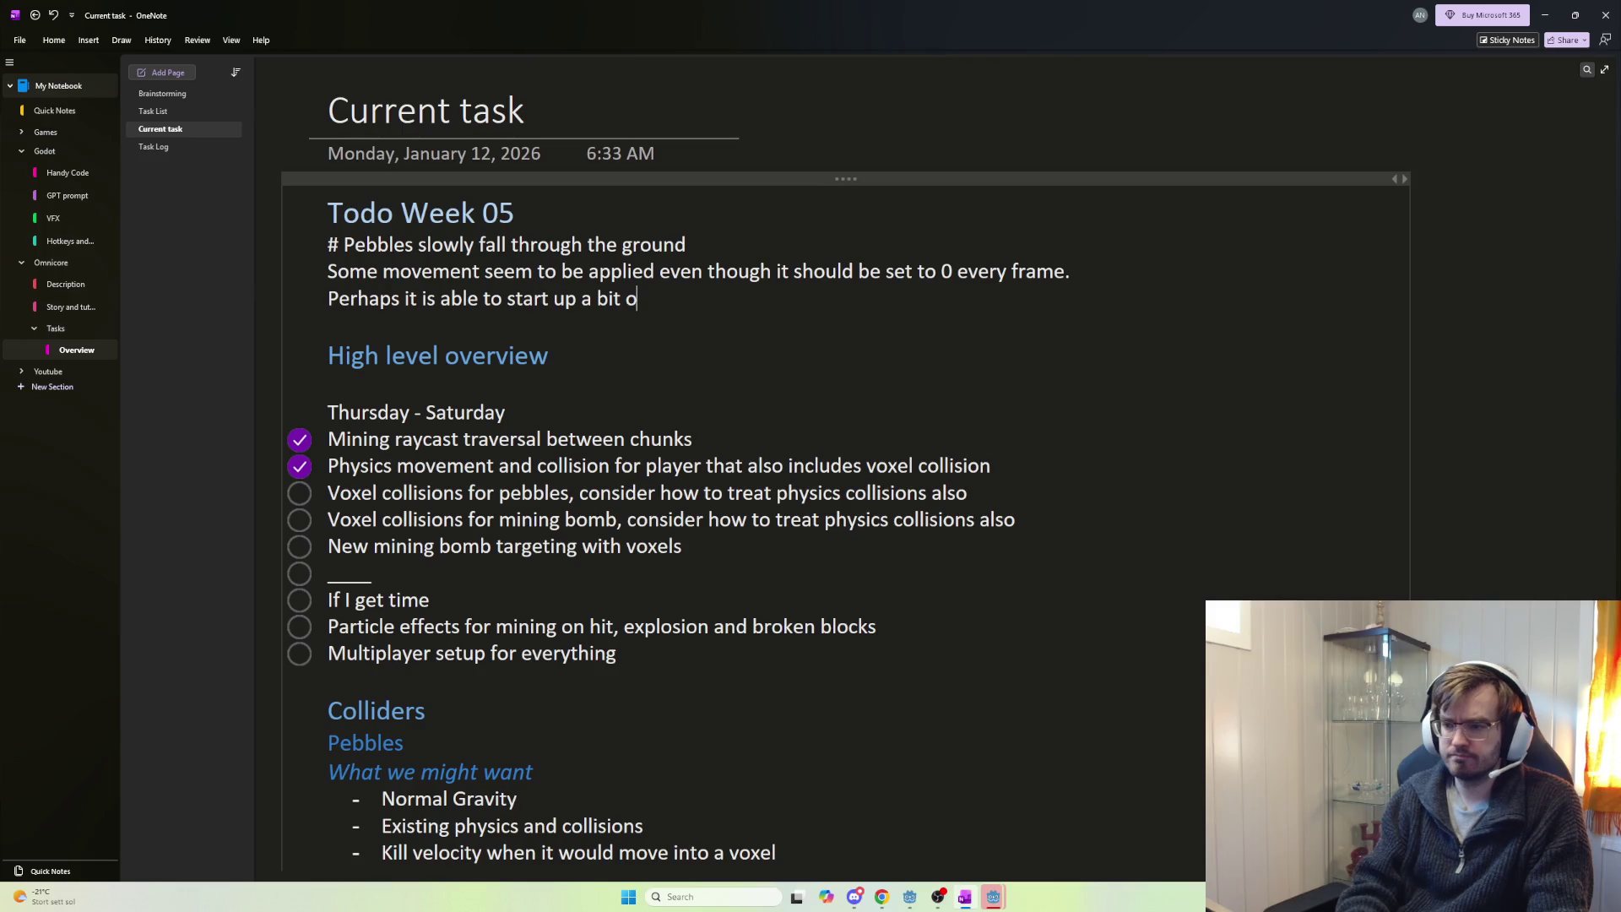
pyautogui.write('movement')
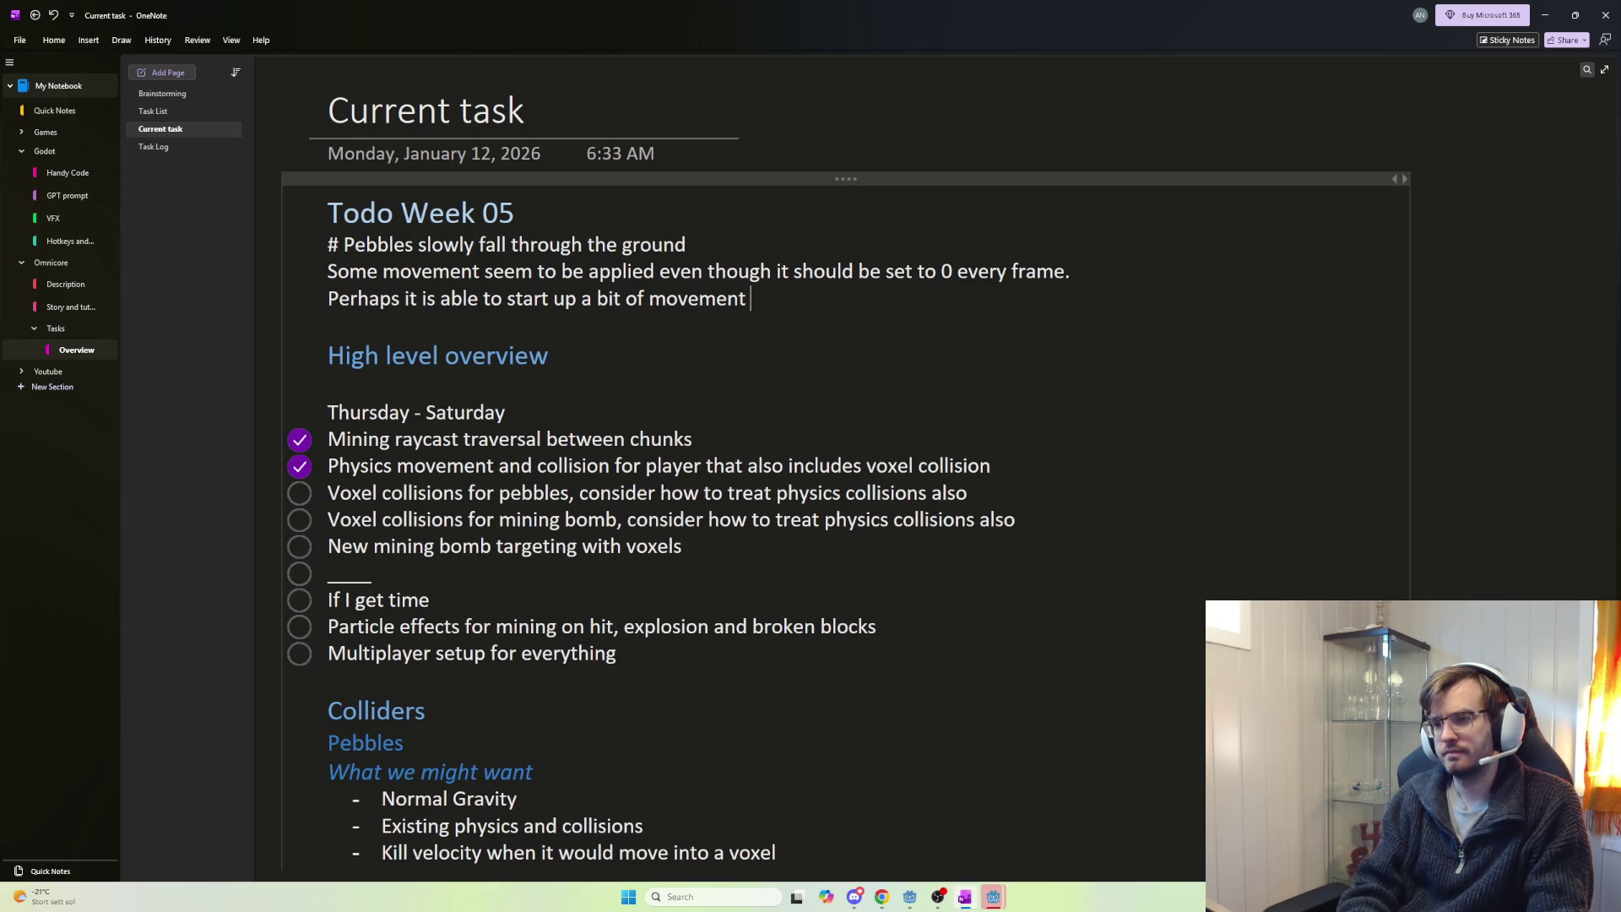
# Add to the pebble bug note that movement may start just before velocity-zeroing calculations finish
pyautogui.write('mediately before calcula')
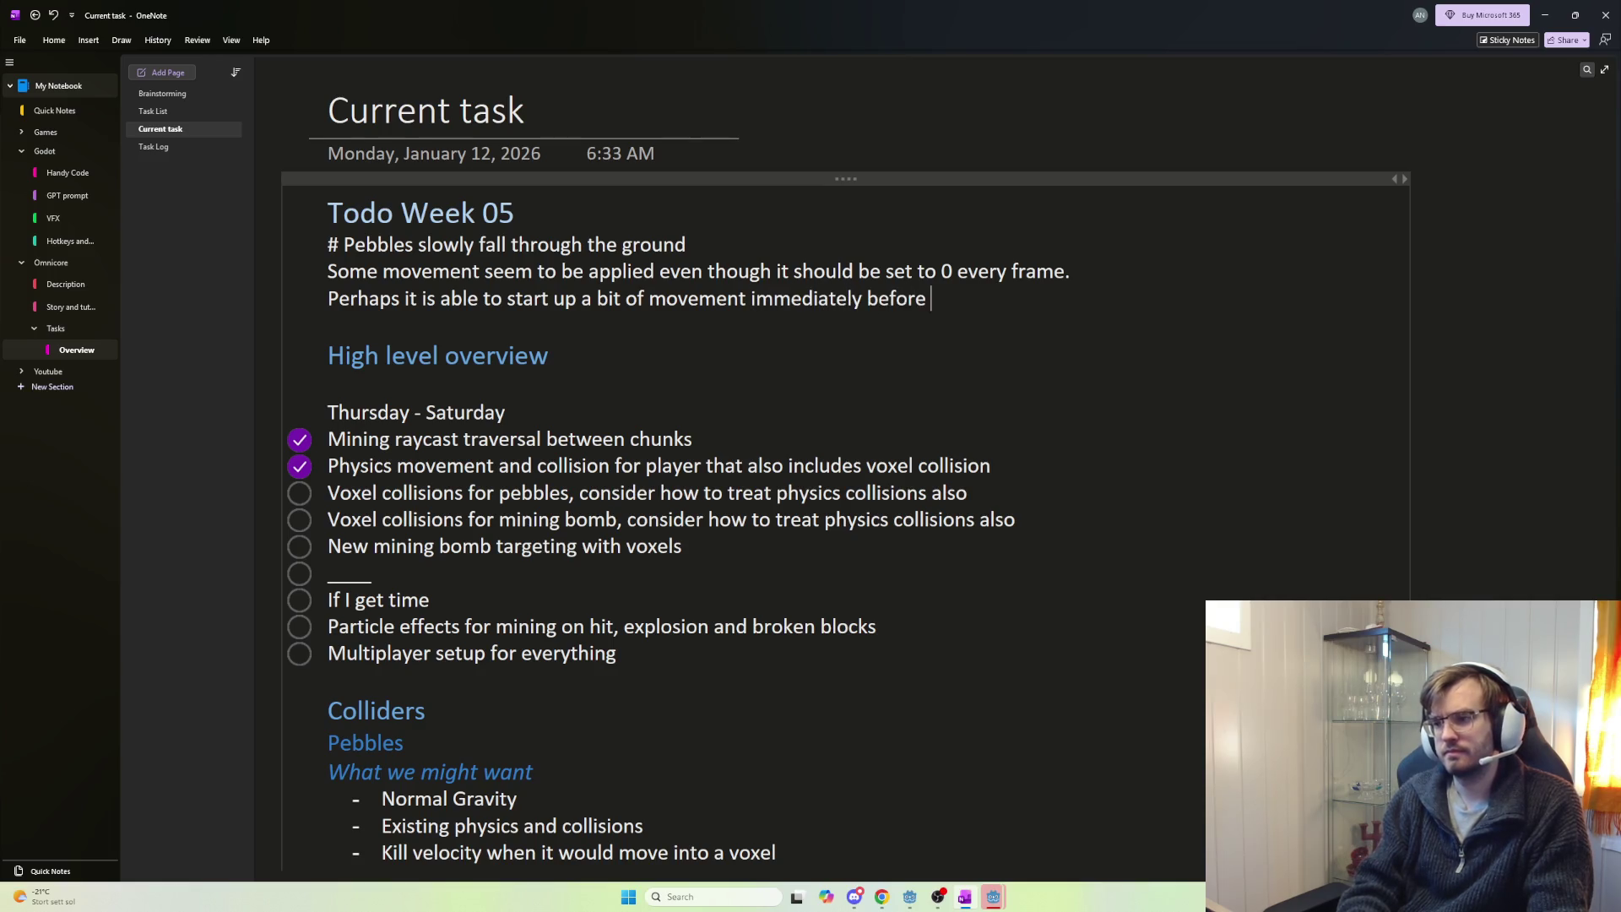
pyautogui.write('tions')
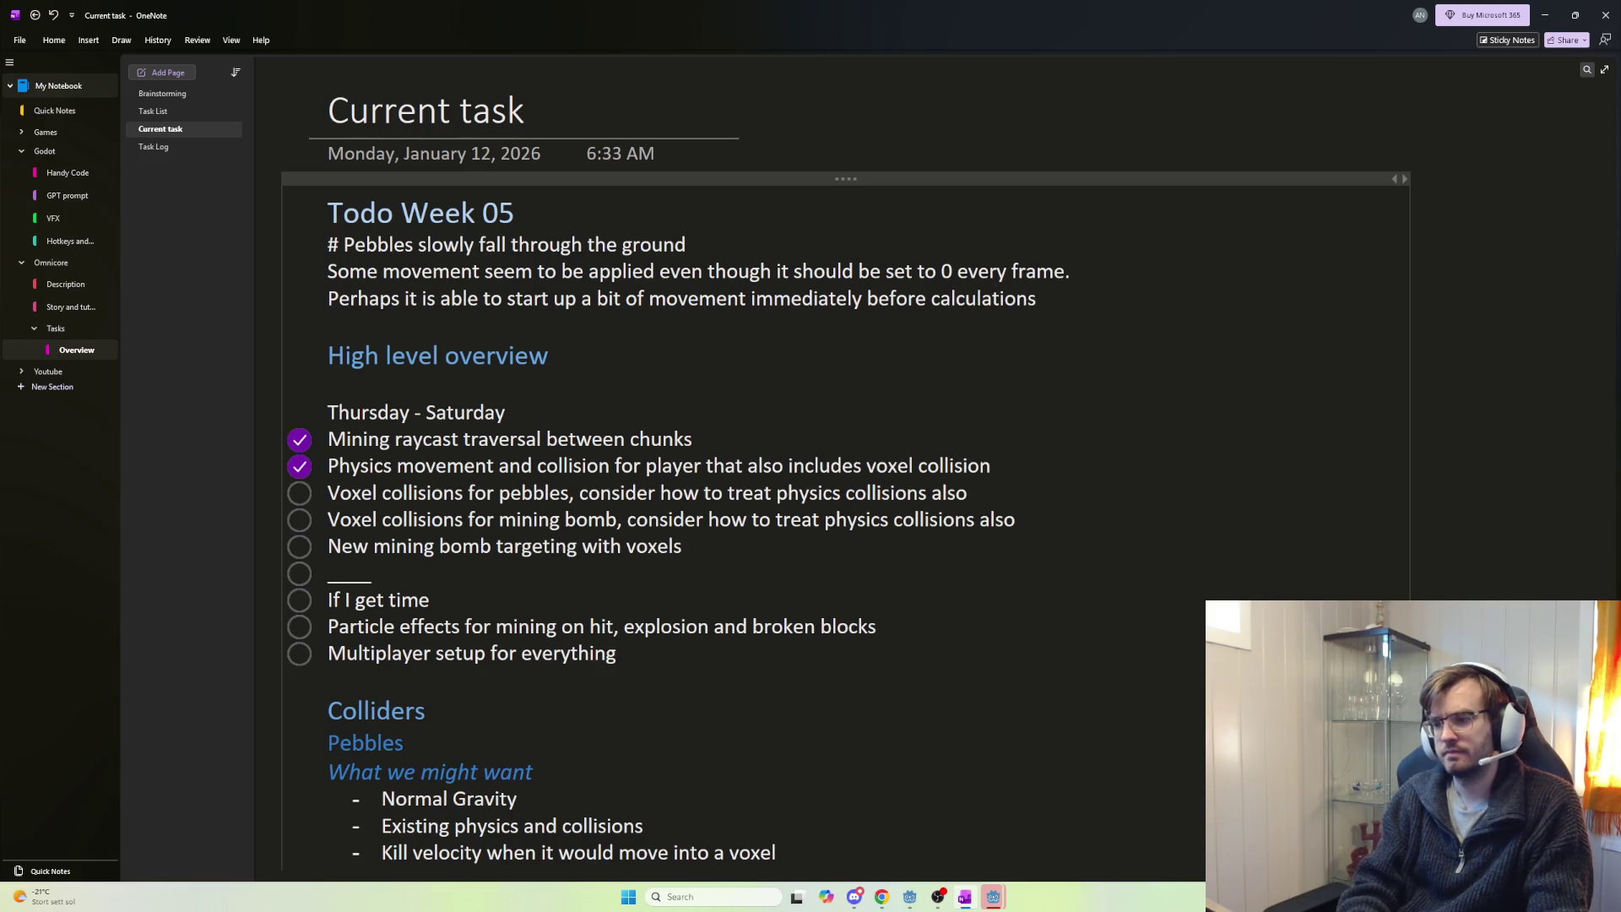
pyautogui.write(' that set veloci')
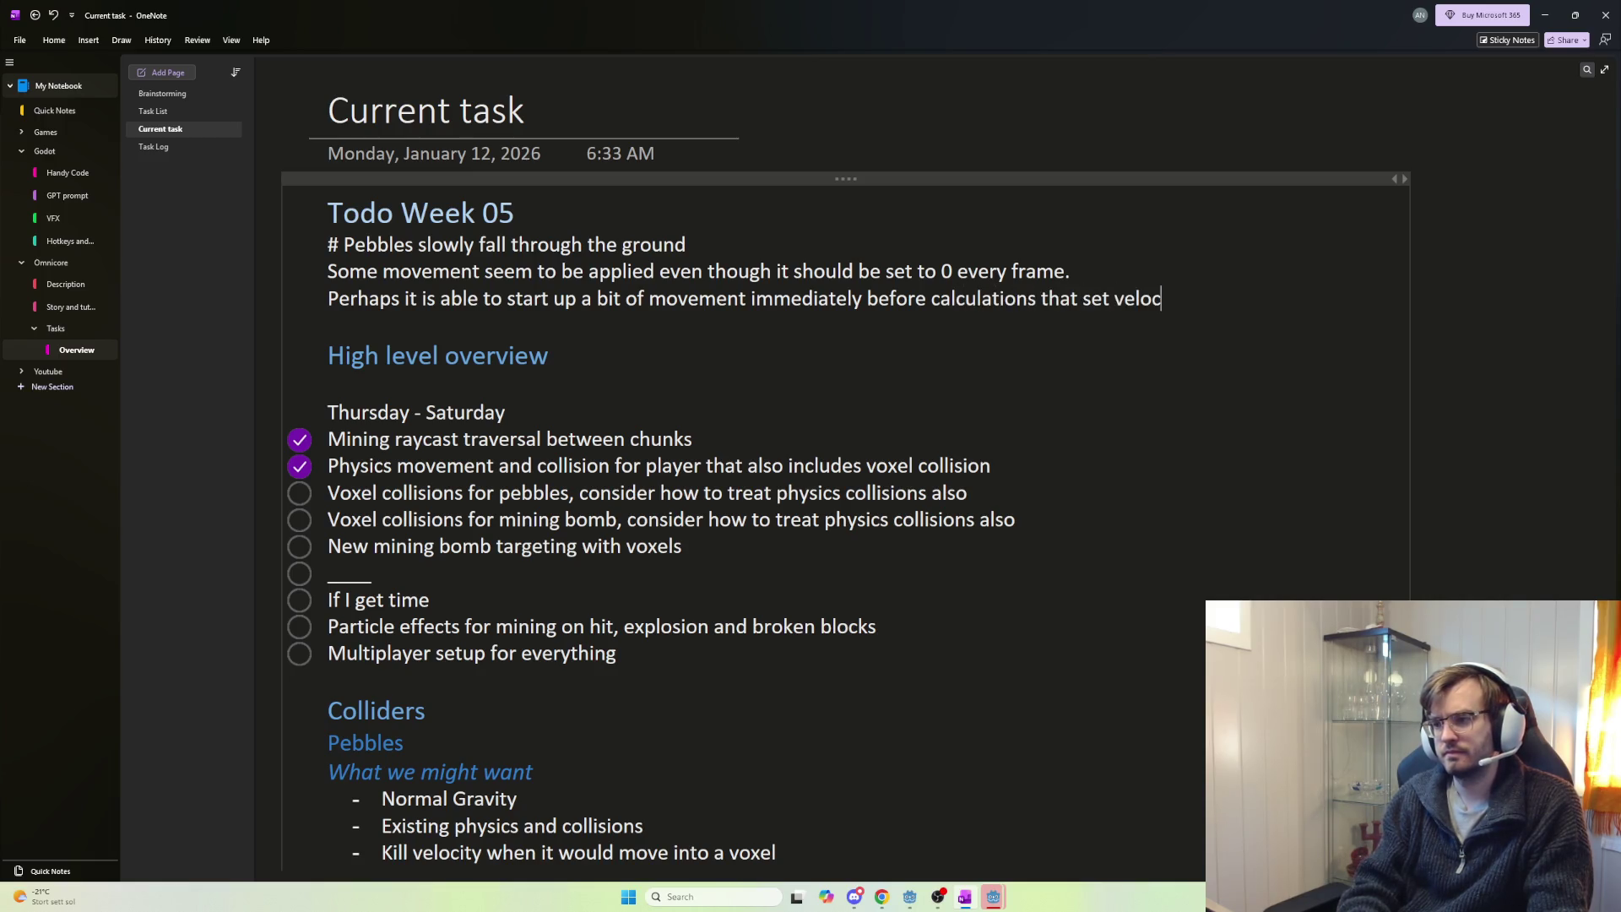
pyautogui.write('ty to 0 finish')
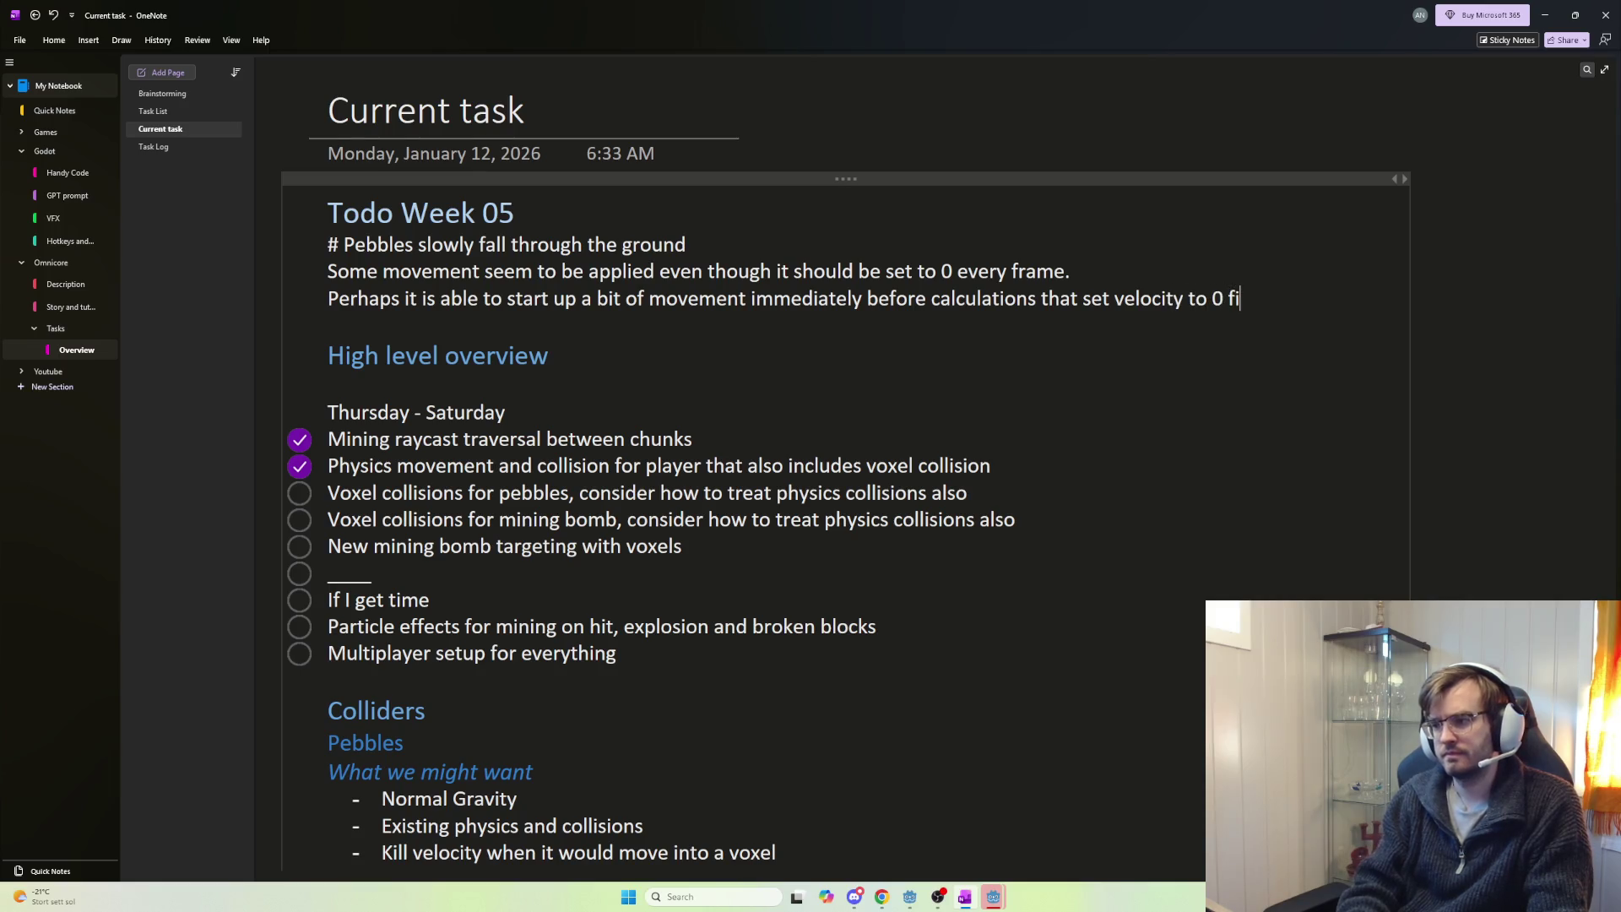
pyautogui.write('es')
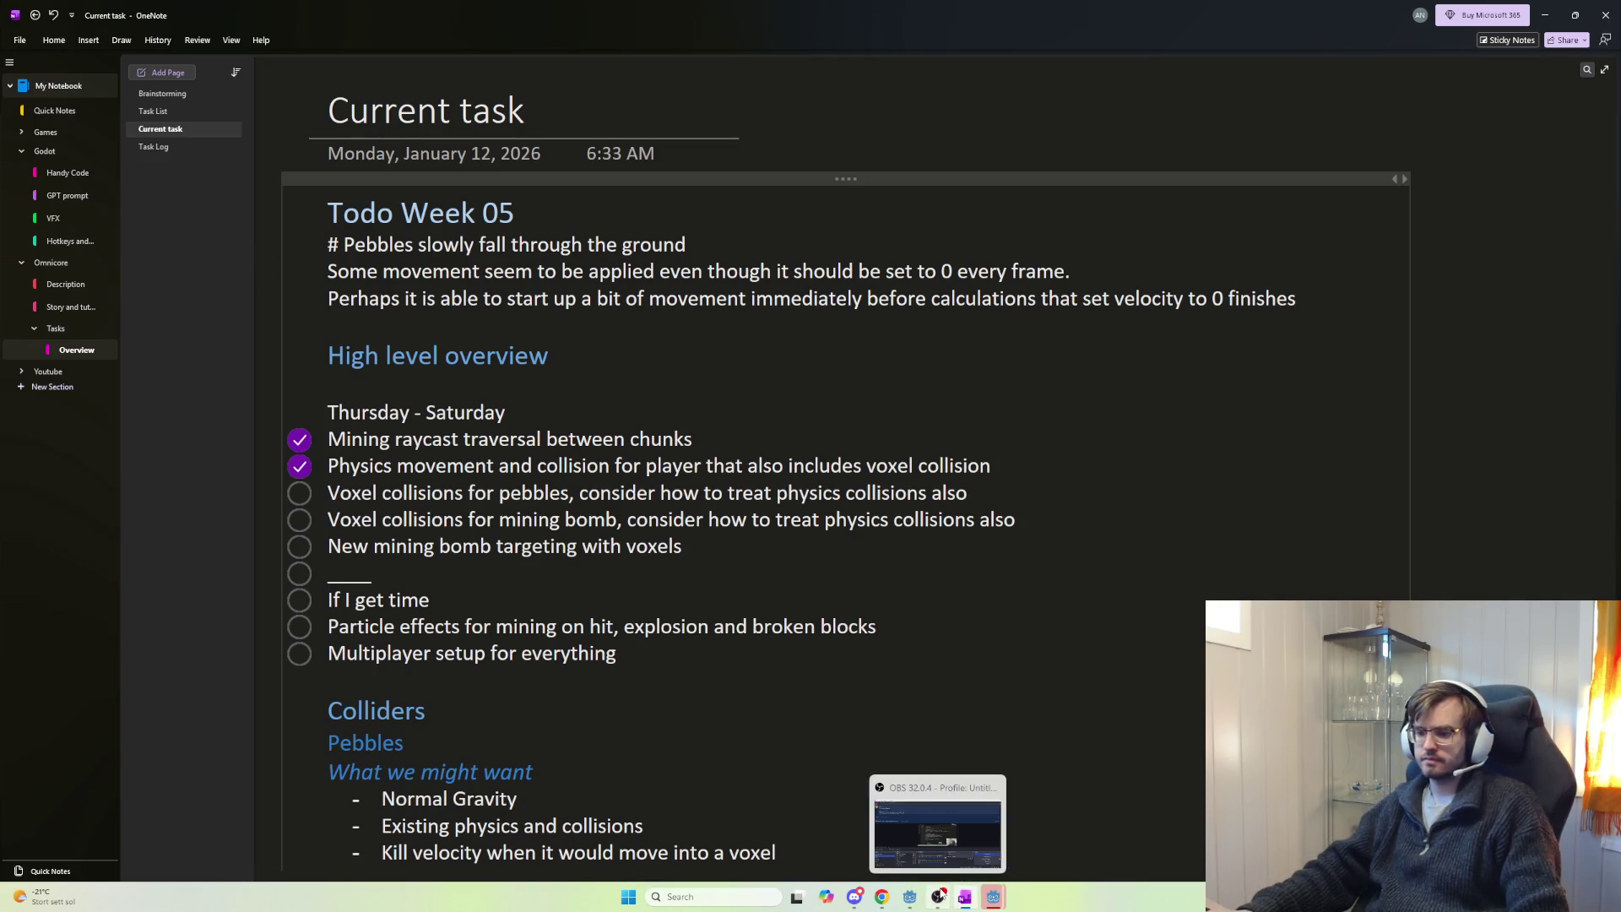
pyautogui.click(939, 897)
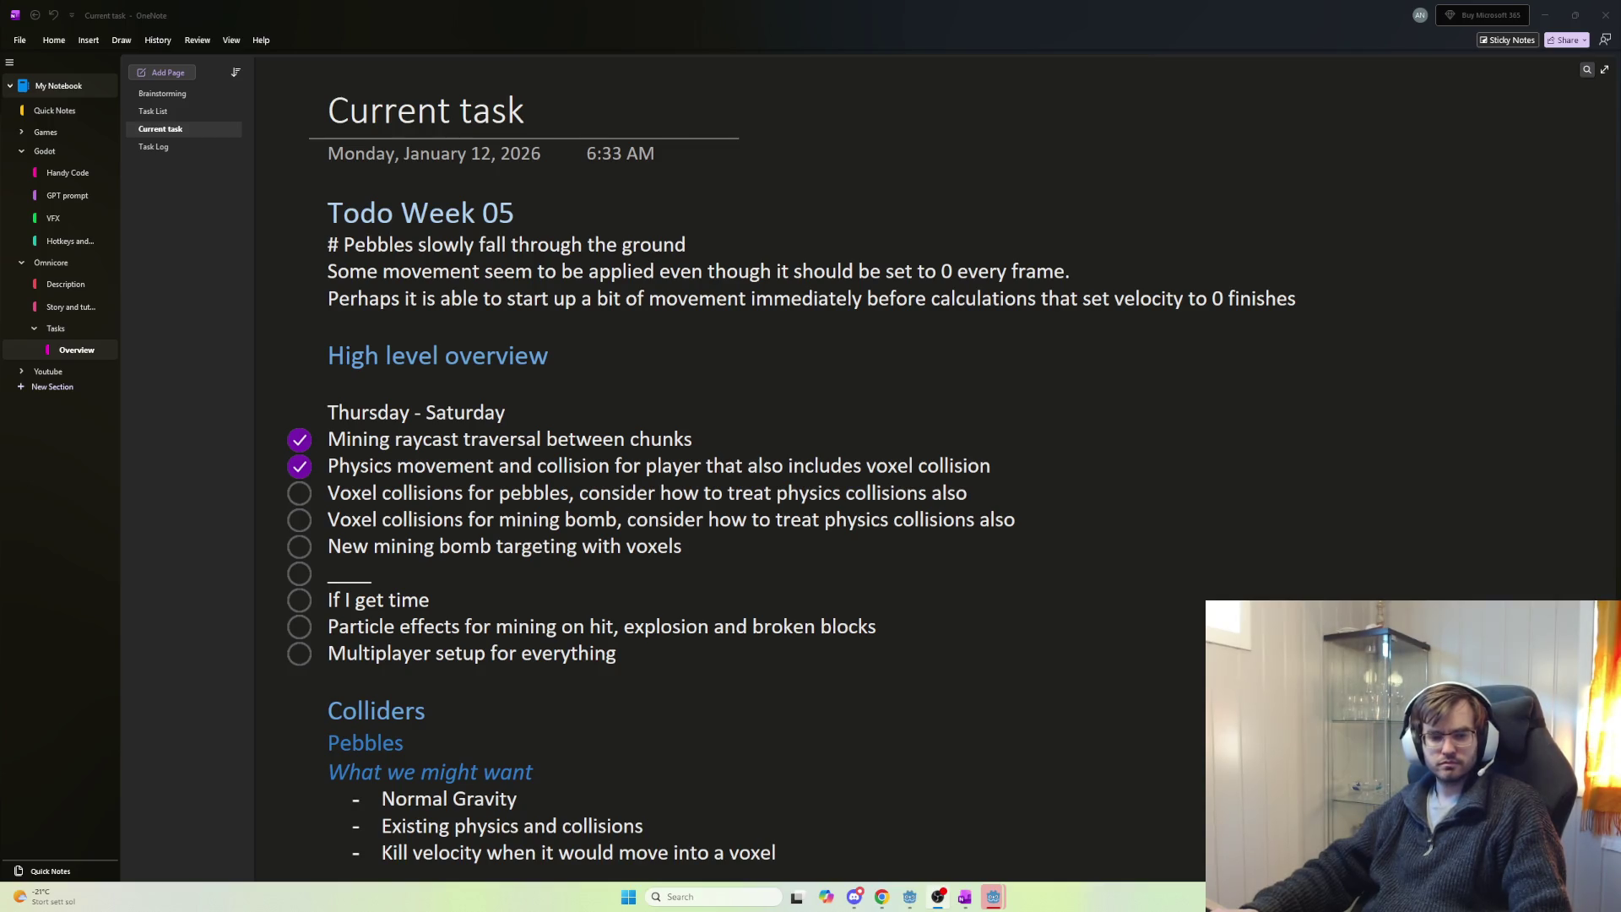
pyautogui.press('super+d')
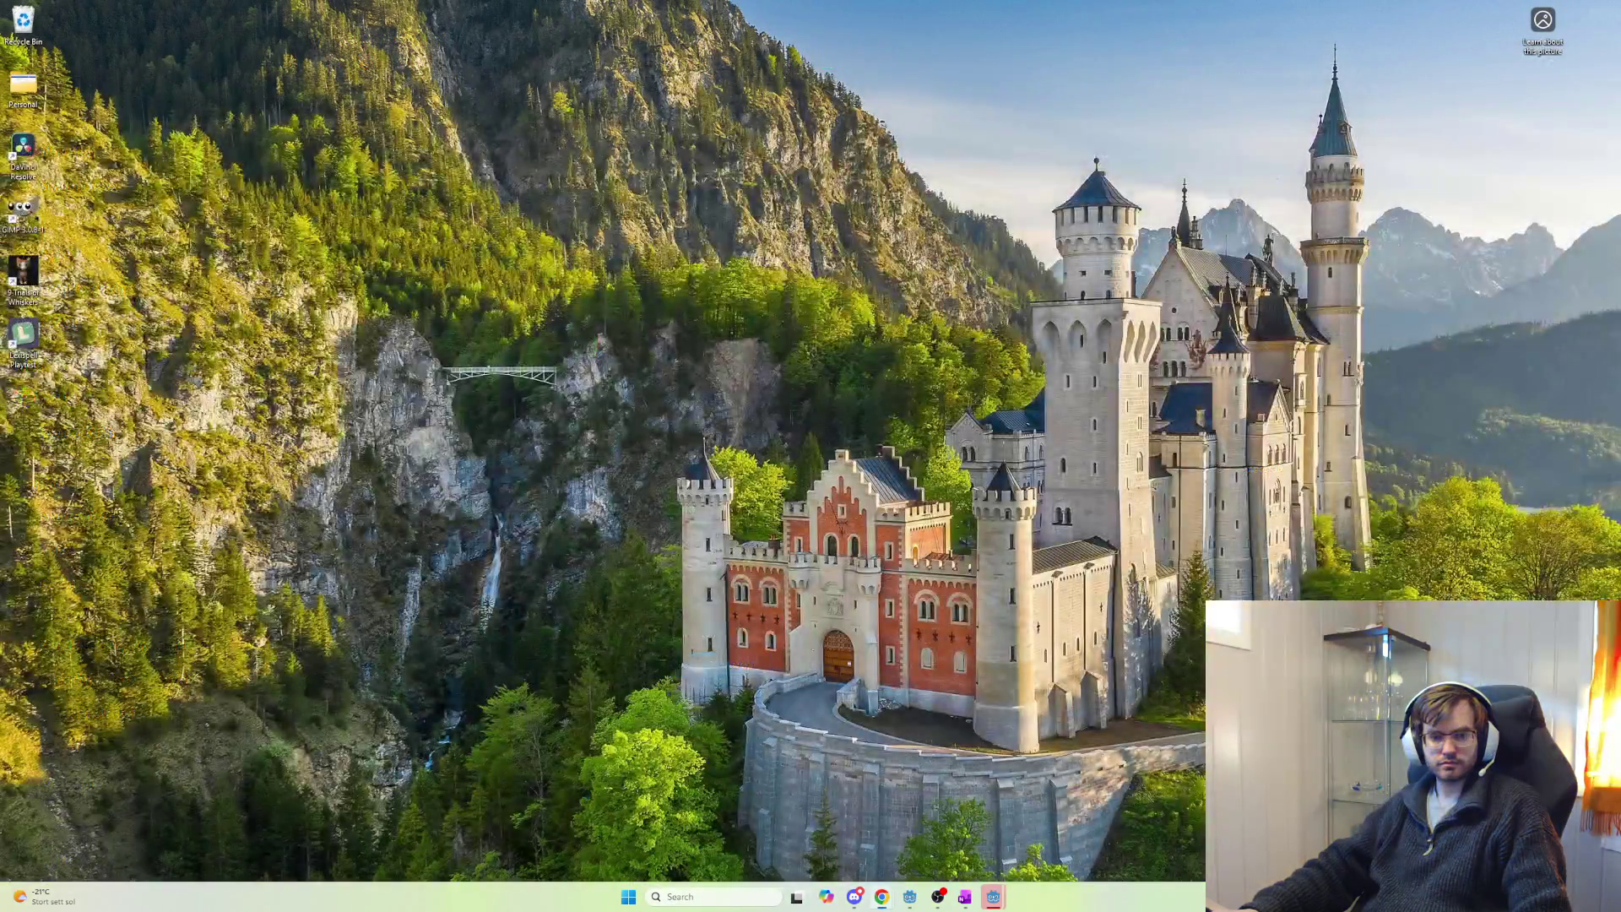
pyautogui.press('super+d')
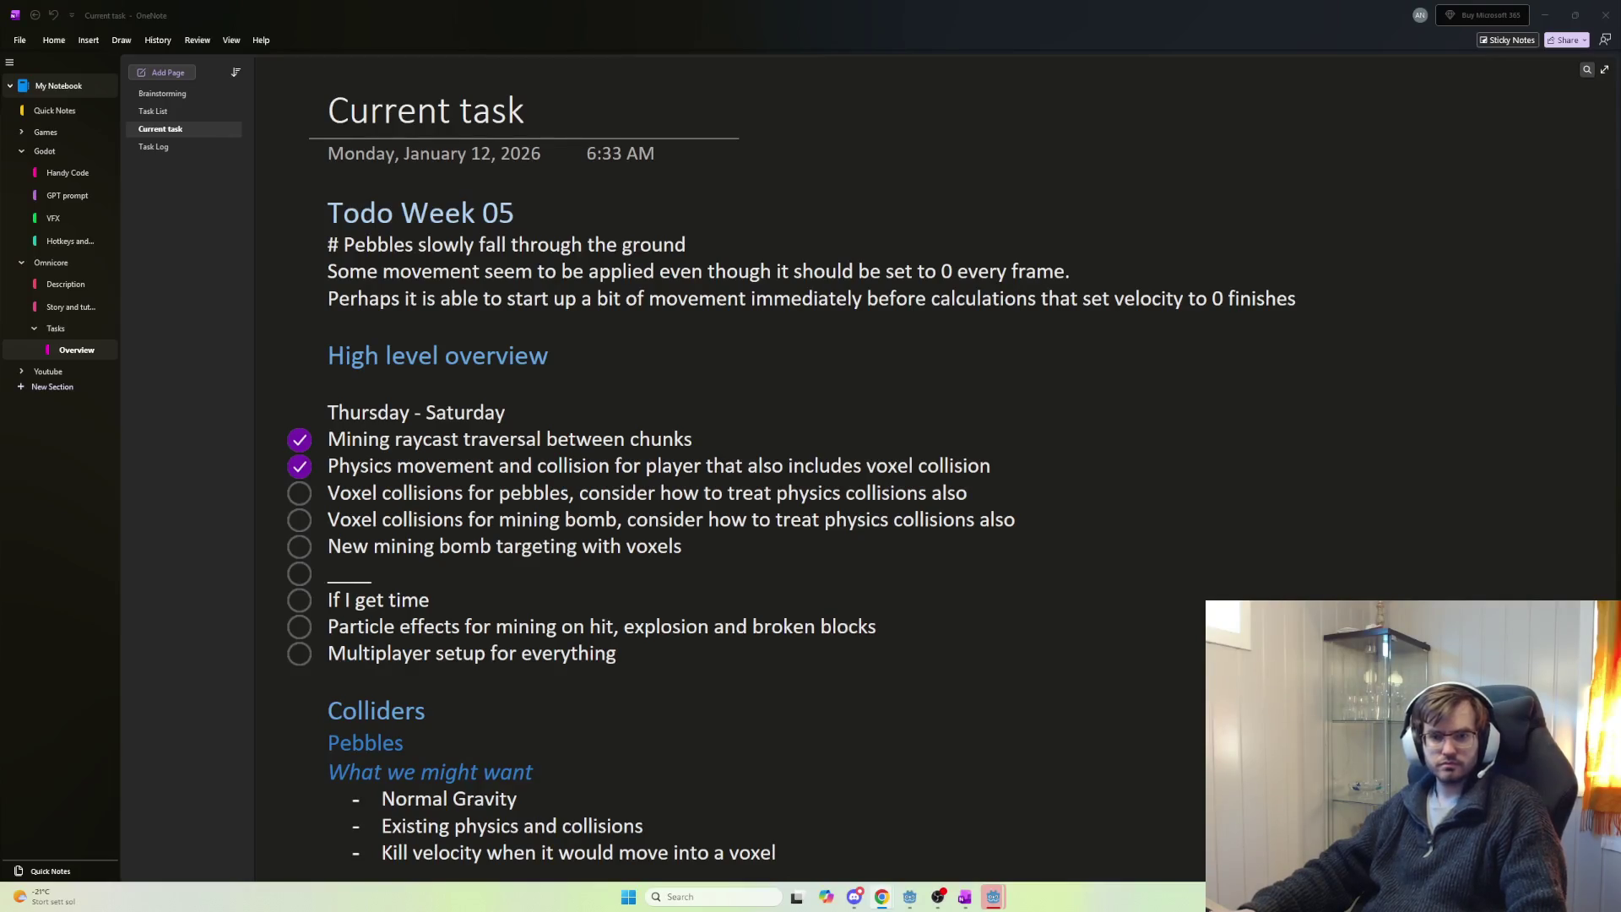